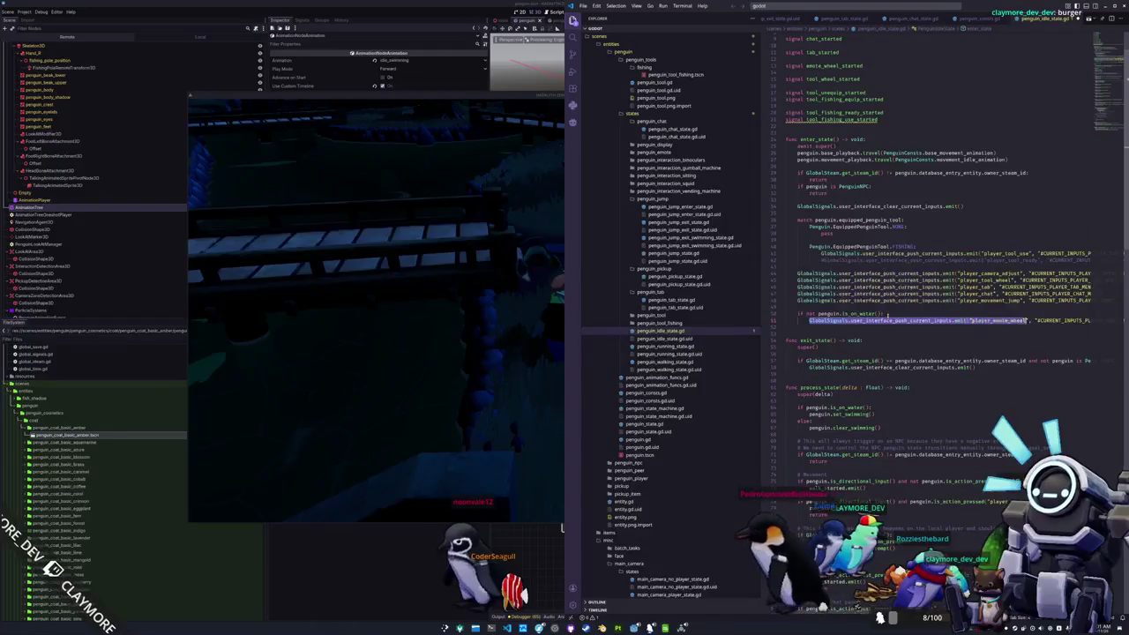
# Step: In penguin_idle_state.gd, add 'and not penguin.swimming' to the player_emote_wheel check on line 104
pyautogui.press('Down')
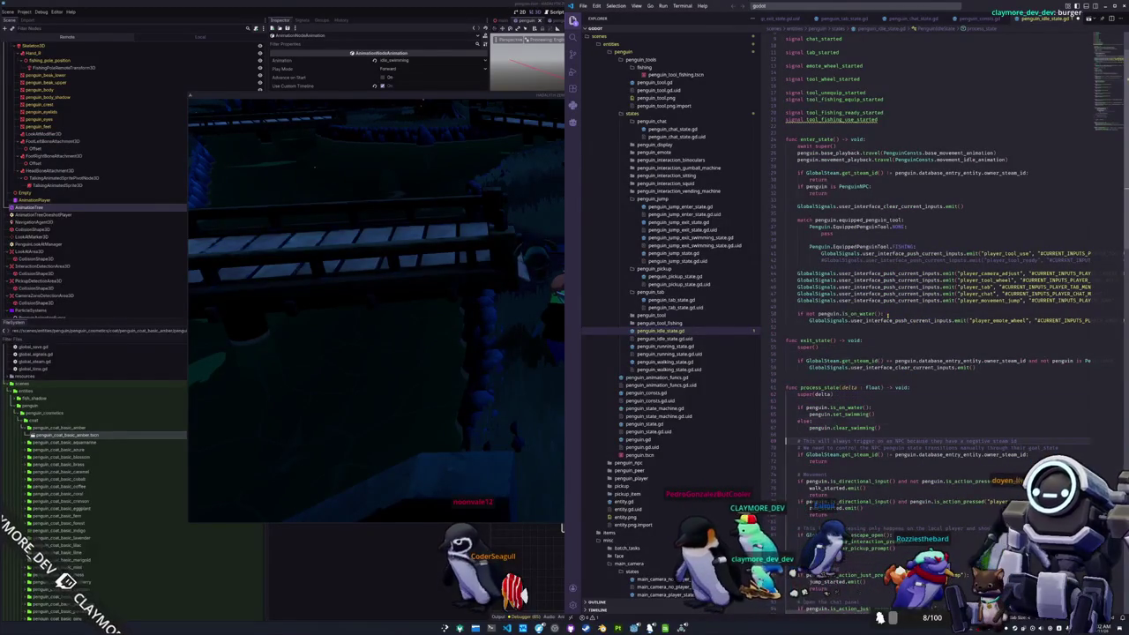
pyautogui.scroll(-10, 887, 315)
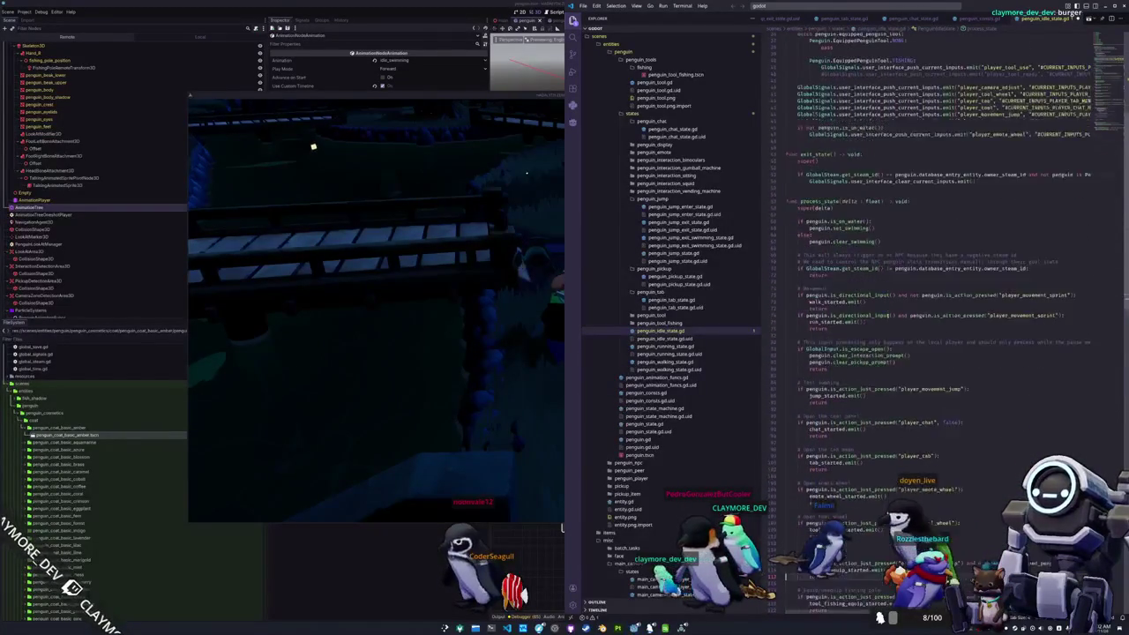
pyautogui.scroll(-1, 887, 315)
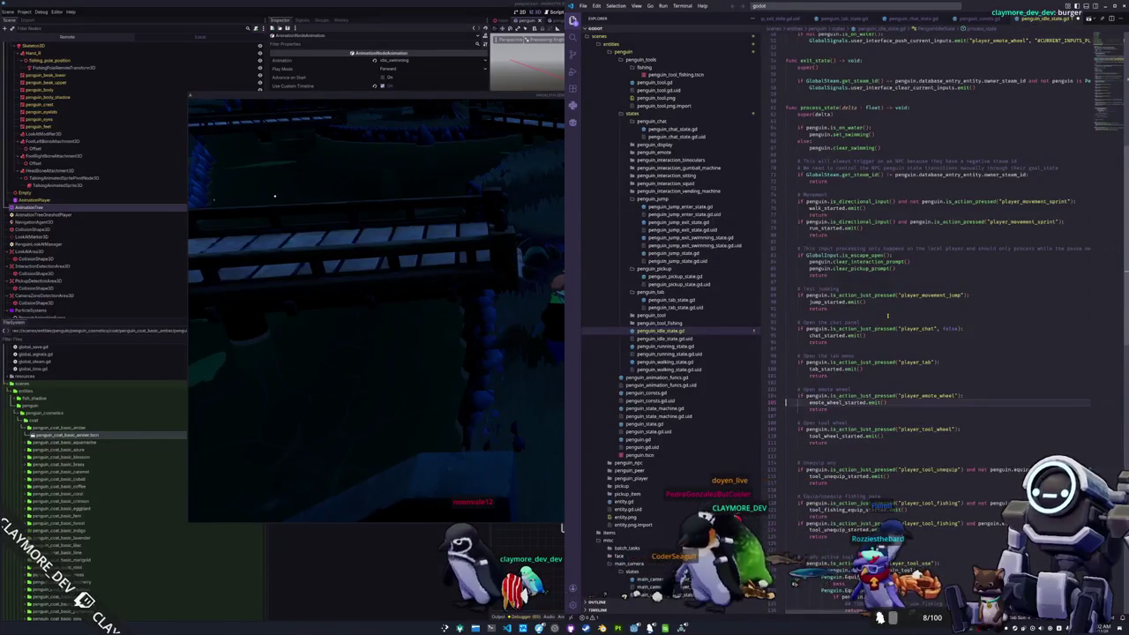
pyautogui.write('and not penguin')
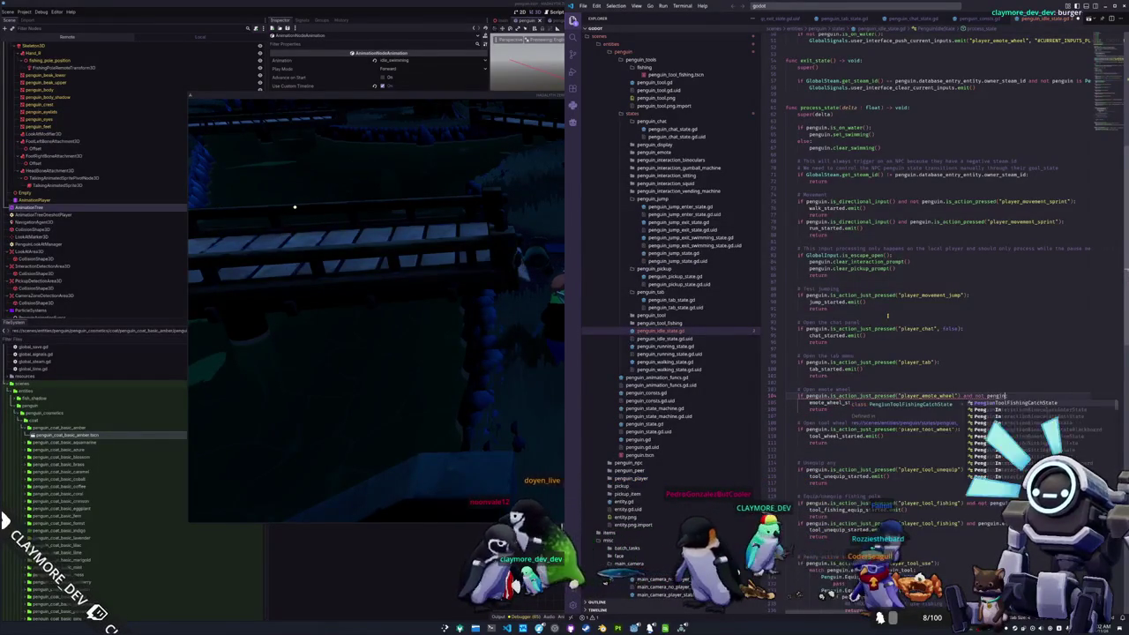
pyautogui.write('.swimming:')
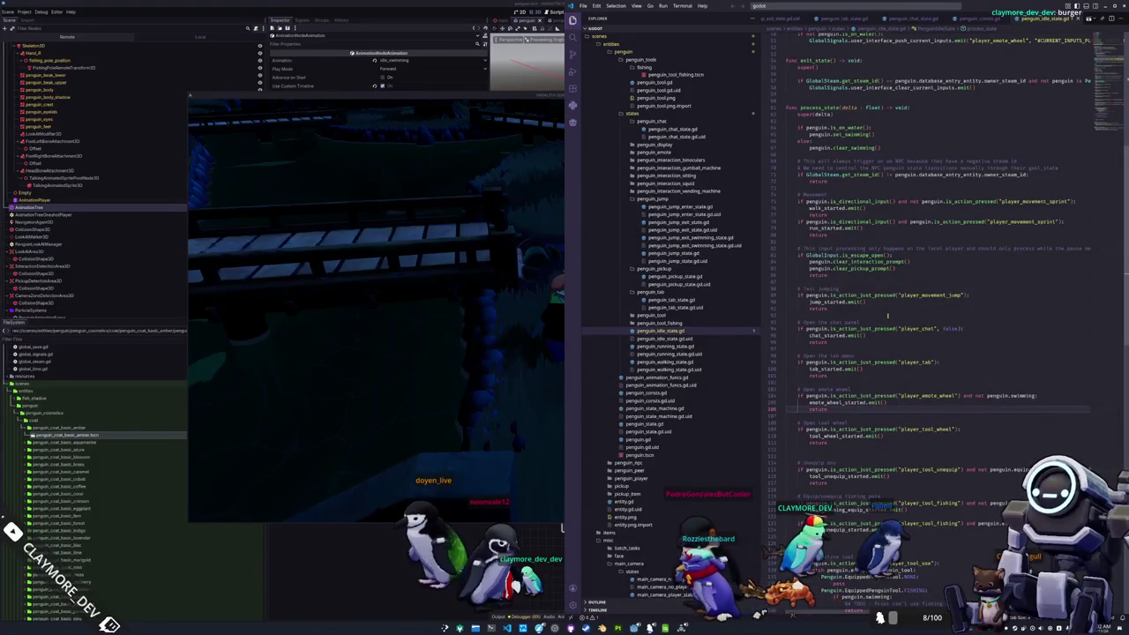
# Step: Run the game, walk the penguin to the water, try the tools wheel, cast the fishing line, then stop
pyautogui.hotkey('alt', 'Tab')
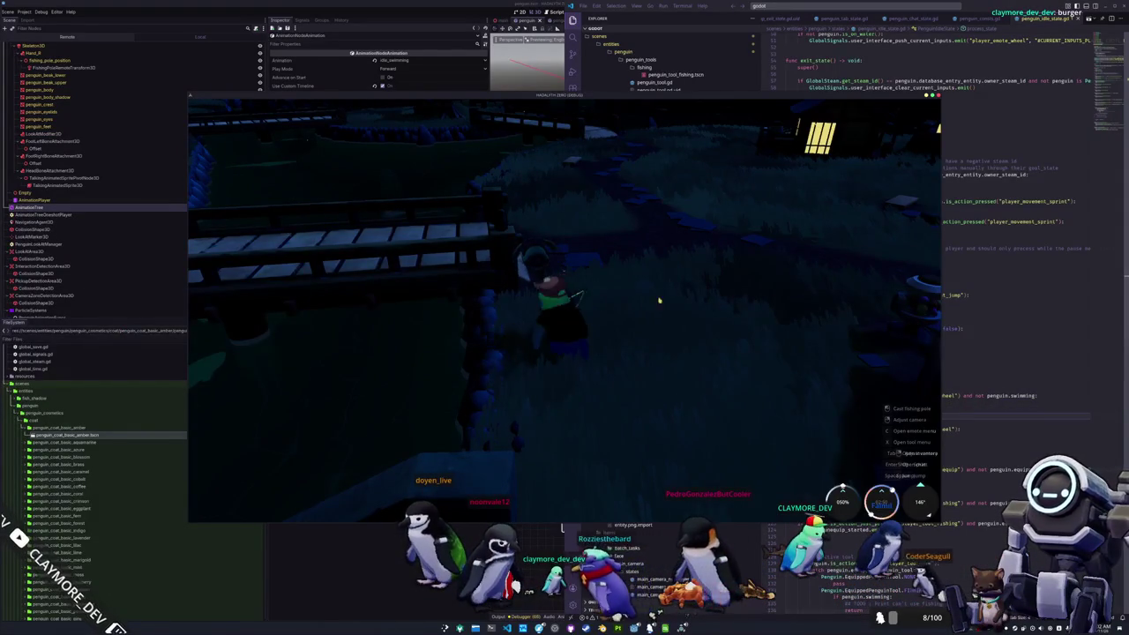
pyautogui.press('w')
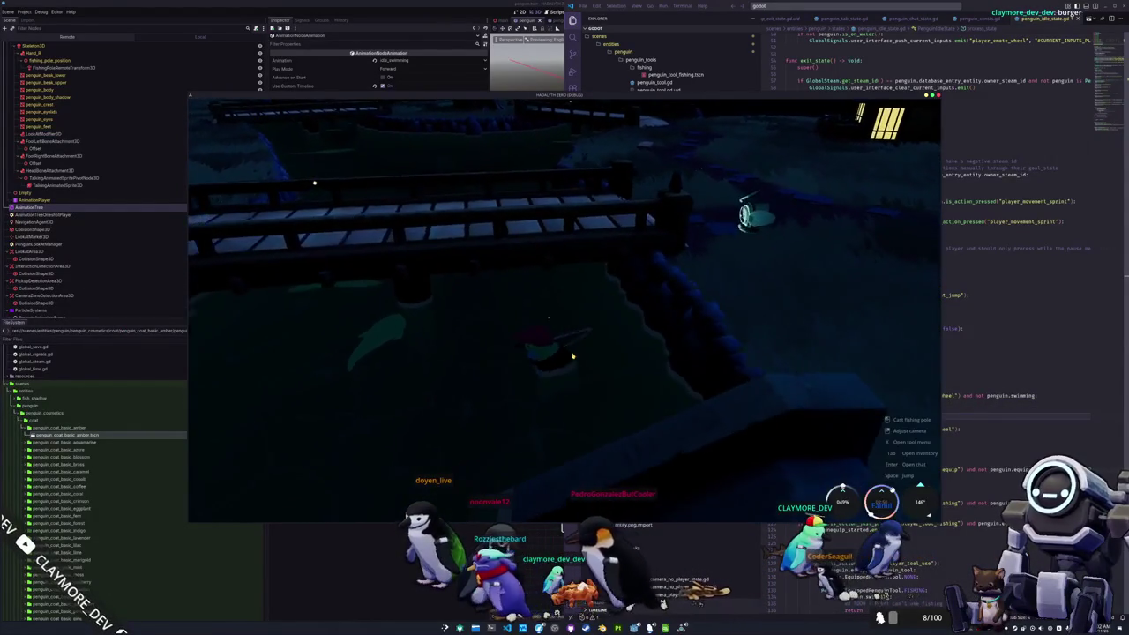
pyautogui.press('q')
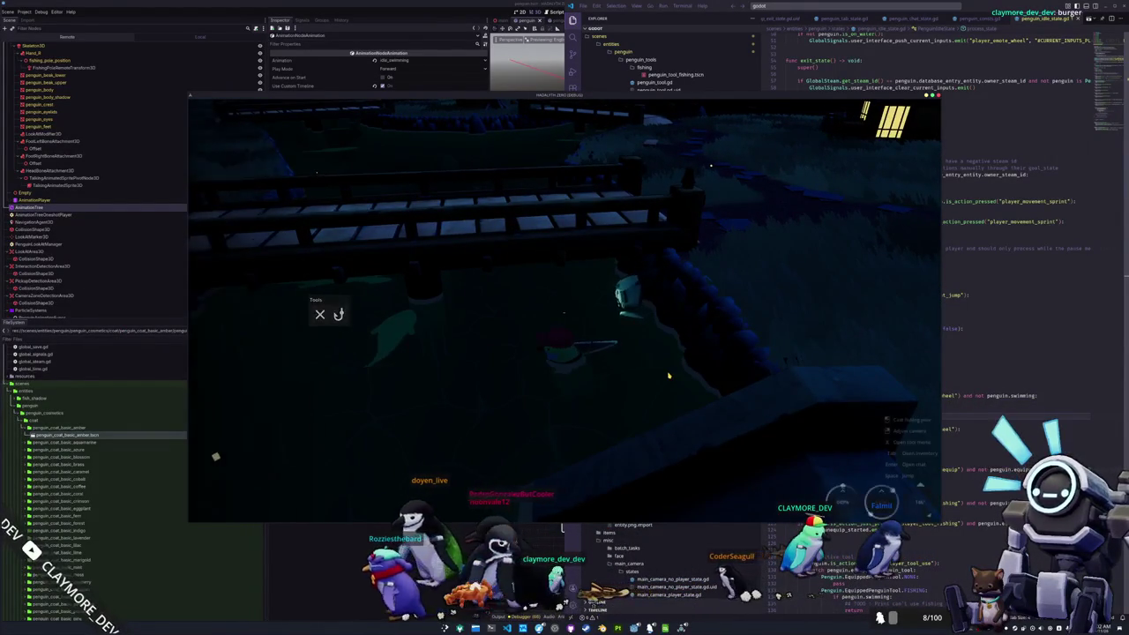
pyautogui.press('q')
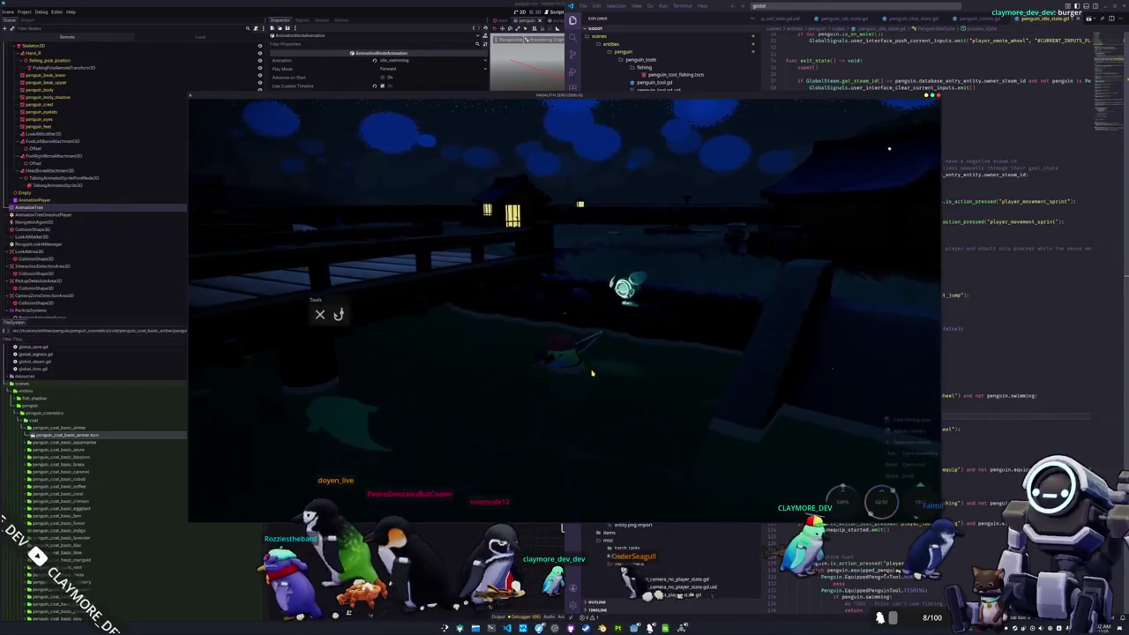
pyautogui.press('q')
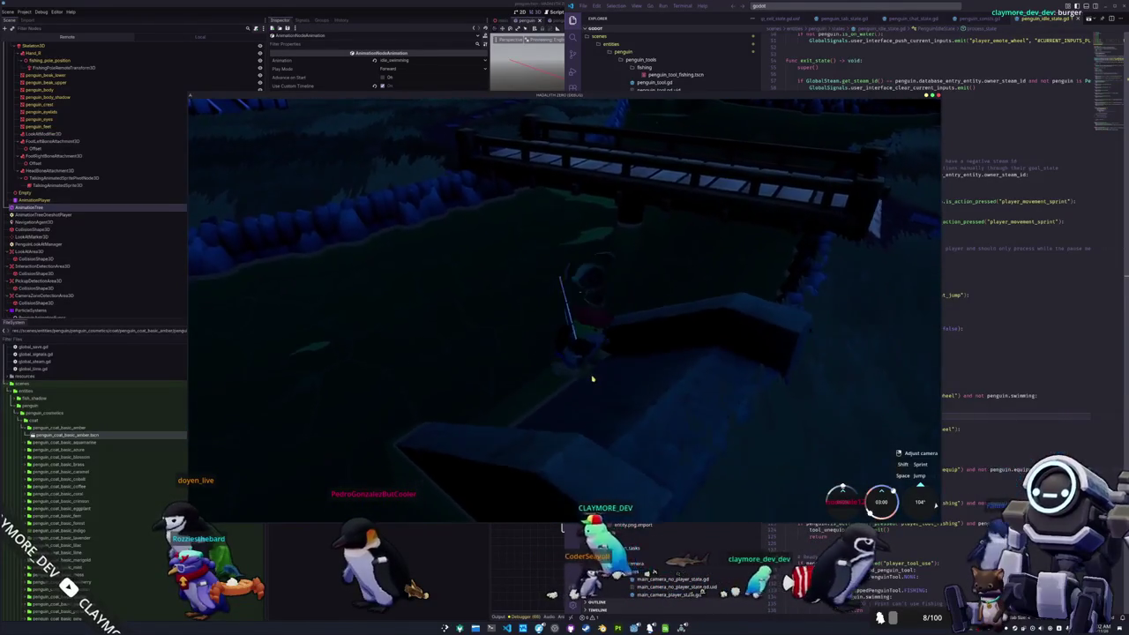
pyautogui.click(591, 379)
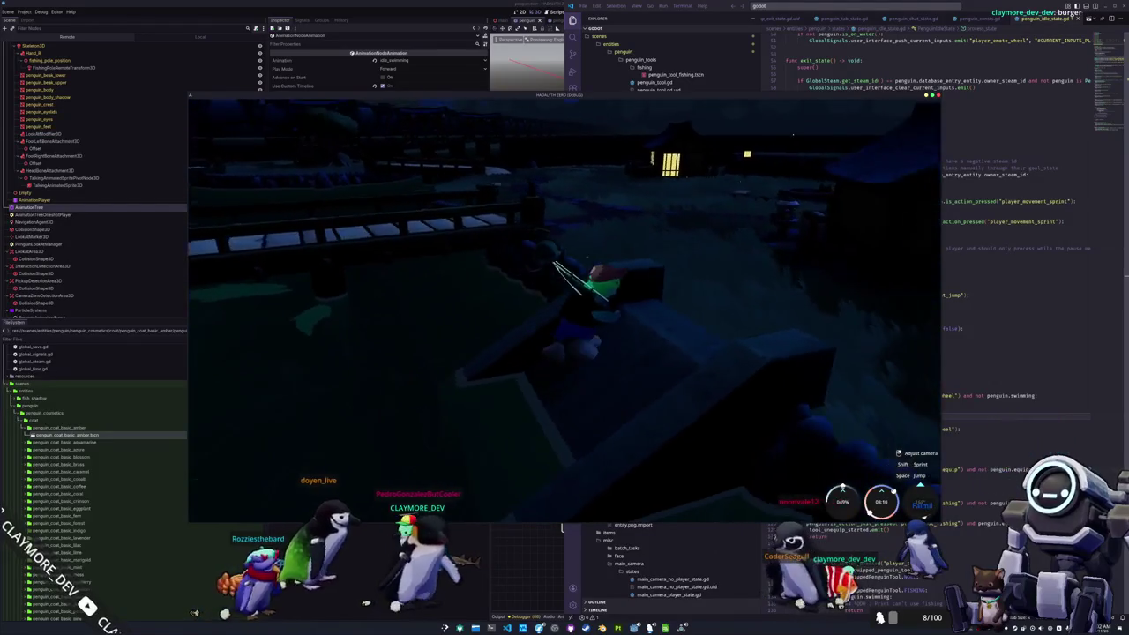
pyautogui.press('F8')
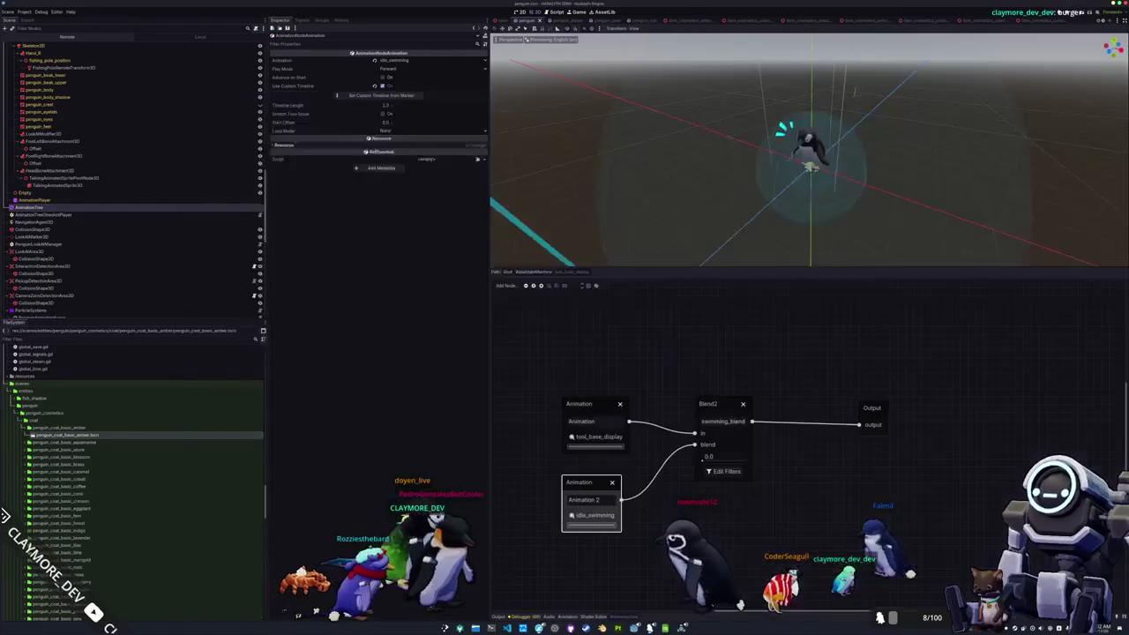
# Step: Open village_dock.tscn through the quick resource search for 'dock'
pyautogui.hotkey('shift', 'alt', 'o')
pyautogui.write('ramp')
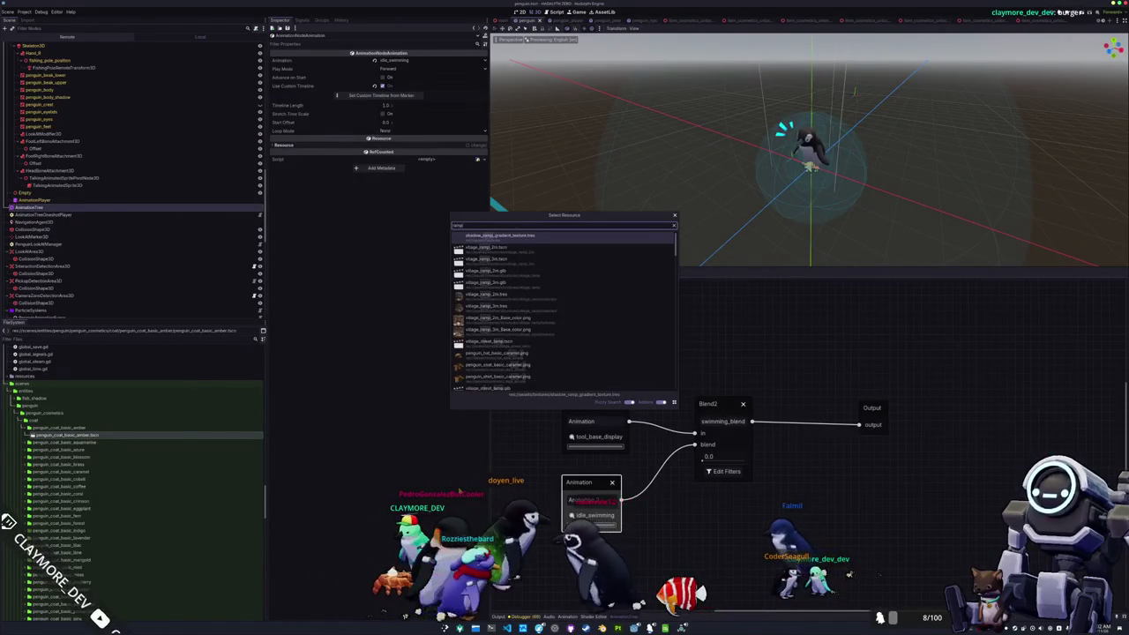
pyautogui.press('BackSpace')
pyautogui.press('BackSpace')
pyautogui.press('BackSpace')
pyautogui.write('dock')
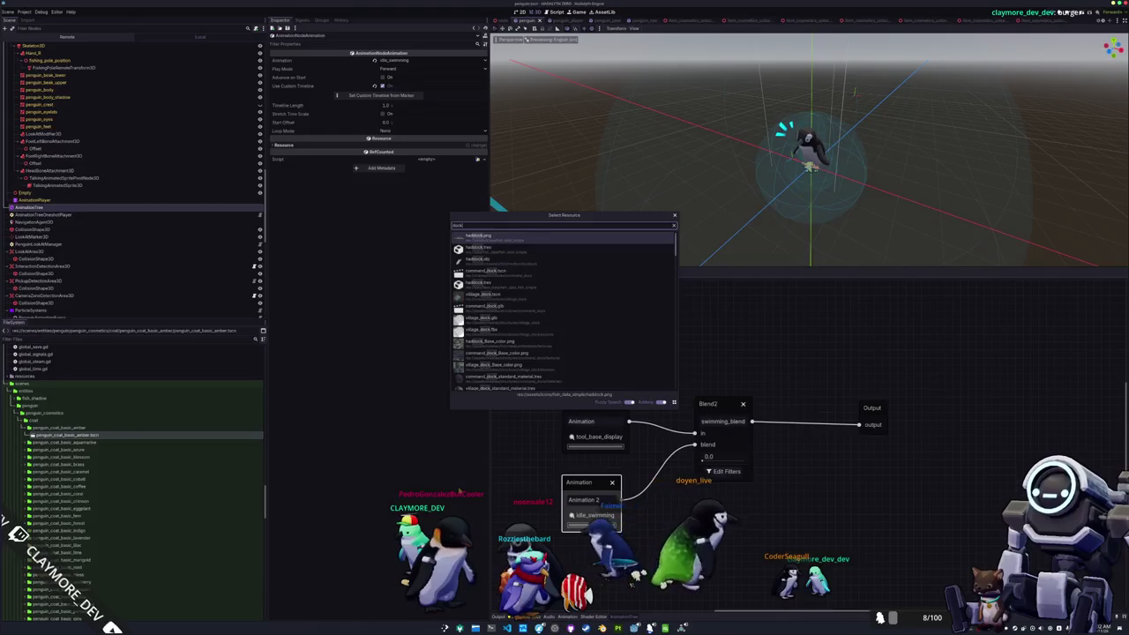
pyautogui.press('Down')
pyautogui.press('Down')
pyautogui.press('Down')
pyautogui.press('Down')
pyautogui.press('Down')
pyautogui.press('Down')
pyautogui.press('Up')
pyautogui.press('Up')
pyautogui.press('Up')
pyautogui.press('Up')
pyautogui.press('Return')
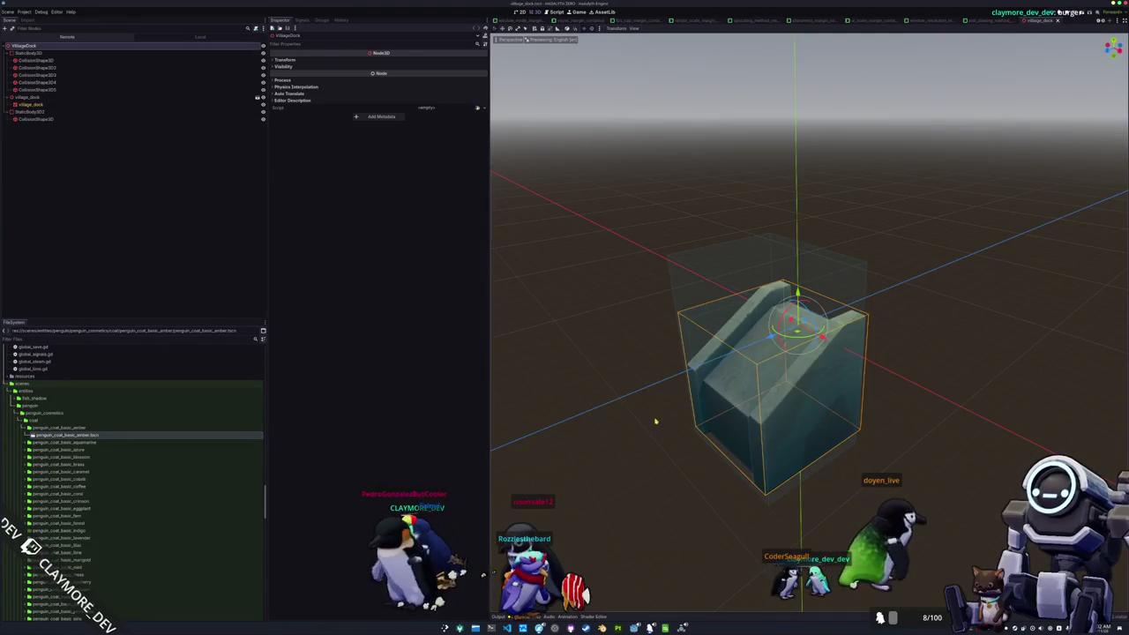
# Step: Select CollisionShape3D and CollisionShape3D2 and view the dock from the right side
pyautogui.click(737, 273)
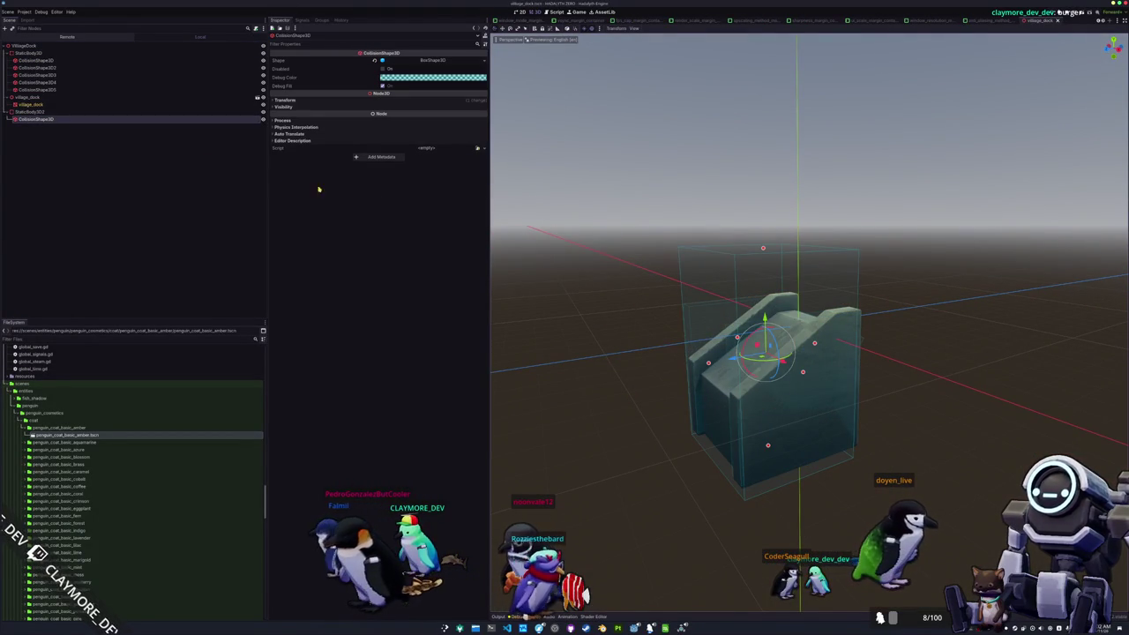
pyautogui.press('Up')
pyautogui.press('Up')
pyautogui.press('Up')
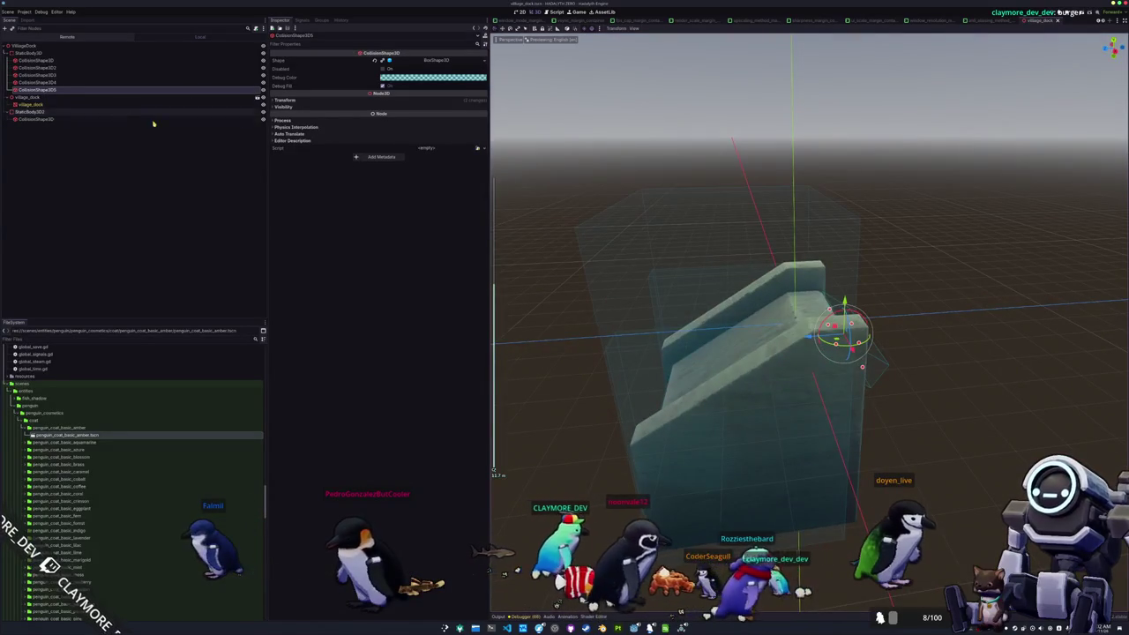
pyautogui.click(78, 63)
pyautogui.keyDown('shift'); pyautogui.click(76, 69); pyautogui.keyUp('shift')
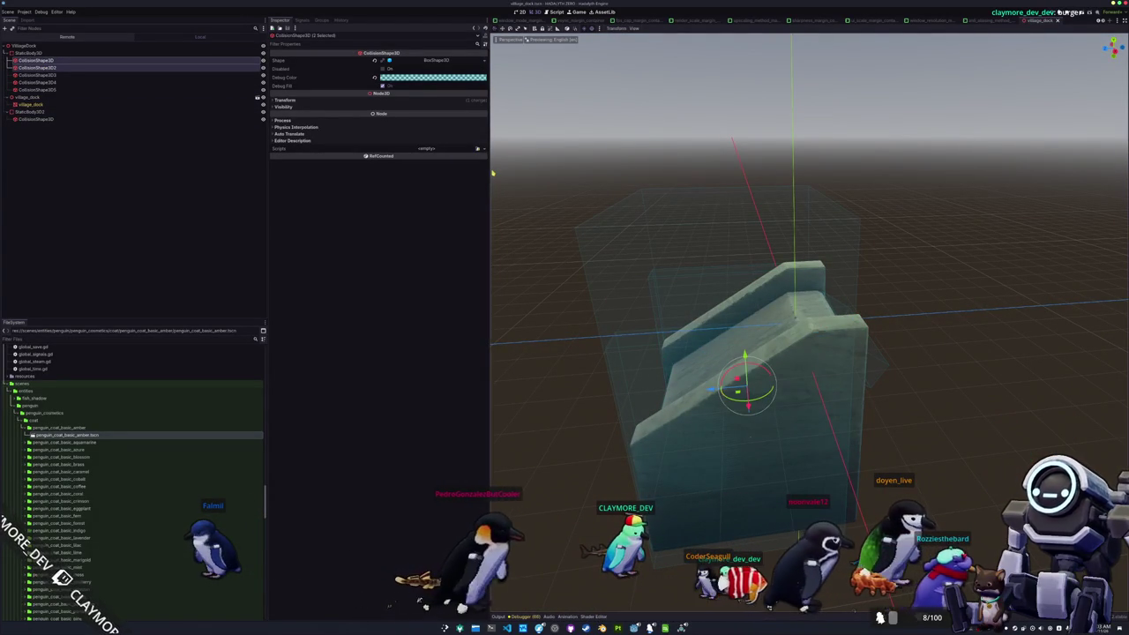
pyautogui.press('KP_3')
pyautogui.scroll(3, 705, 399)
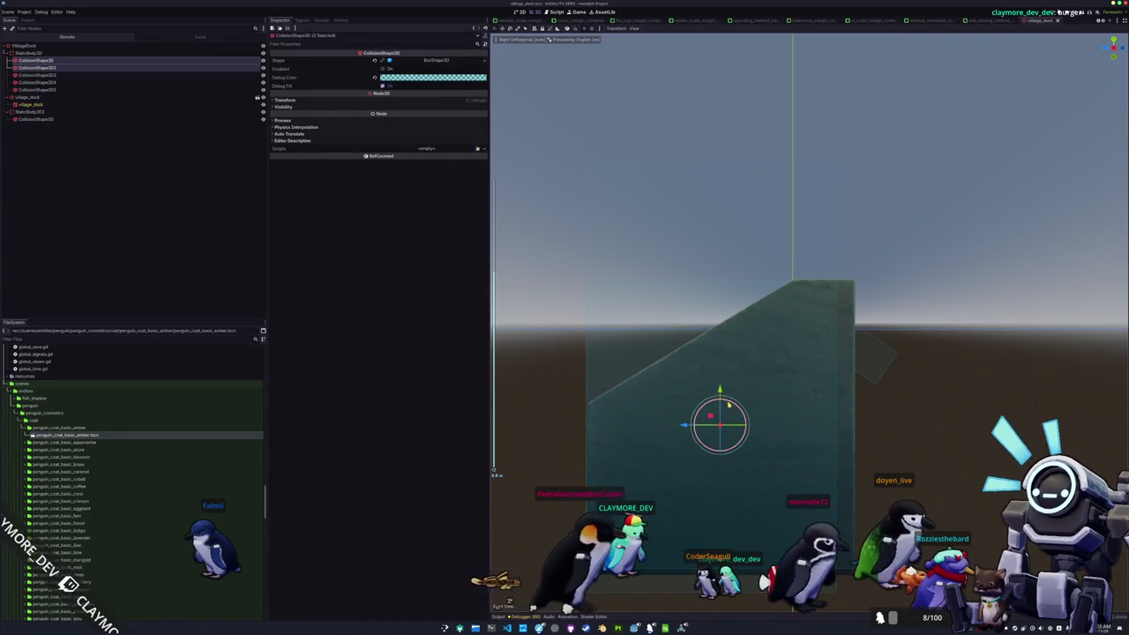
# Step: Rotate the collision box so it tilts along the sloped ramp
pyautogui.moveTo(728, 394); pyautogui.dragTo(708, 375)
pyautogui.moveTo(719, 425); pyautogui.dragTo(743, 460)
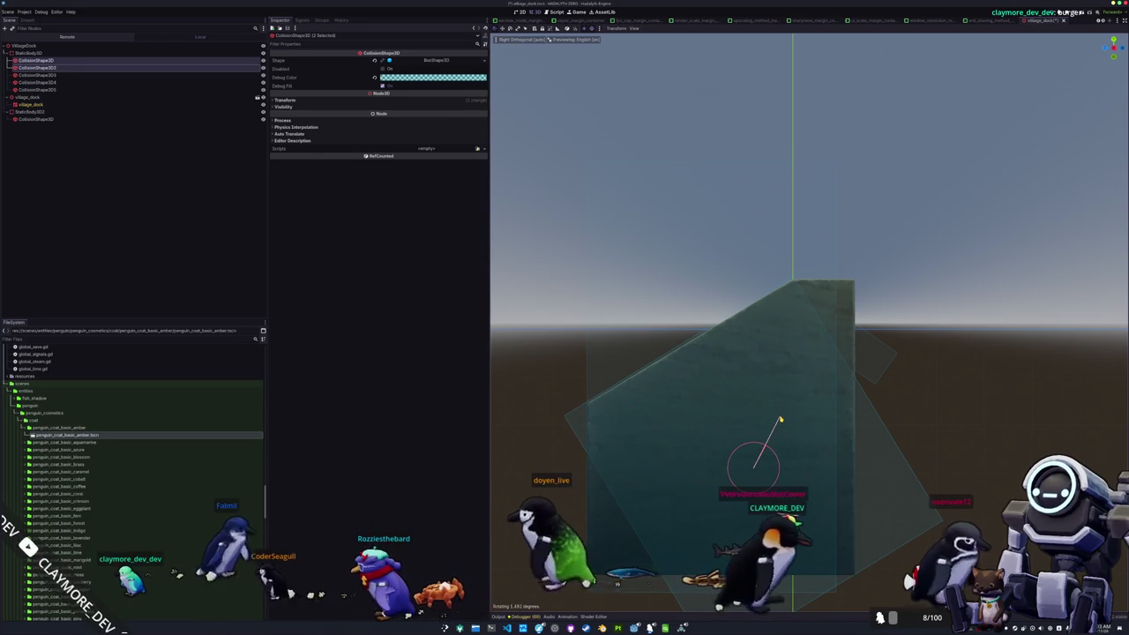
pyautogui.click(746, 466)
pyautogui.scroll(2, 678, 416)
pyautogui.scroll(2, 821, 360)
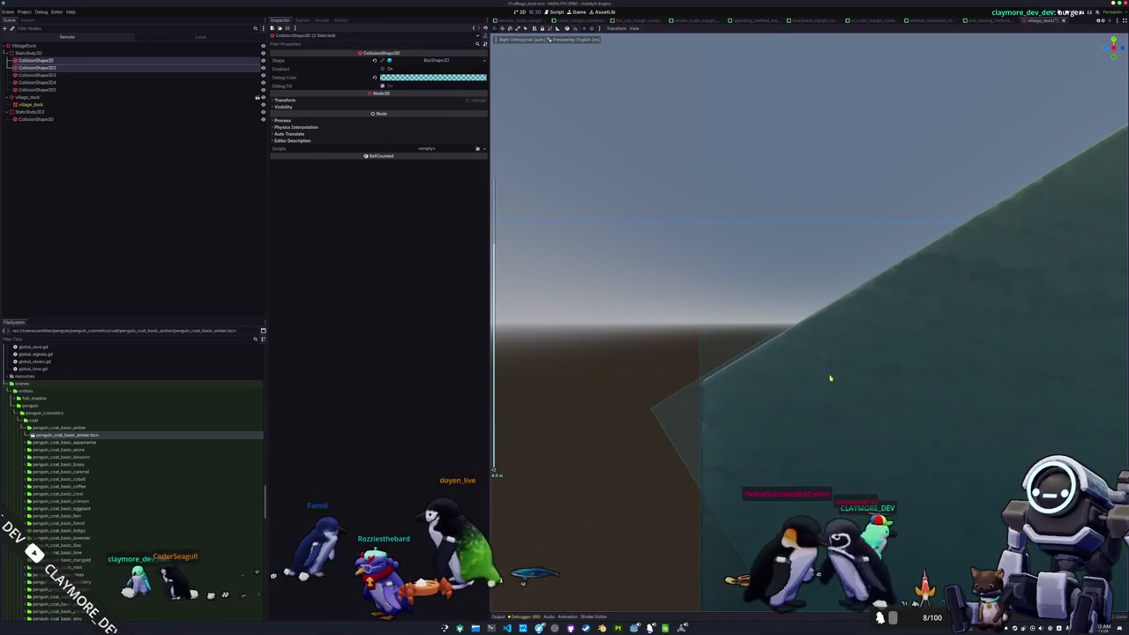
pyautogui.scroll(-2, 765, 429)
# Step: Nudge the box into place, then duplicate both selected shapes and move the copies
pyautogui.press('g')
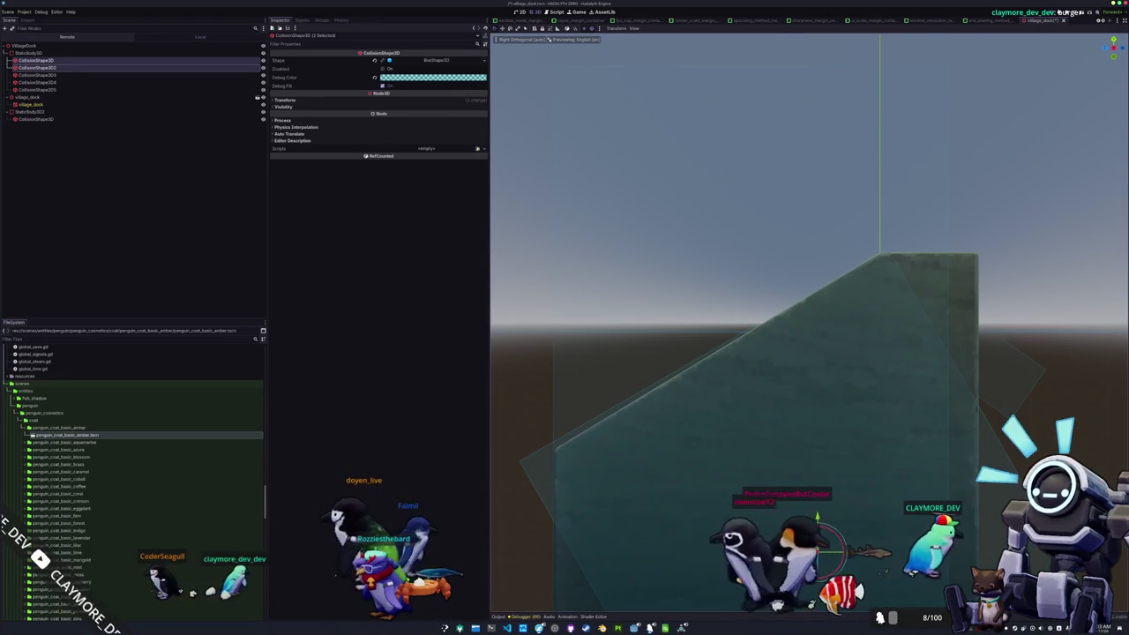
pyautogui.press('Escape')
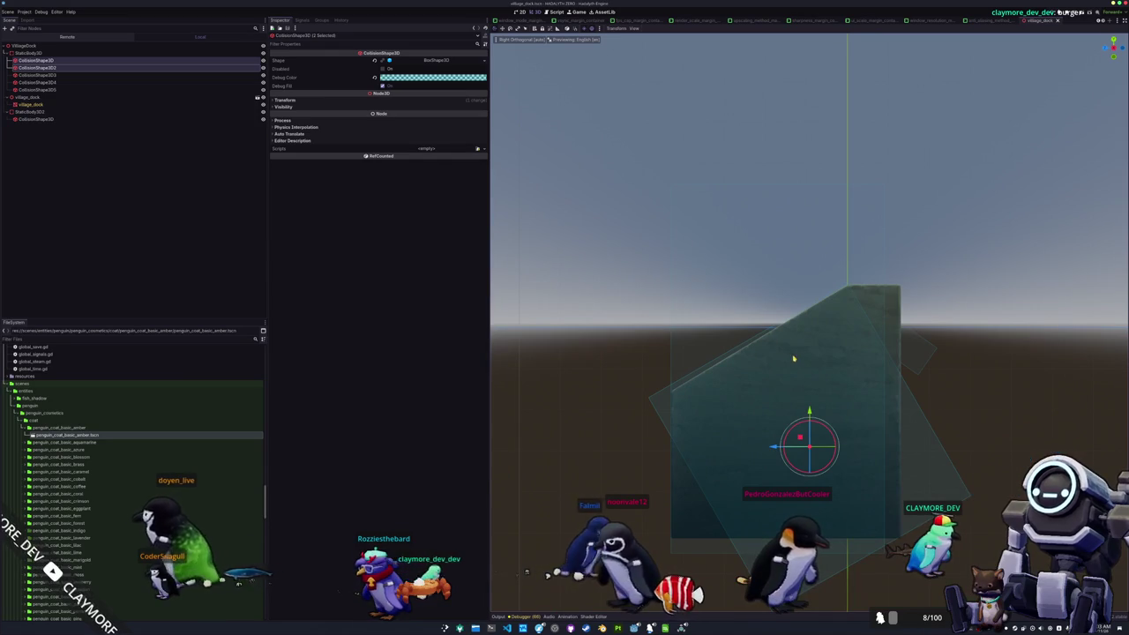
pyautogui.hotkey('ctrl', 'd')
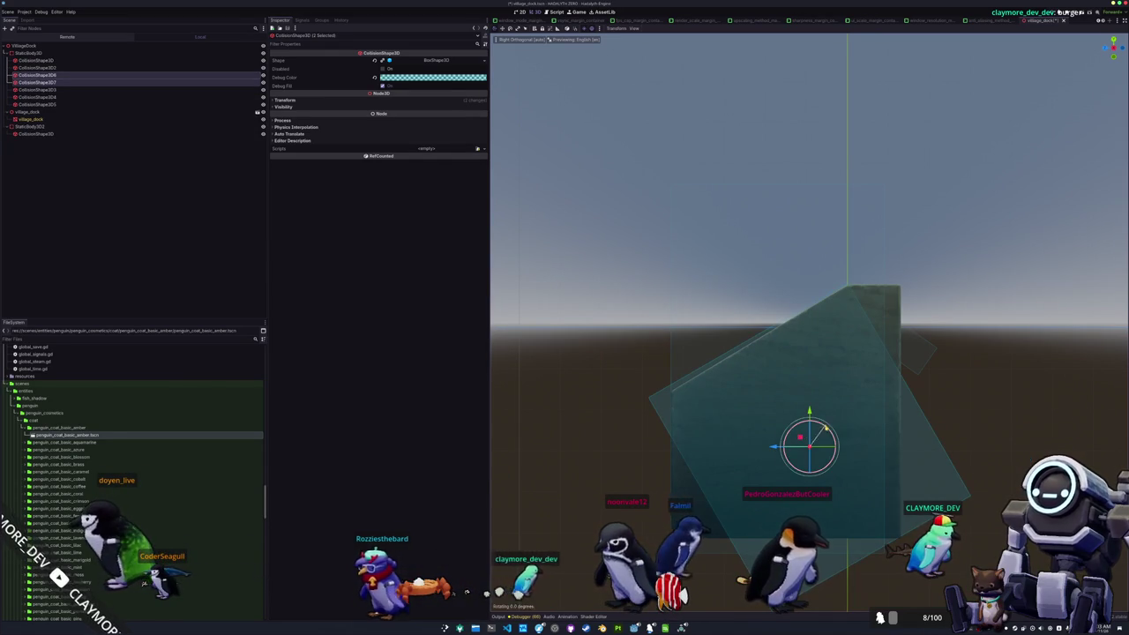
pyautogui.press('g')
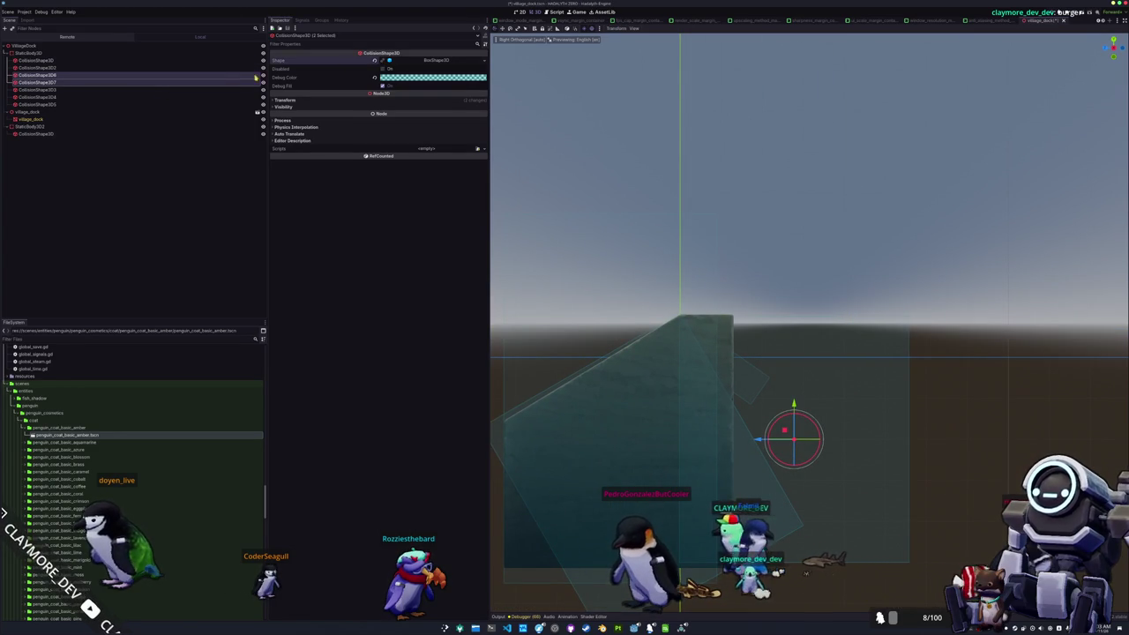
# Step: Copy CollisionShape3D6's box shape onto CollisionShape3D7 and narrow it to 0.8 wide
pyautogui.click(141, 82)
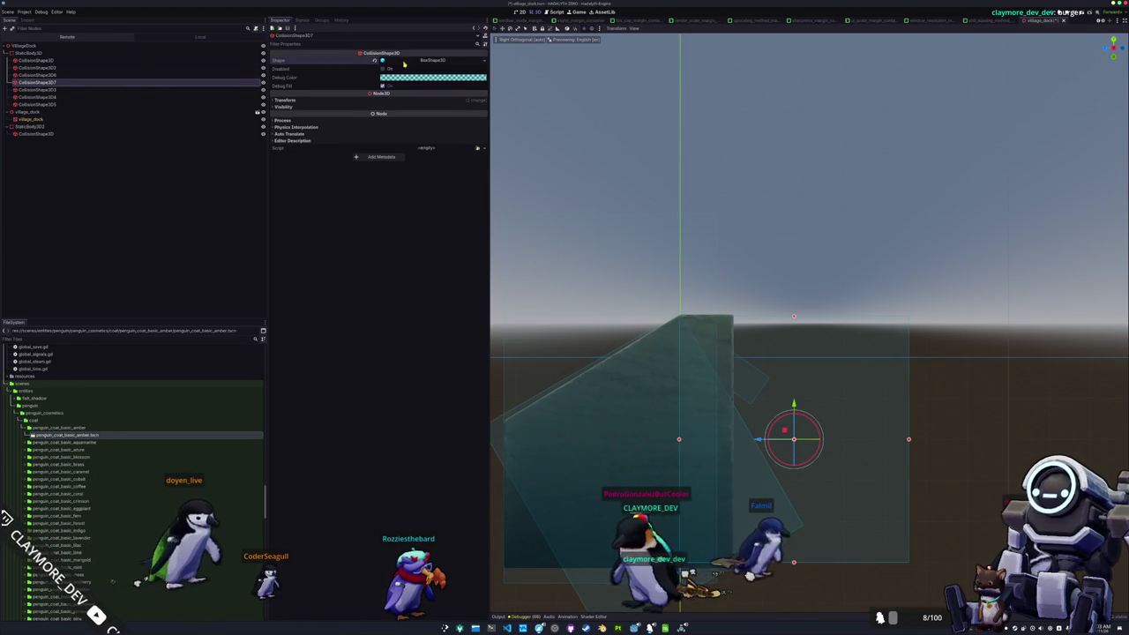
pyautogui.click(224, 76)
pyautogui.rightClick(341, 62)
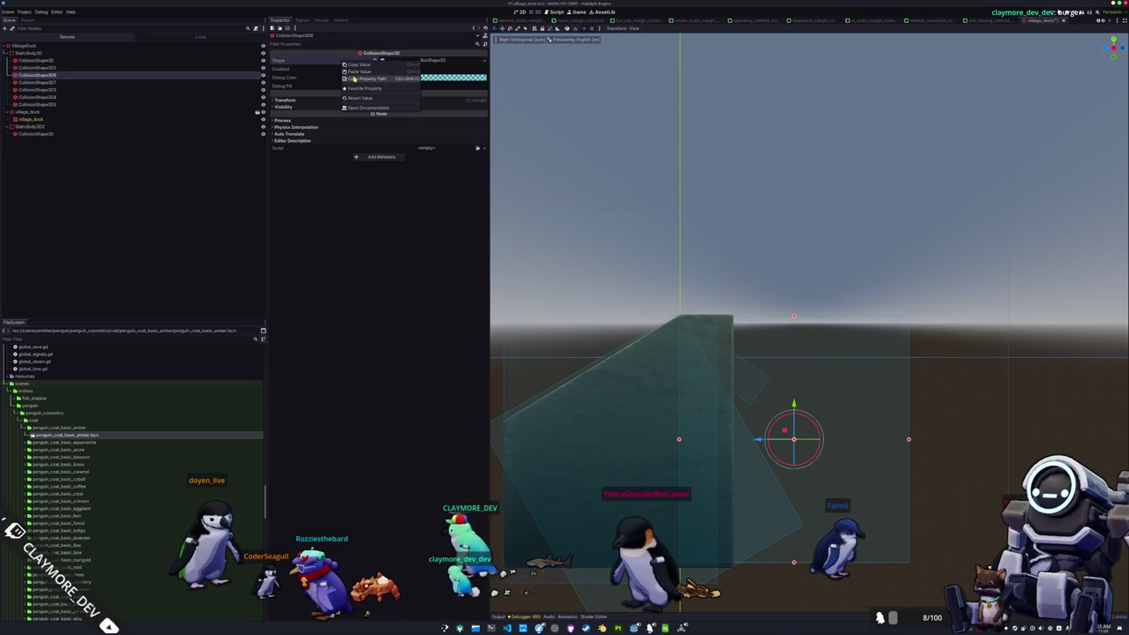
pyautogui.click(358, 65)
pyautogui.click(160, 82)
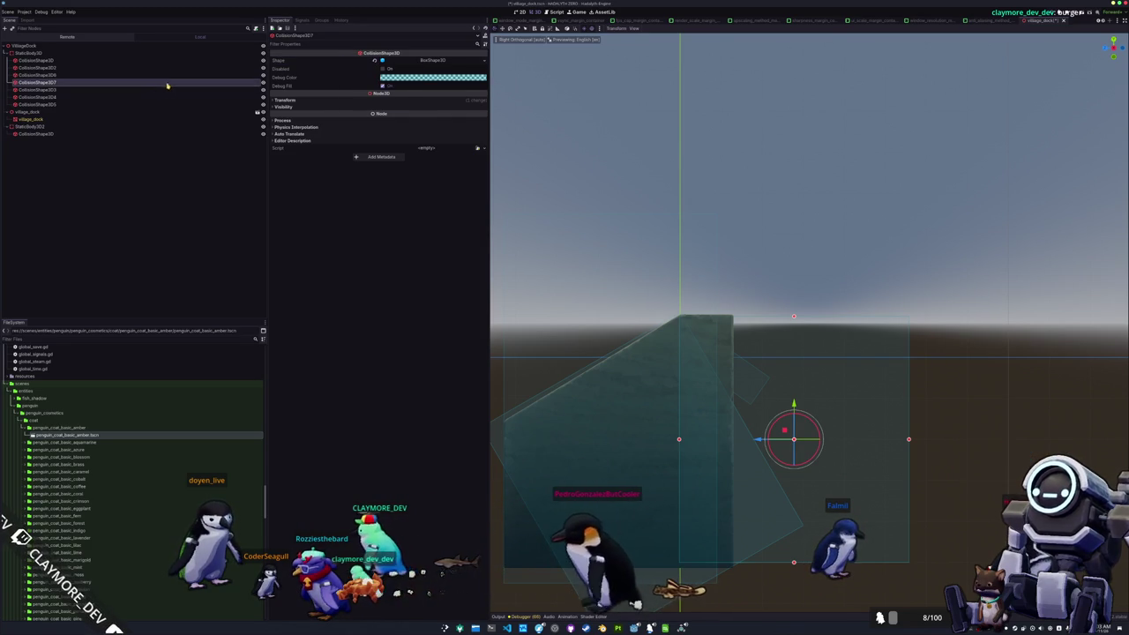
pyautogui.rightClick(299, 62)
pyautogui.click(311, 72)
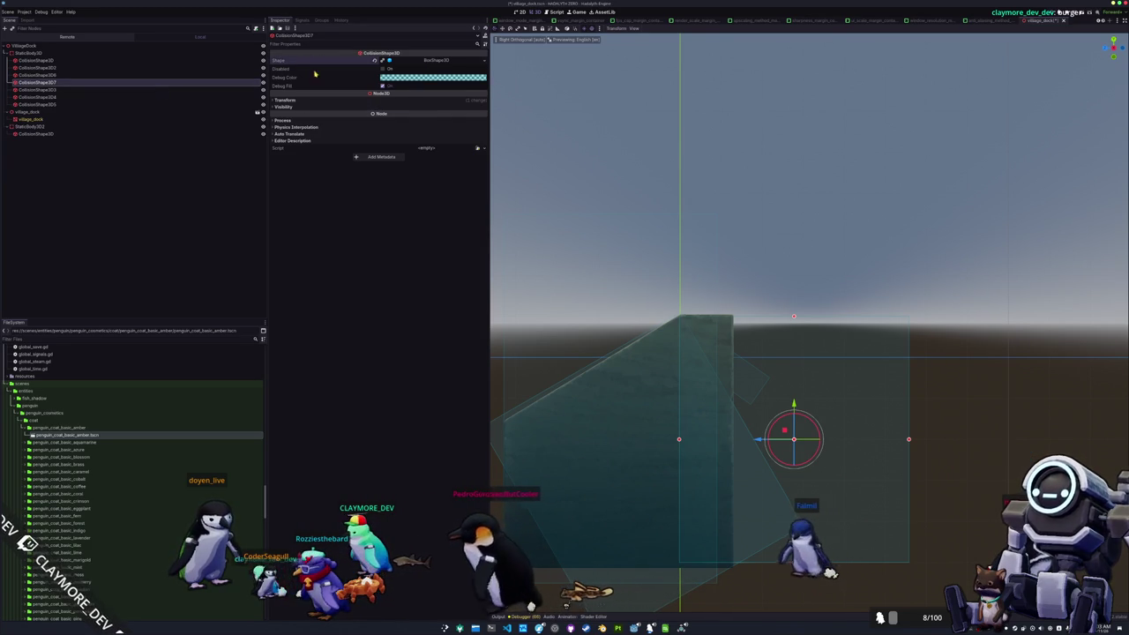
pyautogui.moveTo(906, 436)
pyautogui.mouseDown()
pyautogui.moveTo(707, 427)
pyautogui.moveTo(757, 427)
pyautogui.moveTo(739, 427)
pyautogui.moveTo(786, 338)
pyautogui.mouseUp()
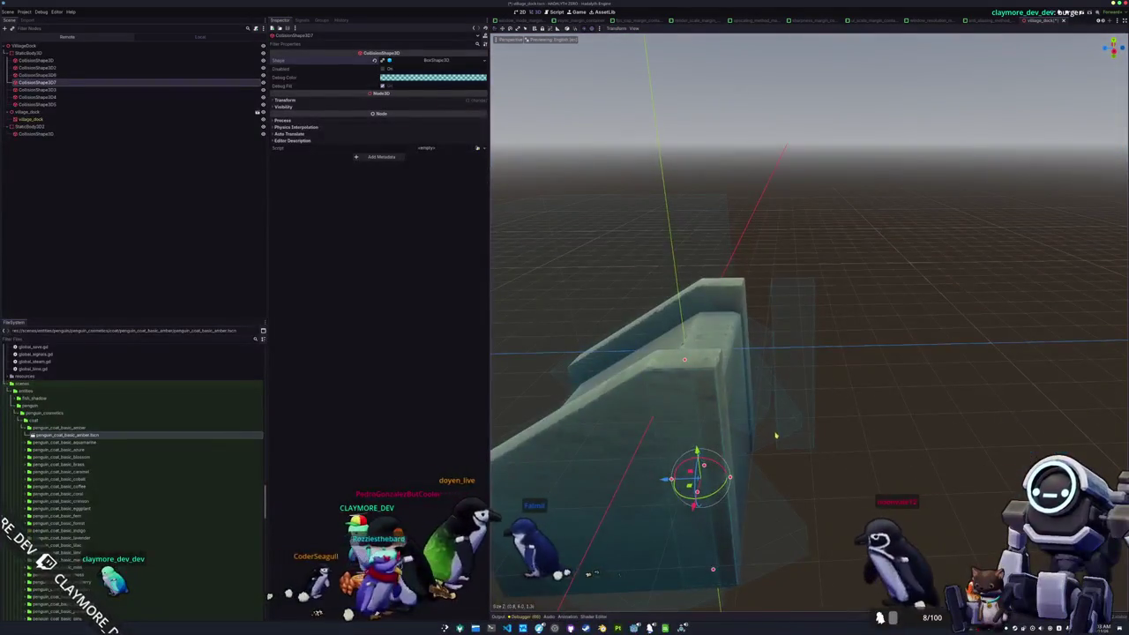
# Step: Delete CollisionShape3D6 and duplicate CollisionShape3D7 into a new collision box
pyautogui.click(787, 334)
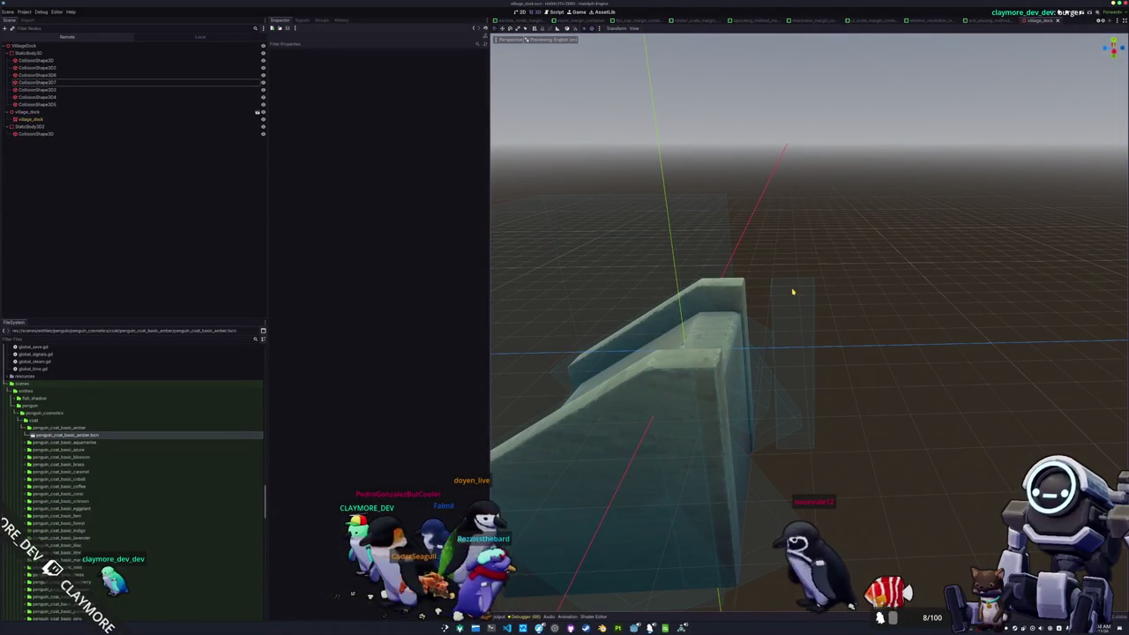
pyautogui.click(100, 75)
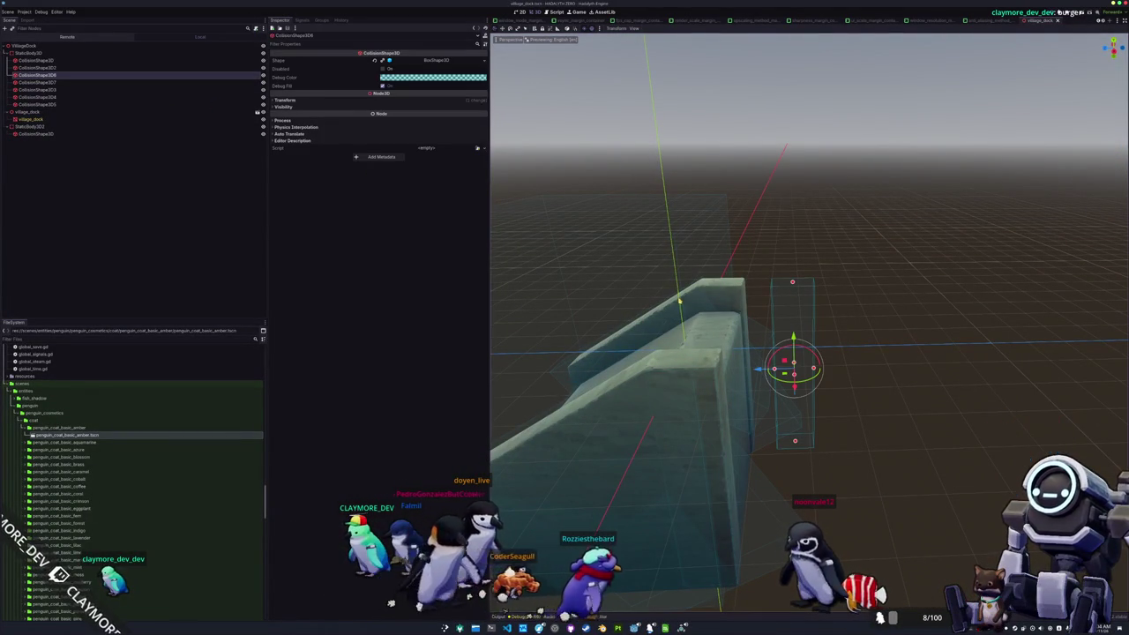
pyautogui.press('Delete')
pyautogui.press('Return')
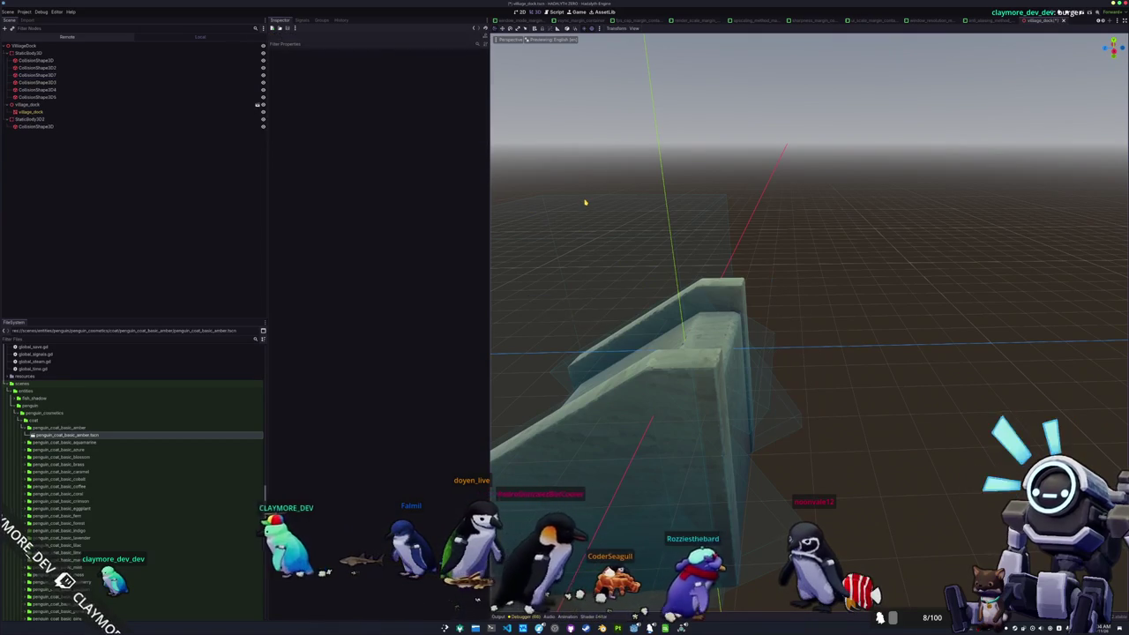
pyautogui.click(78, 83)
pyautogui.click(77, 76)
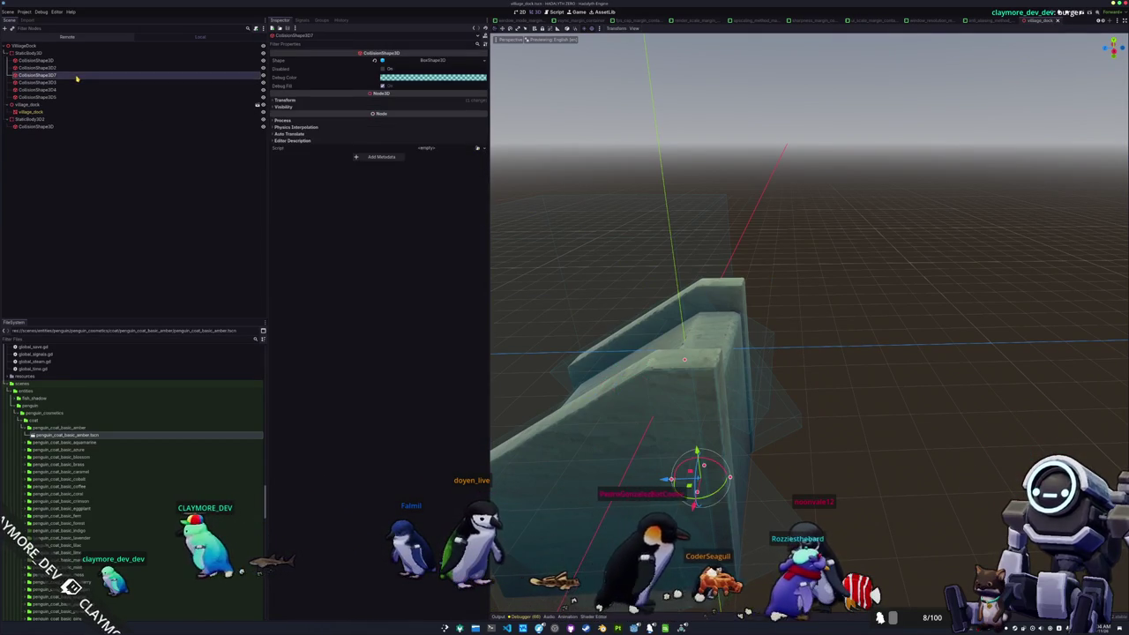
pyautogui.hotkey('ctrl', 'd')
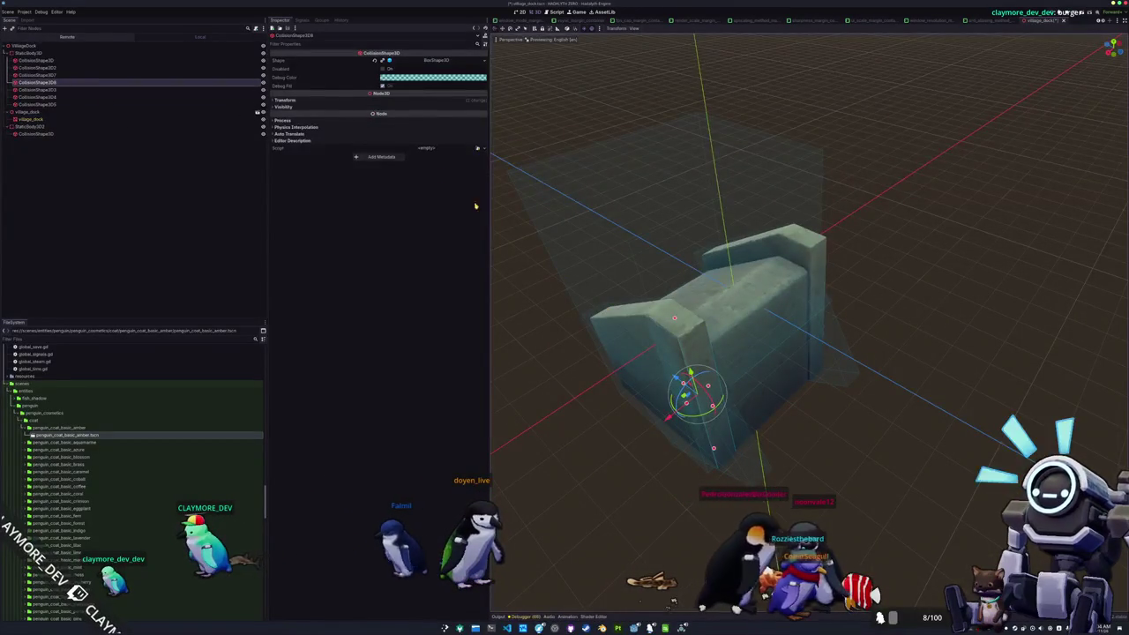
# Step: Check the new box's transform and move CollisionShape3D2 so its z becomes 0.921
pyautogui.click(344, 100)
pyautogui.click(323, 115)
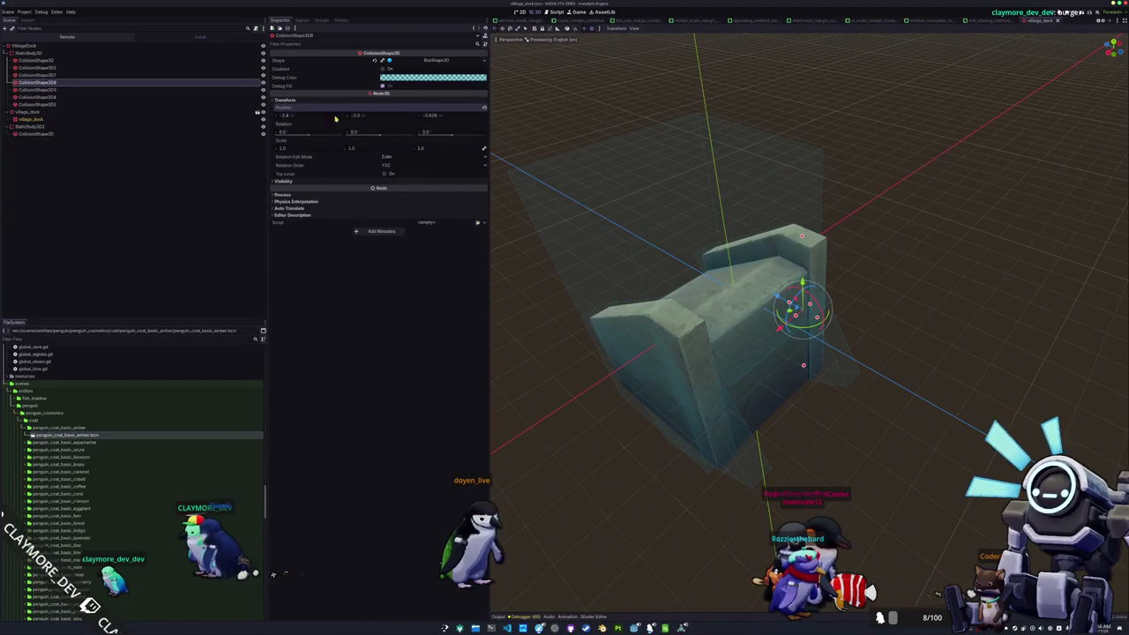
pyautogui.click(619, 460)
pyautogui.moveTo(619, 460)
pyautogui.mouseDown()
pyautogui.moveTo(627, 441)
pyautogui.moveTo(731, 446)
pyautogui.moveTo(776, 476)
pyautogui.mouseUp()
pyautogui.click(776, 476)
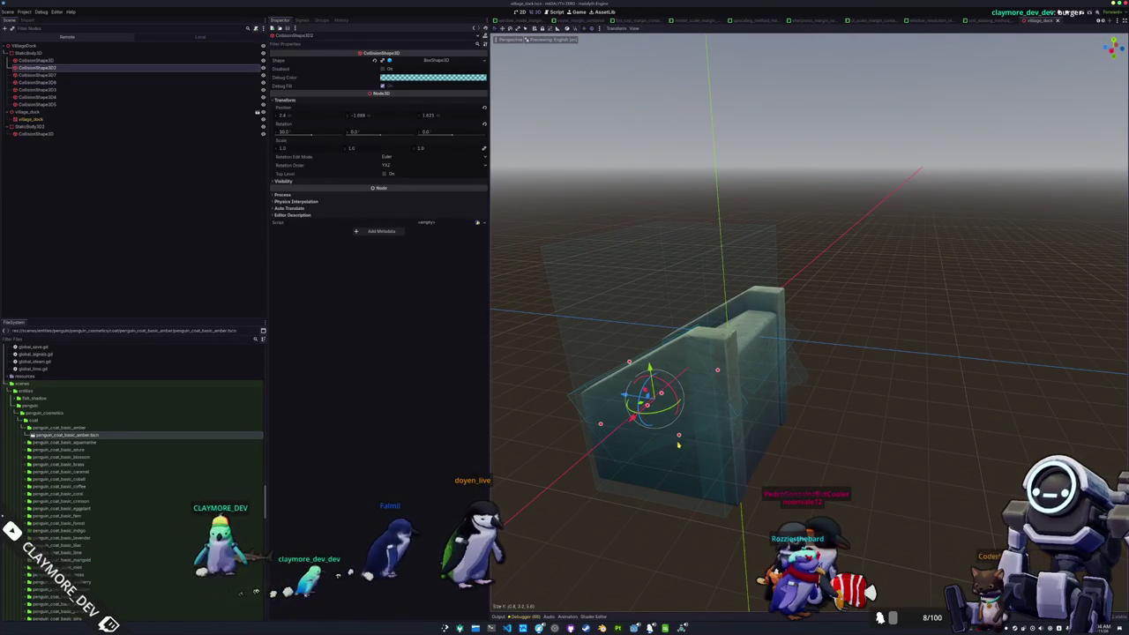
pyautogui.moveTo(682, 451)
pyautogui.mouseDown()
pyautogui.moveTo(738, 452)
pyautogui.moveTo(582, 458)
pyautogui.moveTo(693, 456)
pyautogui.moveTo(670, 454)
pyautogui.moveTo(730, 430)
pyautogui.mouseUp()
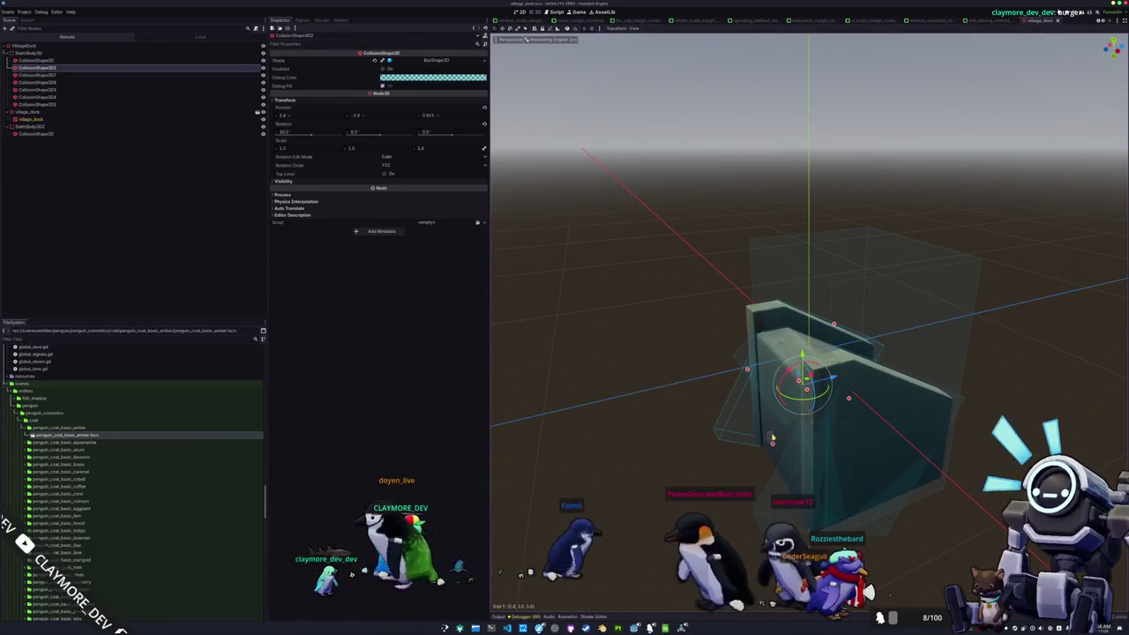
pyautogui.click(730, 430)
pyautogui.click(729, 429)
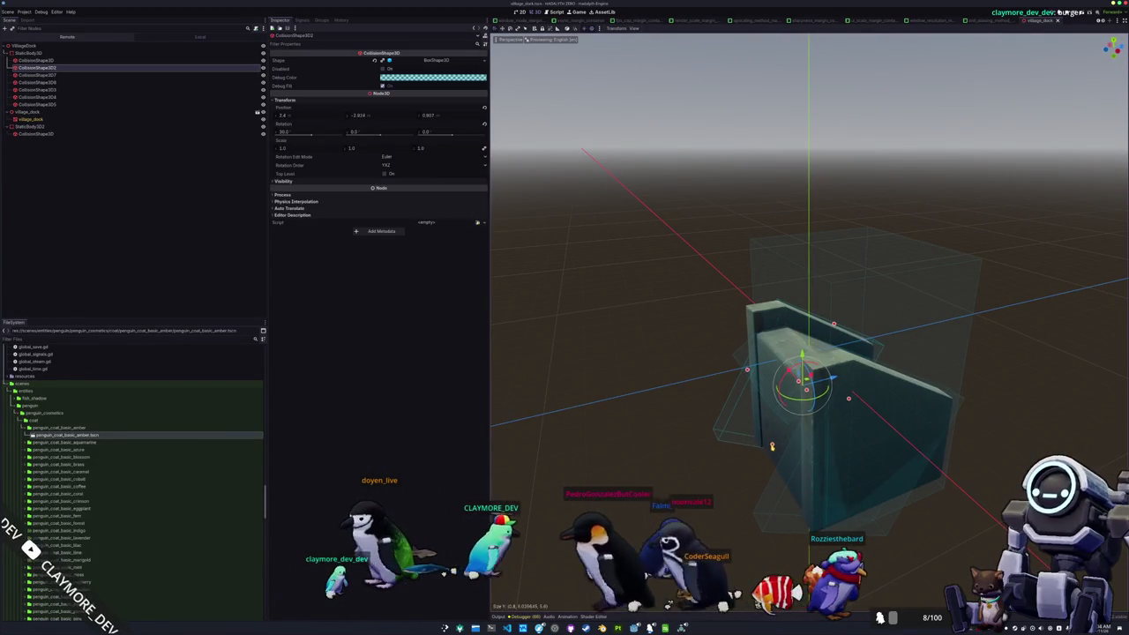
pyautogui.moveTo(775, 427); pyautogui.dragTo(771, 443)
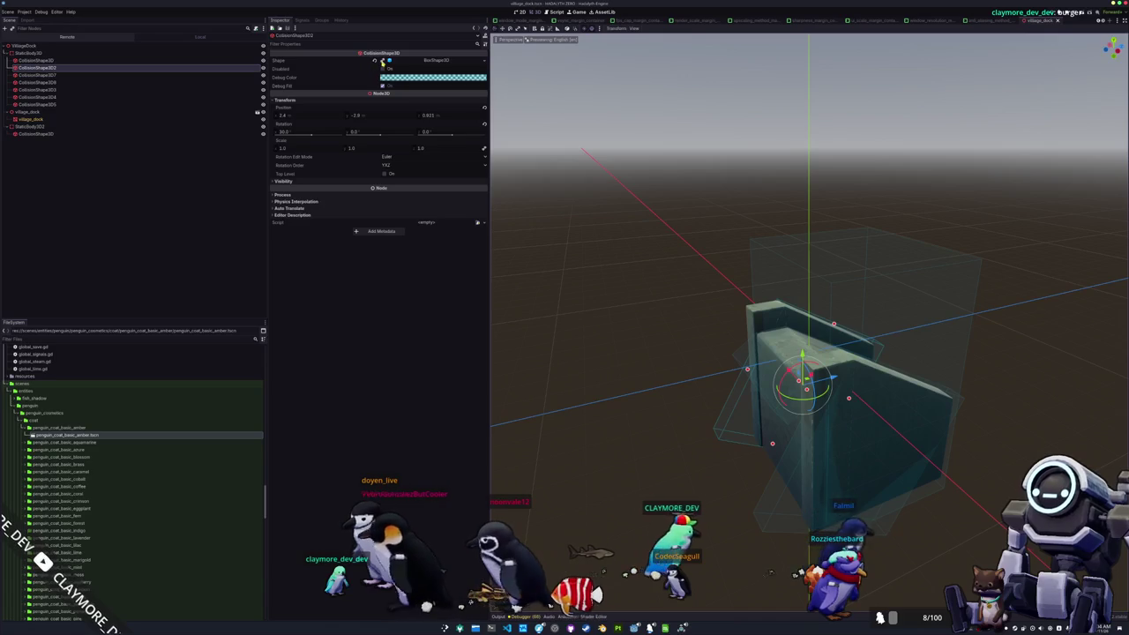
# Step: Move the first CollisionShape3D up and right, then check CollisionShape3D2 from the front
pyautogui.click(97, 60)
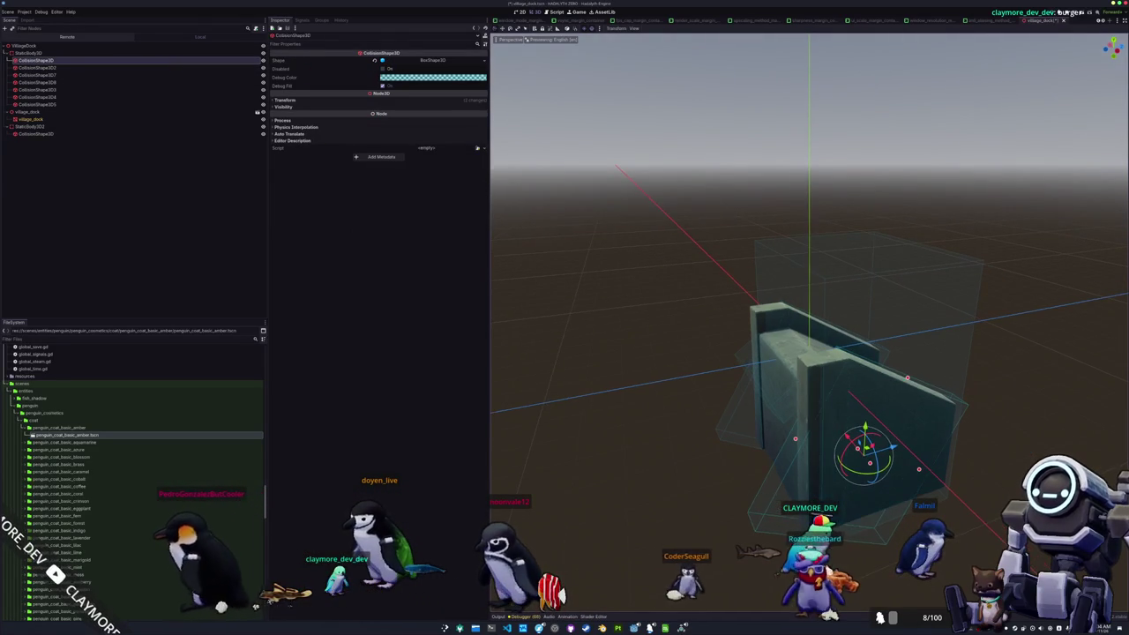
pyautogui.moveTo(854, 485)
pyautogui.mouseDown()
pyautogui.moveTo(869, 463)
pyautogui.moveTo(855, 486)
pyautogui.mouseUp()
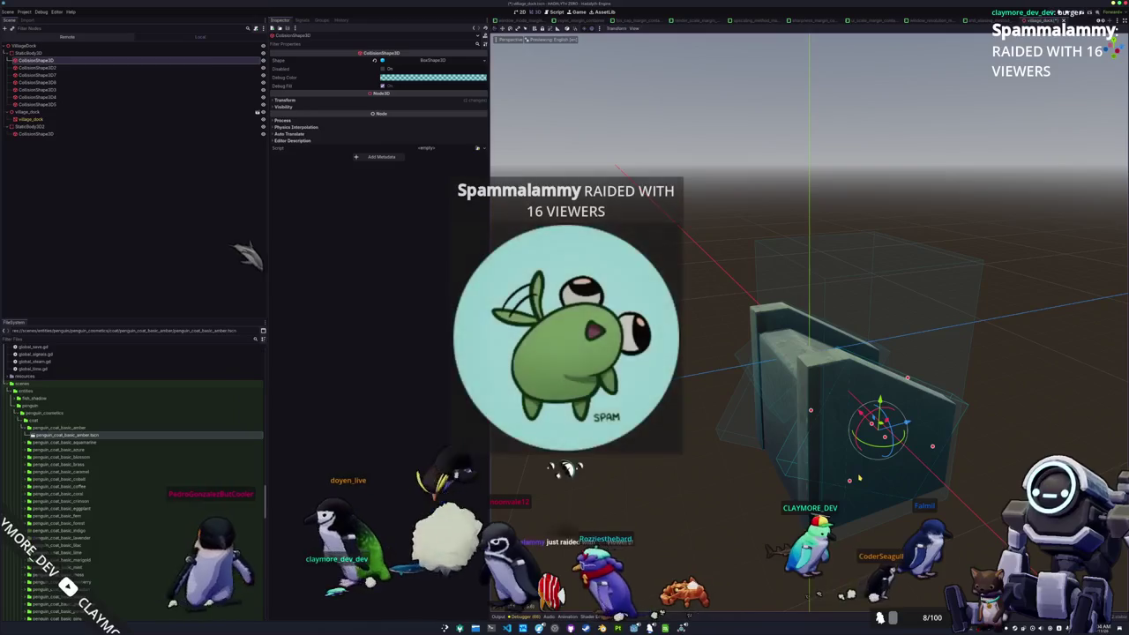
pyautogui.click(728, 444)
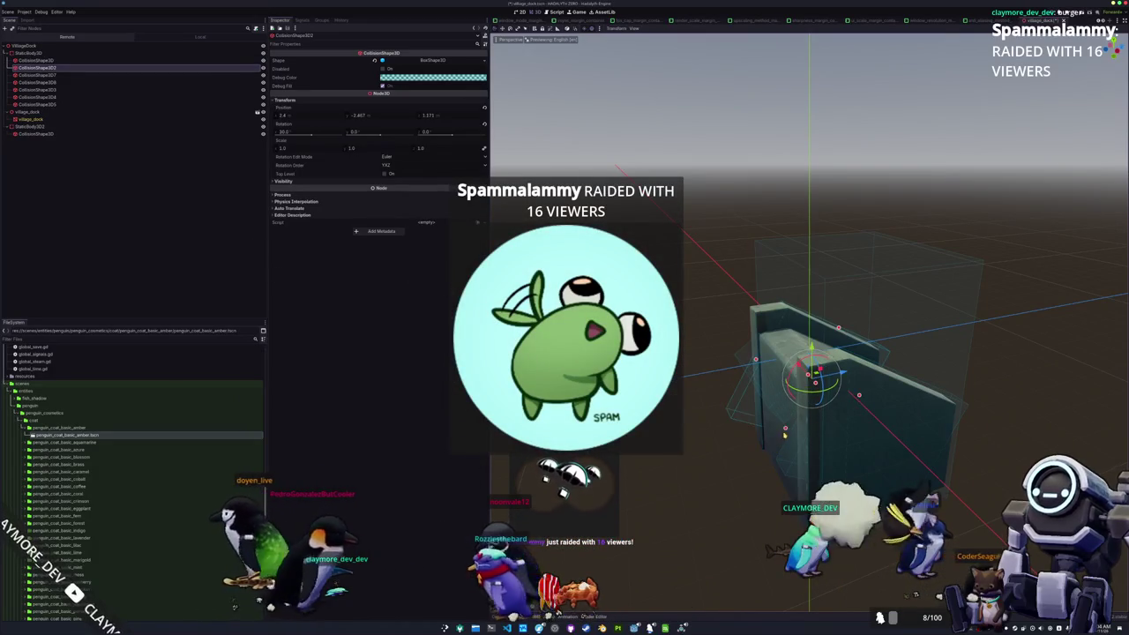
pyautogui.press('KP_1')
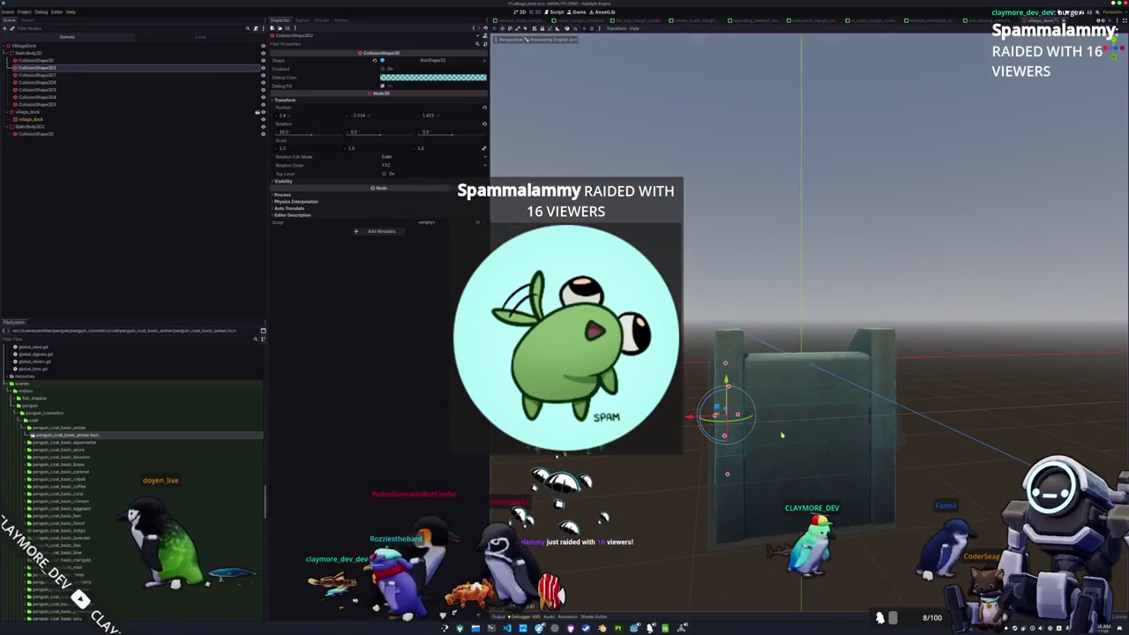
pyautogui.press('KP_4')
pyautogui.press('KP_4')
pyautogui.press('KP_4')
pyautogui.click(623, 495)
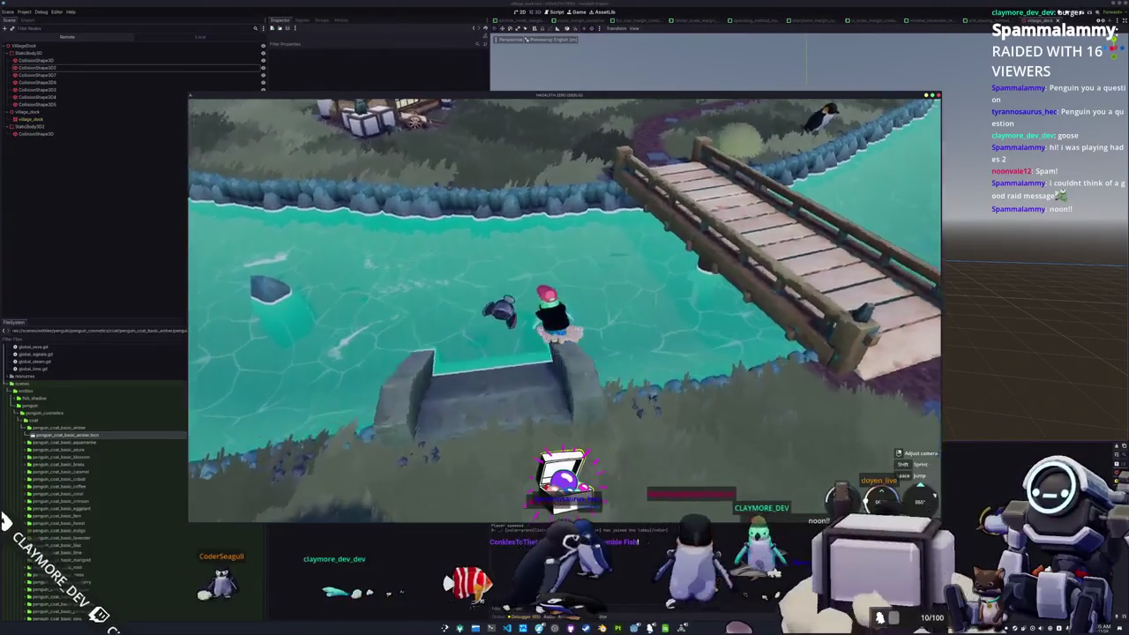
# Step: Walk the penguin up the stone ramp and equip the orange Doyen skin in the Penguin menu
pyautogui.press('w')
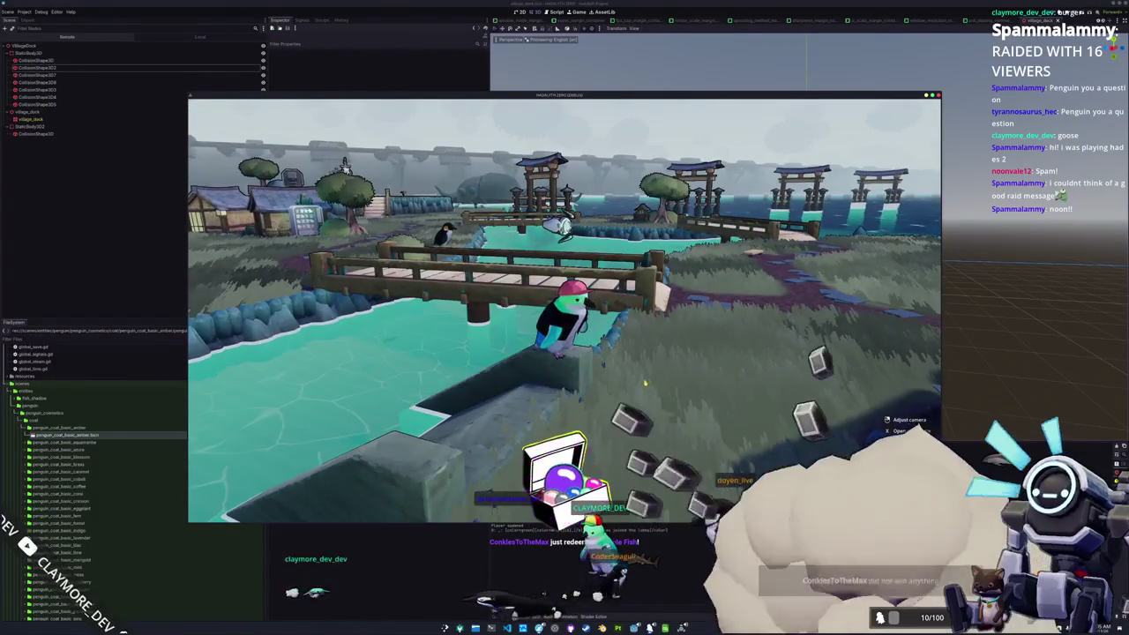
pyautogui.press('Tab')
pyautogui.click(583, 111)
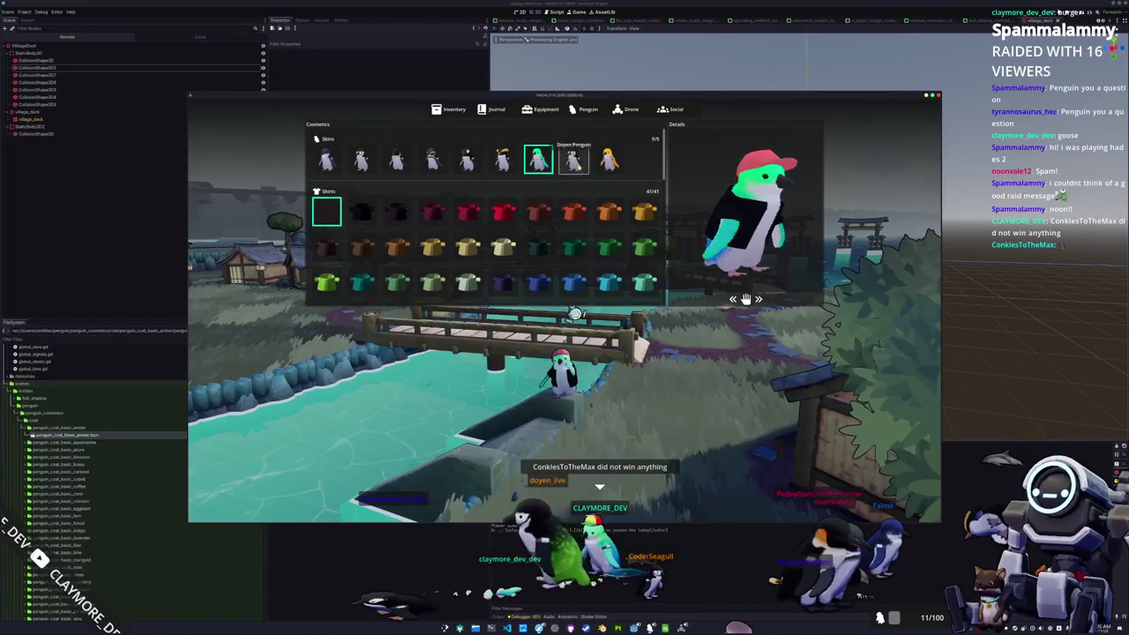
pyautogui.click(573, 161)
pyautogui.scroll(-3, 353, 220)
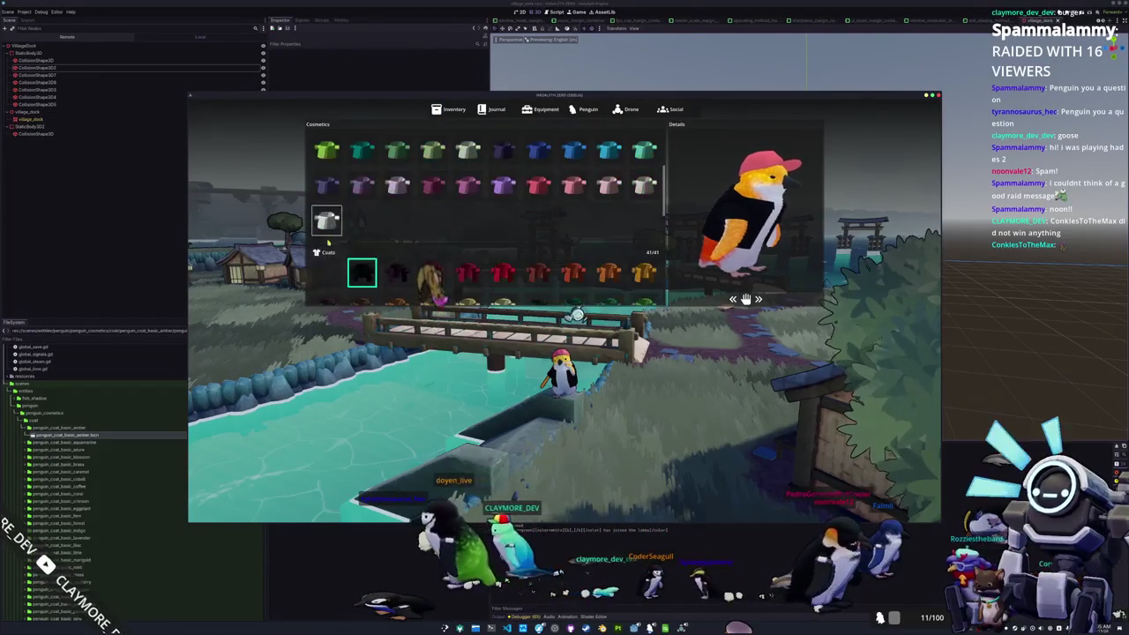
pyautogui.scroll(-3, 326, 264)
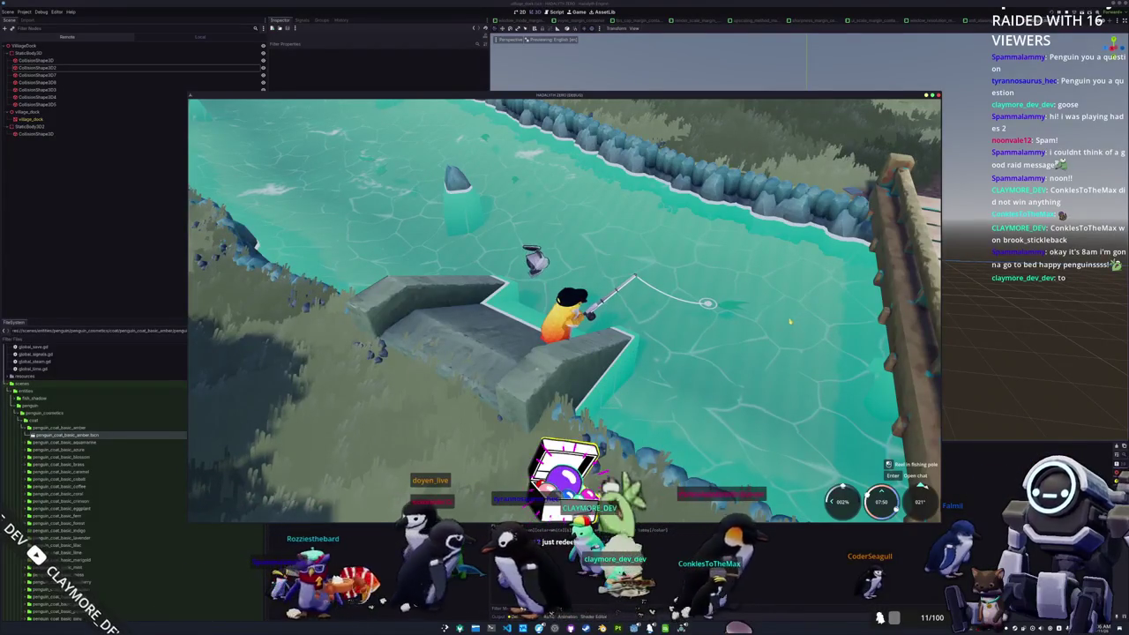
# Step: Hook a fish, clear every arrow-key prompt to land a Pond Smelt, and dismiss the catch card
pyautogui.click(752, 333)
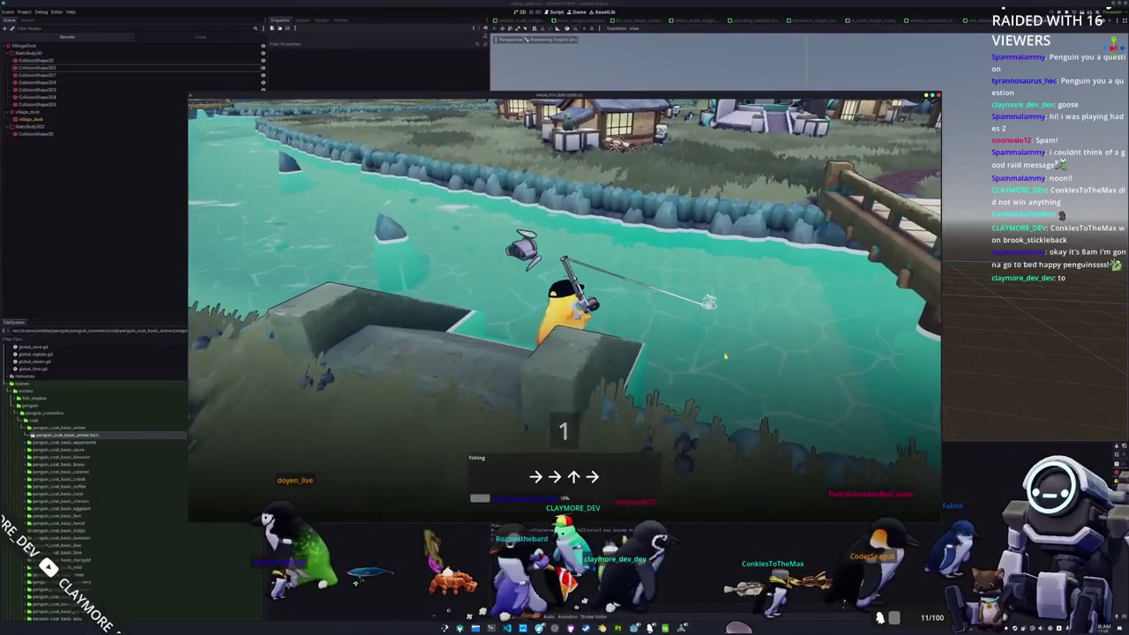
pyautogui.press('Down')
pyautogui.press('Up')
pyautogui.press('Up')
pyautogui.press('Right')
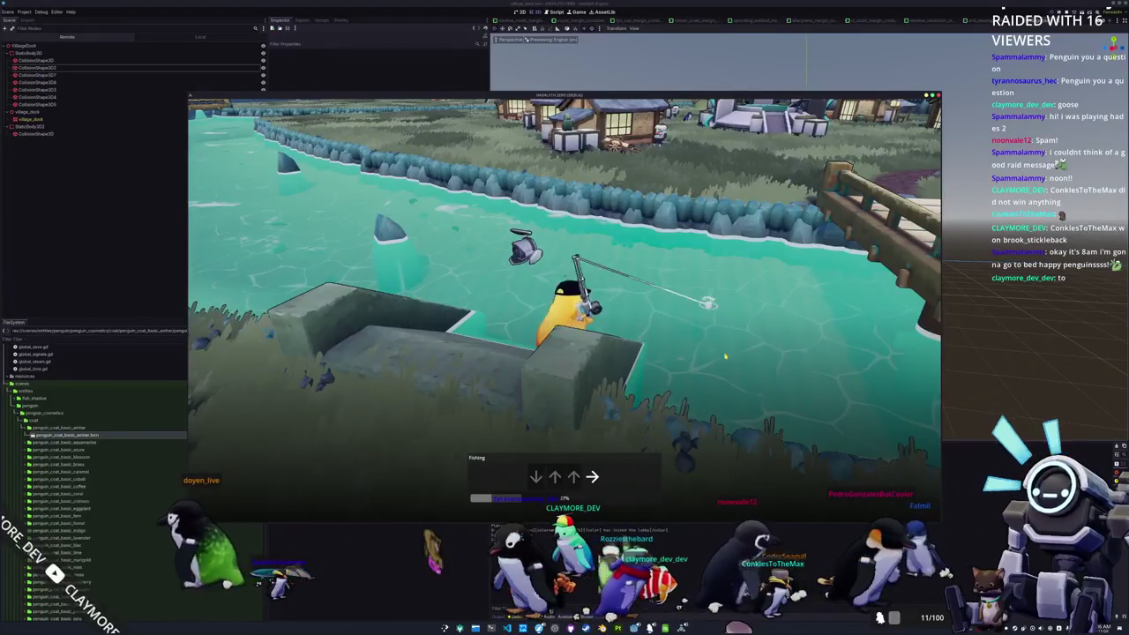
pyautogui.press('Left')
pyautogui.press('Right')
pyautogui.press('Up')
pyautogui.press('Left')
pyautogui.press('Up')
pyautogui.press('Left')
pyautogui.press('Down')
pyautogui.press('Down')
pyautogui.press('Up')
pyautogui.press('Down')
pyautogui.press('Up')
pyautogui.press('Right')
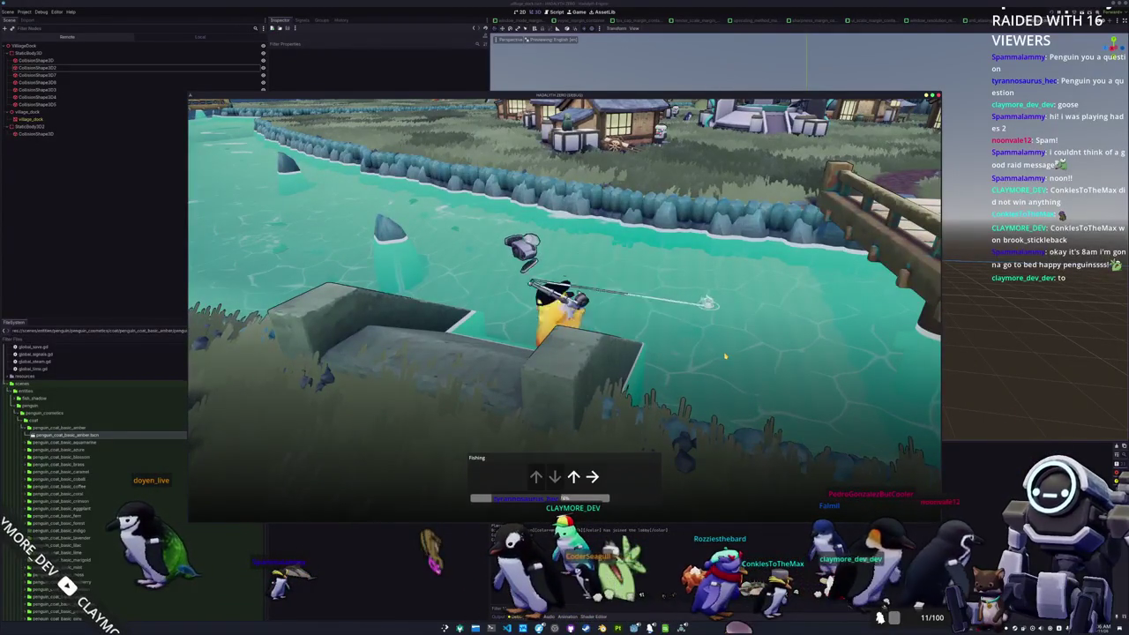
pyautogui.press('Up')
pyautogui.press('Left')
pyautogui.press('Right')
pyautogui.press('Down')
pyautogui.press('Right')
pyautogui.press('Up')
pyautogui.press('Left')
pyautogui.press('Left')
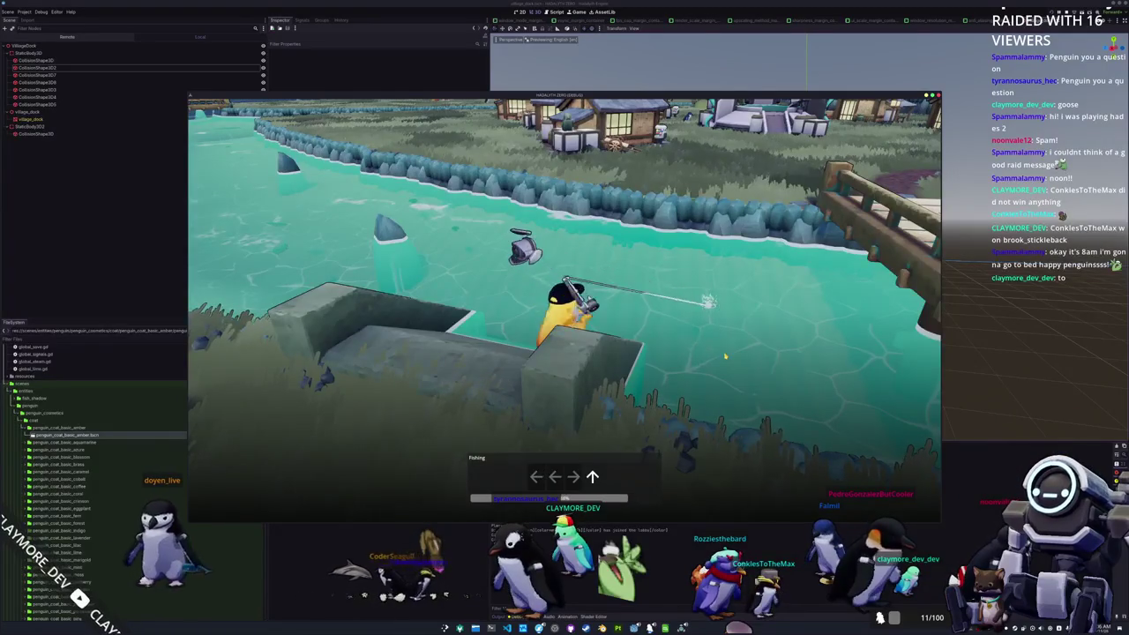
pyautogui.press('Left')
pyautogui.press('Left')
pyautogui.press('Right')
pyautogui.press('Up')
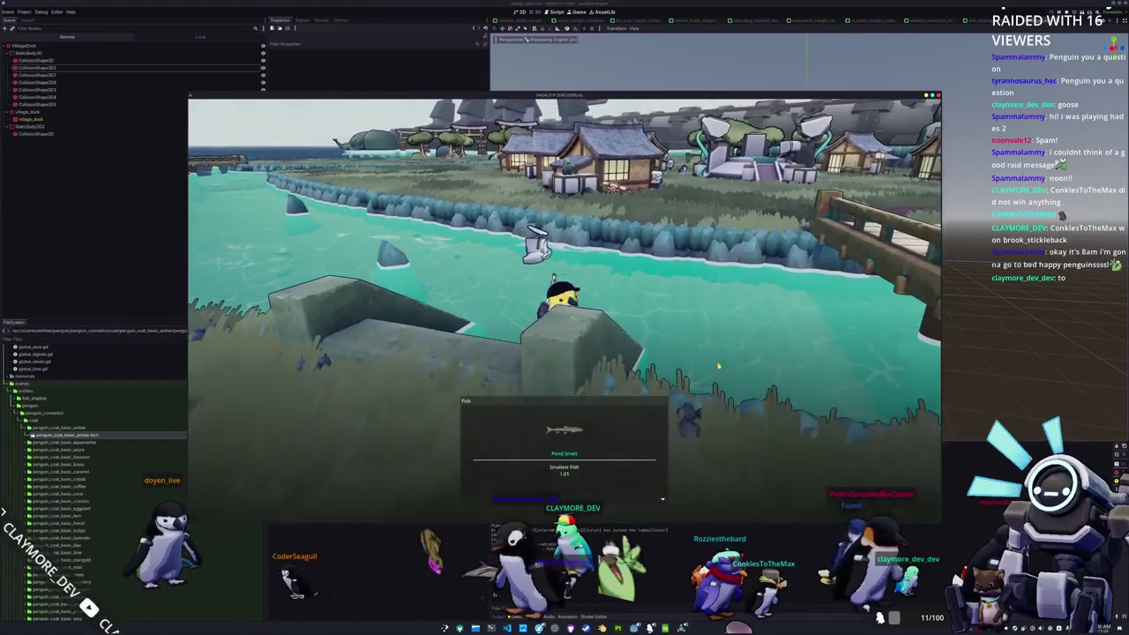
pyautogui.click(718, 365)
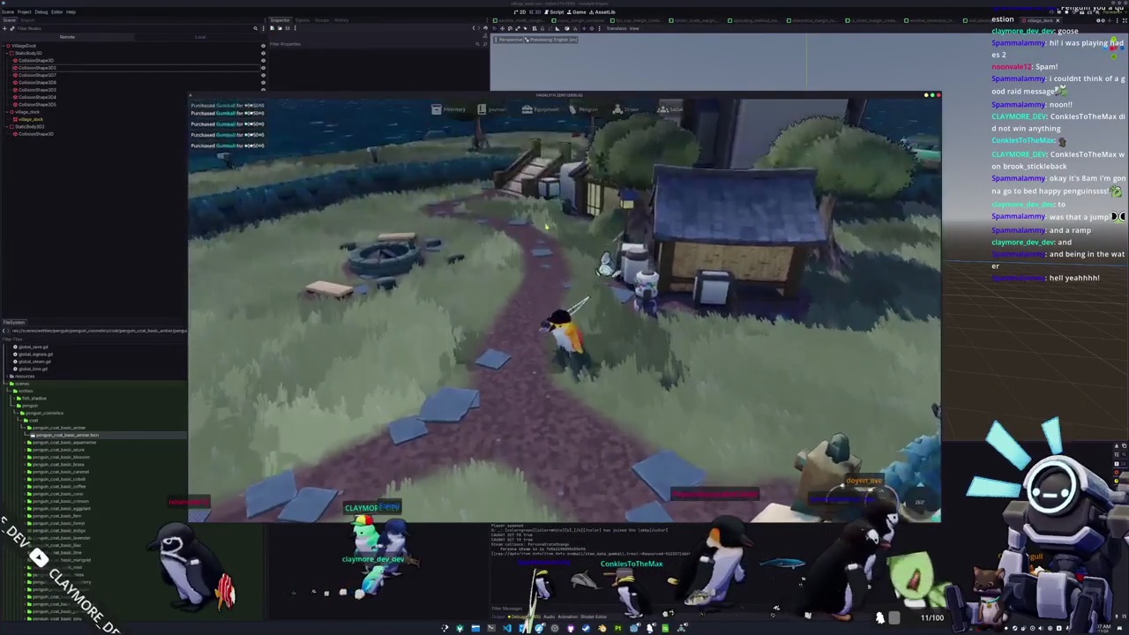
# Step: Drop three Gumballs from the in-game inventory, then close it
pyautogui.press('i')
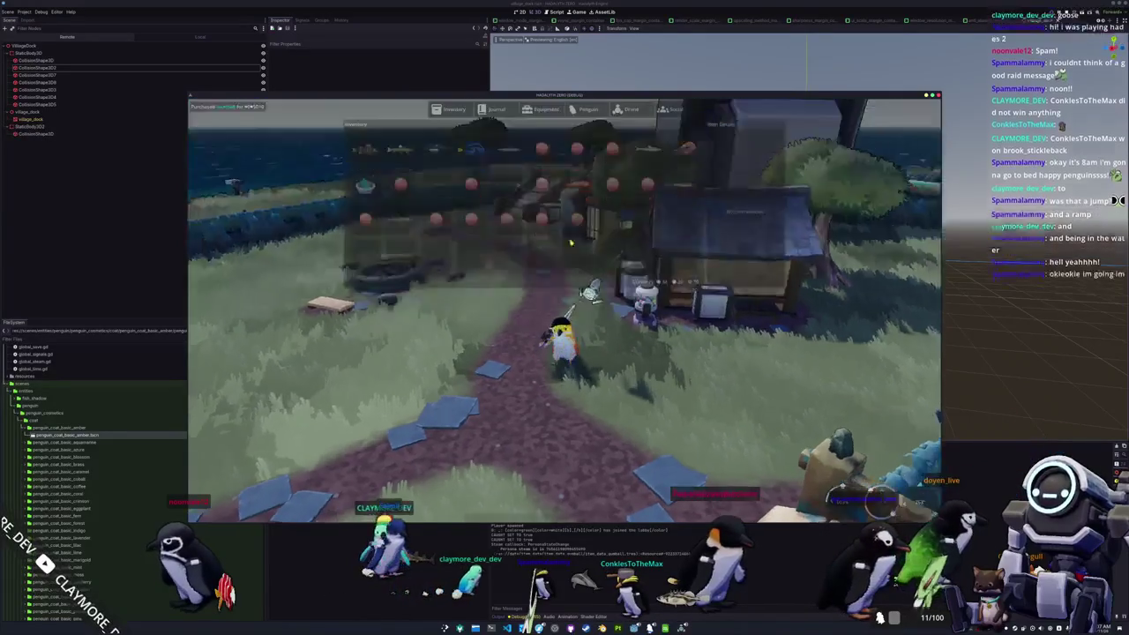
pyautogui.rightClick(577, 219)
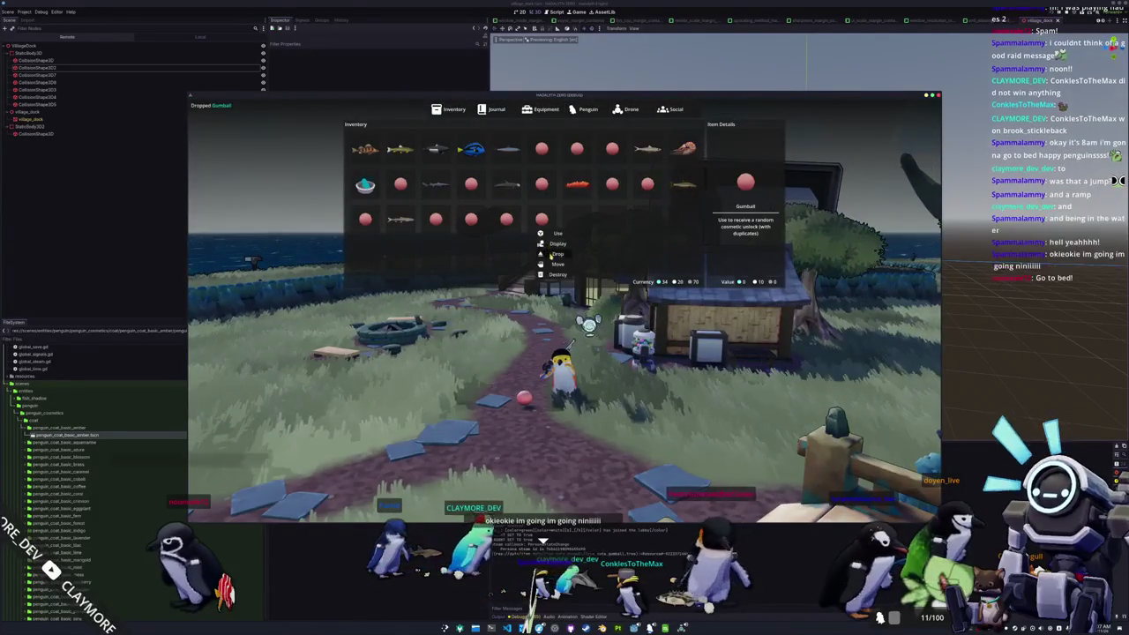
pyautogui.click(557, 253)
pyautogui.click(516, 254)
pyautogui.rightClick(471, 219)
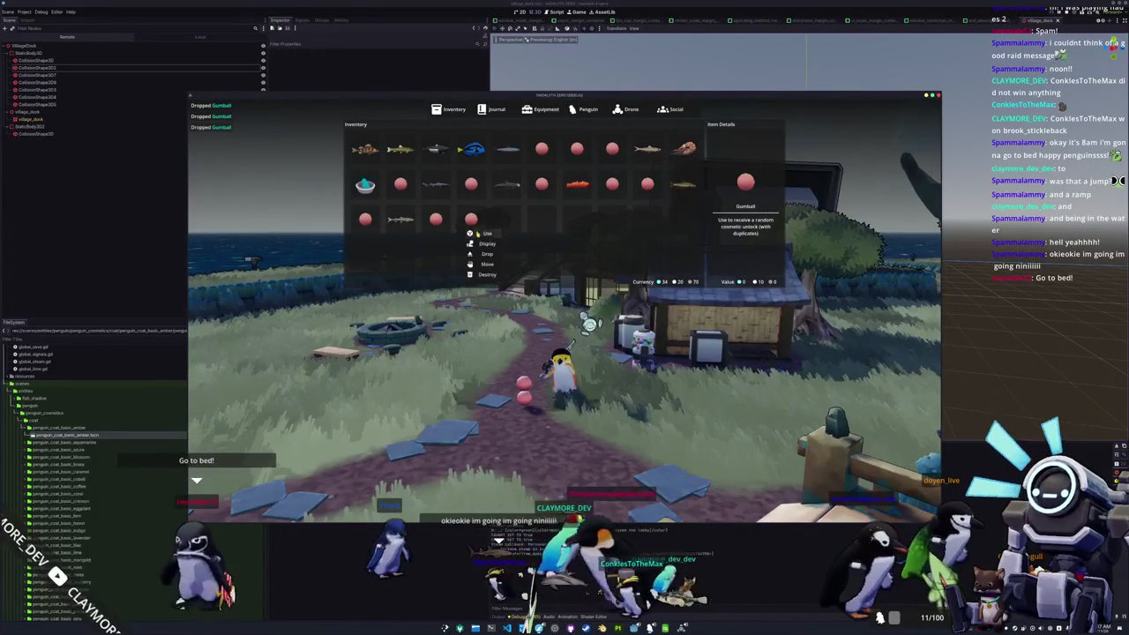
pyautogui.click(485, 253)
pyautogui.press('i')
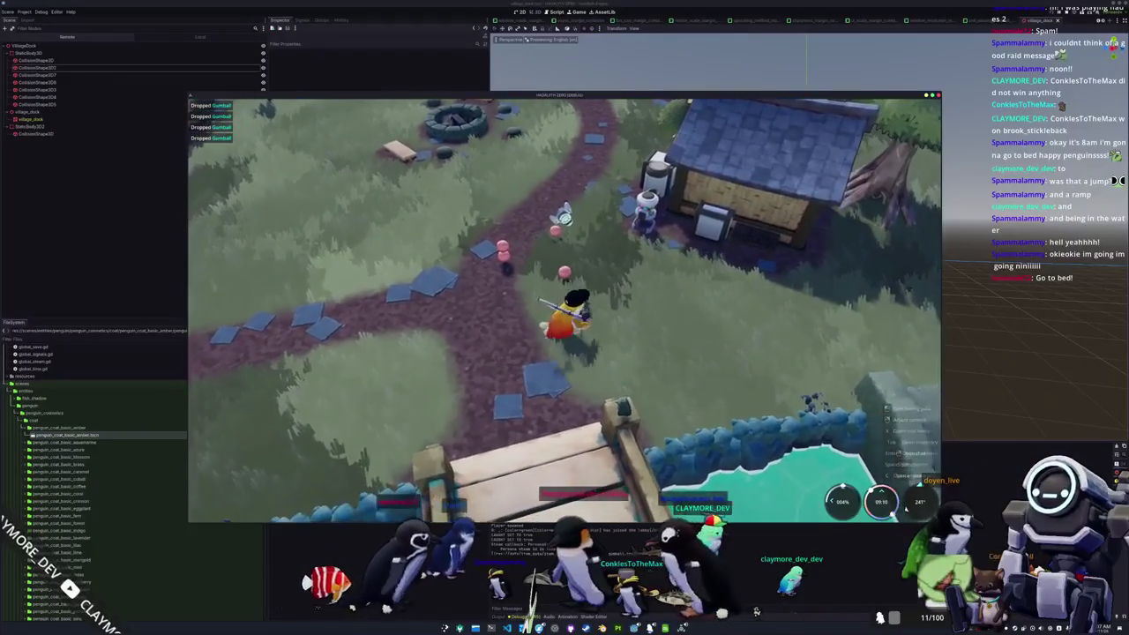
# Step: Walk the penguin up the path toward the house and turn the view toward the water and bridge
pyautogui.press('w')
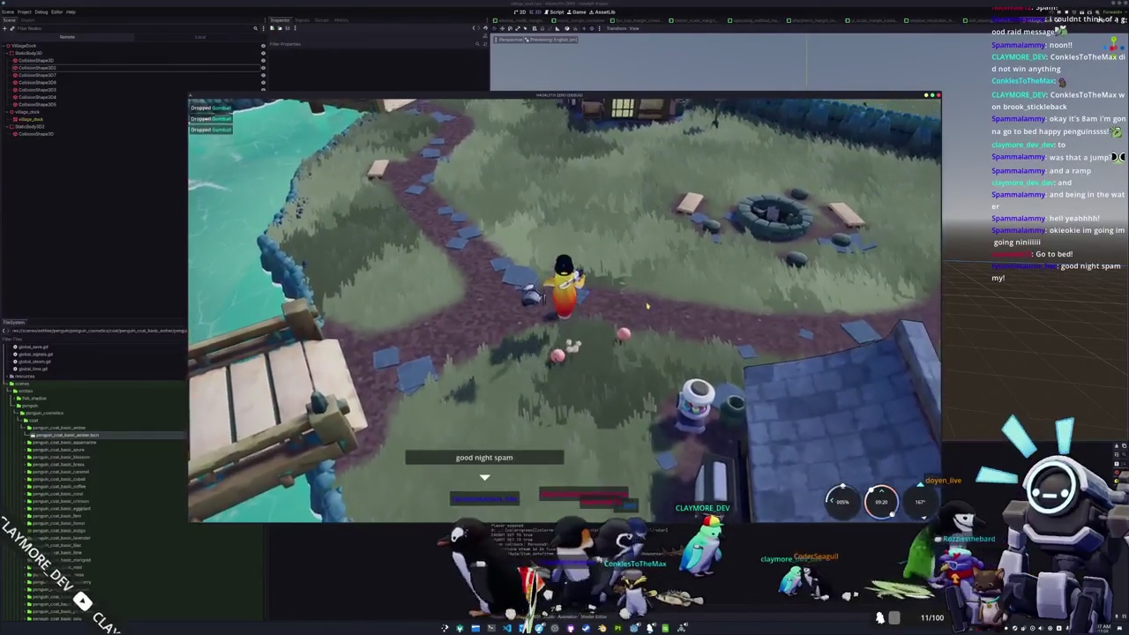
pyautogui.press('Left')
pyautogui.press('Tab')
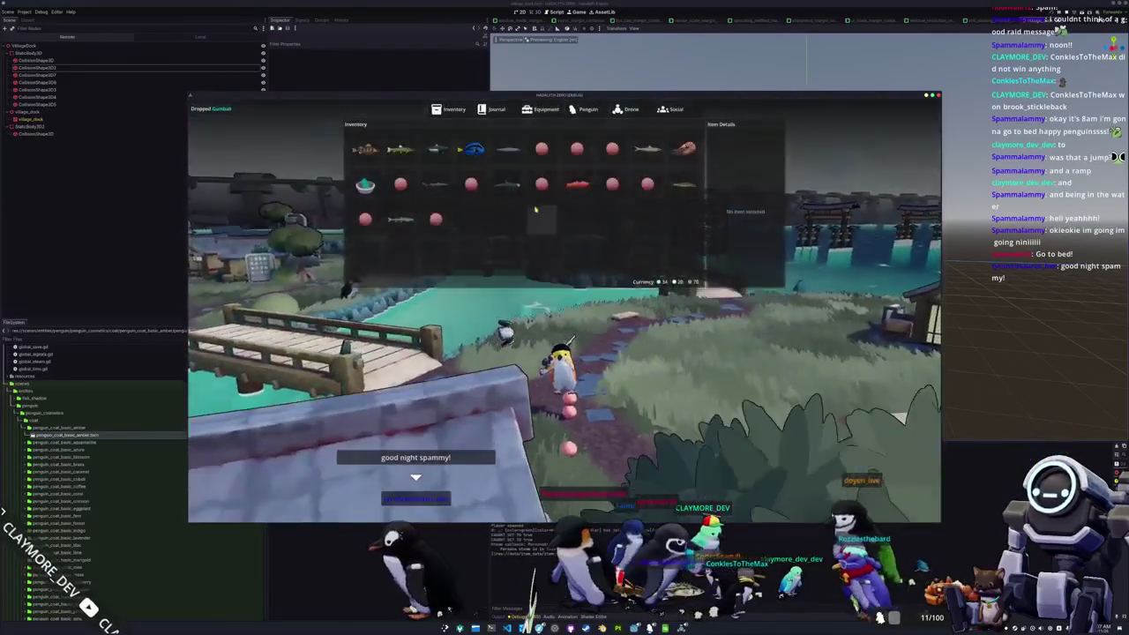
pyautogui.press('Tab')
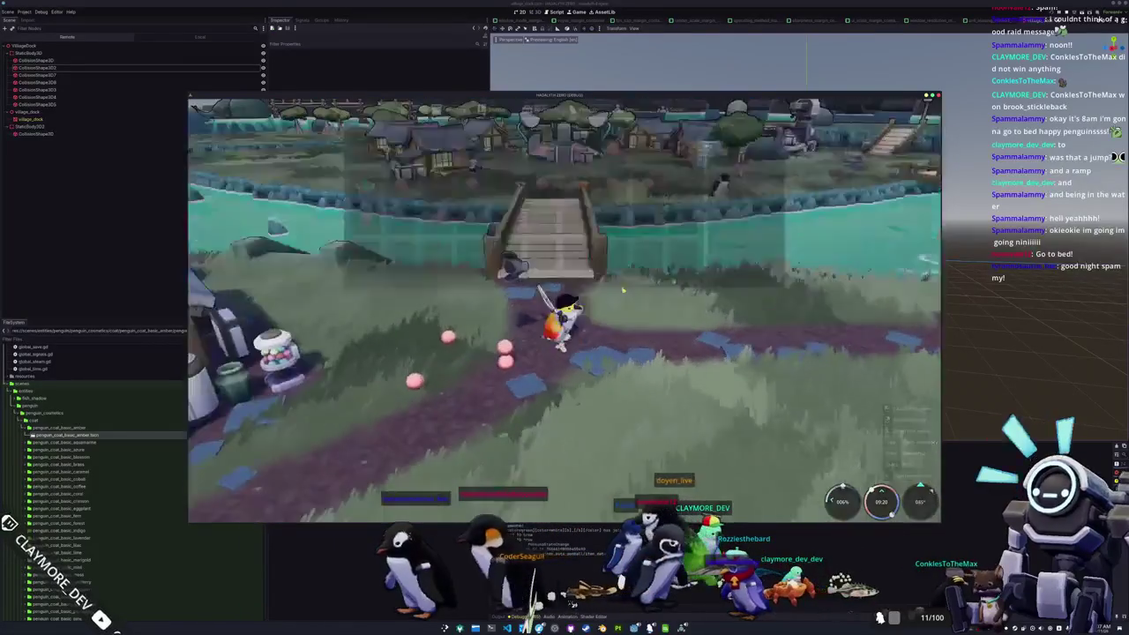
# Step: Drop the Yellow Perch, Longnose Sucker, Blue Tang and Pacific Sardine from the inventory
pyautogui.press('Tab')
pyautogui.click(541, 183)
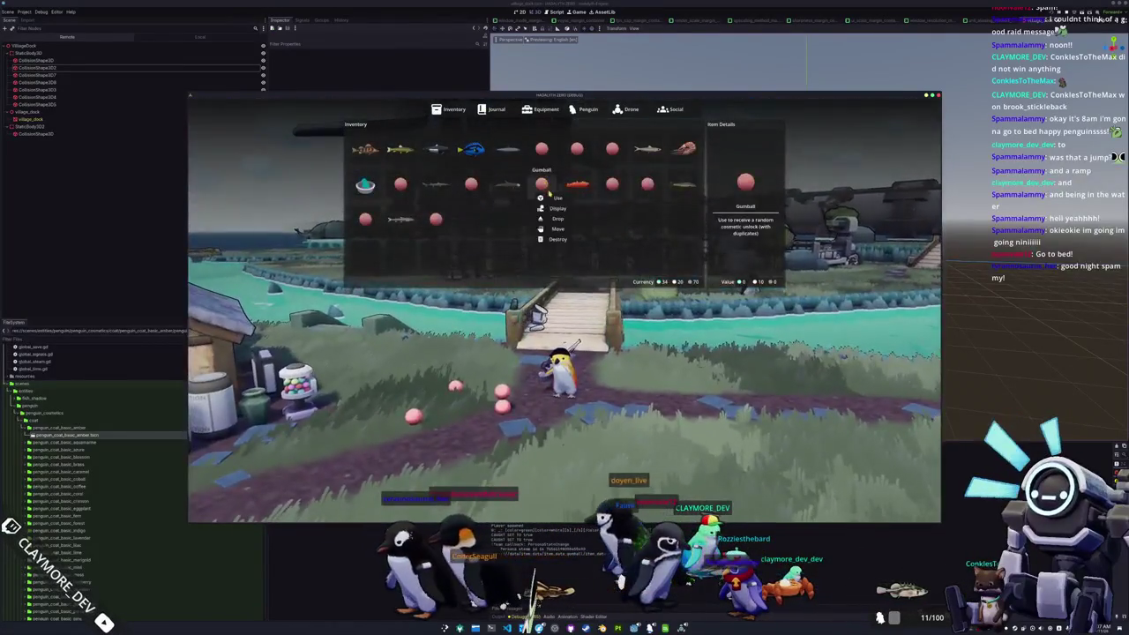
pyautogui.click(365, 150)
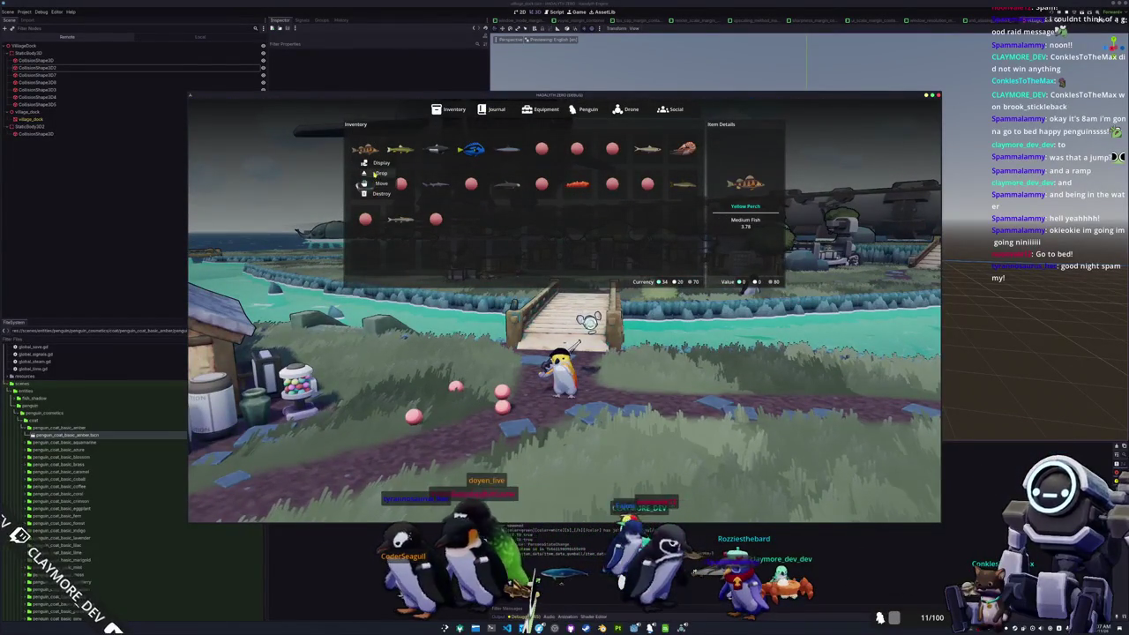
pyautogui.click(377, 173)
pyautogui.click(400, 150)
pyautogui.click(411, 173)
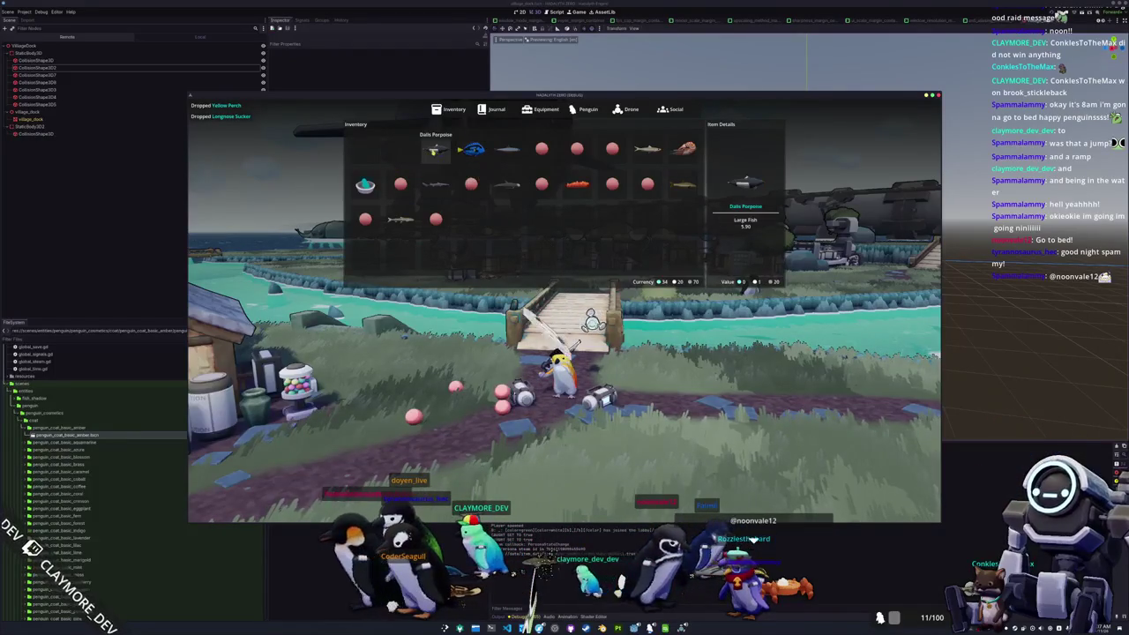
pyautogui.click(471, 150)
pyautogui.click(487, 173)
pyautogui.click(506, 150)
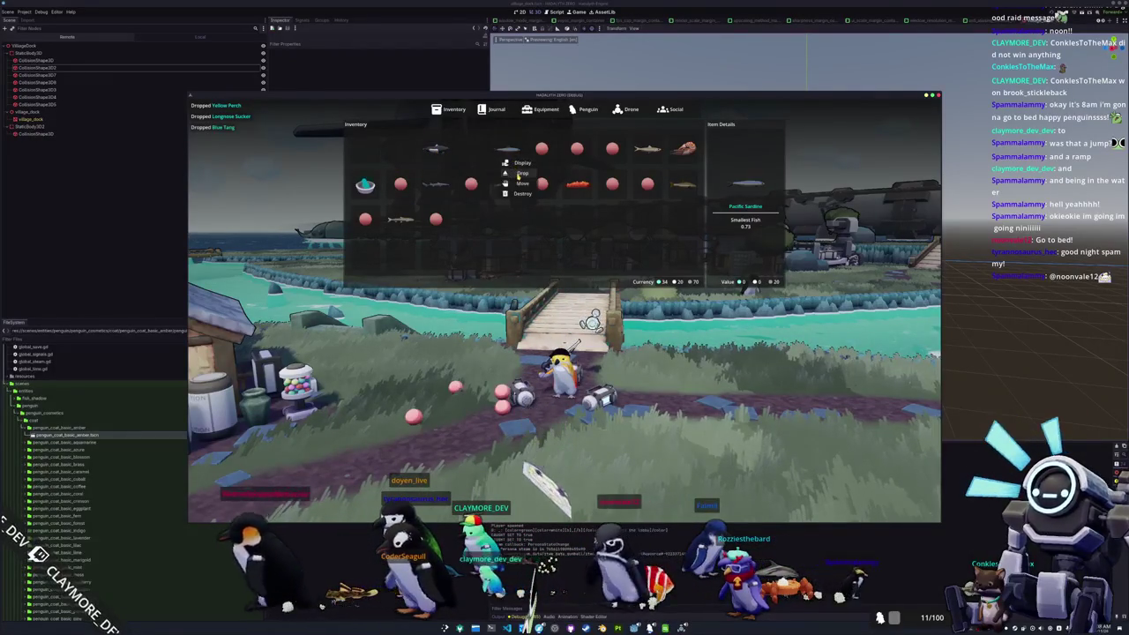
pyautogui.click(520, 173)
# Step: Move a fish to the bottom-right slot, then drop three Gumballs and the Pacific Herring
pyautogui.click(436, 150)
pyautogui.click(450, 184)
pyautogui.click(680, 261)
pyautogui.click(542, 150)
pyautogui.click(555, 173)
pyautogui.click(577, 152)
pyautogui.click(593, 173)
pyautogui.click(612, 150)
pyautogui.click(628, 173)
pyautogui.click(647, 150)
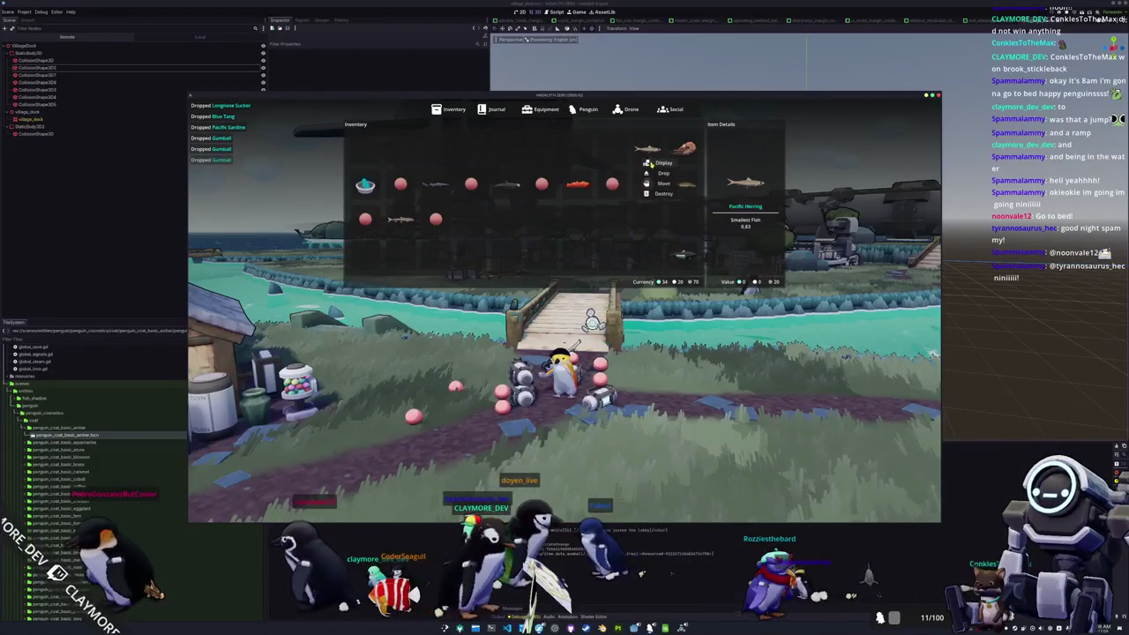
pyautogui.click(659, 173)
# Step: Drop the Nautilus, Common Barbel, two top-row Gumballs and the California Sea Cucumber
pyautogui.click(683, 150)
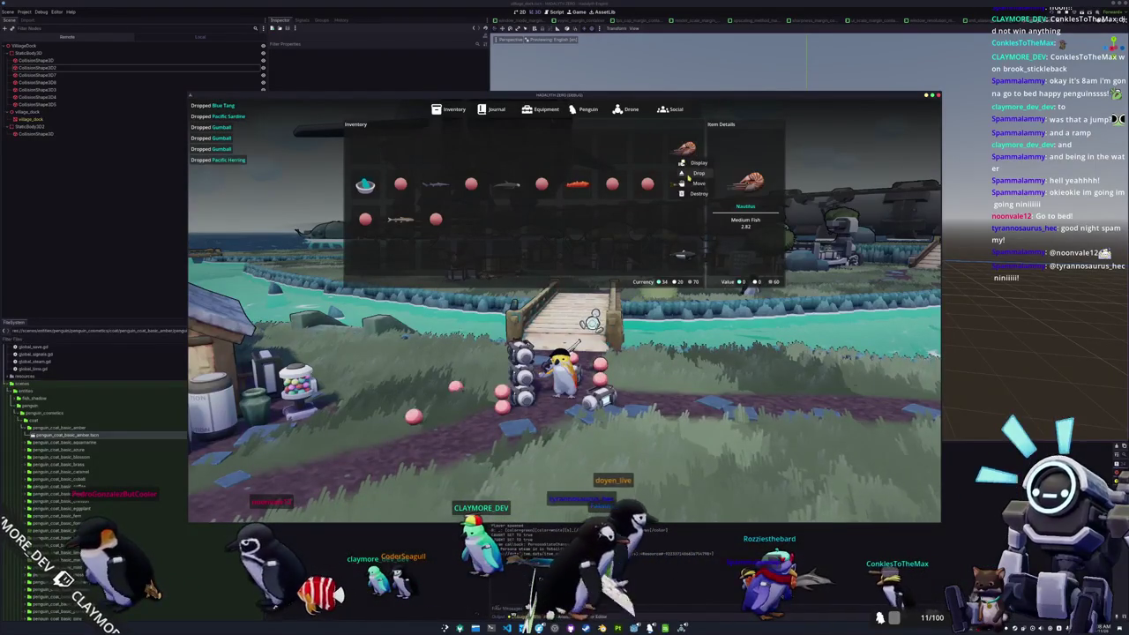
pyautogui.click(696, 173)
pyautogui.click(683, 183)
pyautogui.click(697, 173)
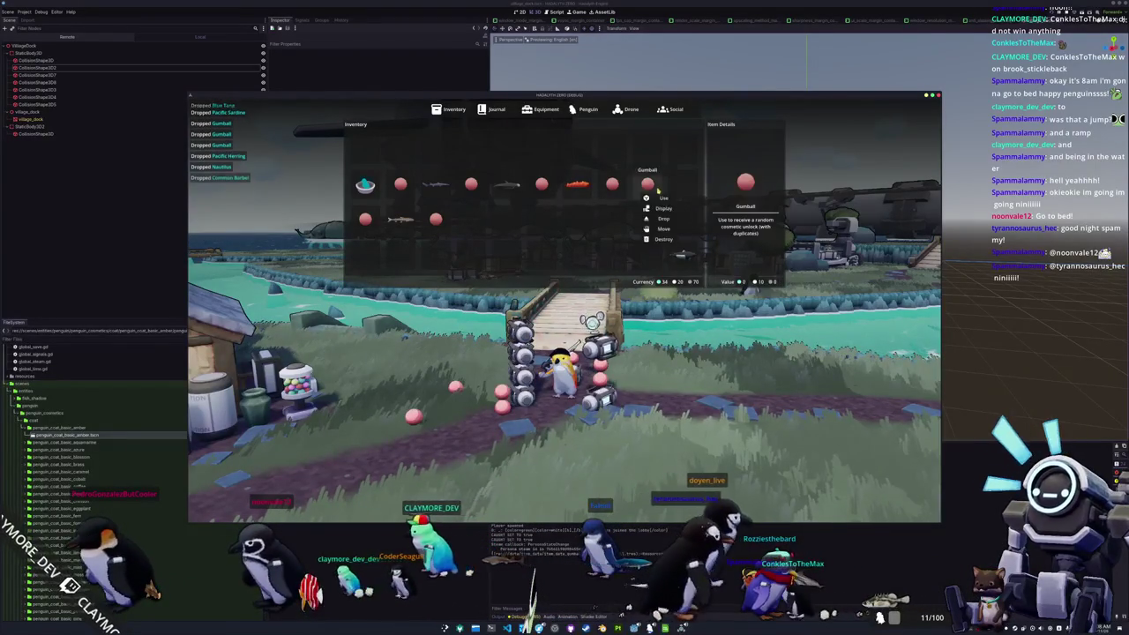
pyautogui.click(647, 184)
pyautogui.click(660, 214)
pyautogui.click(612, 183)
pyautogui.click(625, 219)
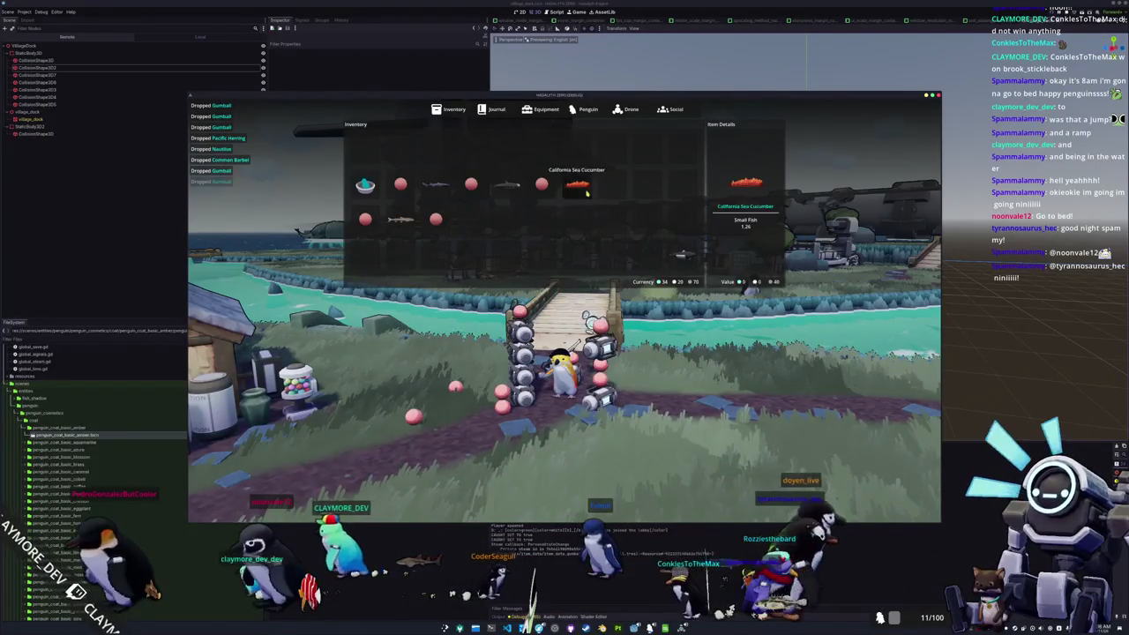
pyautogui.click(587, 186)
pyautogui.click(582, 218)
# Step: Drop two more Gumballs and Rizzo's Dolphin, then close the inventory and walk further up the path
pyautogui.click(542, 183)
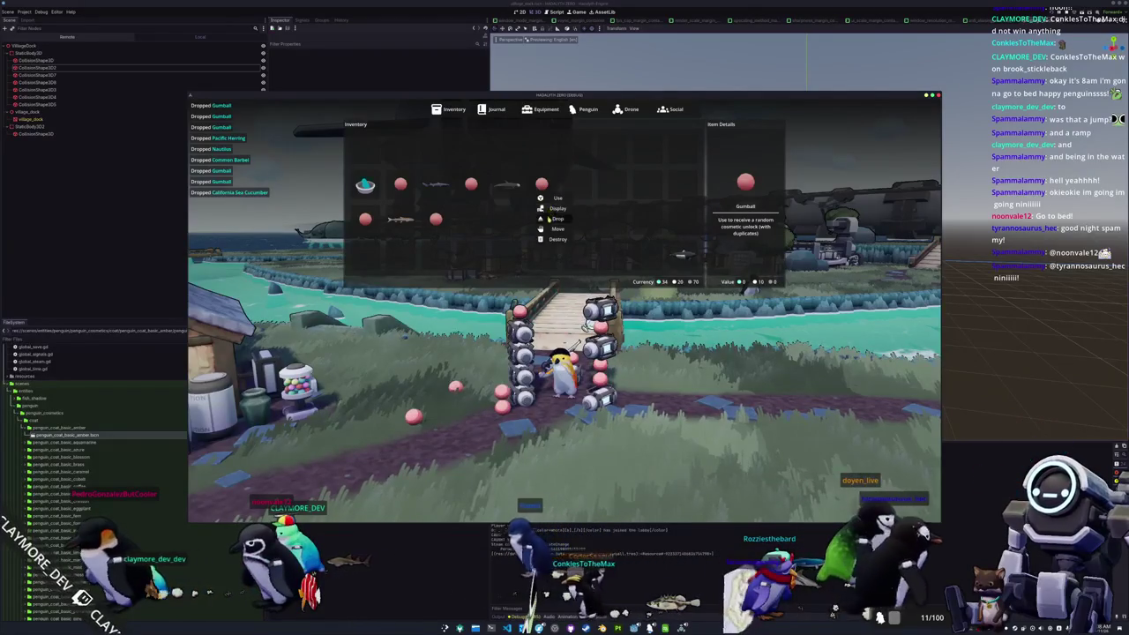
pyautogui.click(549, 218)
pyautogui.click(507, 184)
pyautogui.click(520, 218)
pyautogui.click(471, 184)
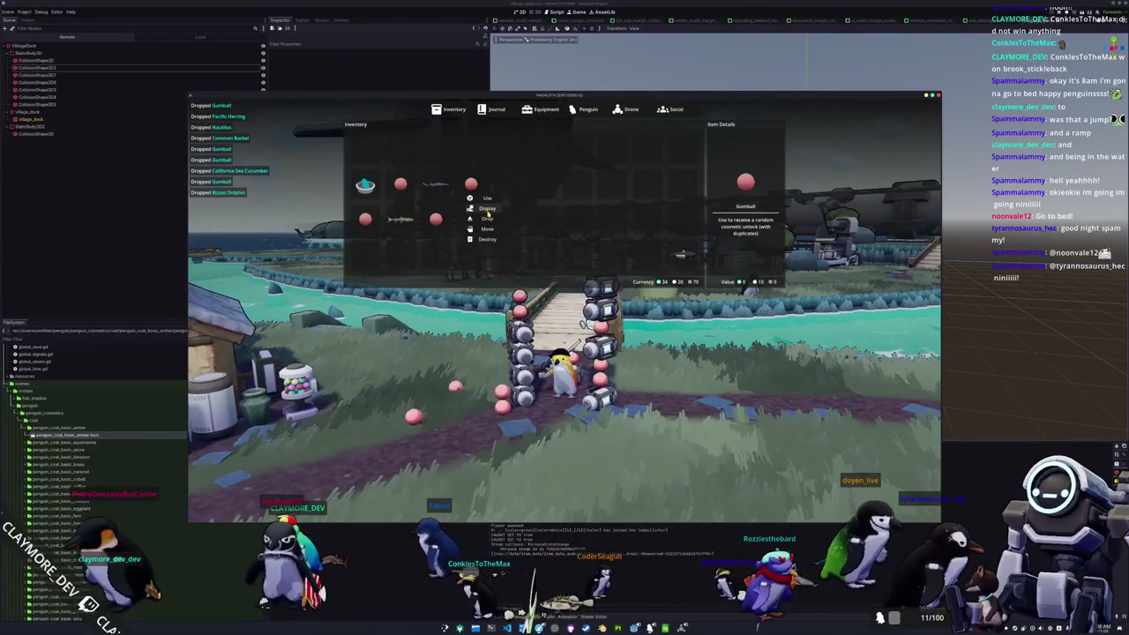
pyautogui.click(486, 218)
pyautogui.click(436, 184)
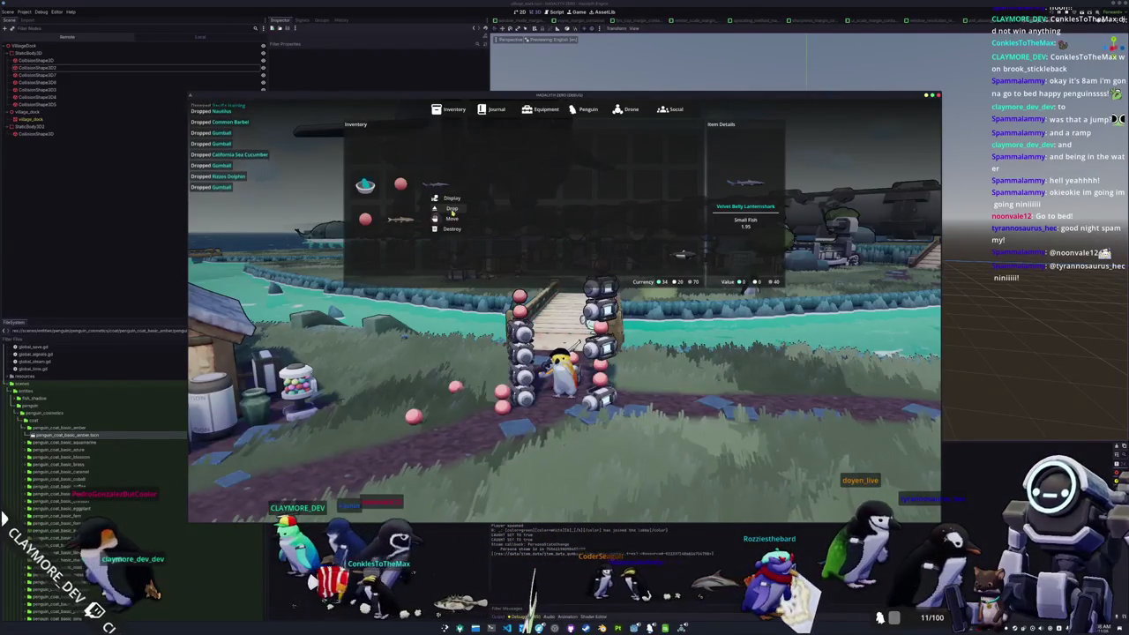
pyautogui.press('Tab')
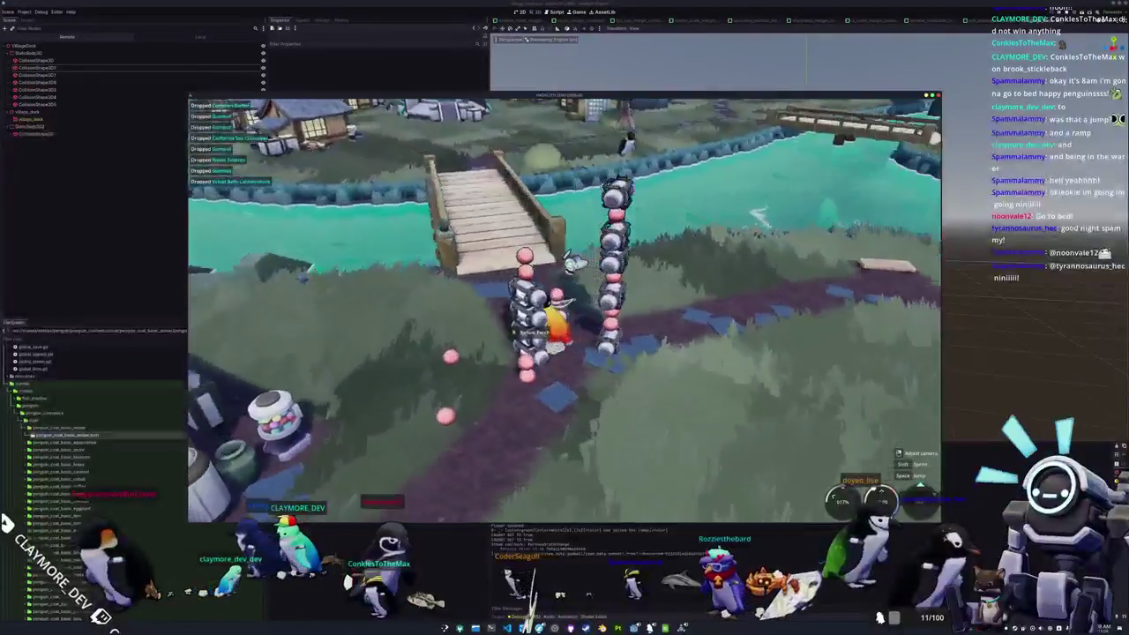
pyautogui.press('w')
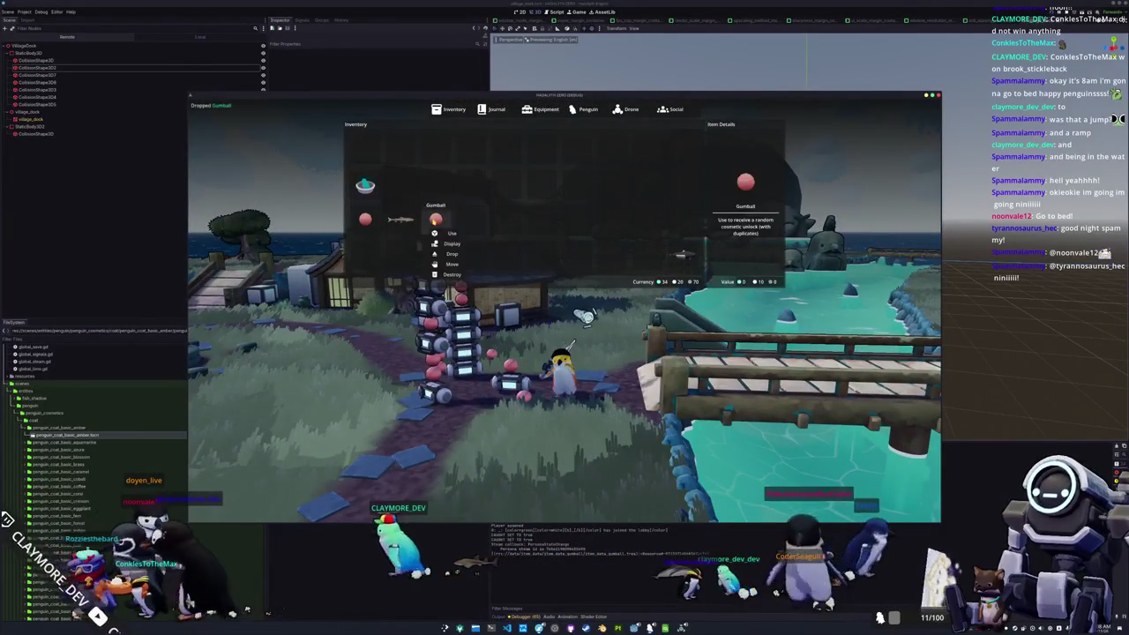
# Step: Drop the Pond Smelt and the Galapagos Penguin, then close the inventory
pyautogui.click(412, 238)
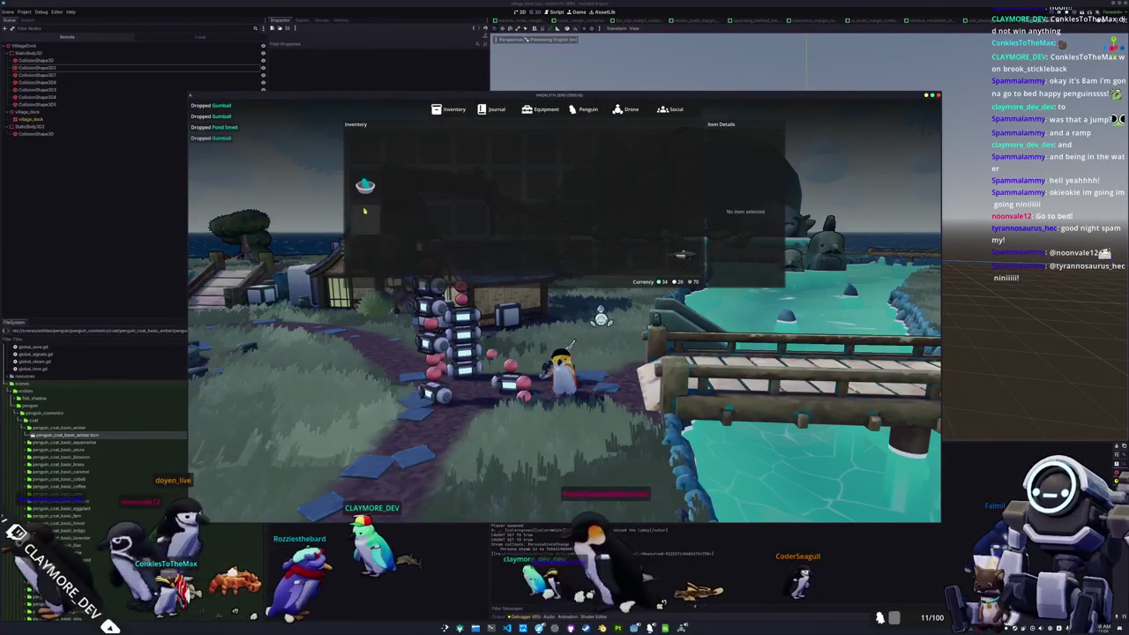
pyautogui.click(377, 210)
pyautogui.press('Escape')
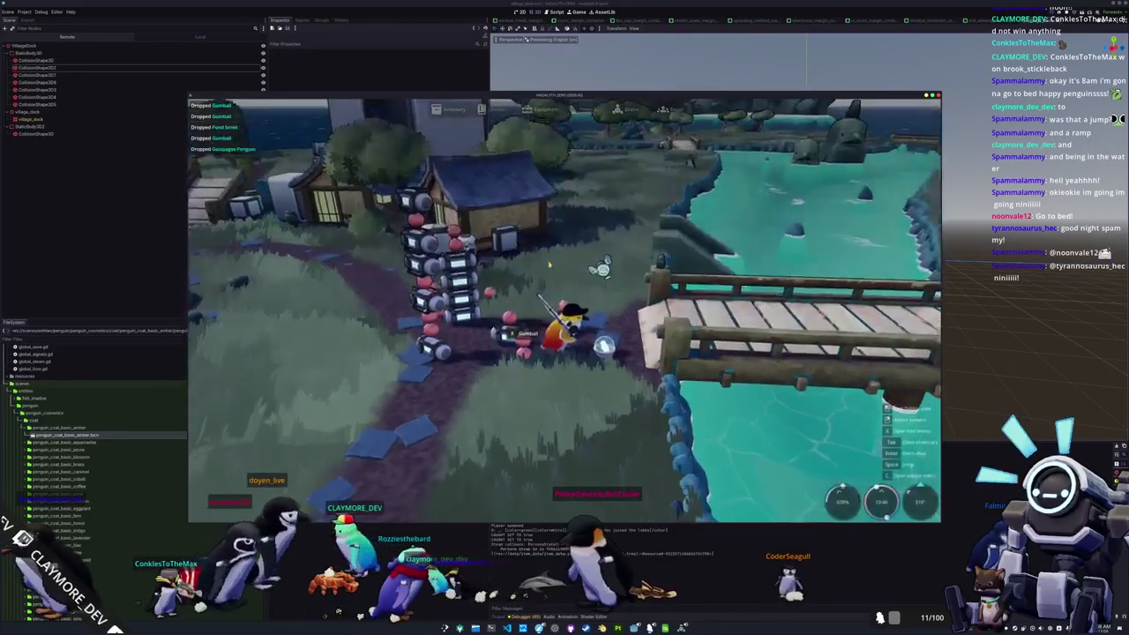
# Step: Walk the penguin up the path toward the bridge and dropped items, swinging the camera around
pyautogui.press('w')
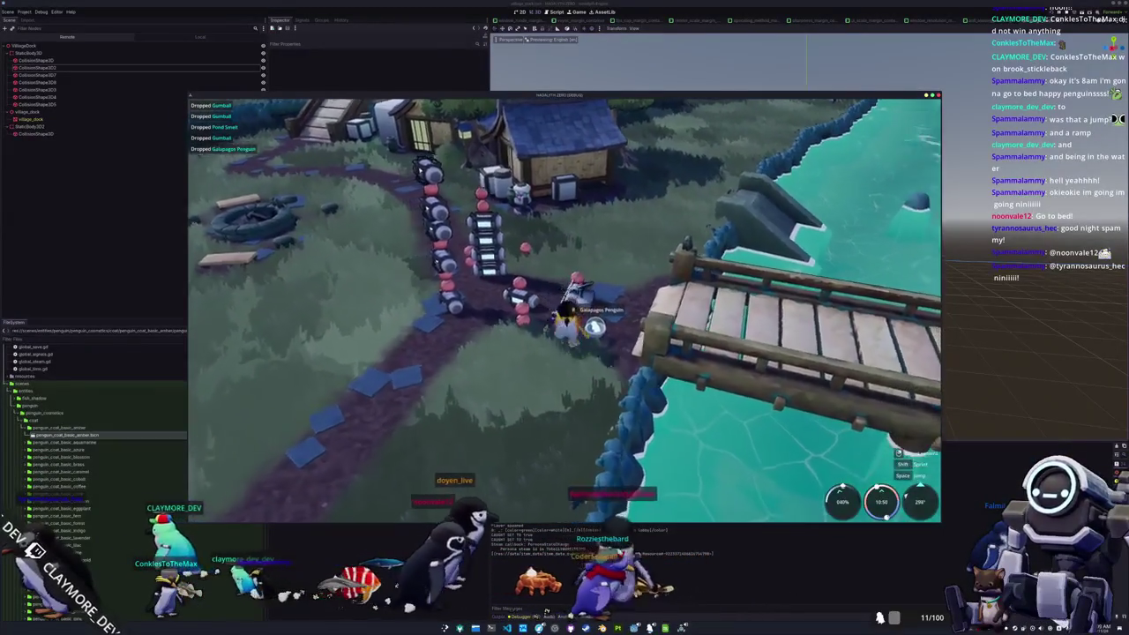
pyautogui.press('w')
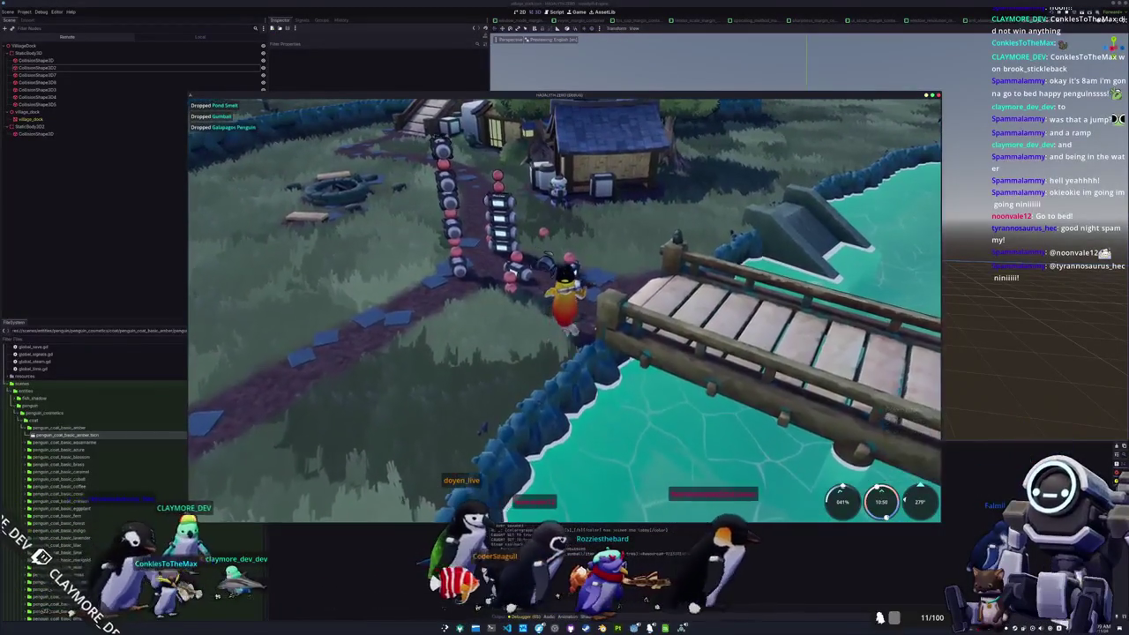
pyautogui.press('w')
pyautogui.press('a')
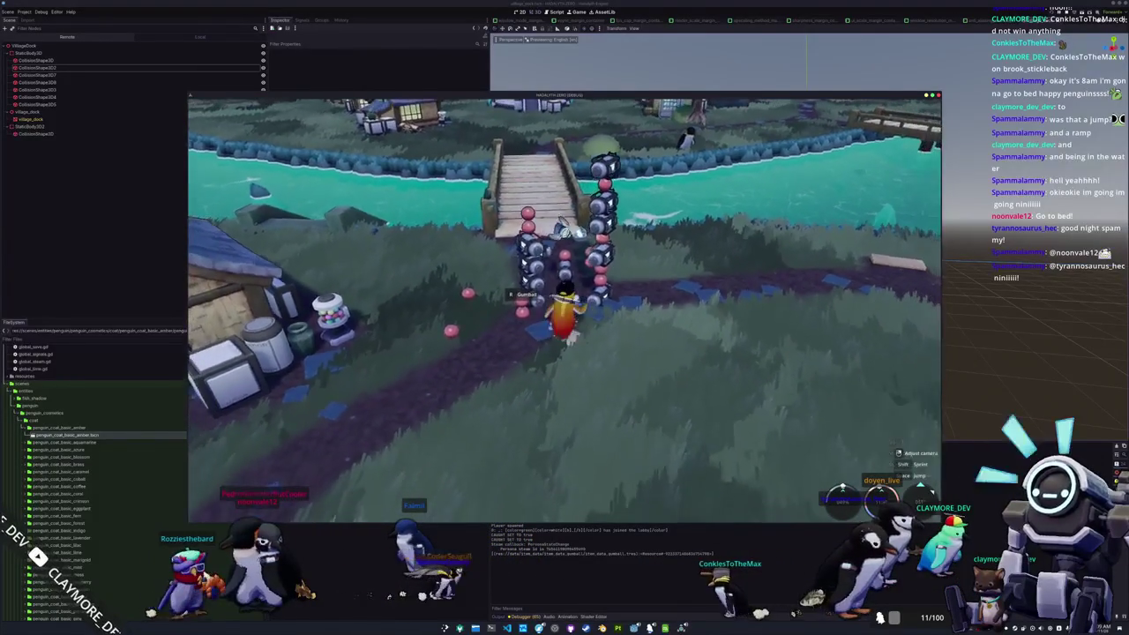
# Step: Walk the penguin north, swim across the river to the ramp by the house, then stop the game with F8
pyautogui.press('w')
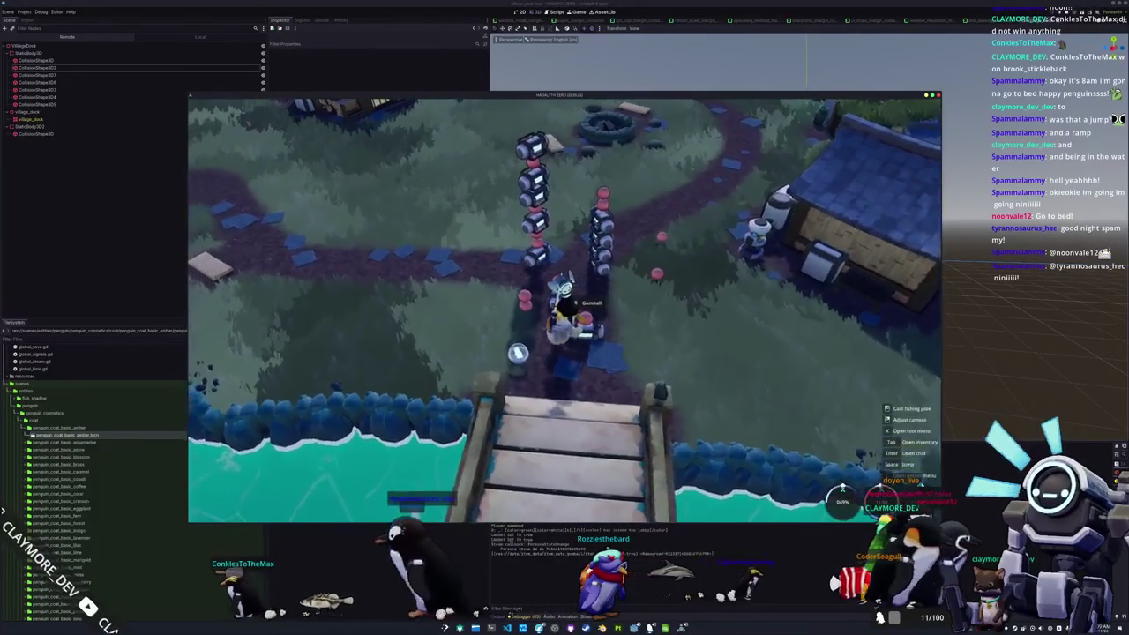
pyautogui.press('w')
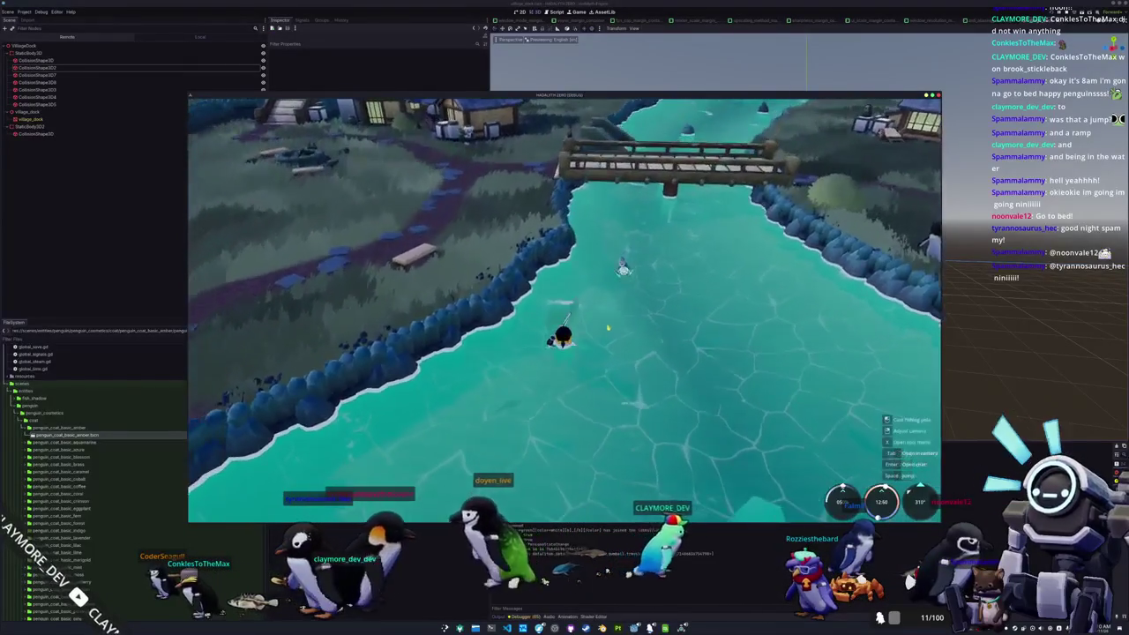
pyautogui.press('w')
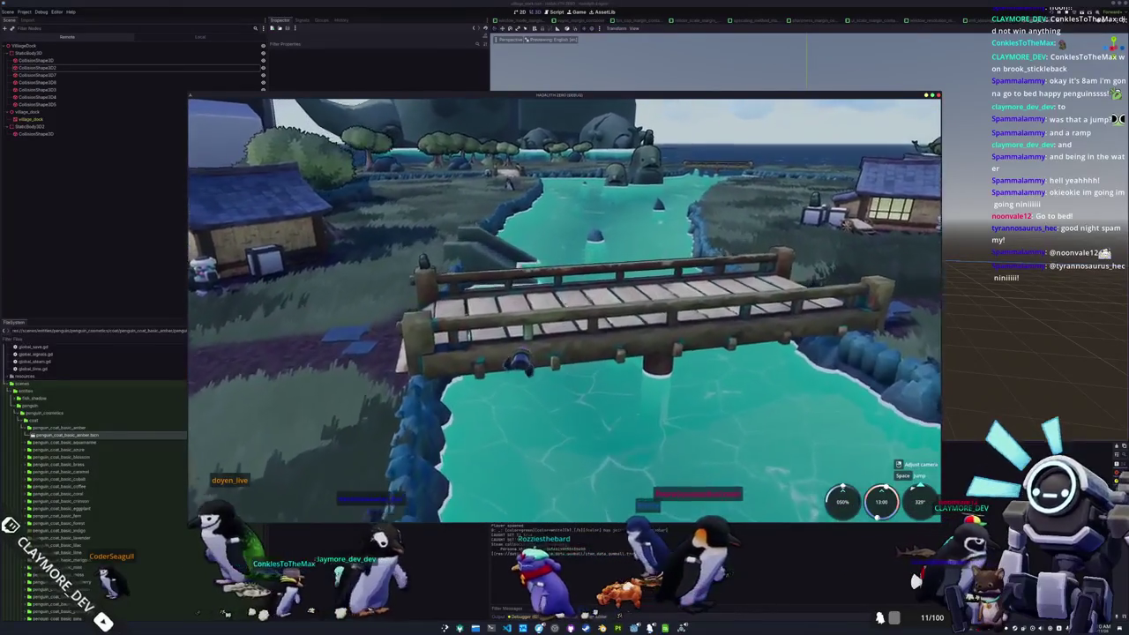
pyautogui.press('w')
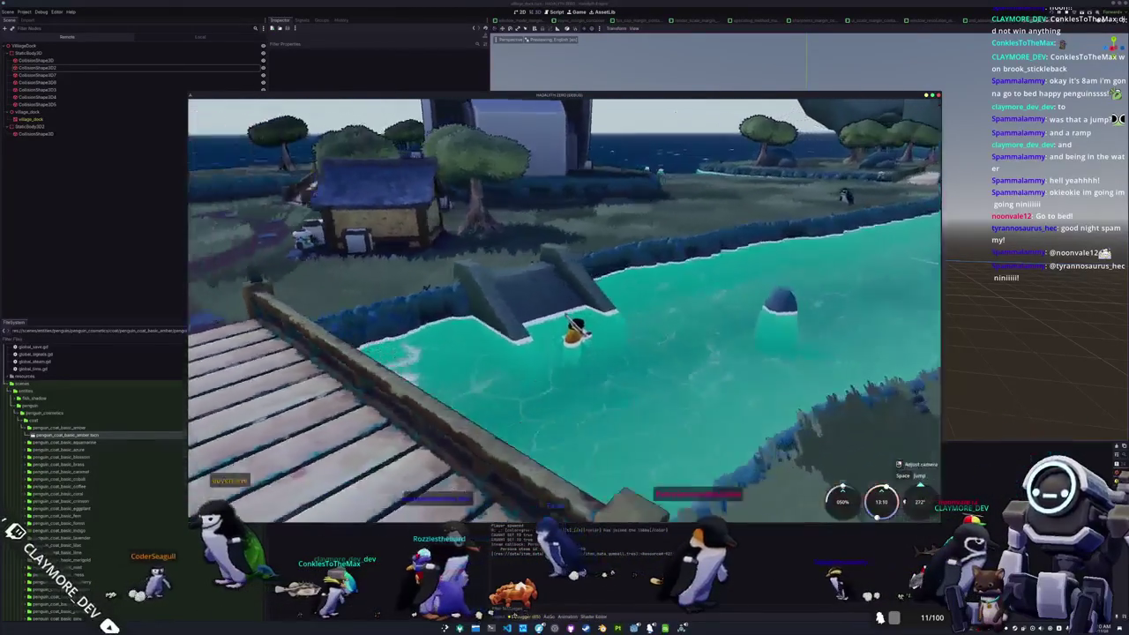
pyautogui.press('w')
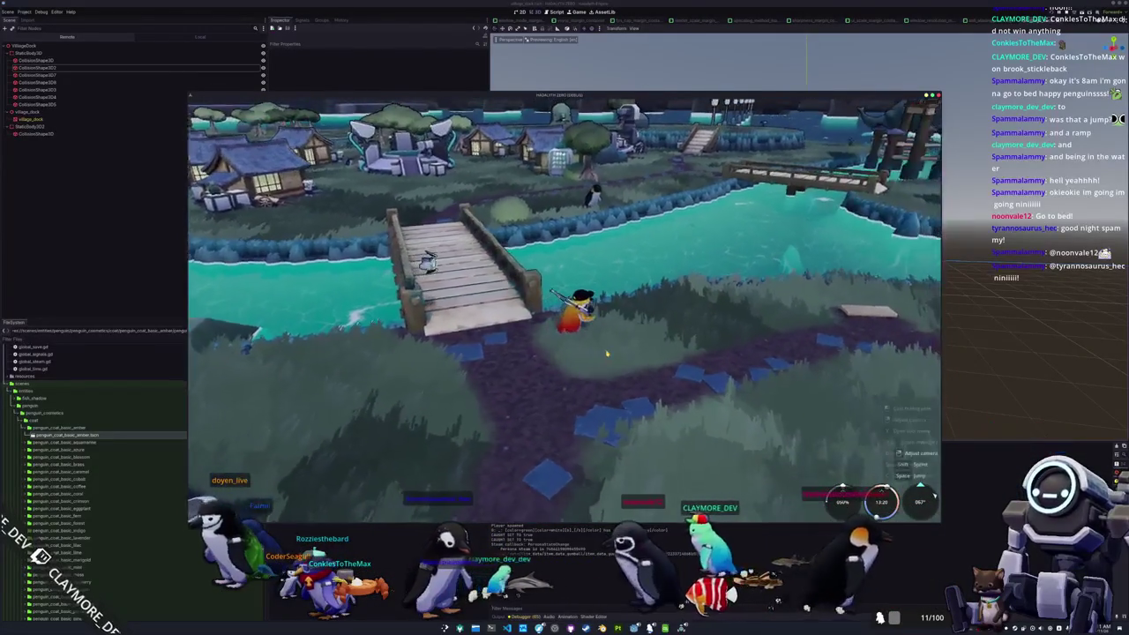
pyautogui.press('F8')
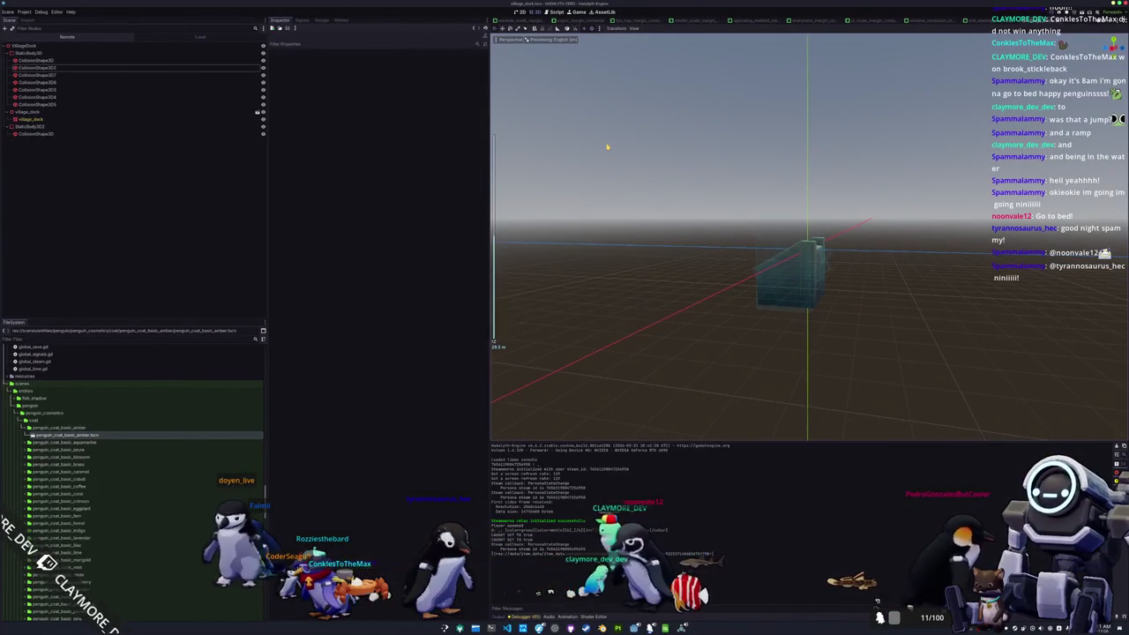
# Step: Open the main.tscn village scene through quick search for 'main'
pyautogui.hotkey('shift', 'alt', 'o')
pyautogui.write('main')
pyautogui.press('Down')
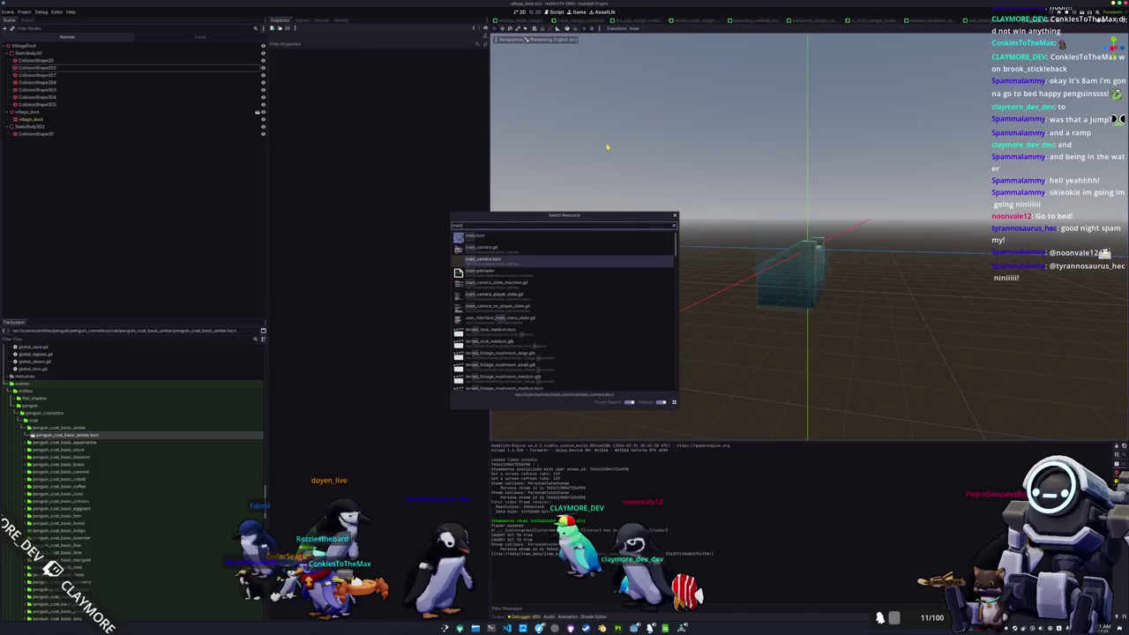
pyautogui.press('Up')
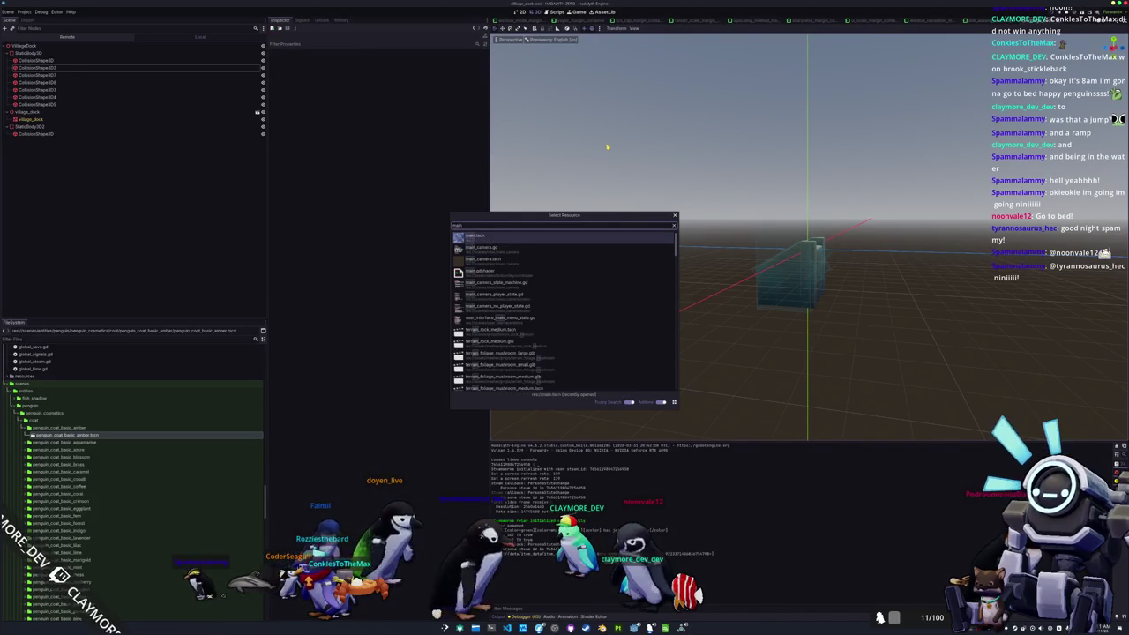
pyautogui.press('Return')
# Step: In Top view, select the VillageDock and duplicate it with Ctrl+D
pyautogui.press('KP_7')
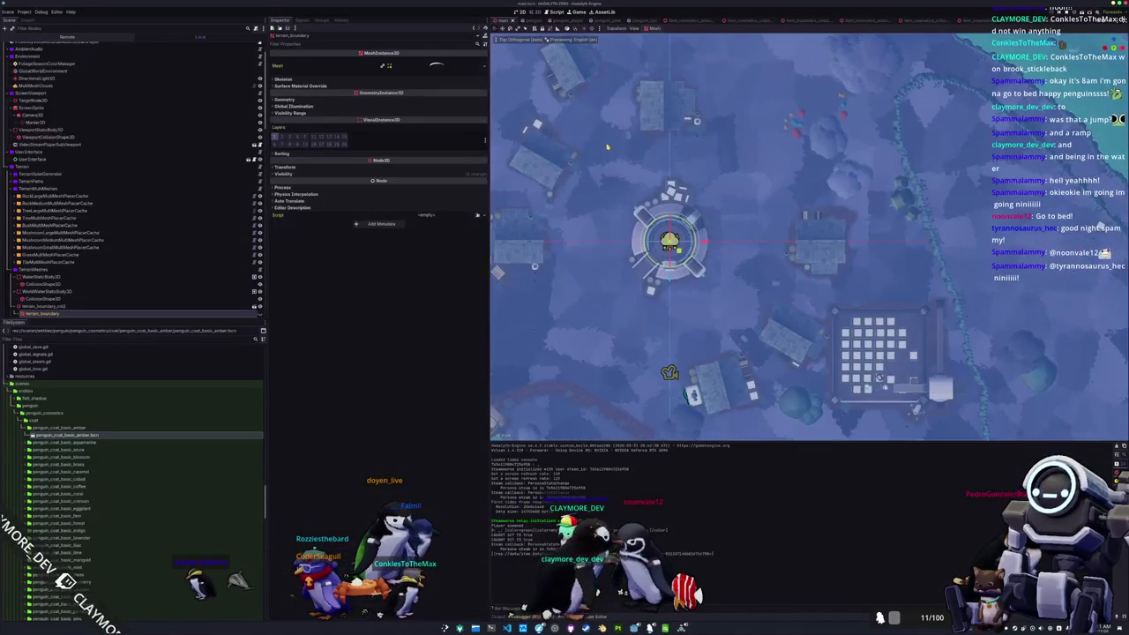
pyautogui.scroll(-5, 607, 147)
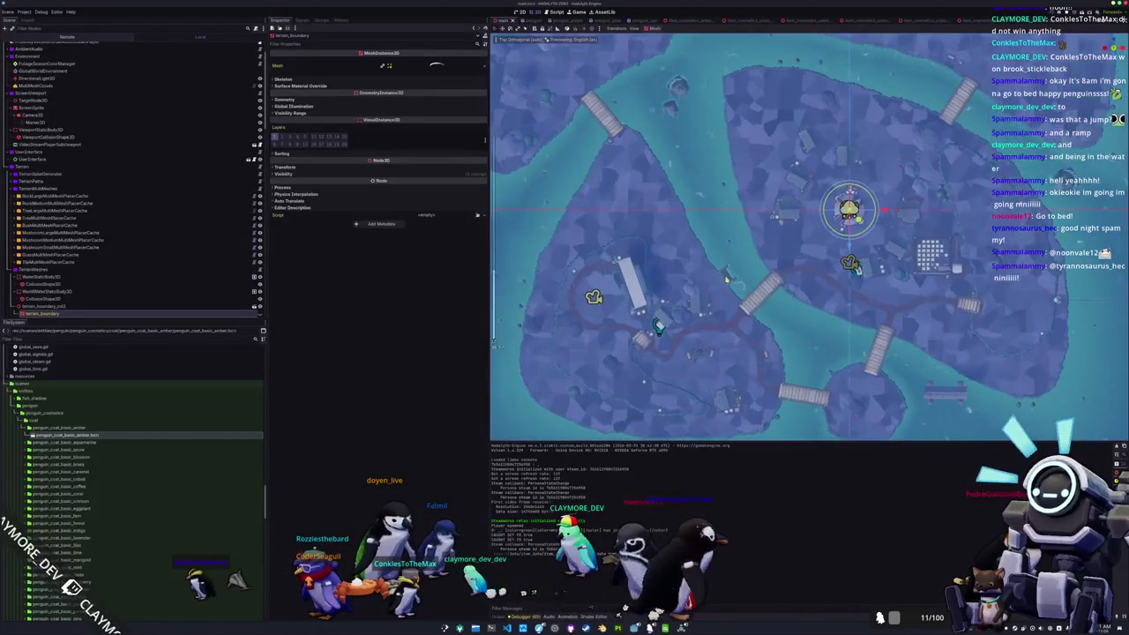
pyautogui.click(726, 278)
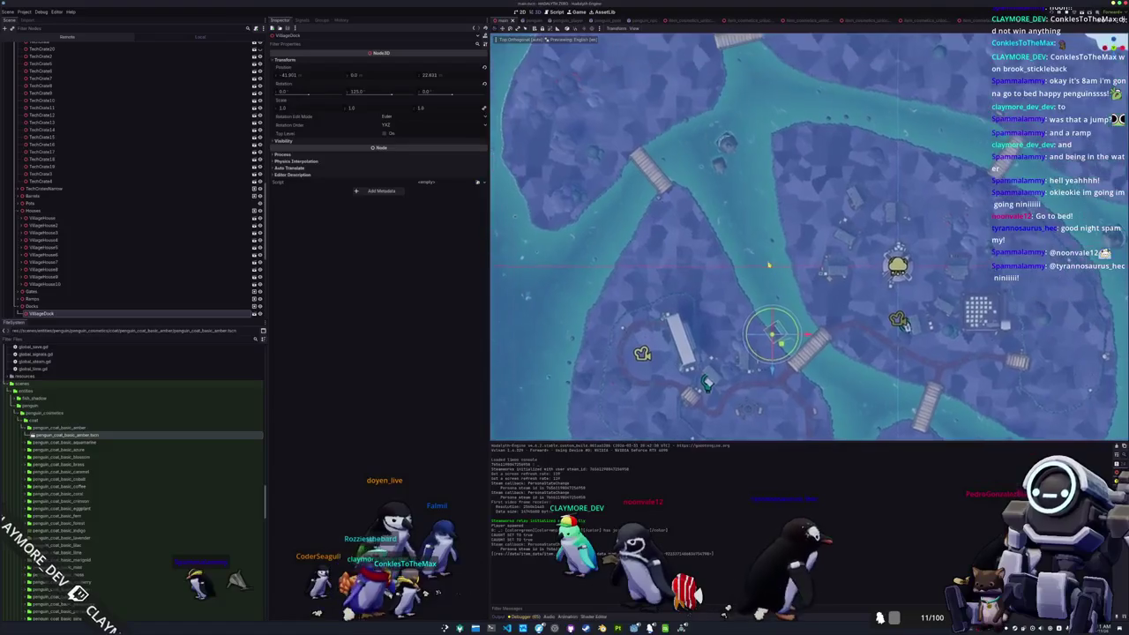
pyautogui.moveTo(767, 262); pyautogui.dragTo(769, 291)
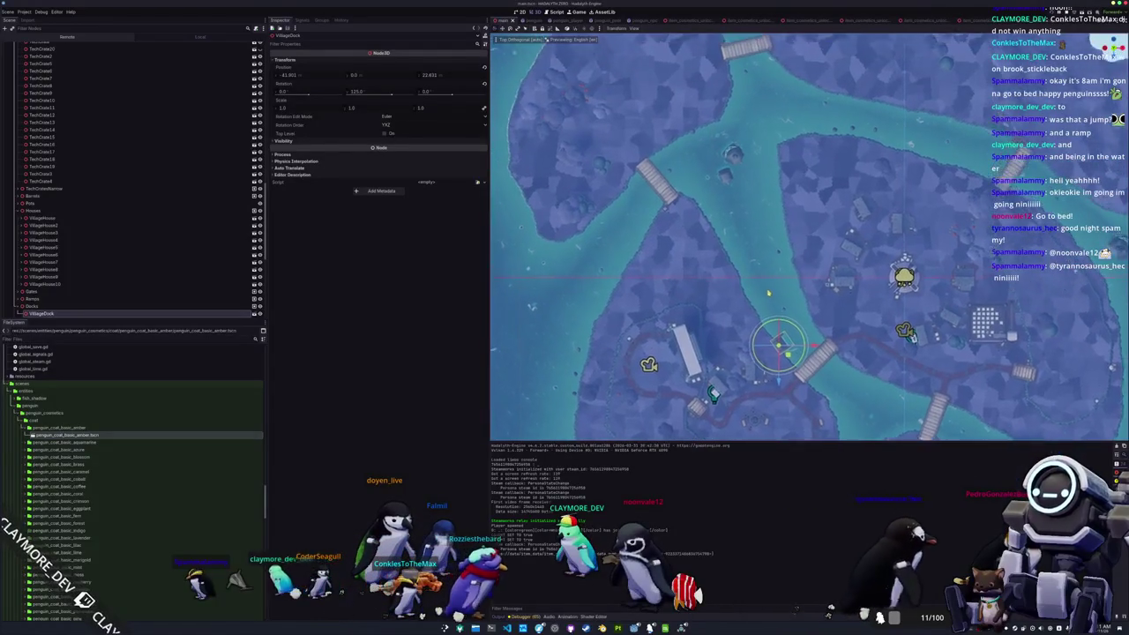
pyautogui.scroll(-2, 768, 292)
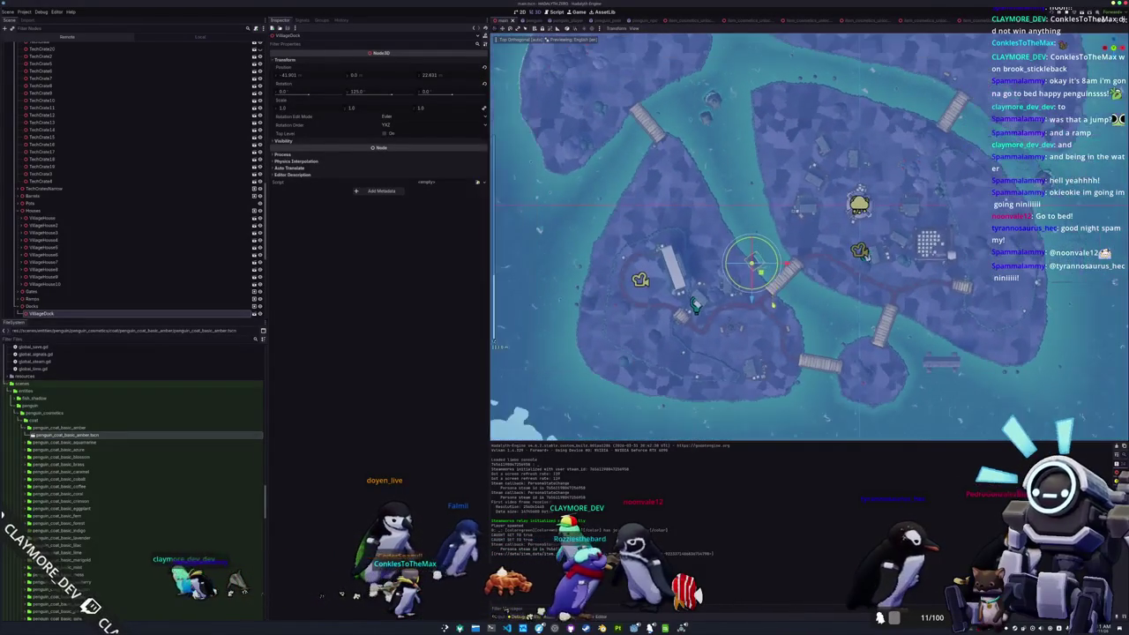
pyautogui.moveTo(773, 300); pyautogui.dragTo(758, 295)
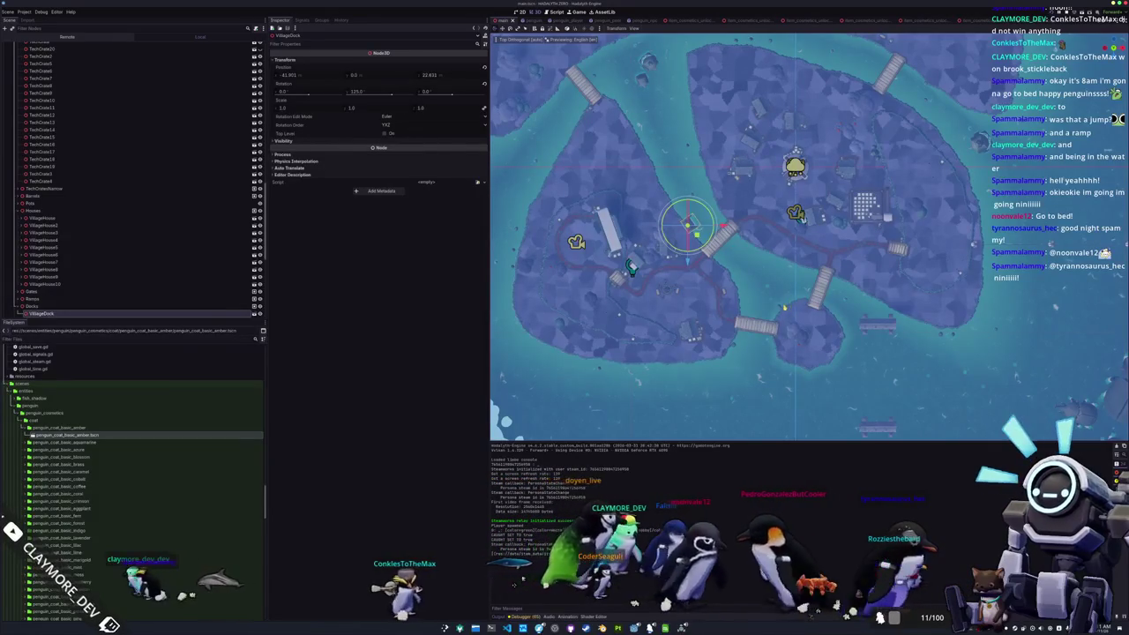
pyautogui.hotkey('ctrl', 'd')
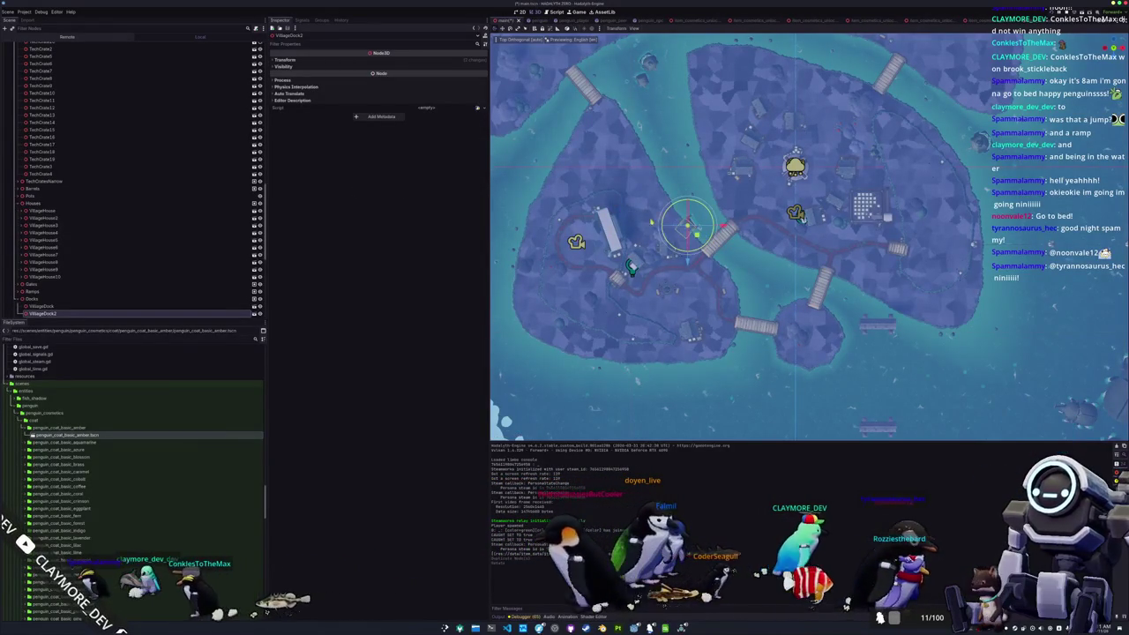
# Step: Drag VillageDock2 right toward the bridge and rotate it slightly counter-clockwise
pyautogui.moveTo(687, 223); pyautogui.dragTo(801, 265)
pyautogui.scroll(2, 801, 264)
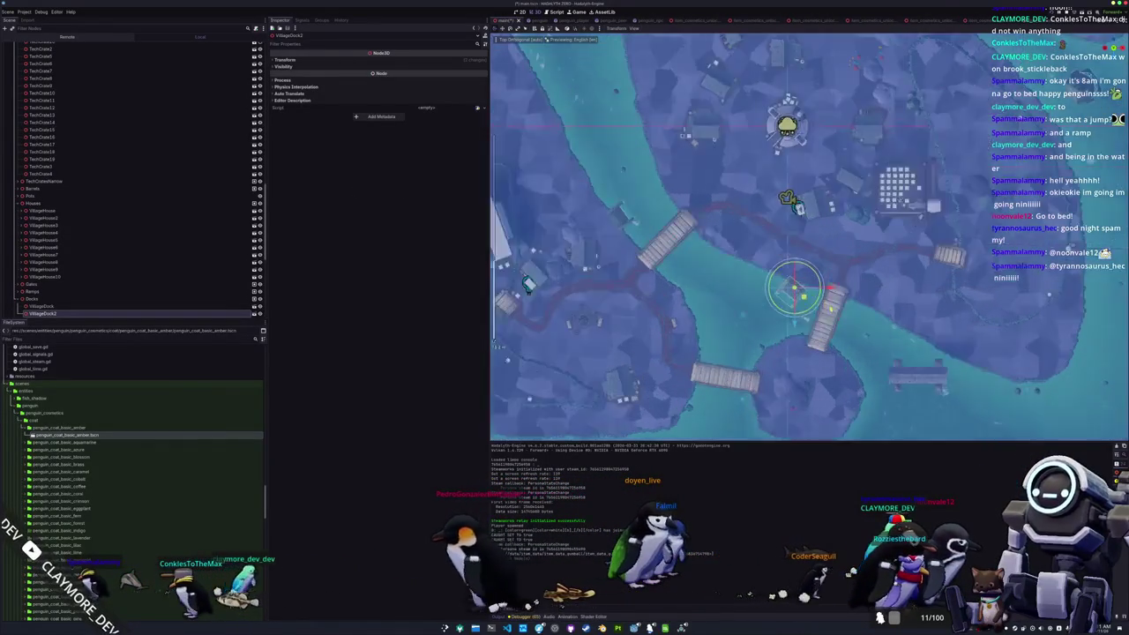
pyautogui.scroll(3, 794, 291)
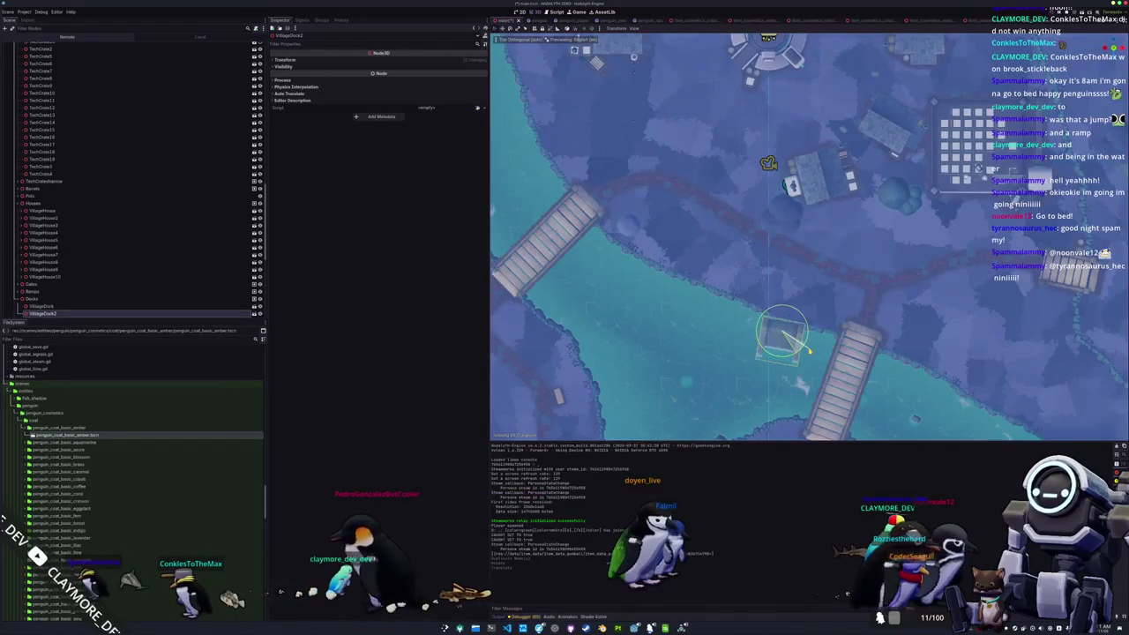
pyautogui.scroll(3, 774, 314)
pyautogui.moveTo(775, 313)
pyautogui.mouseDown()
pyautogui.moveTo(801, 307)
pyautogui.moveTo(790, 309)
pyautogui.mouseUp()
pyautogui.scroll(2, 790, 309)
pyautogui.moveTo(773, 350); pyautogui.dragTo(756, 374)
# Step: Inspect the dock up close, return to Top view and refine its rotation with R
pyautogui.rightClick(756, 374)
pyautogui.press('s')
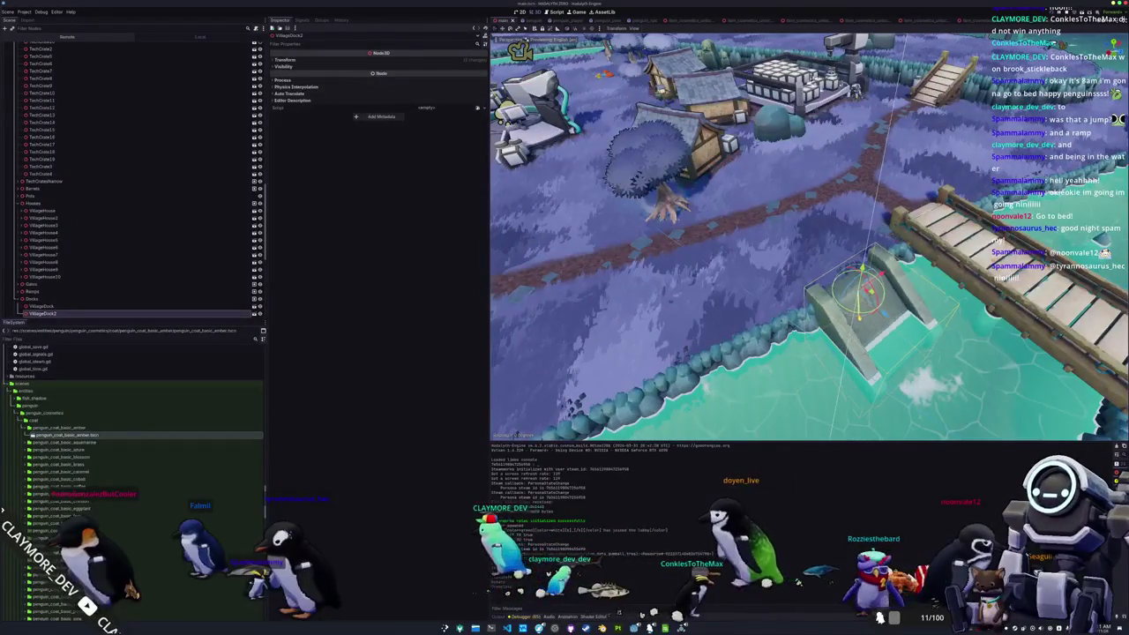
pyautogui.press('w')
pyautogui.press('KP_7')
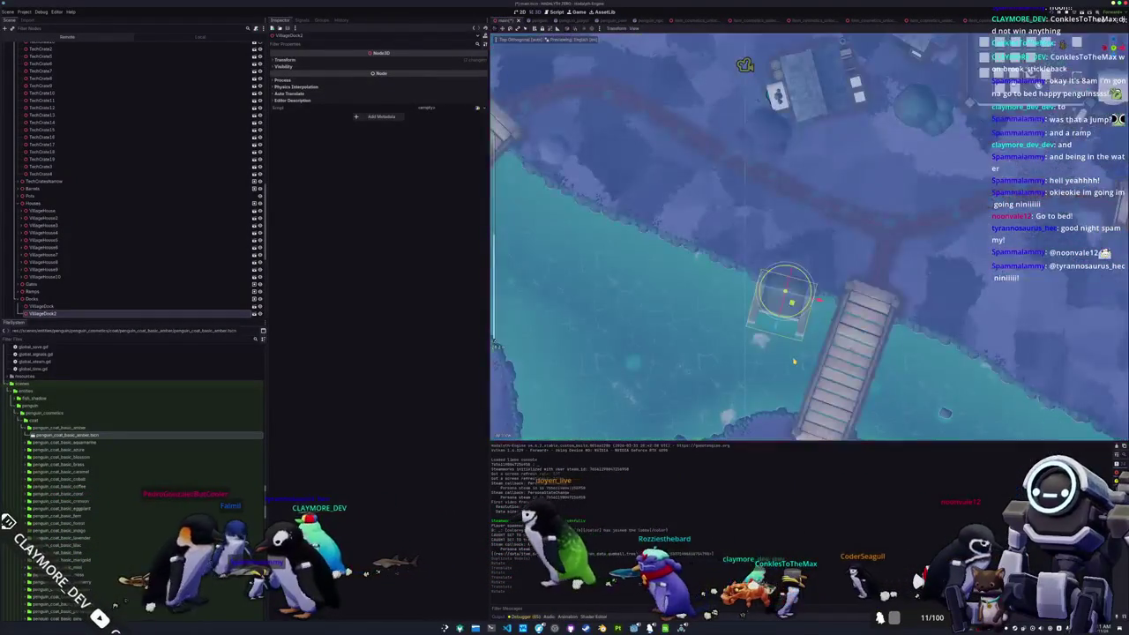
pyautogui.scroll(-3, 794, 362)
pyautogui.scroll(4, 750, 304)
pyautogui.press('r')
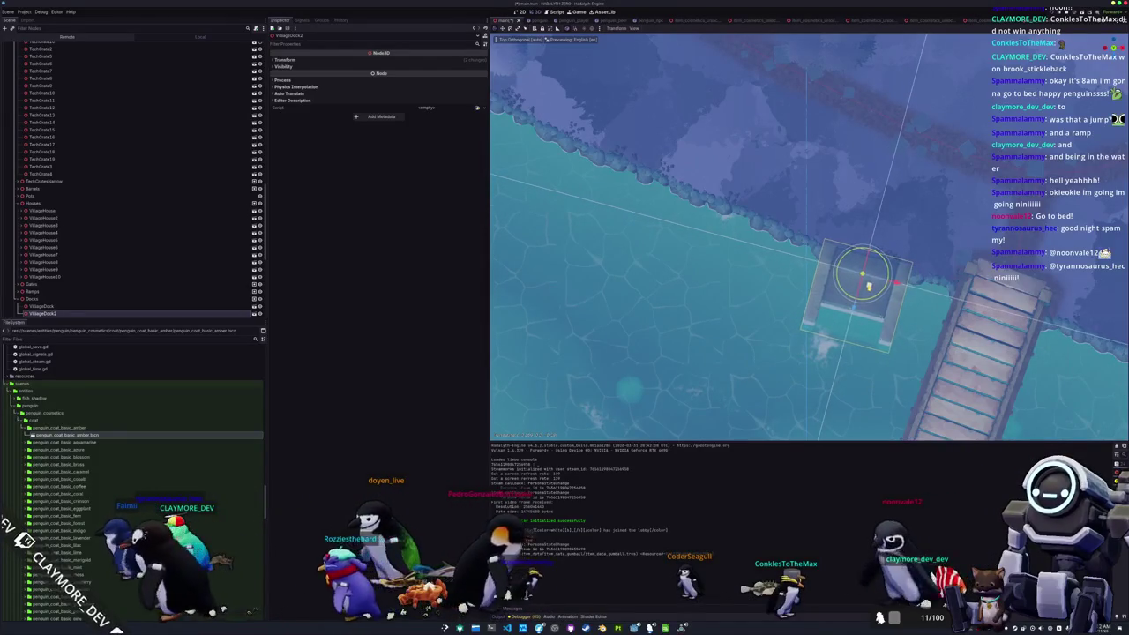
pyautogui.click(870, 287)
# Step: Zoom out and pan the top view to re-frame the village around the placed dock
pyautogui.scroll(2, 849, 320)
pyautogui.scroll(-2, 849, 320)
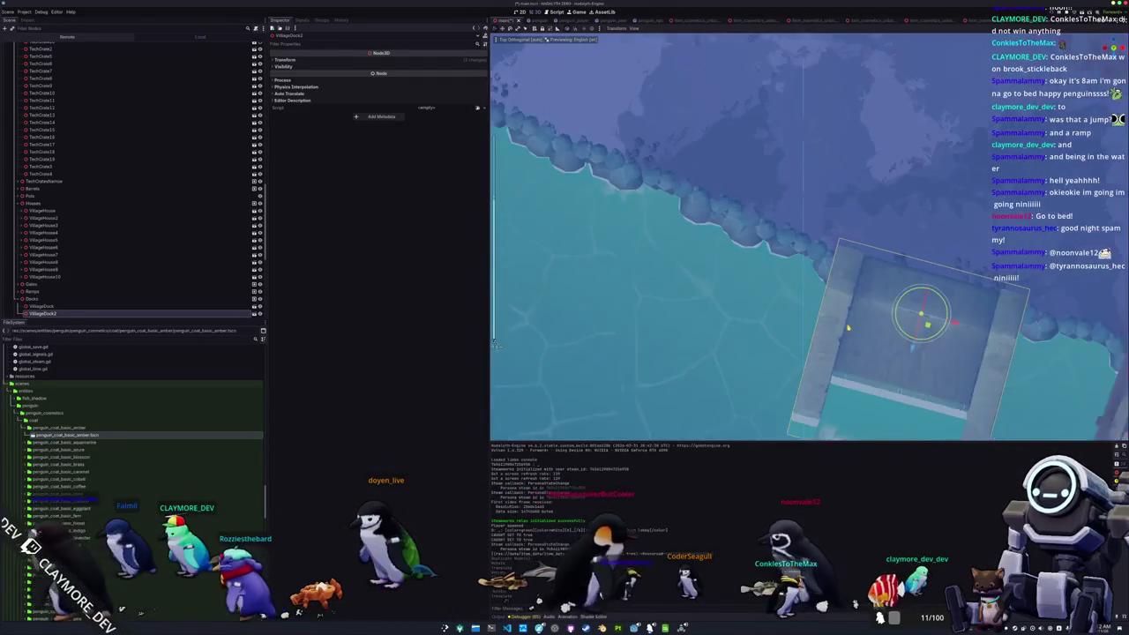
pyautogui.scroll(-3, 845, 330)
pyautogui.scroll(-5, 844, 330)
pyautogui.scroll(-1, 817, 340)
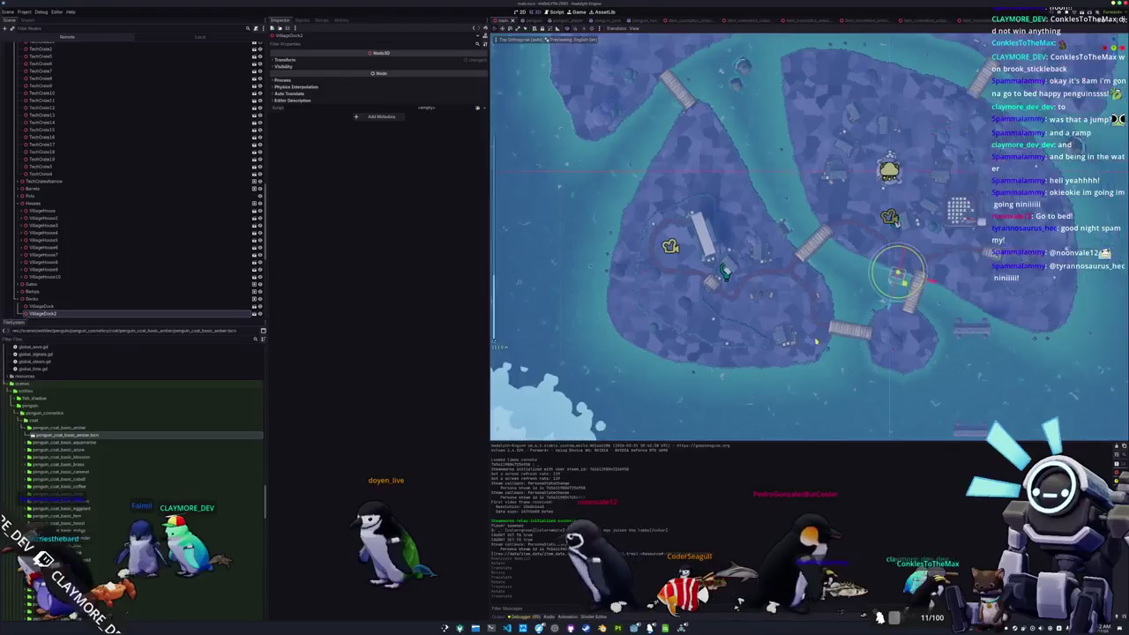
pyautogui.scroll(-2, 819, 329)
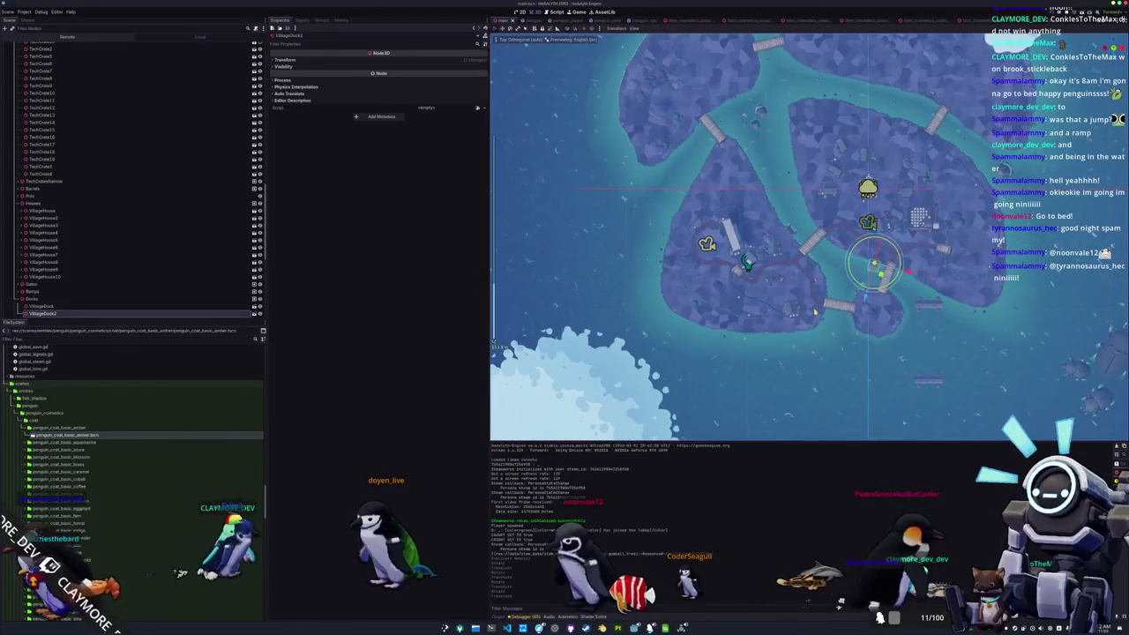
pyautogui.moveTo(819, 329); pyautogui.dragTo(753, 387)
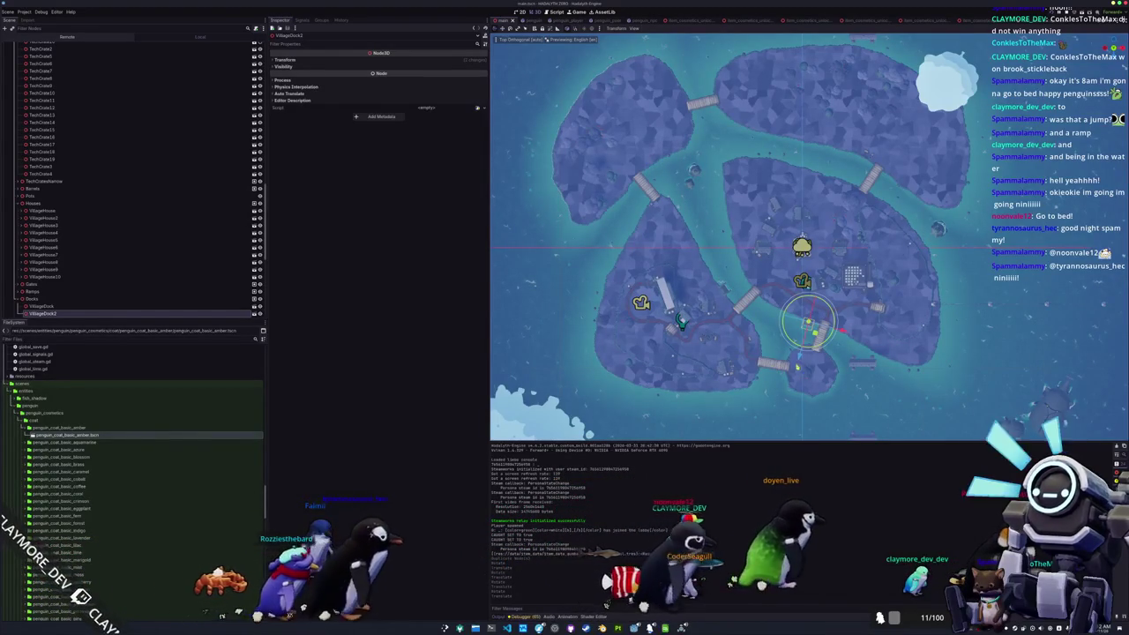
# Step: Duplicate the dock as VillageDock3, push it against the upper-left island's shore, then duplicate it again
pyautogui.hotkey('ctrl', 'd')
pyautogui.moveTo(807, 322)
pyautogui.mouseDown()
pyautogui.moveTo(784, 315)
pyautogui.moveTo(657, 177)
pyautogui.mouseUp()
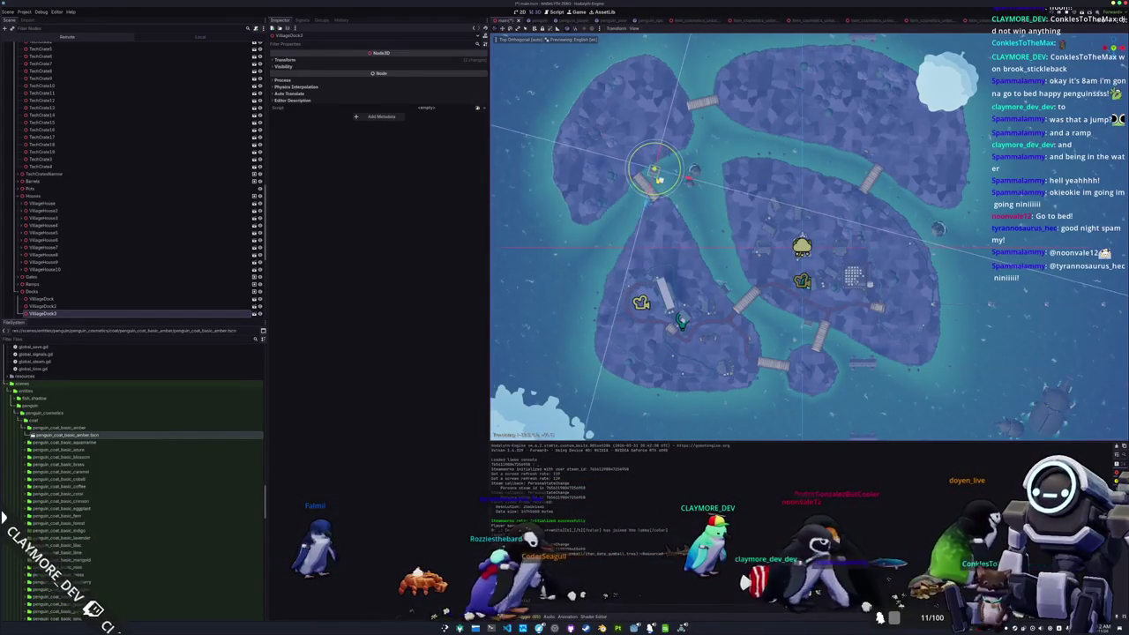
pyautogui.scroll(3, 710, 309)
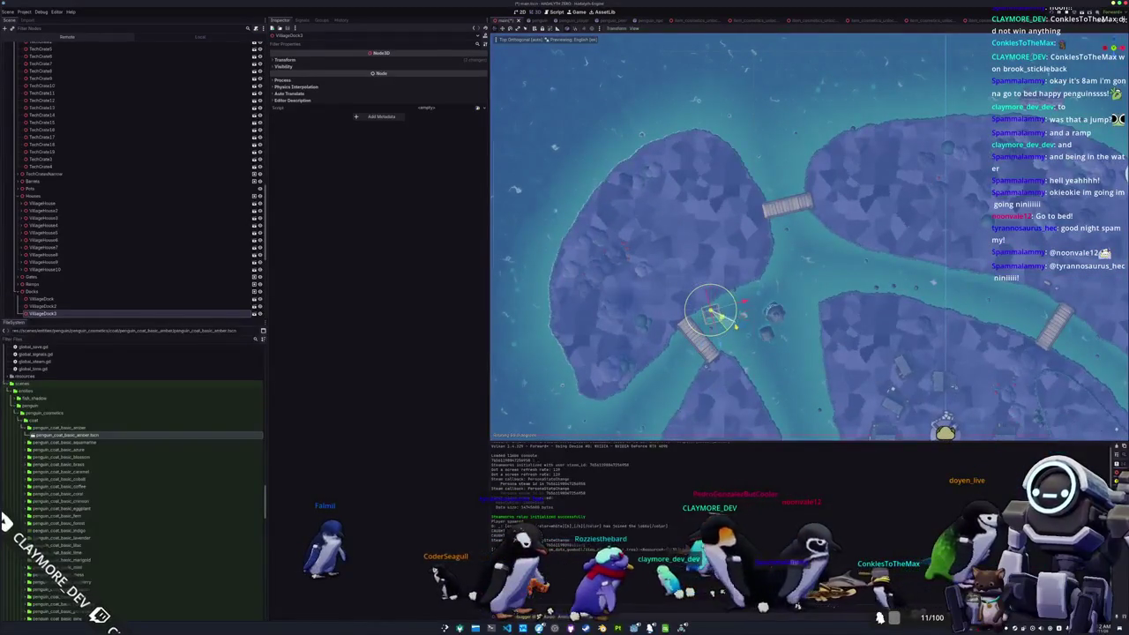
pyautogui.scroll(5, 625, 359)
pyautogui.scroll(-3, 744, 293)
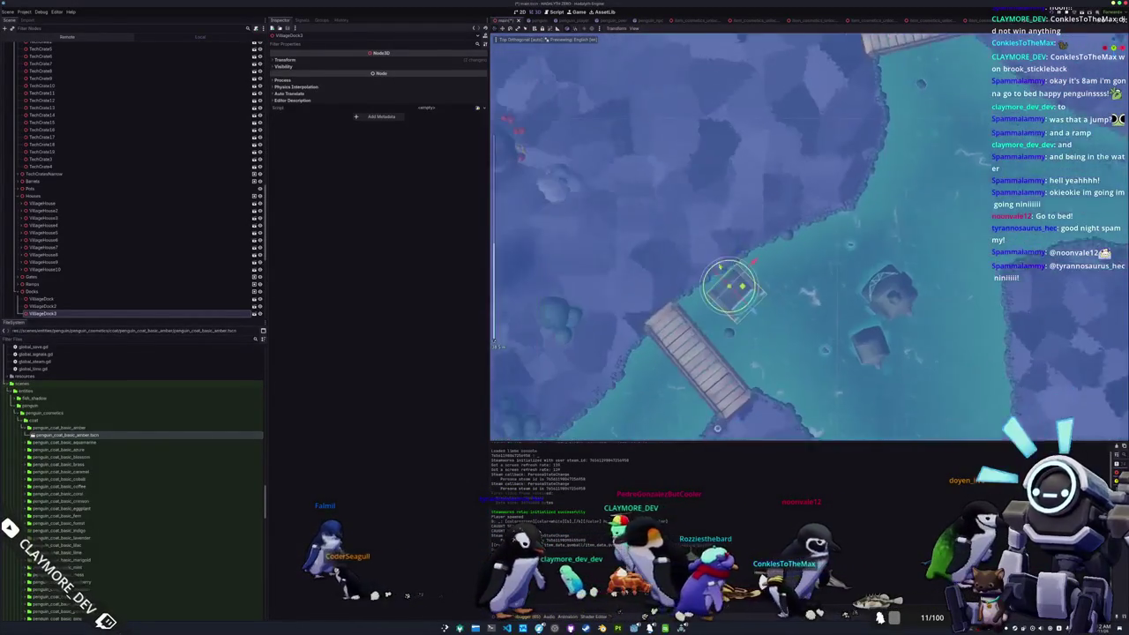
pyautogui.moveTo(744, 294); pyautogui.dragTo(749, 261)
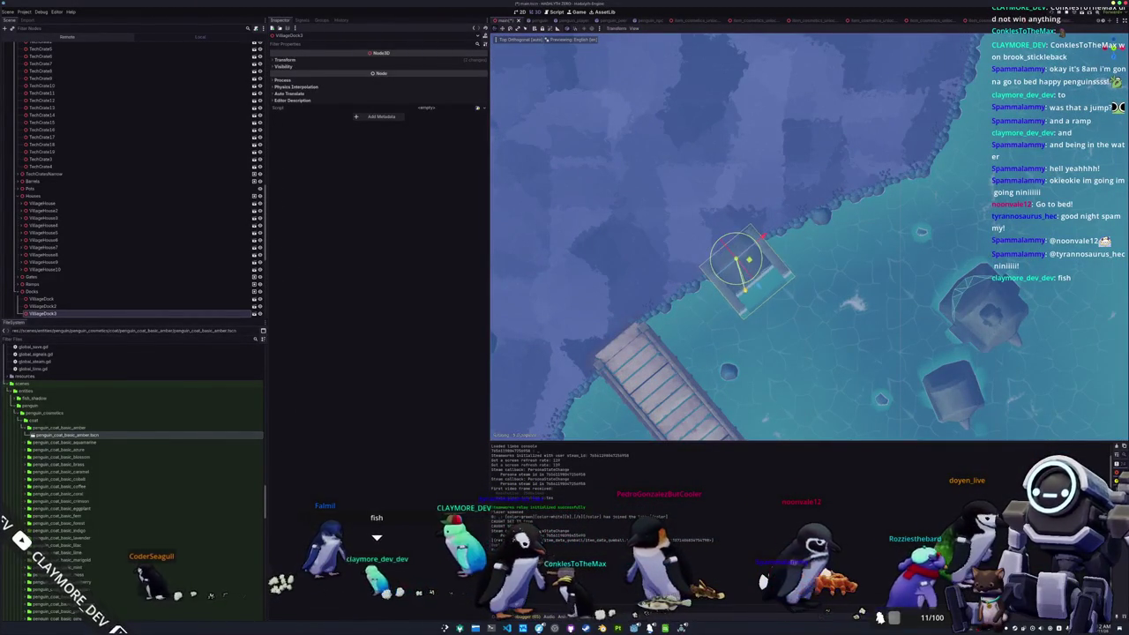
pyautogui.moveTo(749, 261)
pyautogui.mouseDown()
pyautogui.moveTo(757, 273)
pyautogui.moveTo(802, 244)
pyautogui.moveTo(782, 239)
pyautogui.moveTo(714, 284)
pyautogui.moveTo(761, 306)
pyautogui.mouseUp()
pyautogui.scroll(2, 749, 265)
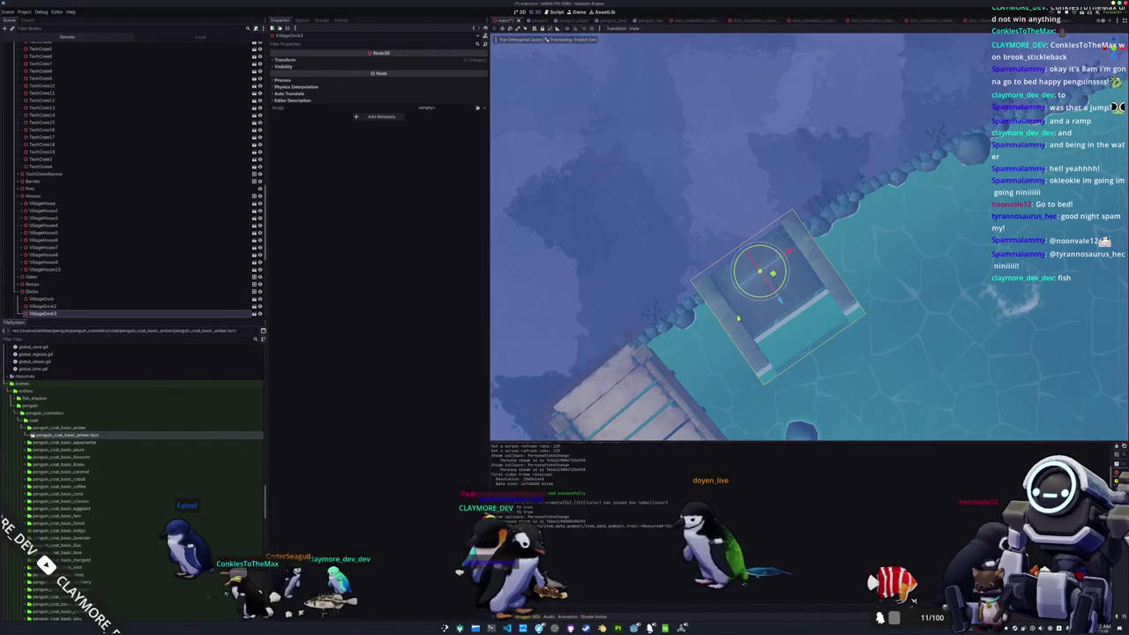
pyautogui.scroll(2, 761, 306)
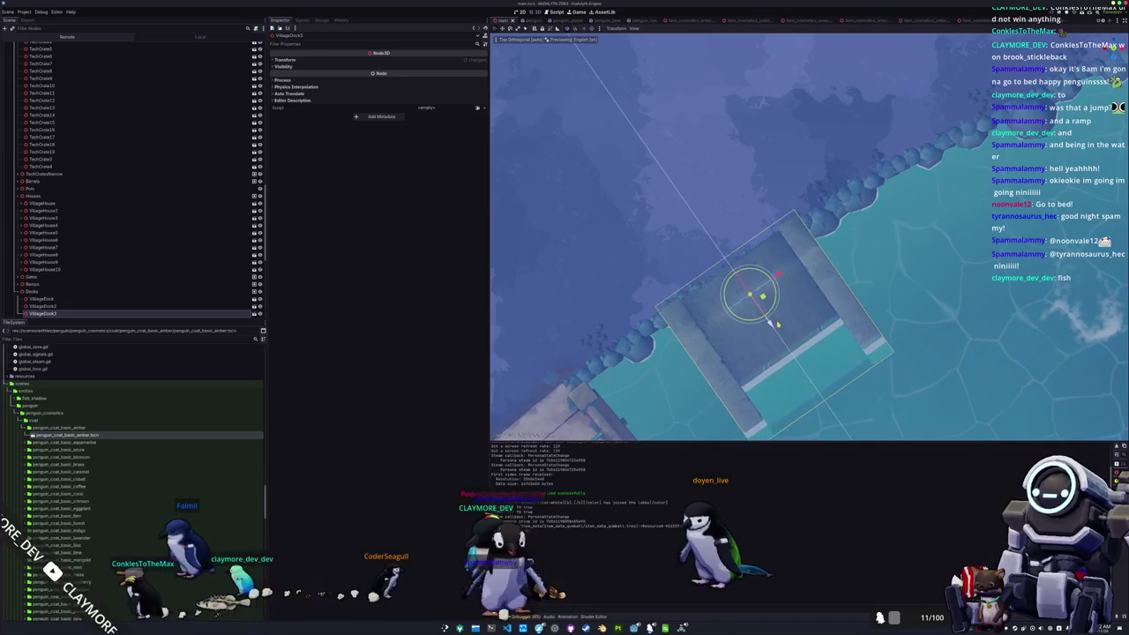
pyautogui.scroll(-3, 772, 320)
pyautogui.scroll(-5, 773, 321)
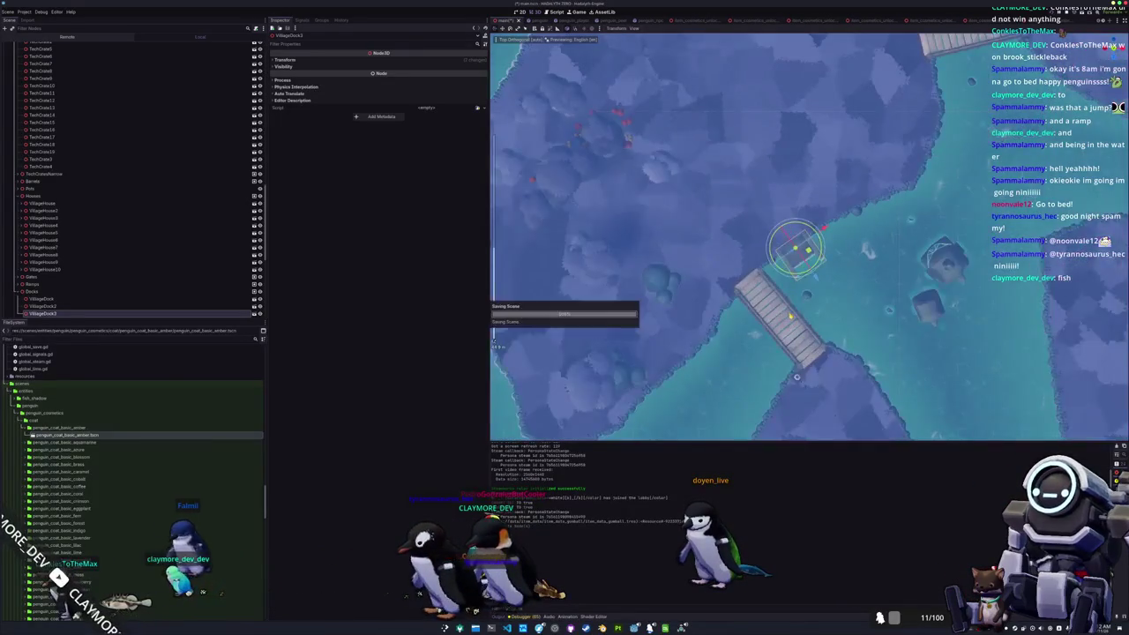
pyautogui.hotkey('ctrl', 'd')
# Step: Drag VillageDock4 right along the river and down-left beside the bridge
pyautogui.moveTo(660, 318); pyautogui.dragTo(785, 231)
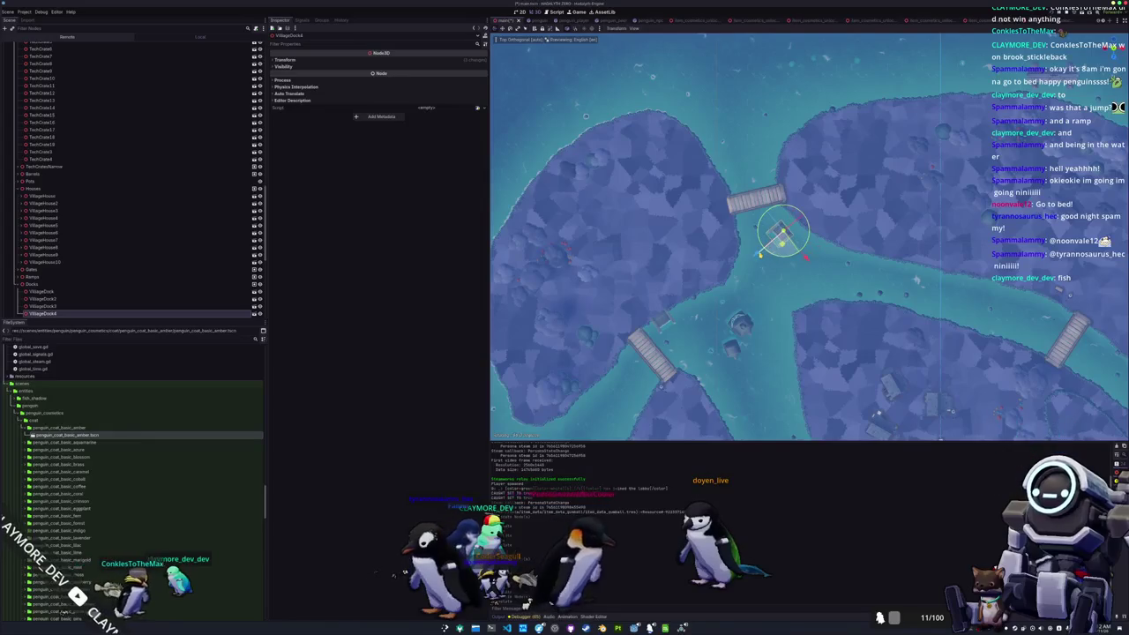
pyautogui.scroll(3, 760, 255)
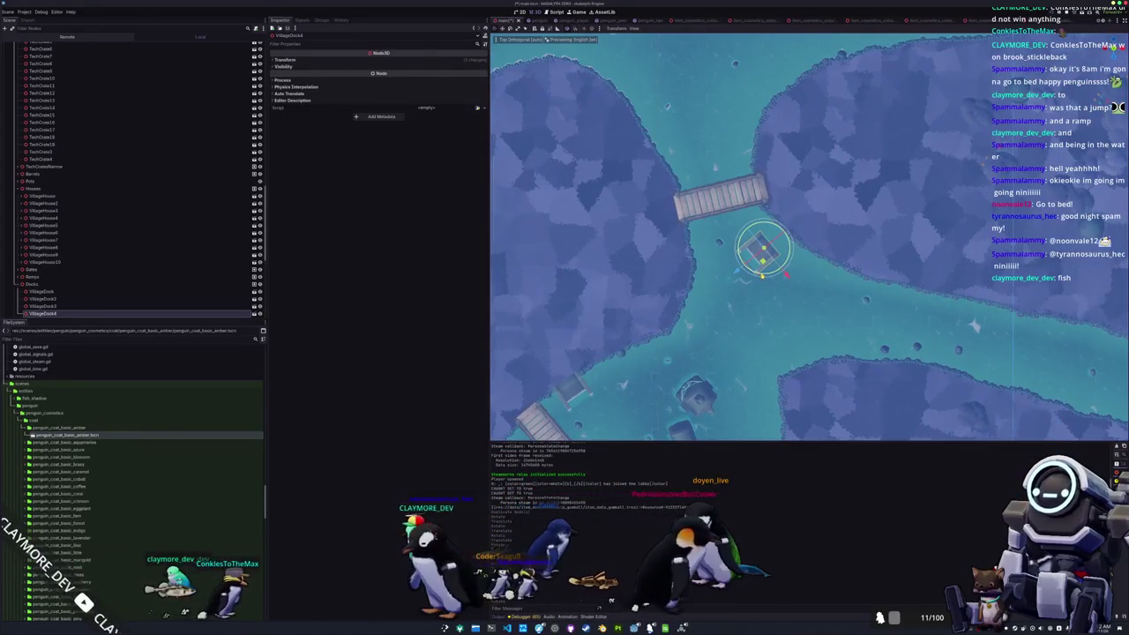
pyautogui.scroll(-3, 807, 238)
pyautogui.moveTo(748, 311)
pyautogui.mouseDown()
pyautogui.moveTo(609, 274)
pyautogui.moveTo(636, 282)
pyautogui.moveTo(666, 315)
pyautogui.moveTo(704, 323)
pyautogui.moveTo(697, 199)
pyautogui.moveTo(695, 264)
pyautogui.mouseUp()
pyautogui.moveTo(705, 146); pyautogui.dragTo(906, 201)
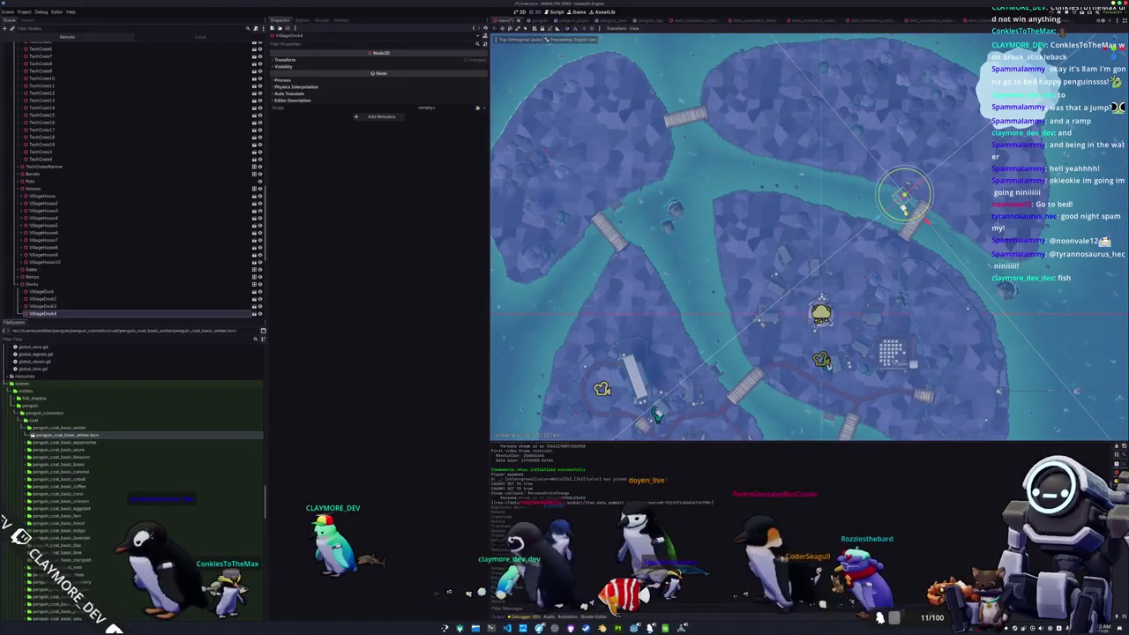
pyautogui.scroll(5, 904, 190)
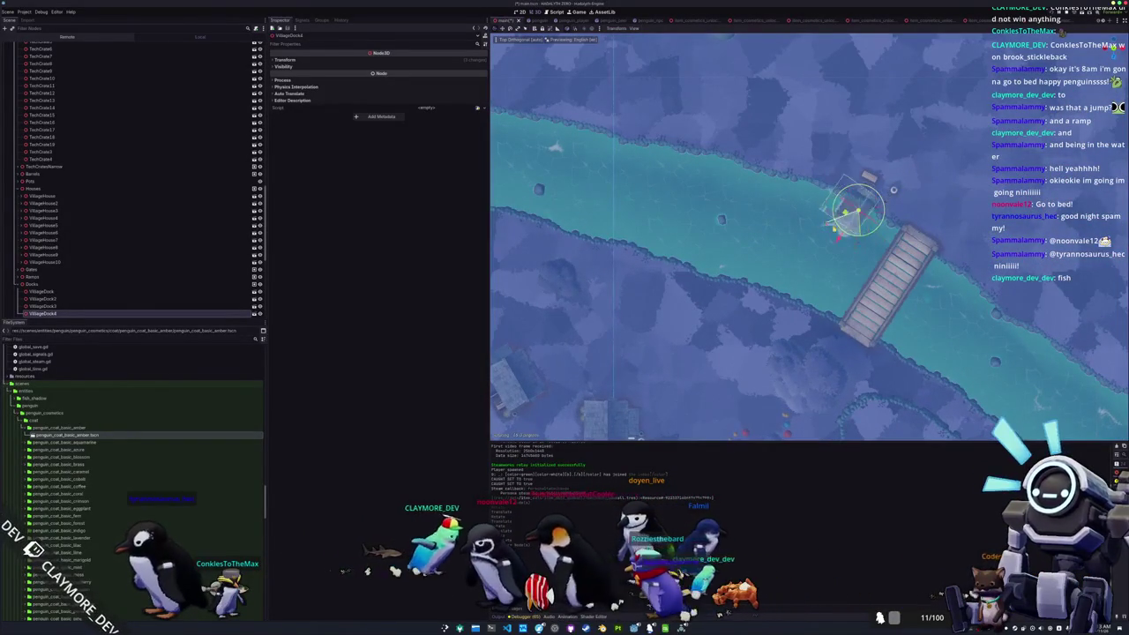
pyautogui.moveTo(857, 207)
pyautogui.mouseDown()
pyautogui.moveTo(819, 221)
pyautogui.moveTo(789, 291)
pyautogui.mouseUp()
# Step: Nudge VillageDock4 into place, save the scene and run the game with F5
pyautogui.scroll(3, 789, 291)
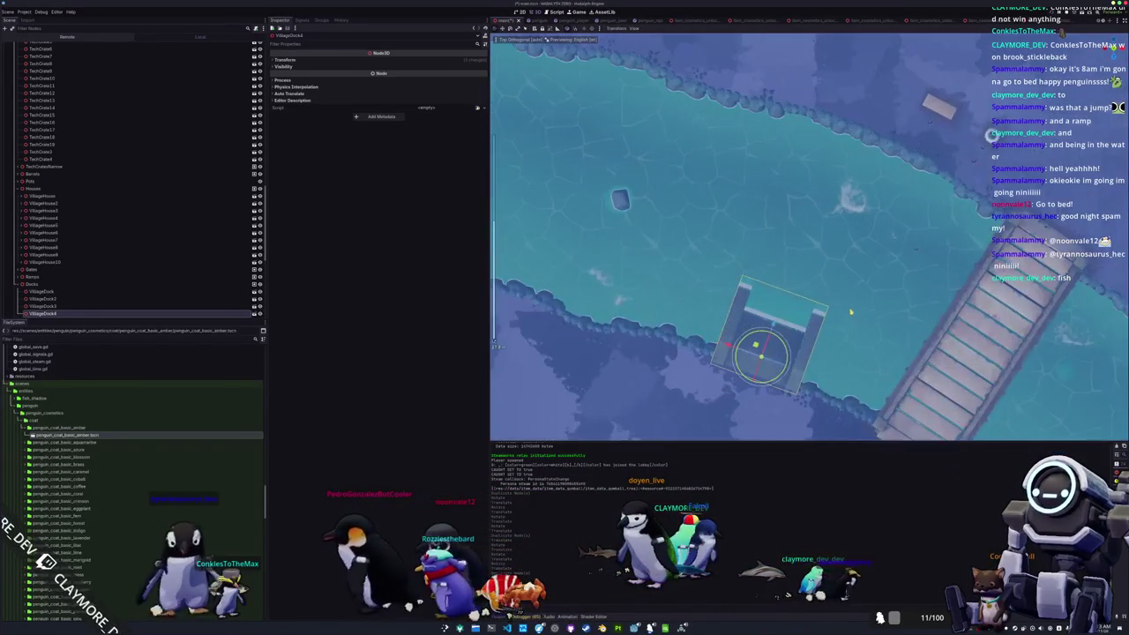
pyautogui.moveTo(763, 327); pyautogui.dragTo(760, 328)
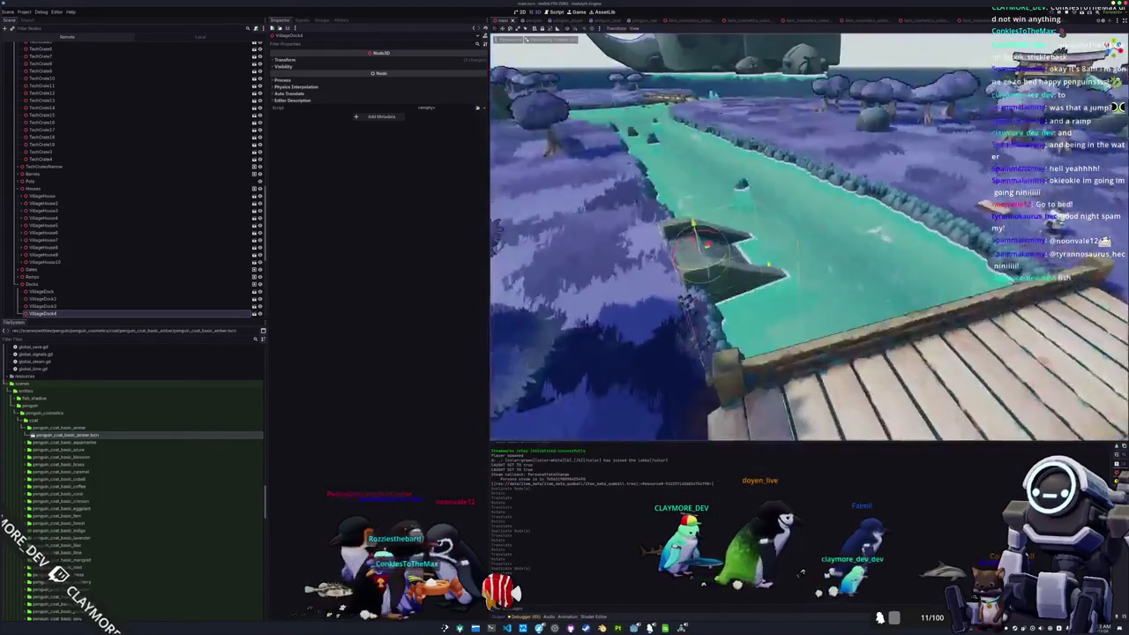
pyautogui.hotkey('ctrl', 's')
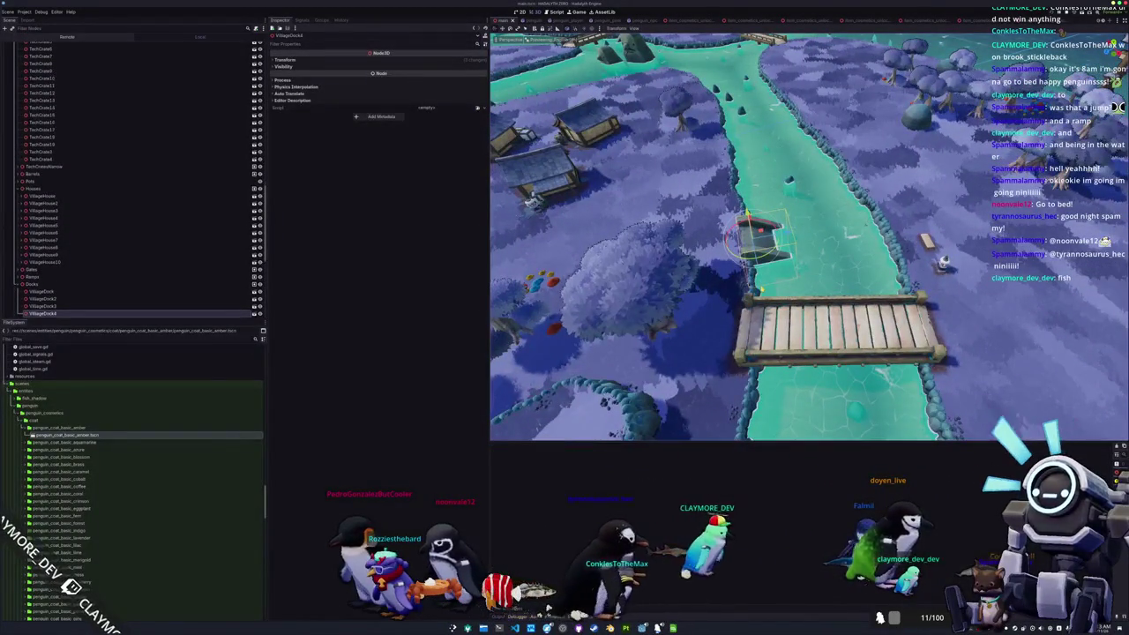
pyautogui.press('F5')
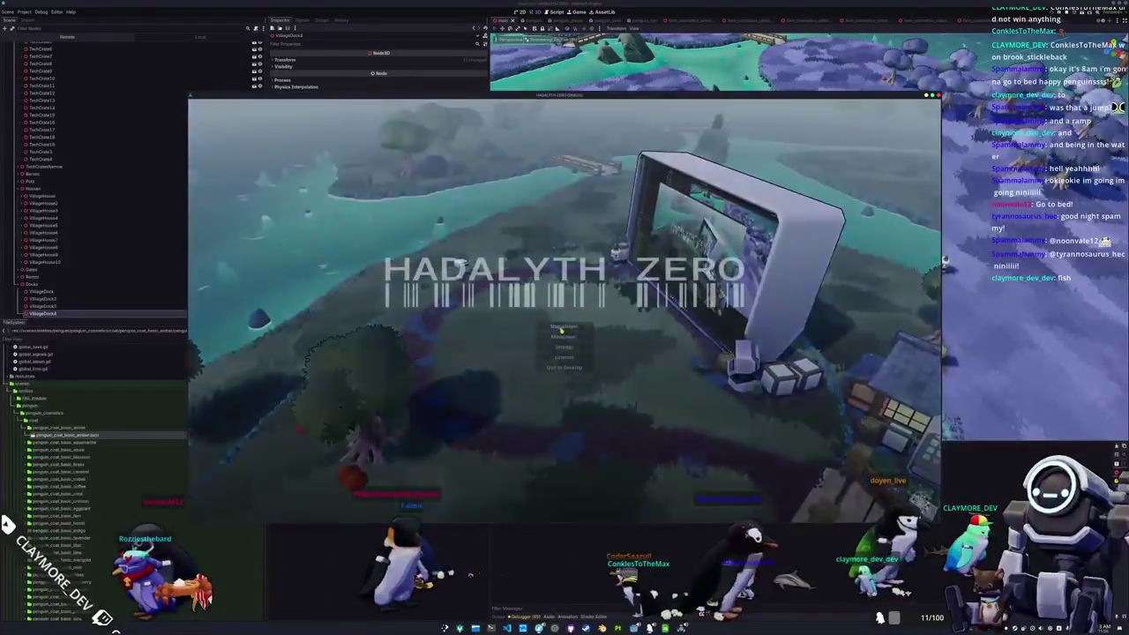
# Step: Start playing from the HADALYTH ZERO title menu
pyautogui.click(575, 348)
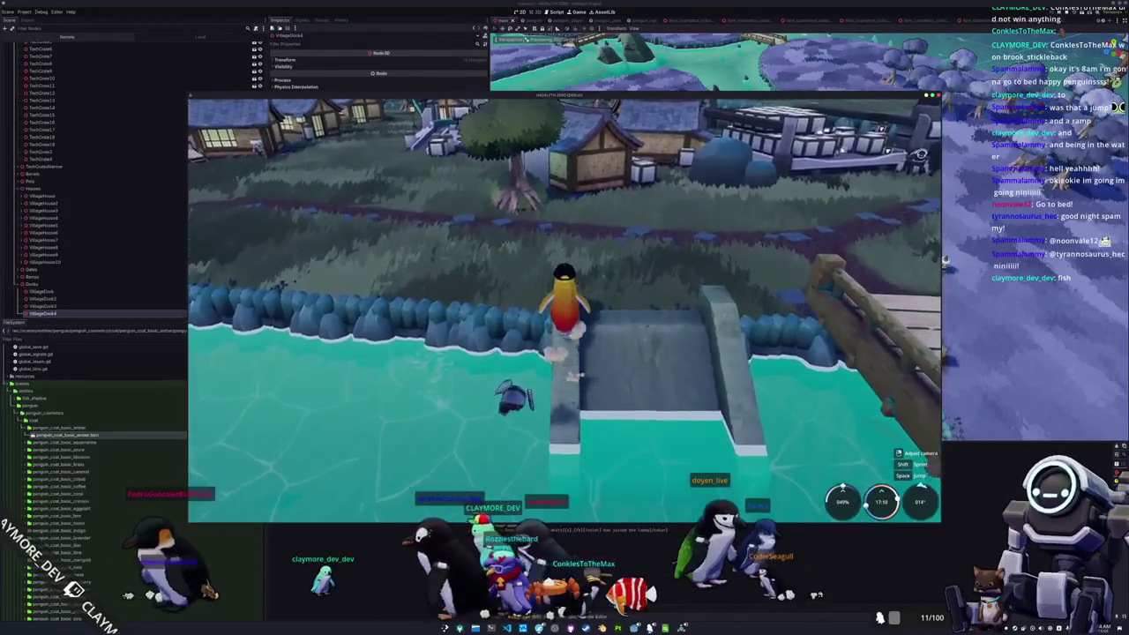
# Step: Walk the penguin over the bridge, swim the river to the dock ramp, climb out and zoom in
pyautogui.press('w')
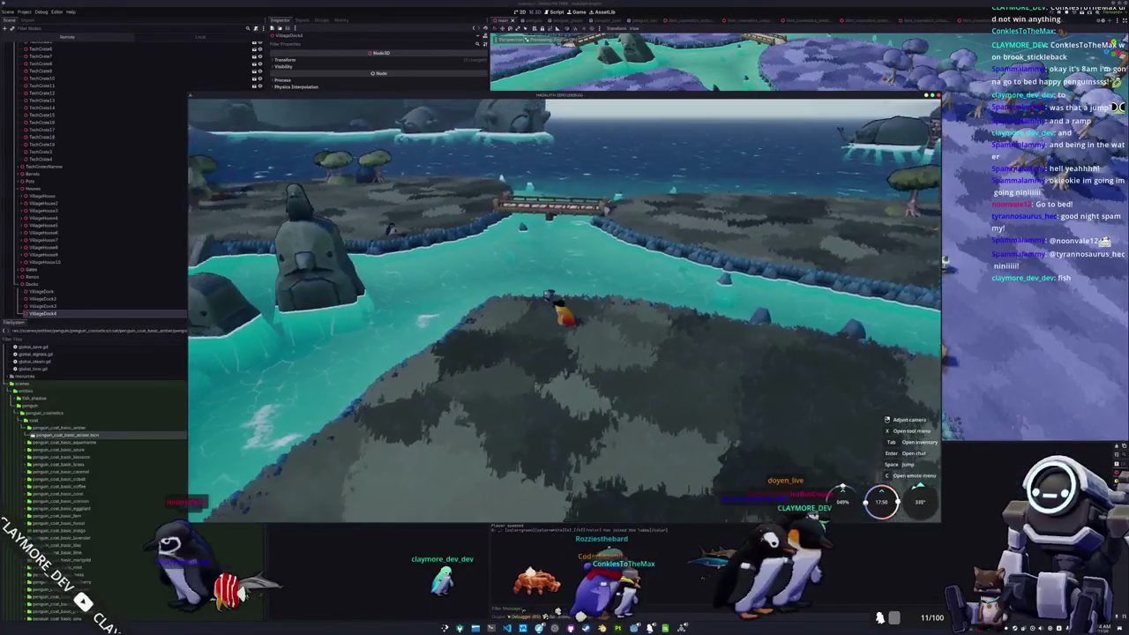
pyautogui.press('w')
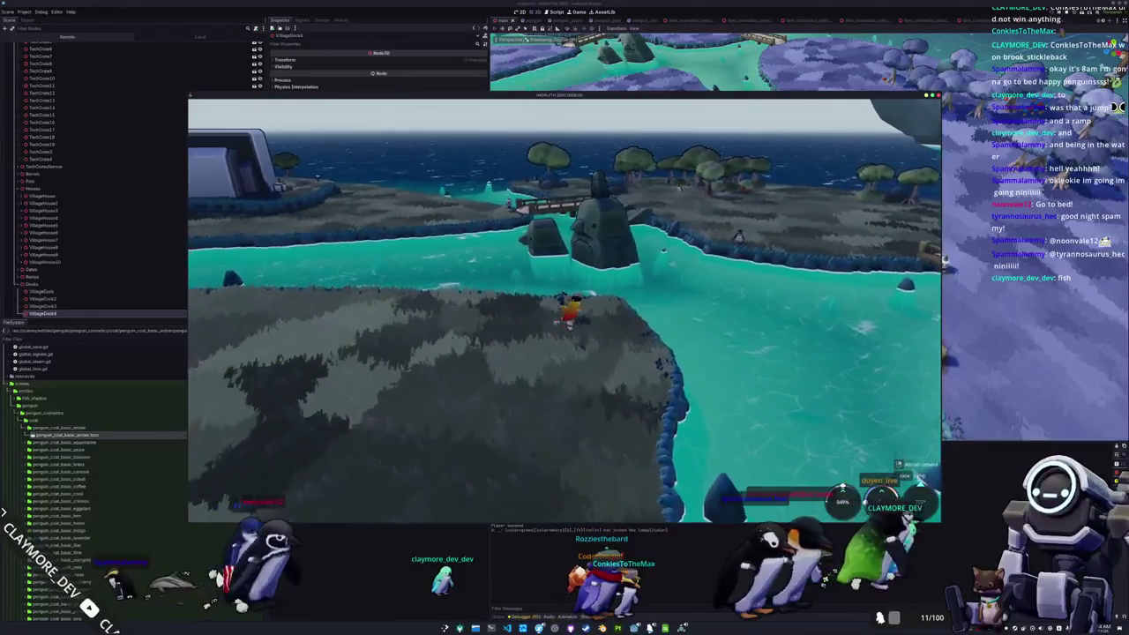
pyautogui.press('w')
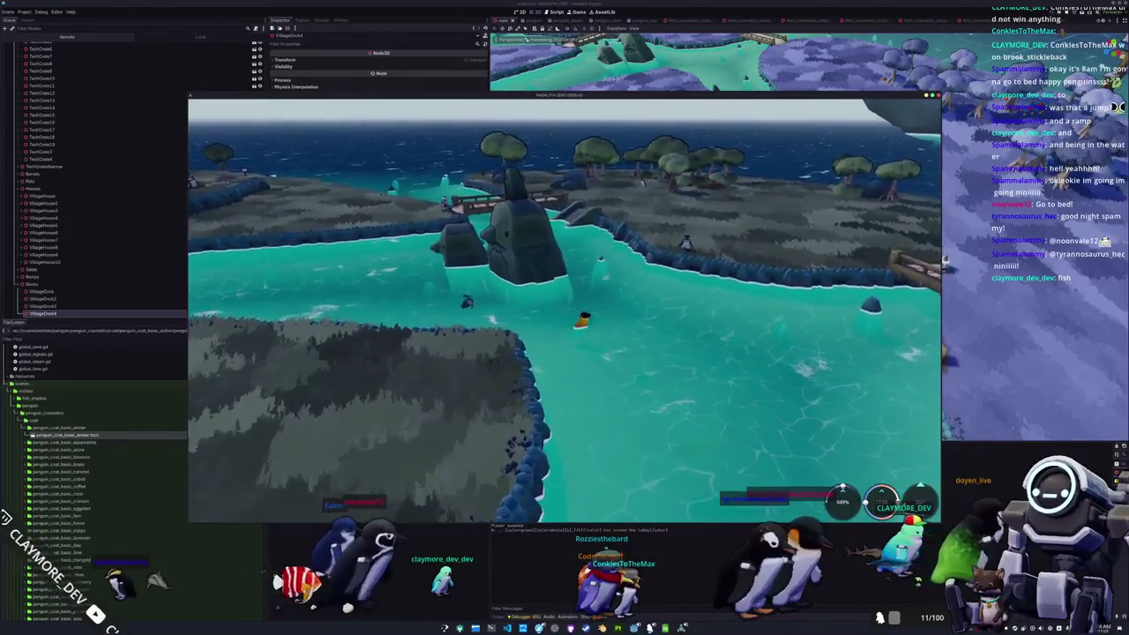
pyautogui.press('w')
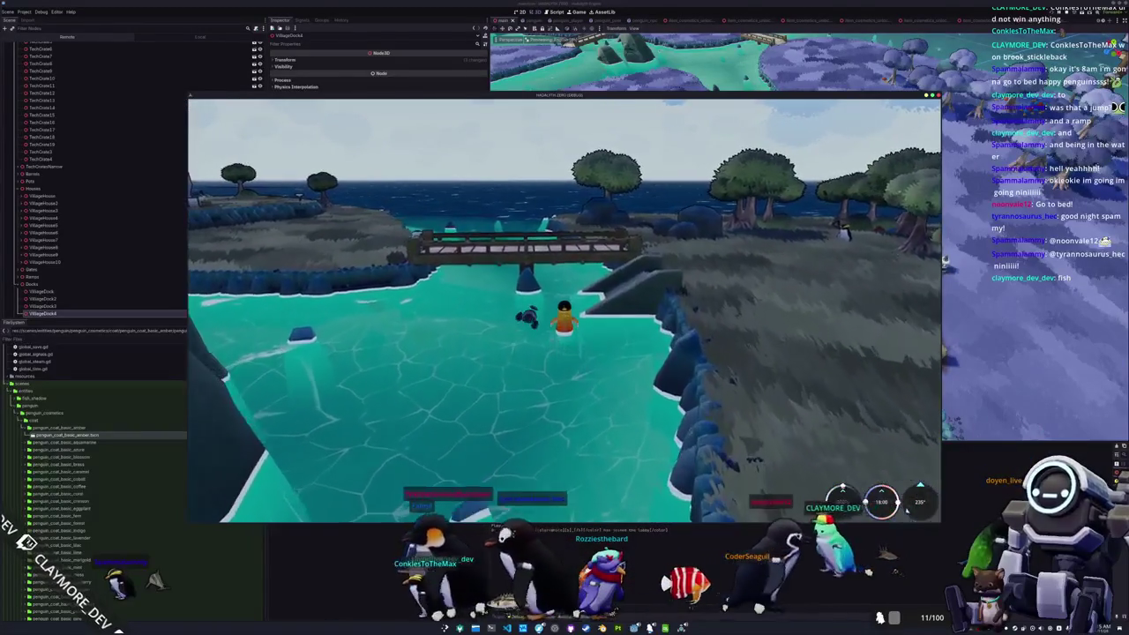
pyautogui.press('w')
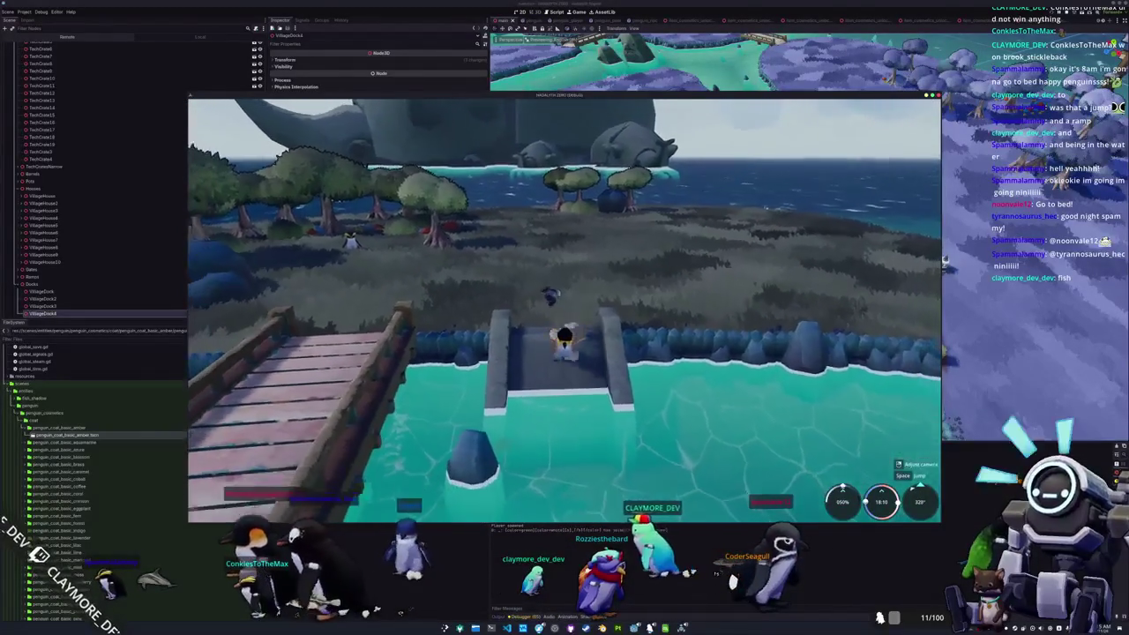
pyautogui.press('w')
pyautogui.press('w')
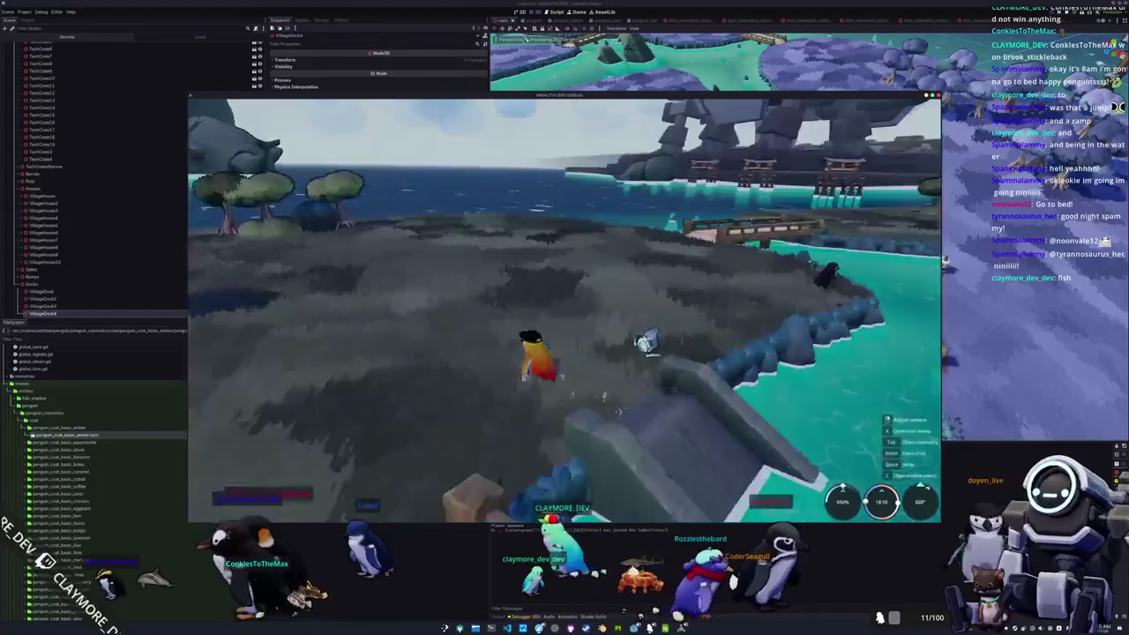
pyautogui.press('w')
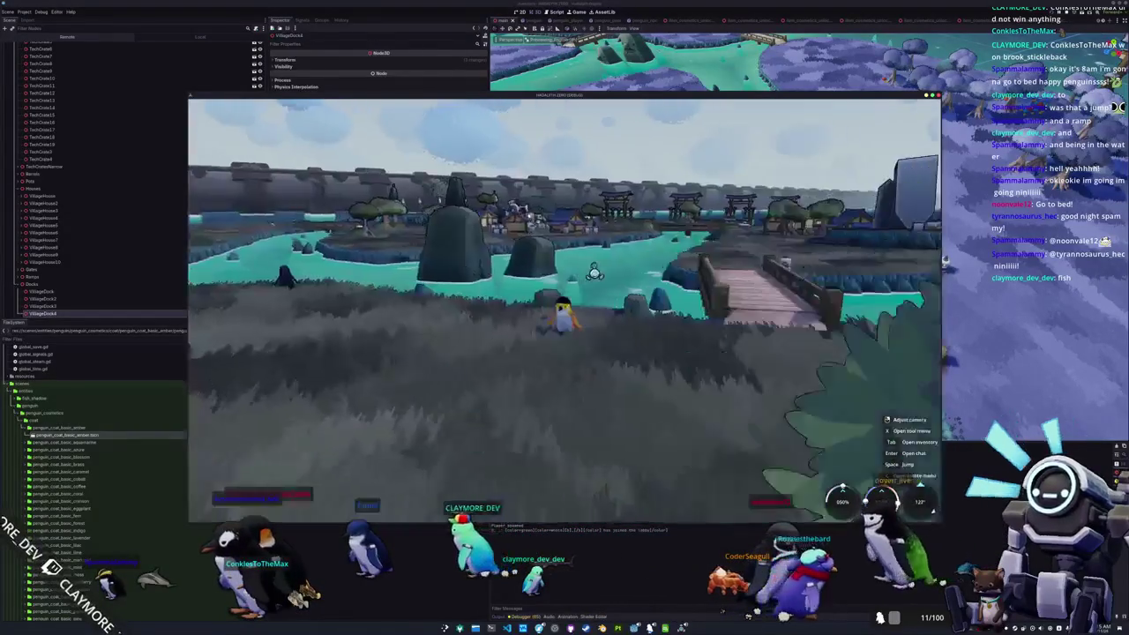
pyautogui.press('w')
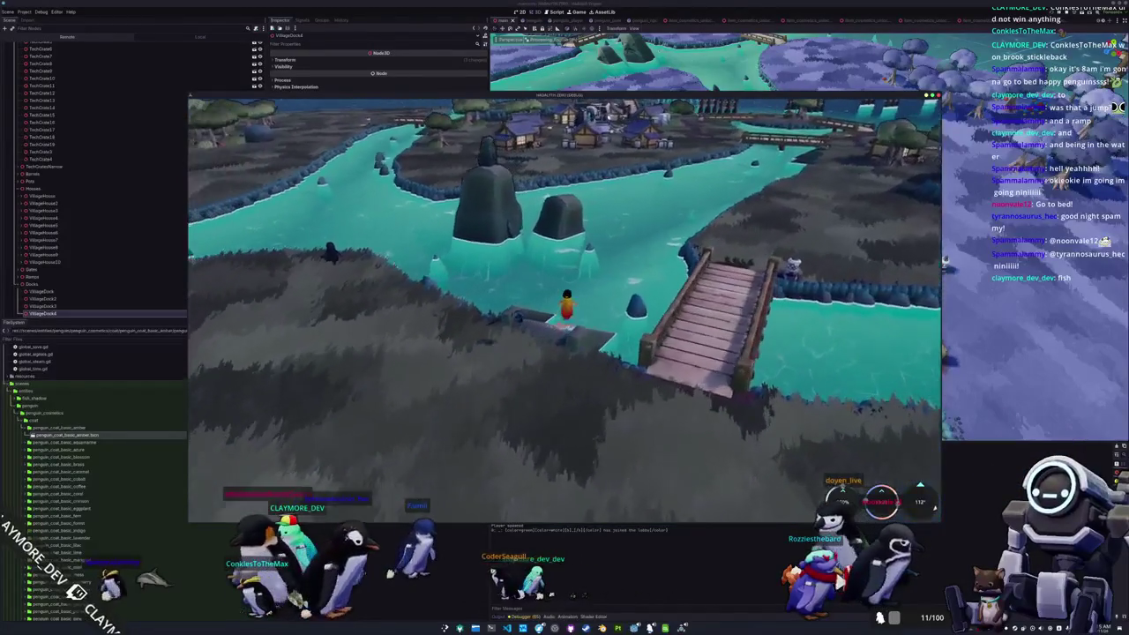
pyautogui.scroll(3, 564, 309)
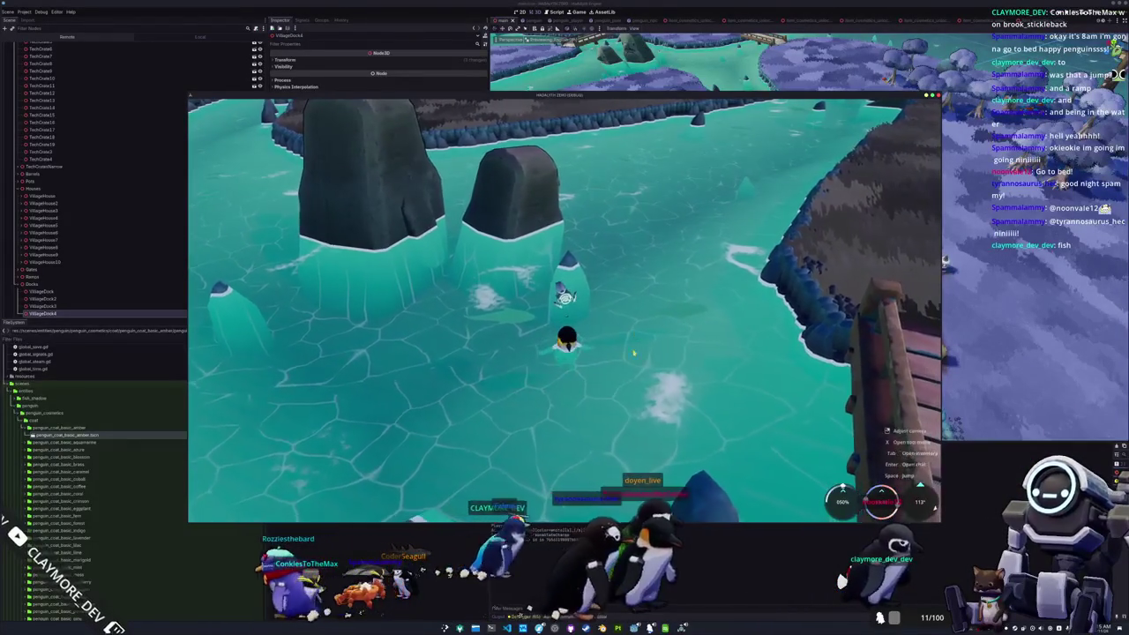
pyautogui.hotkey('alt', 'Tab')
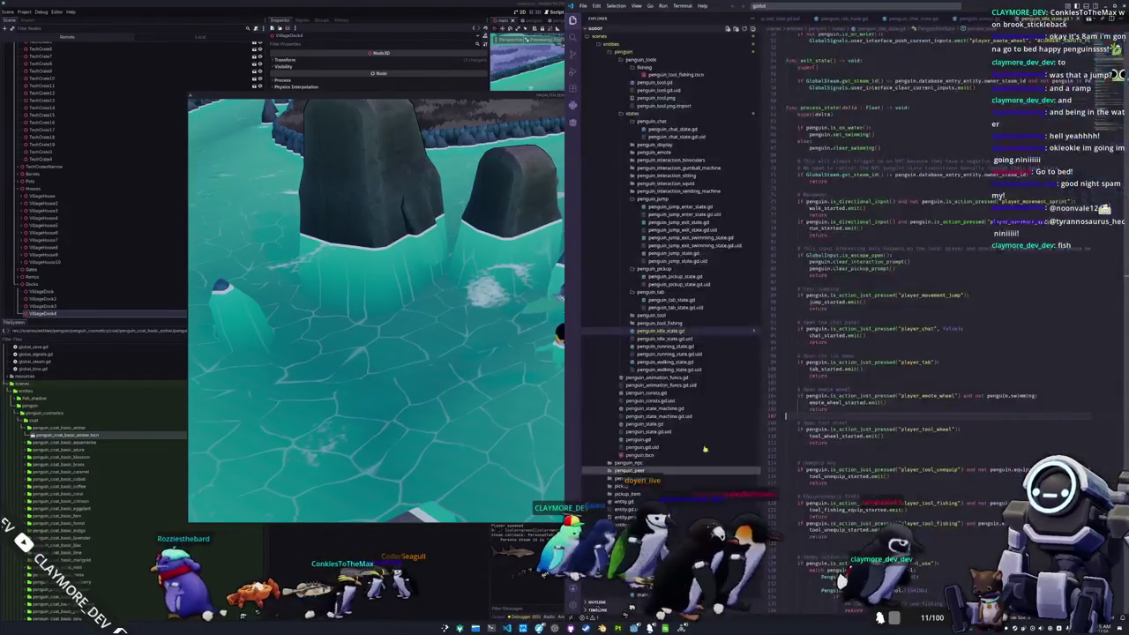
# Step: Open fish_shadow.gd via quick open and select the _poll_bobber_detection_area function name
pyautogui.click(821, 383)
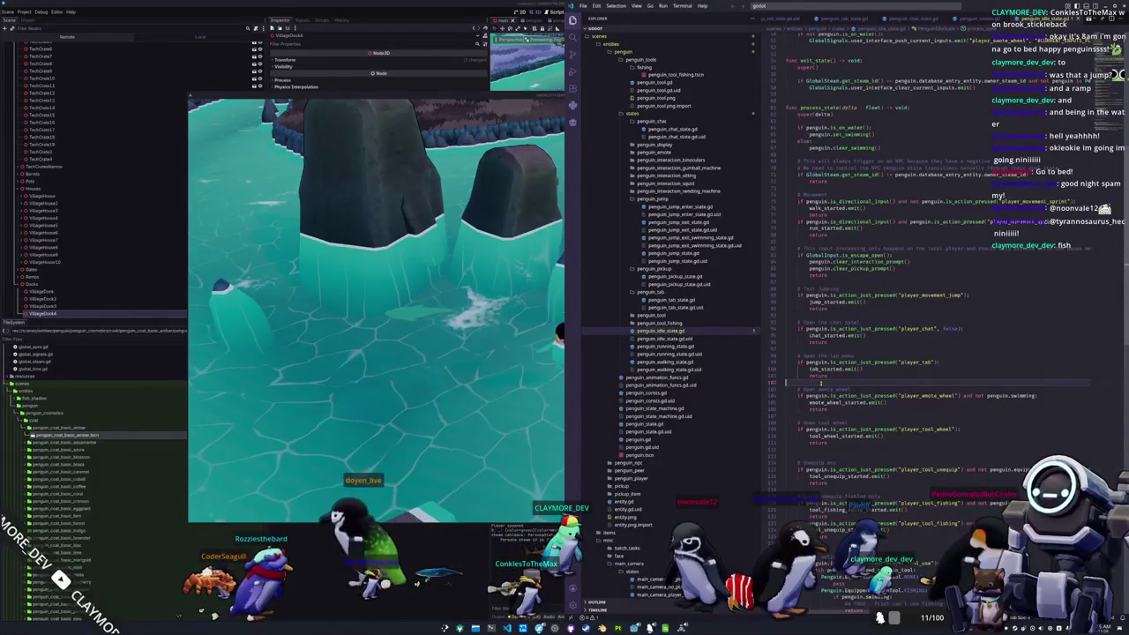
pyautogui.click(847, 7)
pyautogui.write('fish_shado')
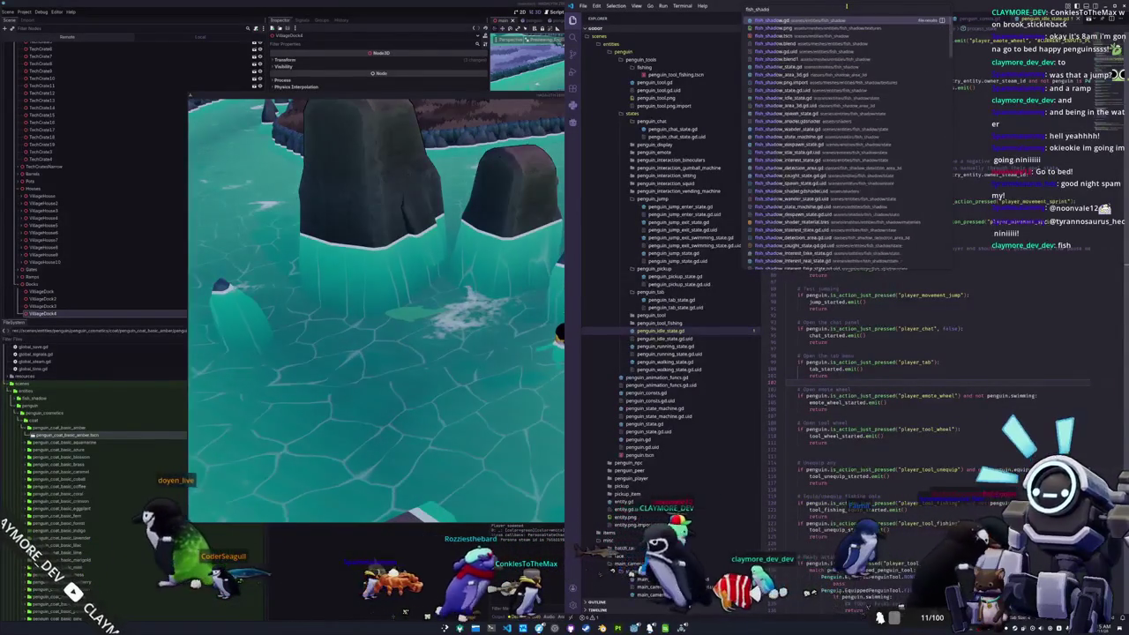
pyautogui.click(780, 67)
pyautogui.scroll(-15, 782, 292)
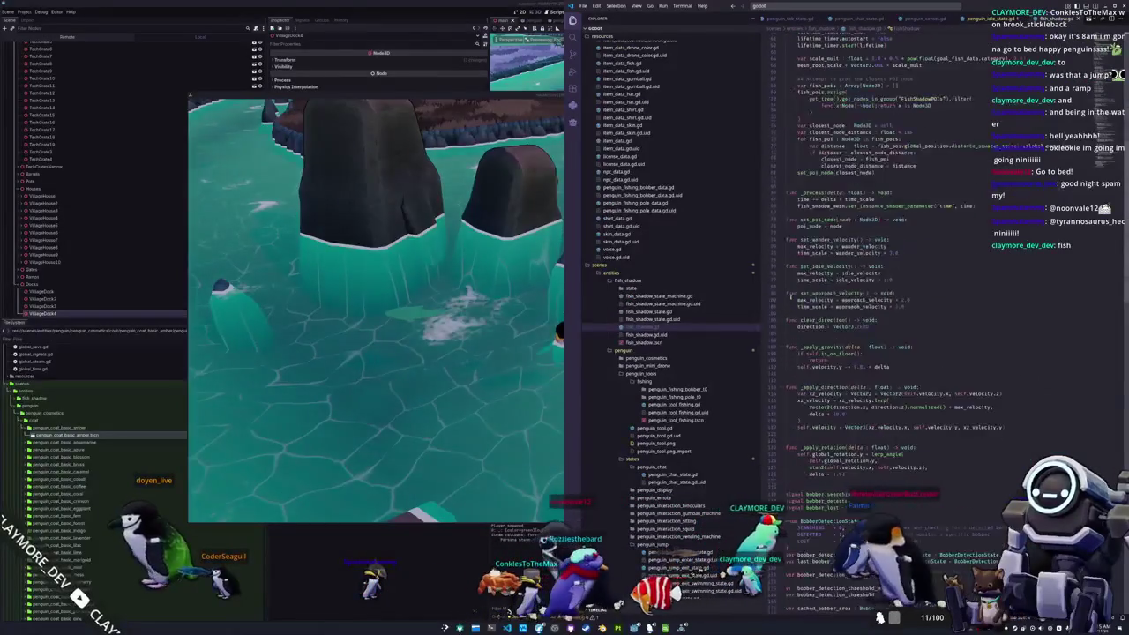
pyautogui.scroll(-5, 789, 279)
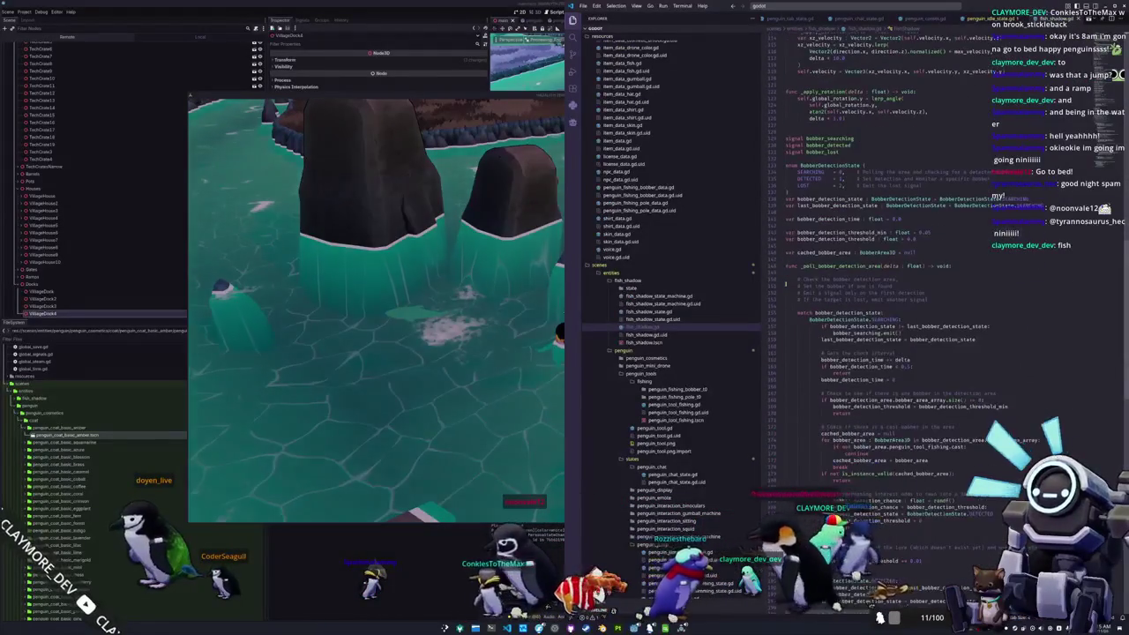
pyautogui.doubleClick(842, 237)
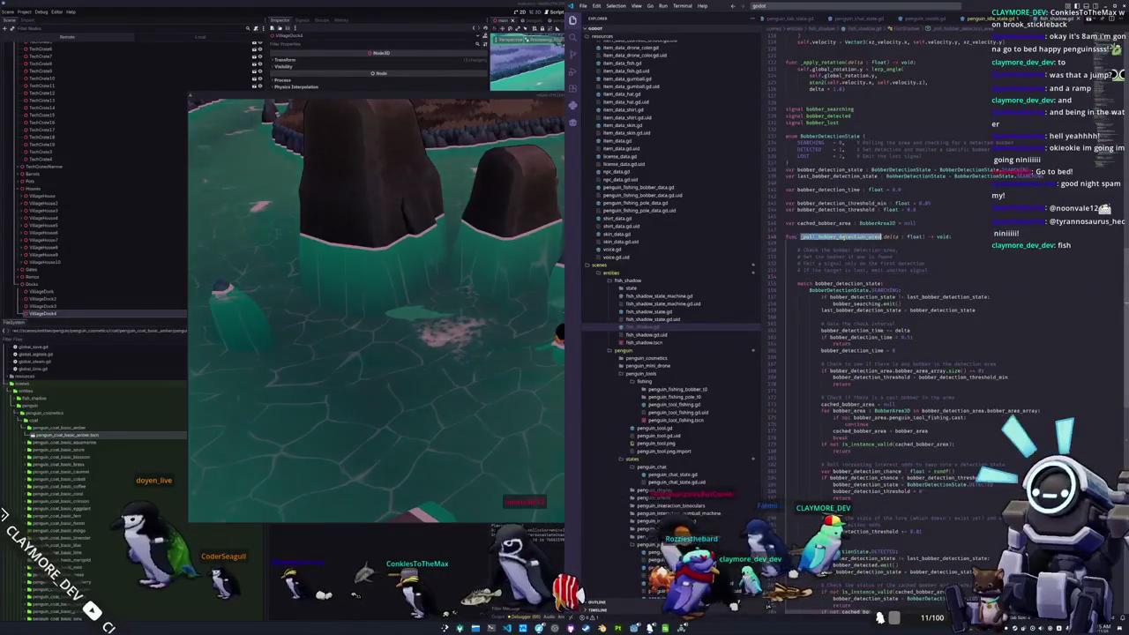
# Step: Read through the bobber detection function, then return to the running game
pyautogui.scroll(-2, 838, 247)
pyautogui.scroll(2, 833, 255)
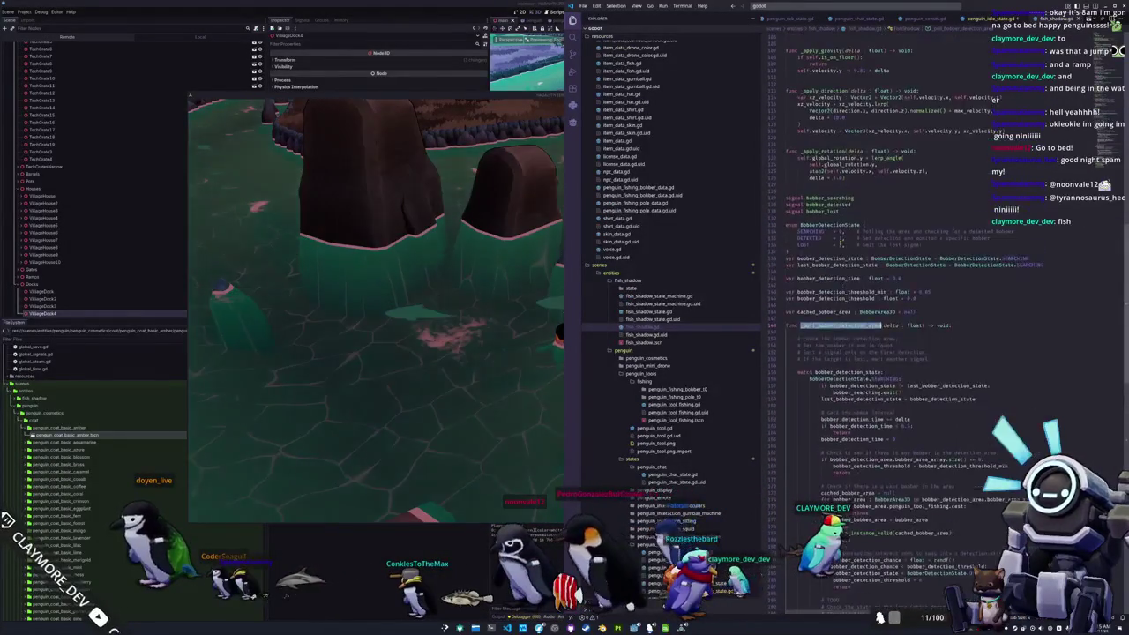
pyautogui.scroll(-9, 832, 255)
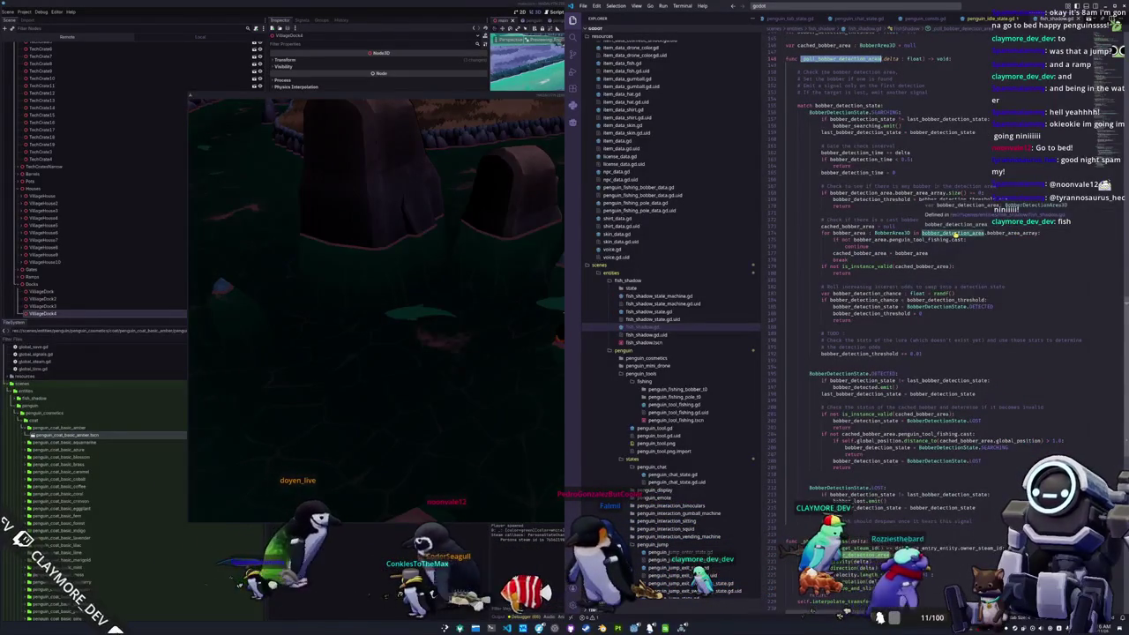
pyautogui.moveTo(1007, 234)
pyautogui.scroll(15, 971, 234)
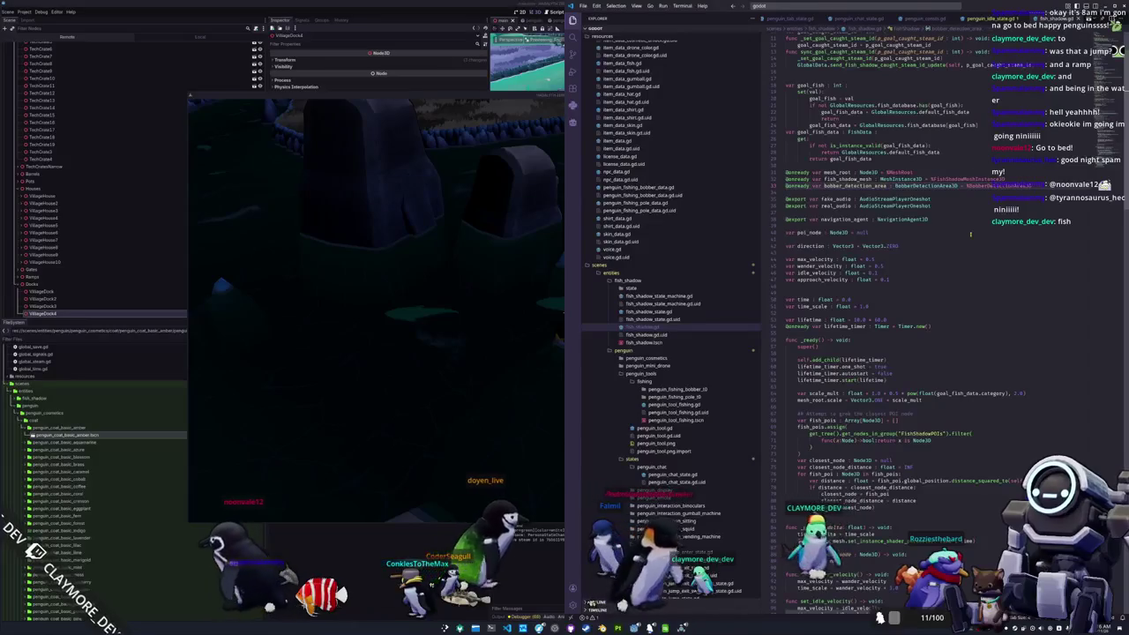
pyautogui.scroll(-9, 970, 234)
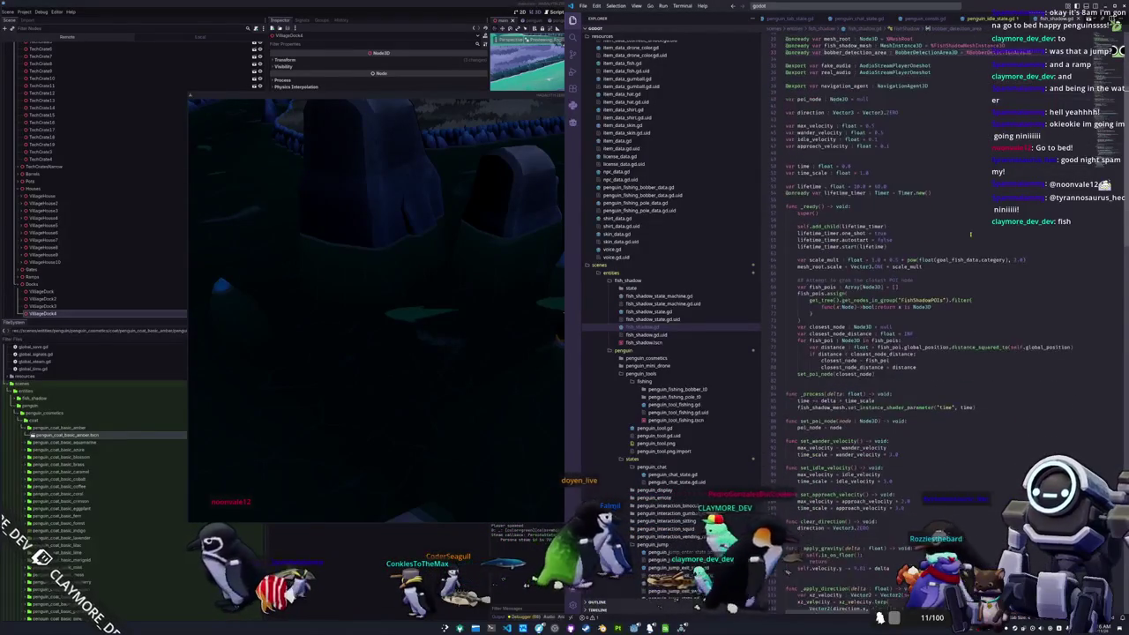
pyautogui.scroll(10, 970, 234)
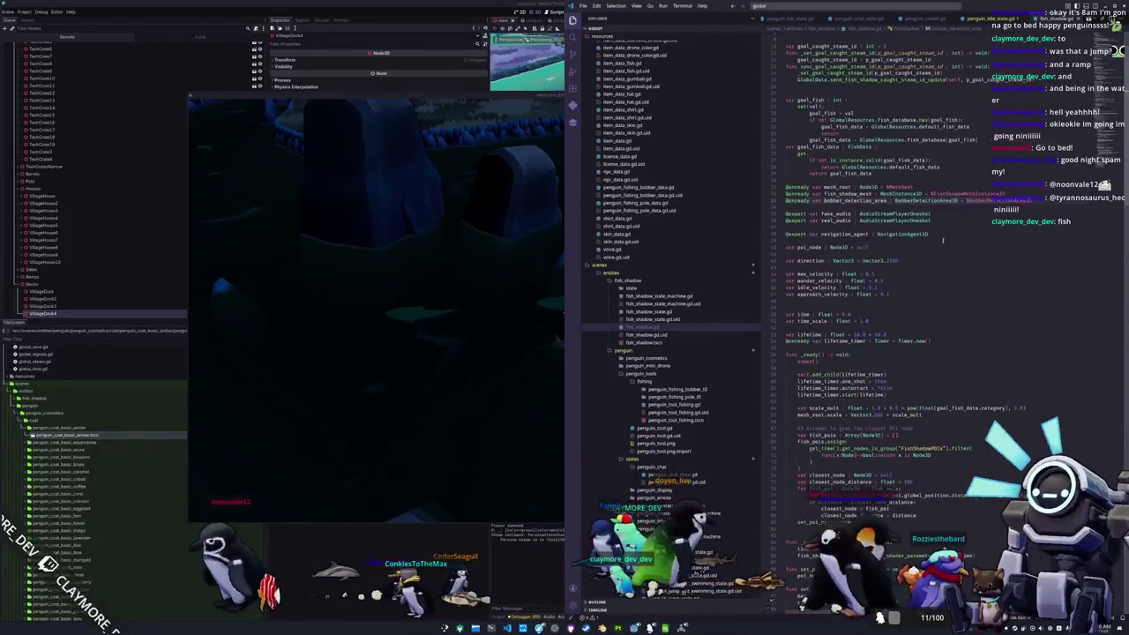
pyautogui.click(486, 338)
pyautogui.click(520, 100)
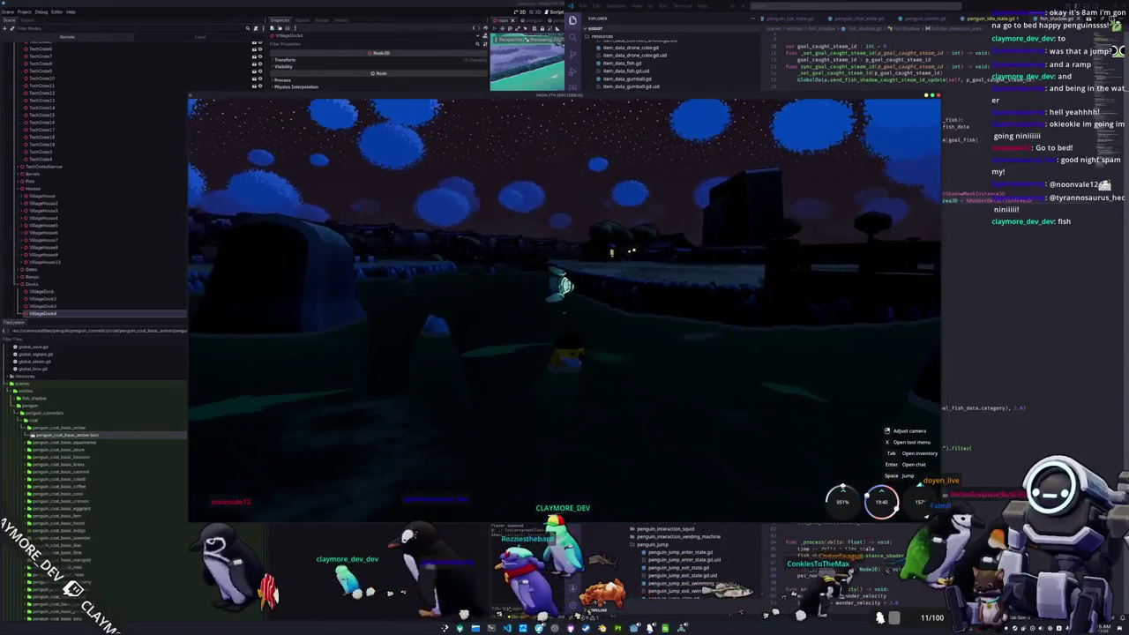
# Step: Scroll fish_shadow.gd down to _physics_process, then go back to the running game
pyautogui.hotkey('alt', 'Tab')
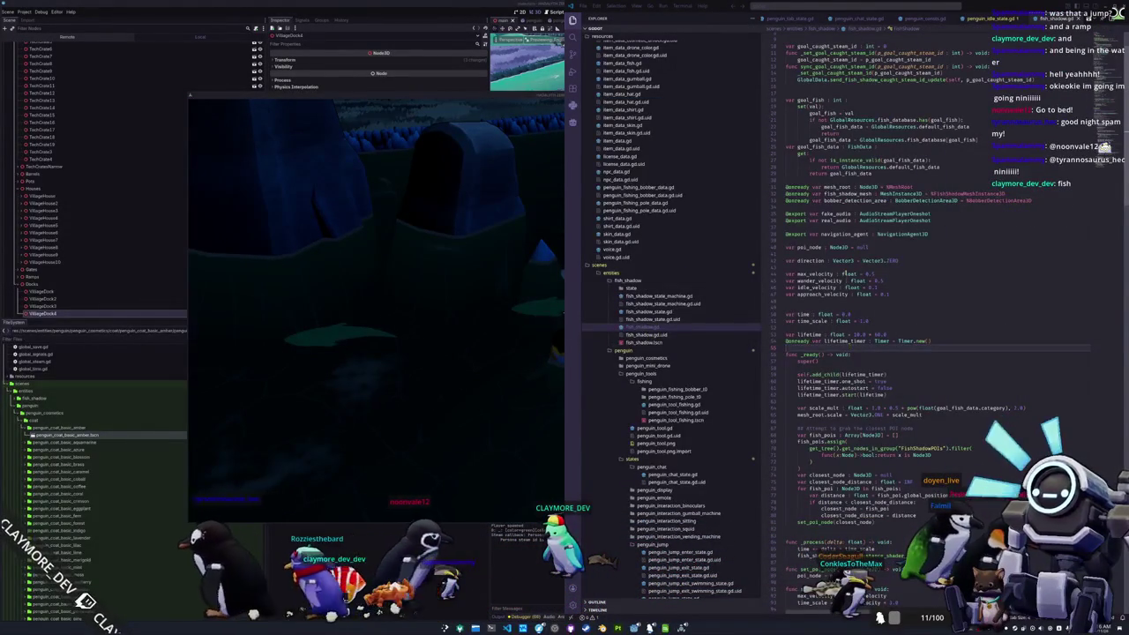
pyautogui.scroll(-3, 852, 304)
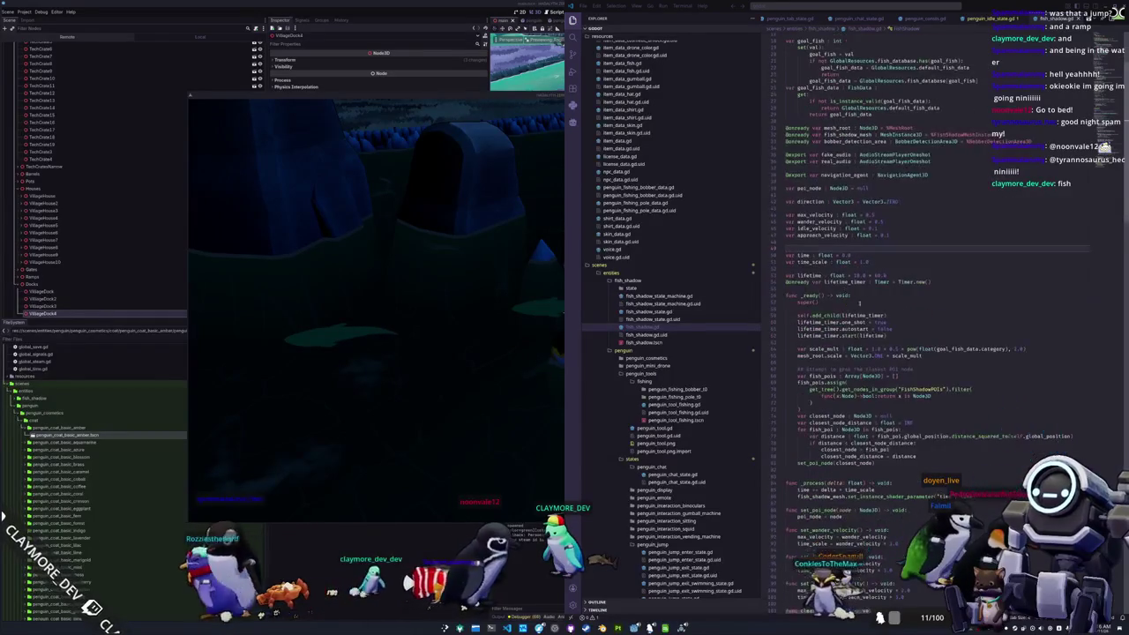
pyautogui.scroll(-7, 852, 303)
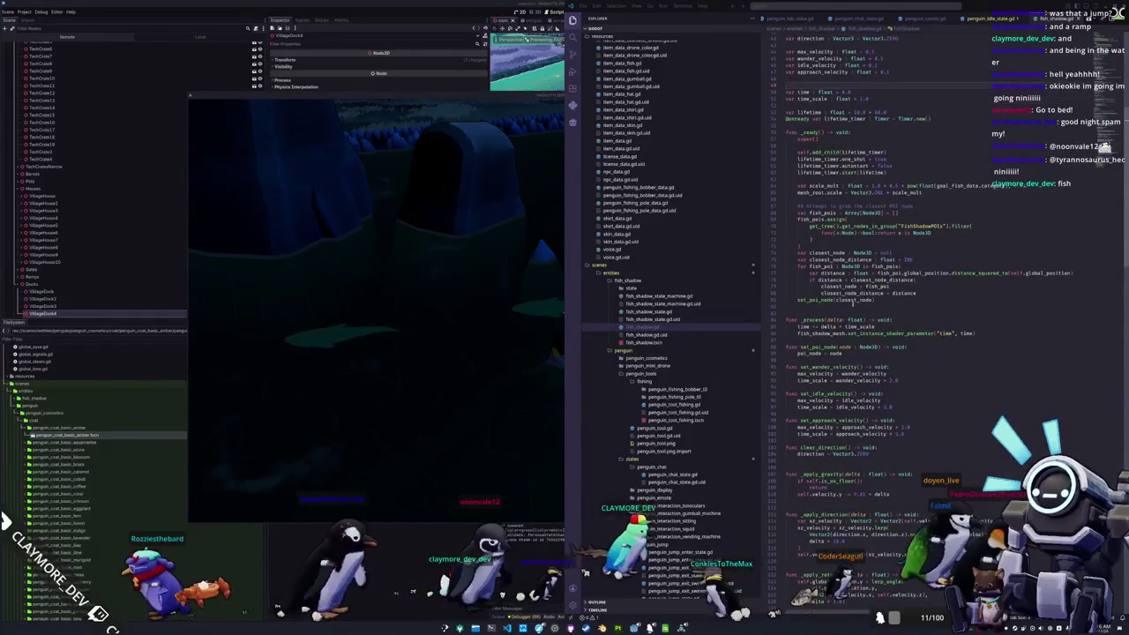
pyautogui.scroll(-5, 855, 303)
pyautogui.scroll(-13, 843, 310)
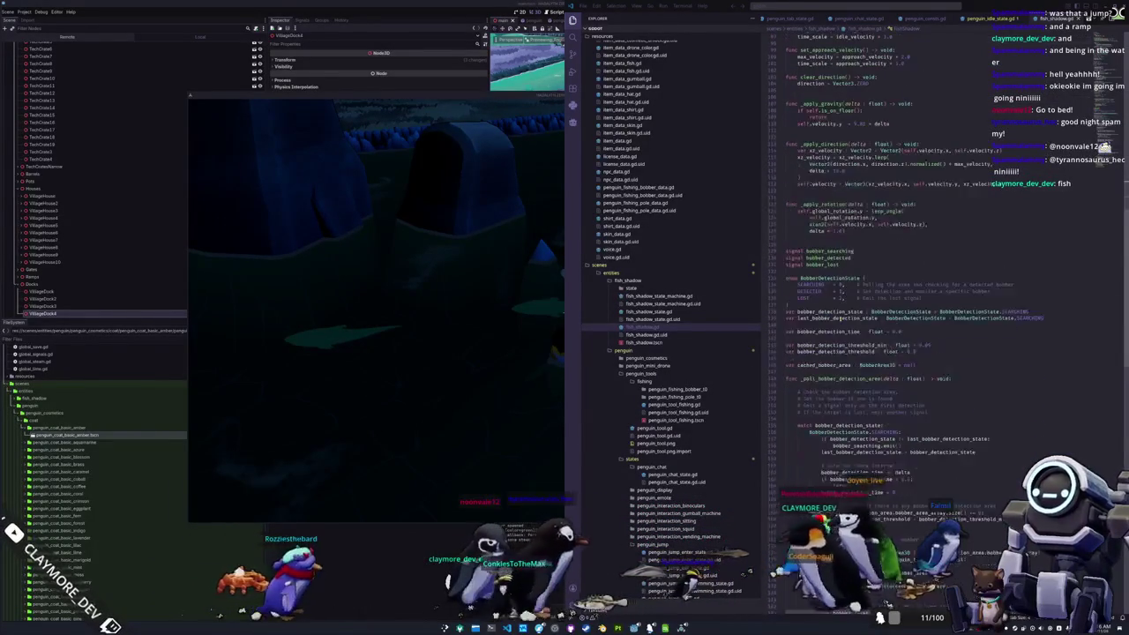
pyautogui.scroll(-2, 841, 318)
pyautogui.hotkey('alt', 'Tab')
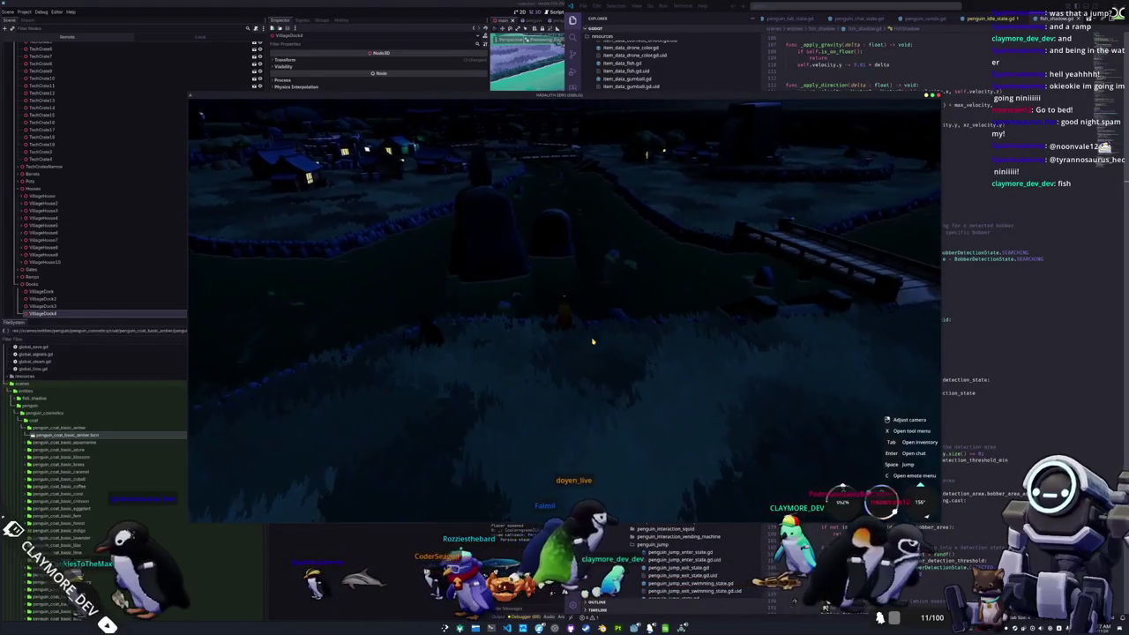
# Step: From the match block near line 154, jump to the _poll_bobber_detection_area definition
pyautogui.hotkey('alt', 'Tab')
pyautogui.click(805, 360)
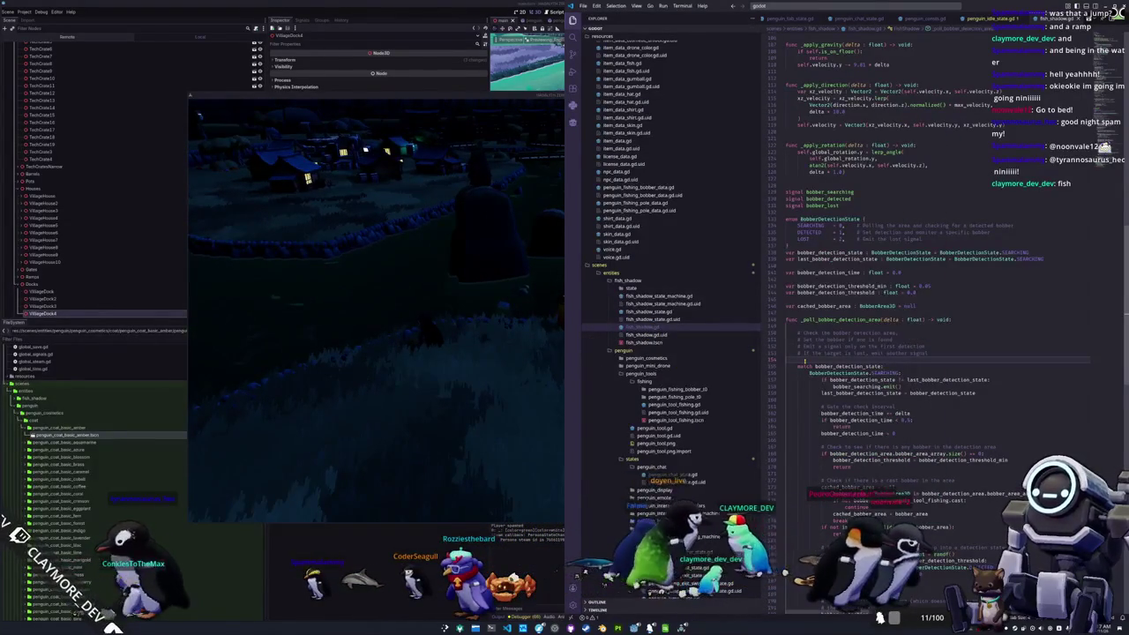
pyautogui.scroll(-1, 804, 360)
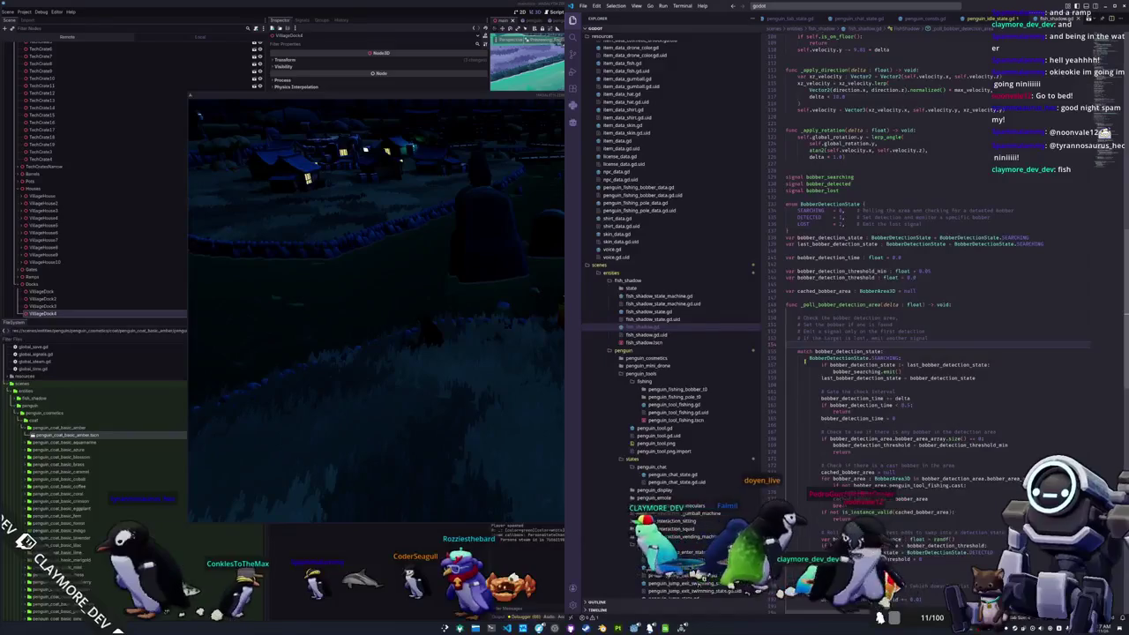
pyautogui.scroll(-15, 805, 360)
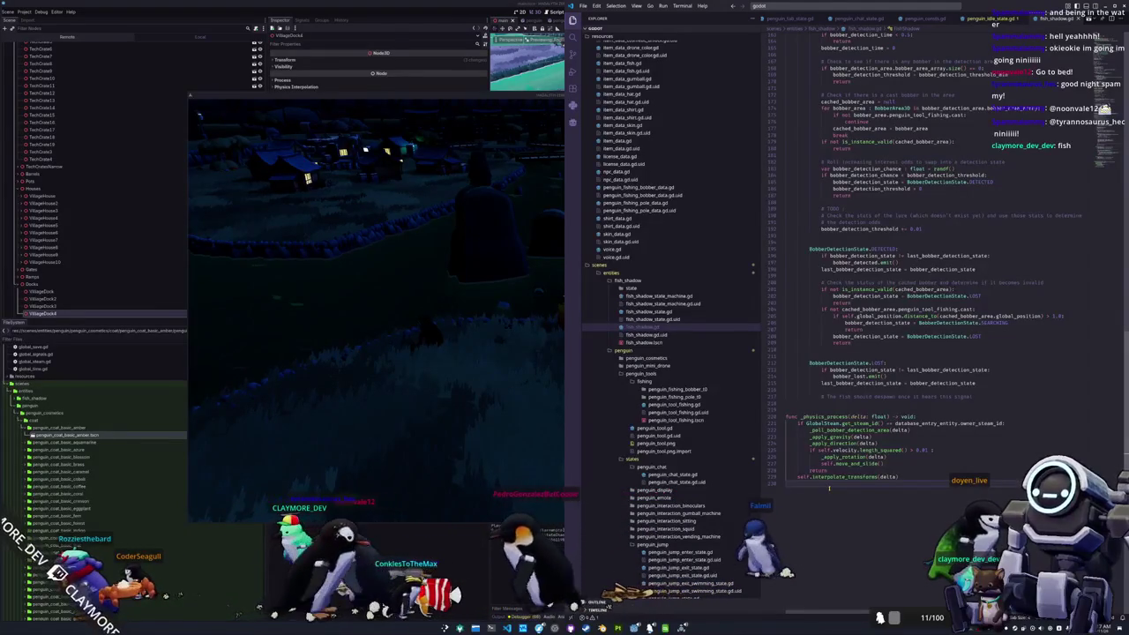
pyautogui.moveTo(844, 429)
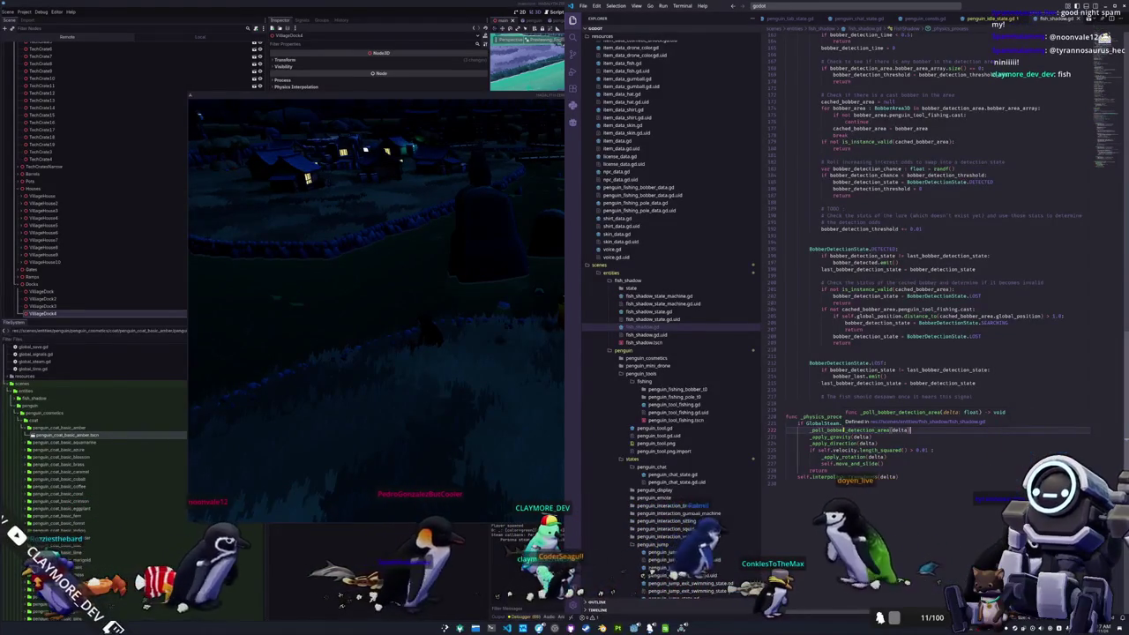
pyautogui.keyDown('ctrl'); pyautogui.click(844, 429); pyautogui.keyUp('ctrl')
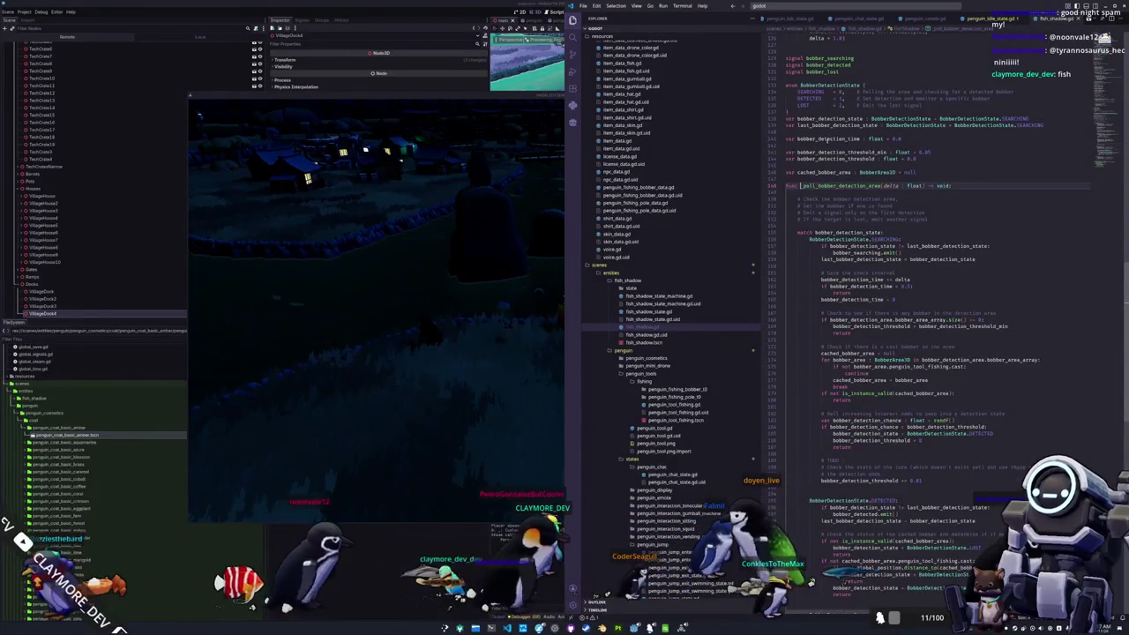
# Step: Review the polling function and open bobber_detection_area_3d.gd from the explorer
pyautogui.scroll(-2, 831, 273)
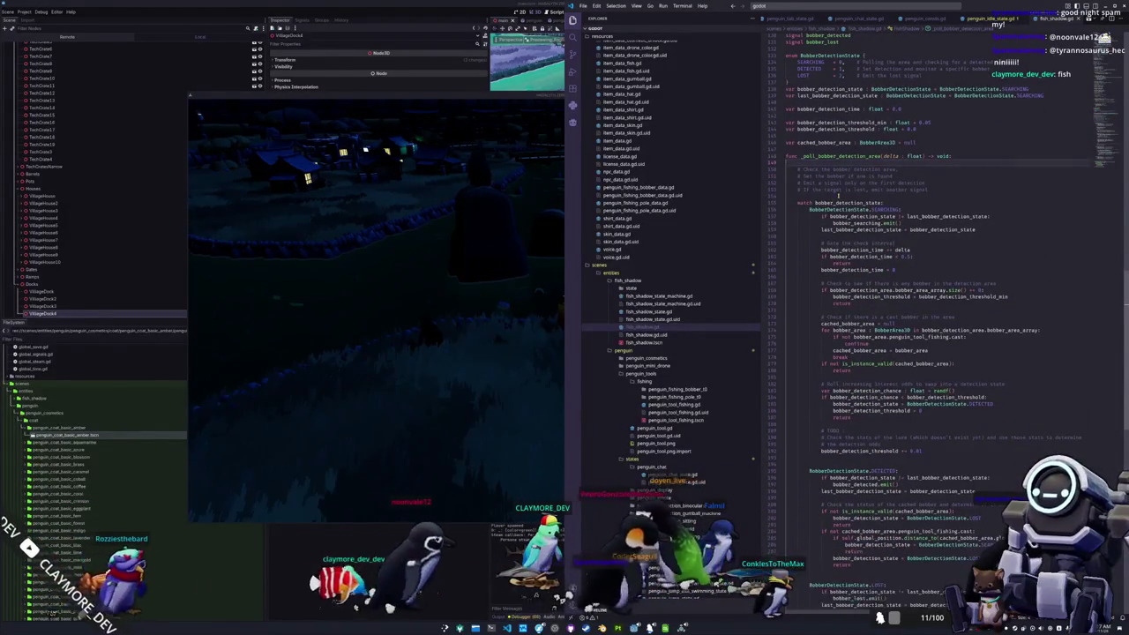
pyautogui.scroll(-2, 831, 272)
pyautogui.scroll(-6, 831, 272)
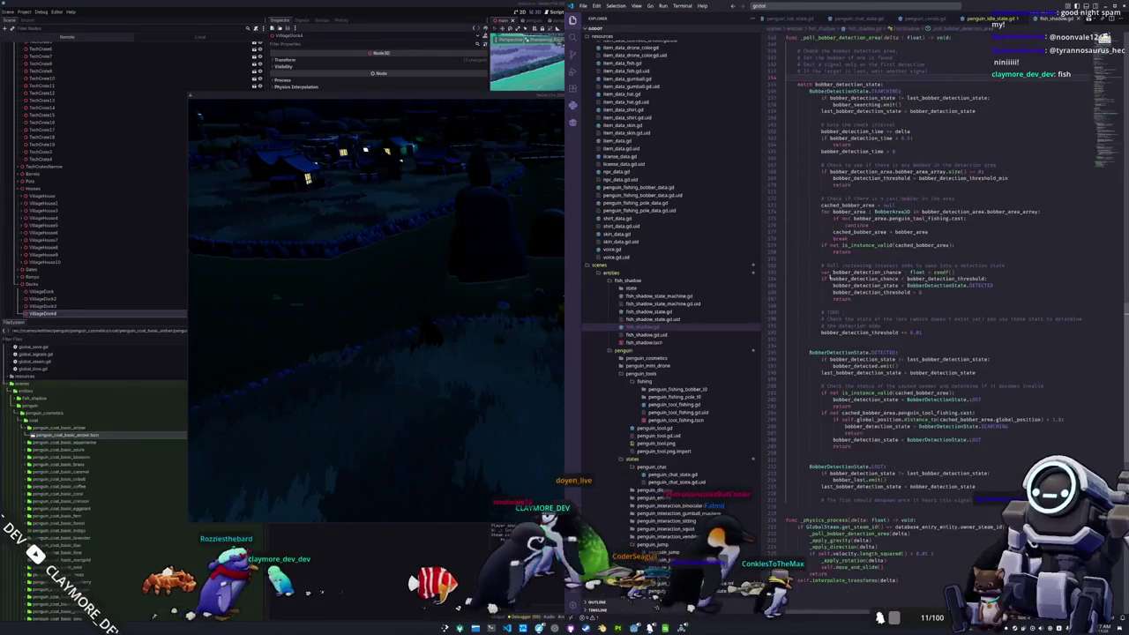
pyautogui.scroll(7, 799, 322)
pyautogui.scroll(5, 809, 308)
pyautogui.scroll(-8, 809, 308)
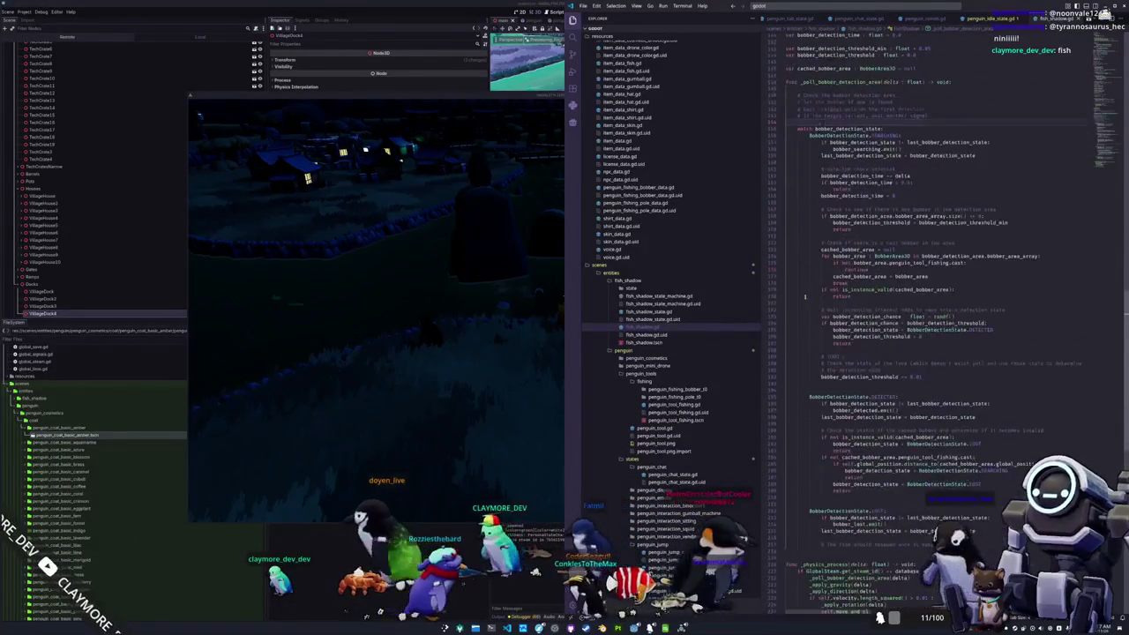
pyautogui.keyDown('ctrl'); pyautogui.click(946, 255); pyautogui.keyUp('ctrl')
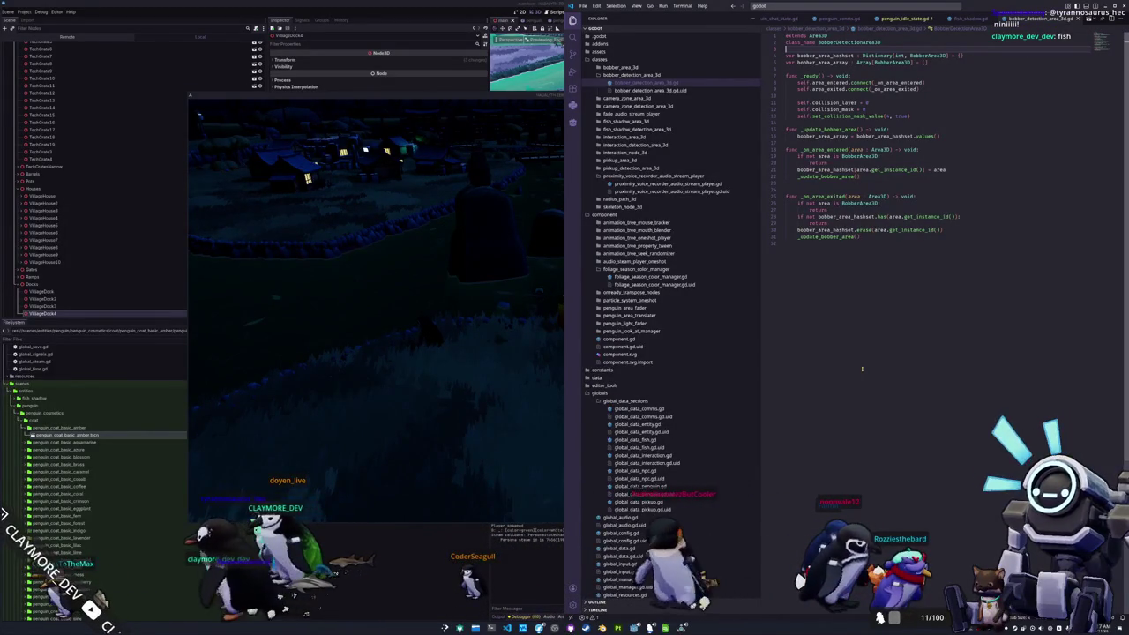
# Step: Select lines 21–31 holding the area enter/exit handlers in bobber_detection_area_3d.gd
pyautogui.press('Down')
pyautogui.press('Down')
pyautogui.press('Down')
pyautogui.press('Down')
pyautogui.press('Down')
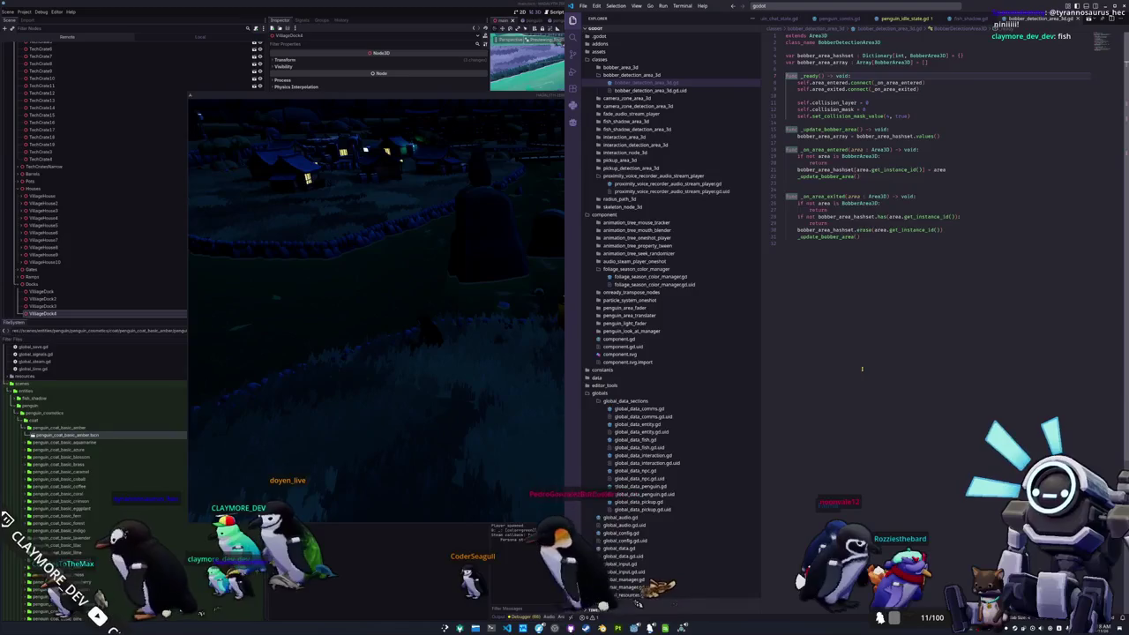
pyautogui.hotkey('shift', 'End')
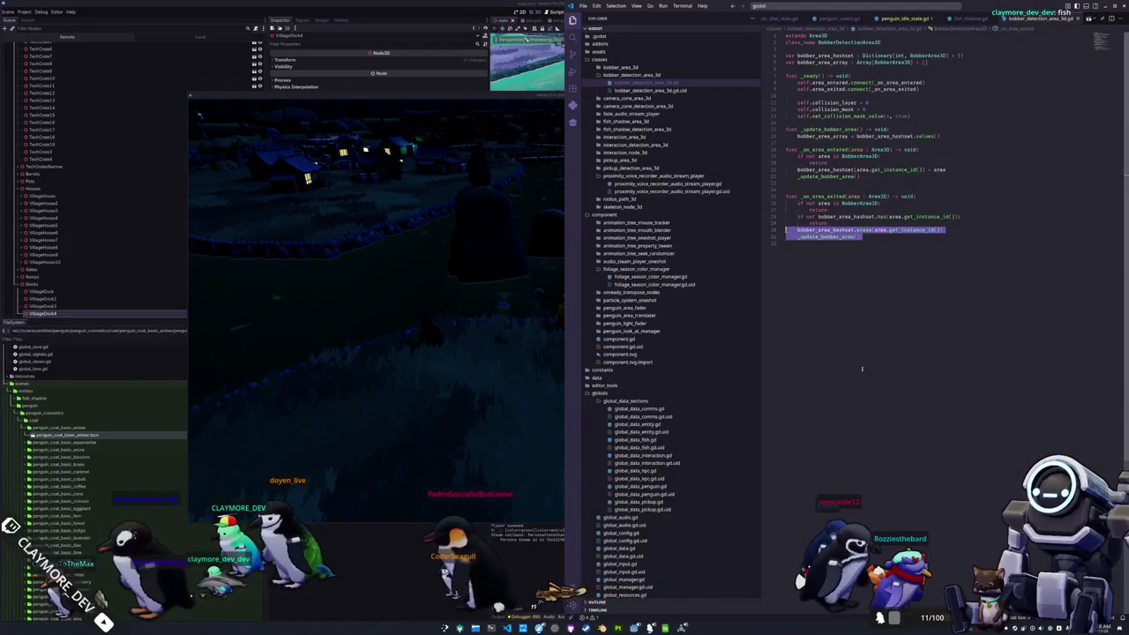
pyautogui.hotkey('shift', 'Up')
pyautogui.hotkey('shift', 'Up')
pyautogui.hotkey('shift', 'Up')
pyautogui.hotkey('shift', 'Up')
pyautogui.hotkey('shift', 'Up')
pyautogui.hotkey('shift', 'Up')
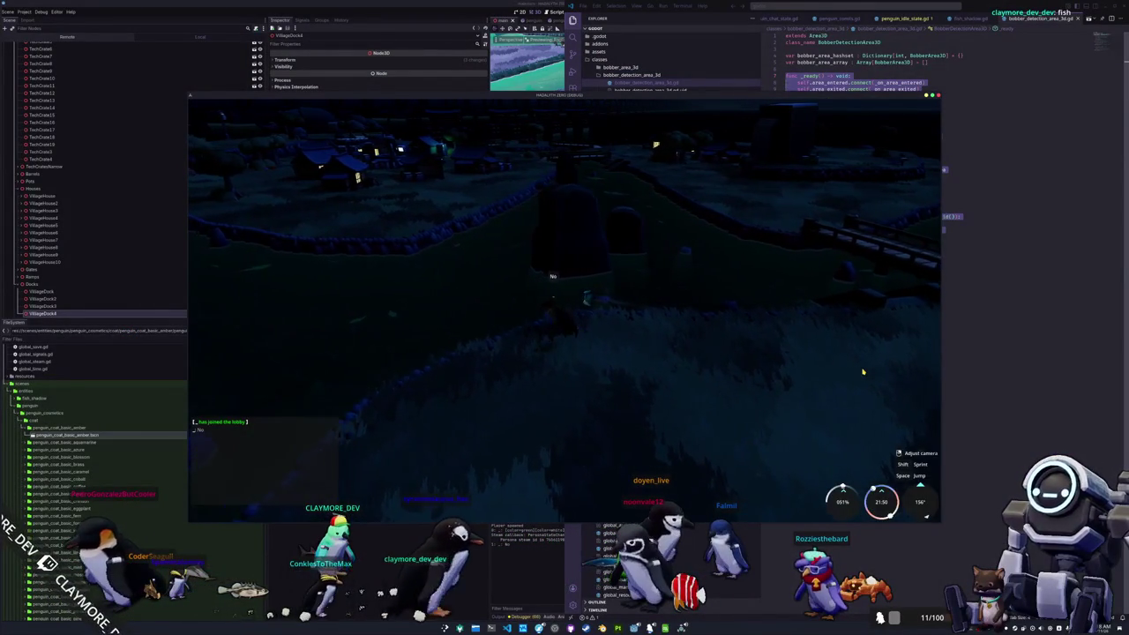
# Step: Clear the selection on empty line 32 and return to the Godot editor
pyautogui.hotkey('alt', 'Tab')
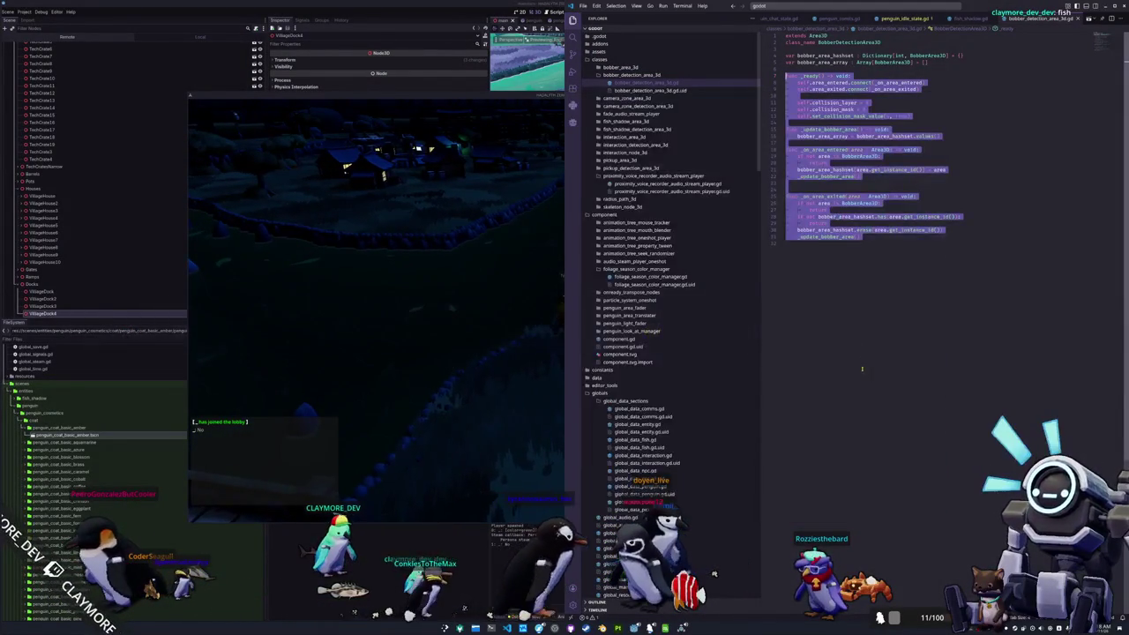
pyautogui.click(860, 366)
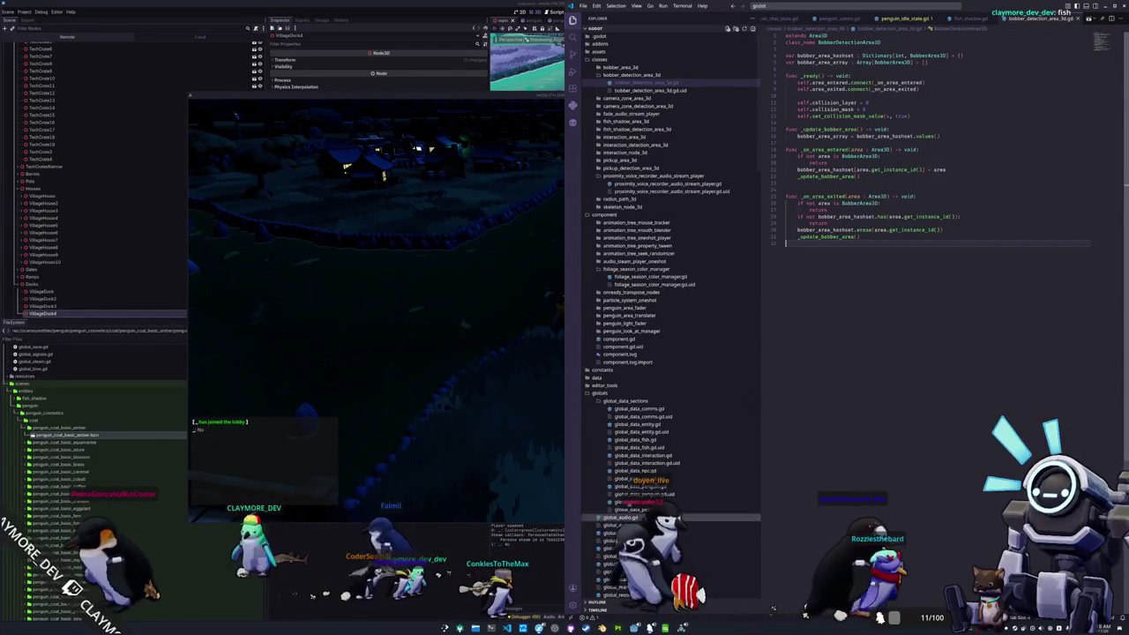
pyautogui.hotkey('alt', 'Tab')
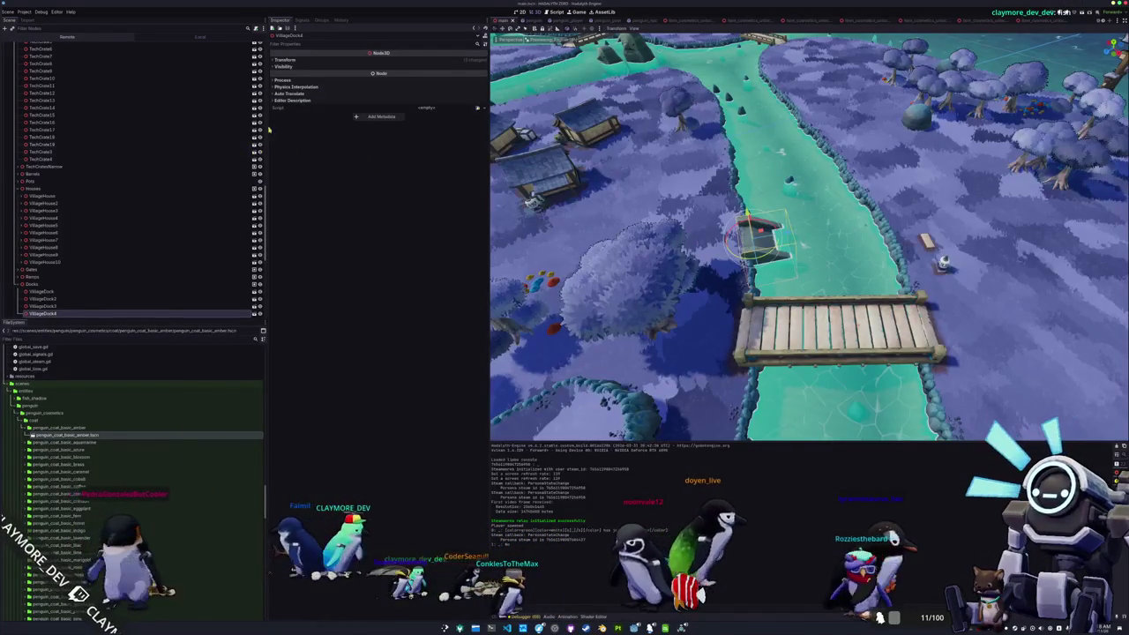
# Step: Switch to the penguin scene, select PenguinMessageAudioStreamPlayer3D, and launch the game
pyautogui.click(536, 21)
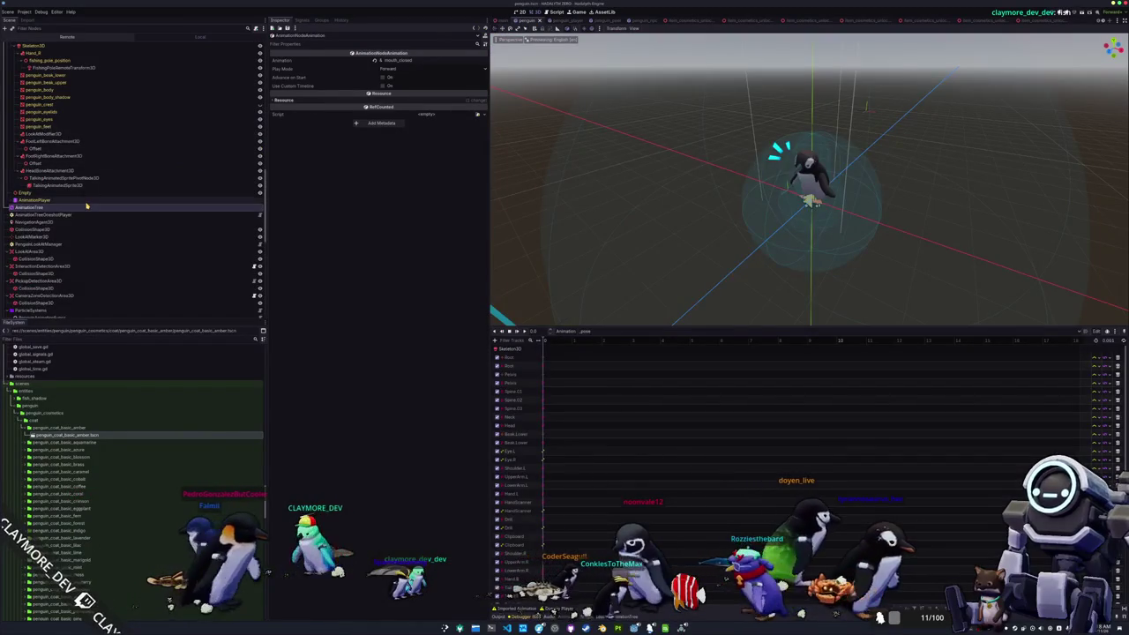
pyautogui.scroll(-10, 79, 211)
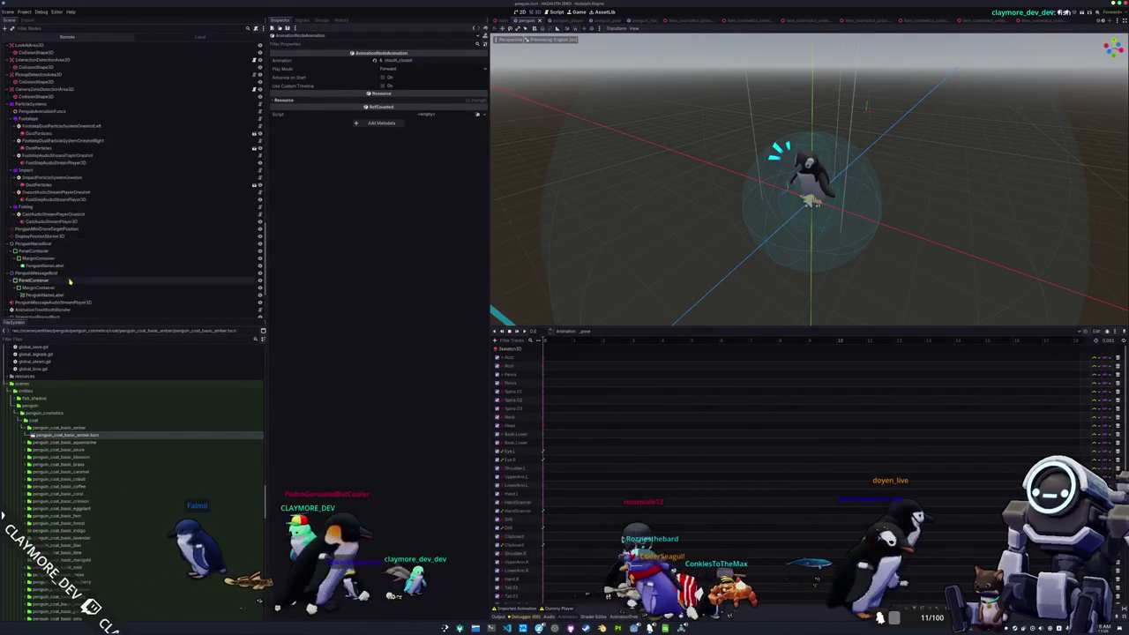
pyautogui.click(67, 218)
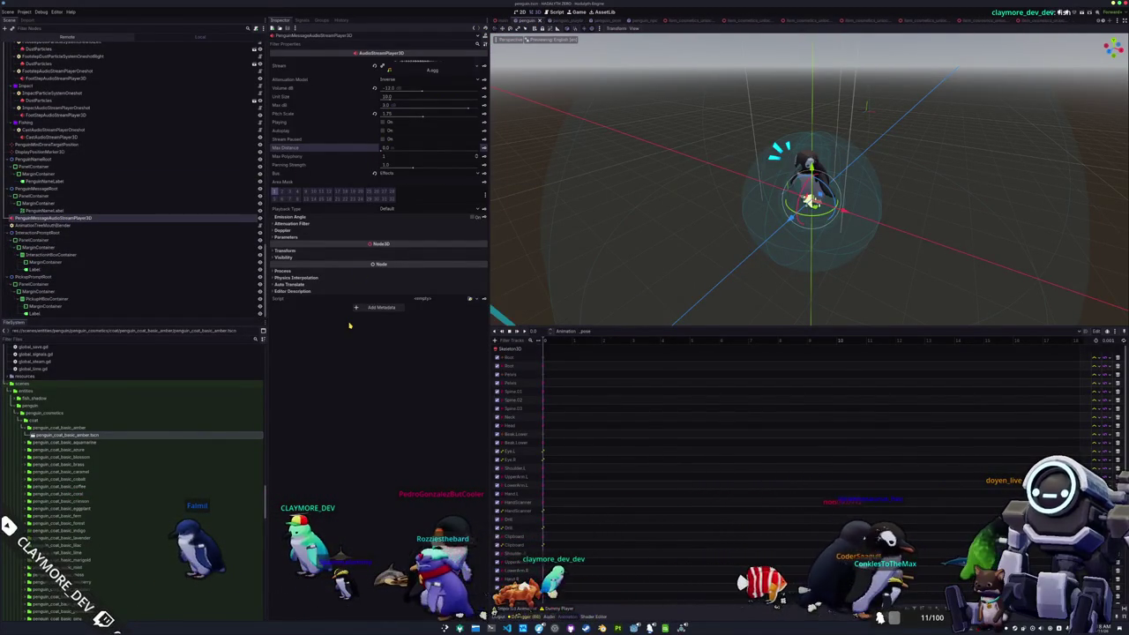
pyautogui.hotkey('alt', 'Tab')
pyautogui.hotkey('alt', 'Tab')
pyautogui.hotkey('alt', 'Tab')
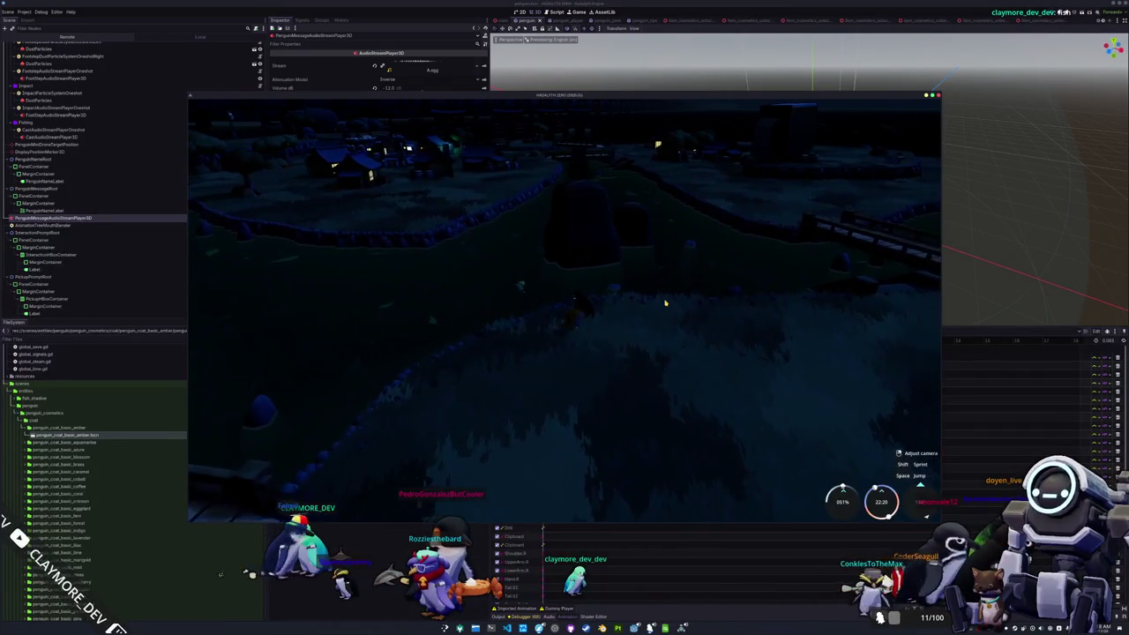
# Step: Walk the penguin to the wooden bridge with the A/S keys and equip the fishing pole
pyautogui.press('a')
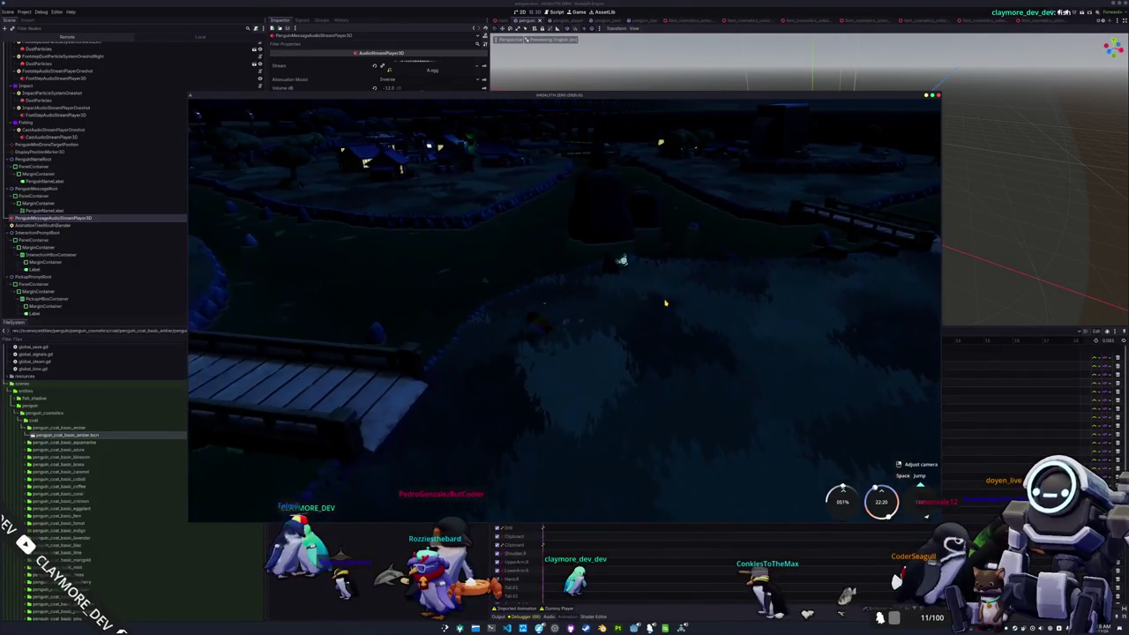
pyautogui.press('s')
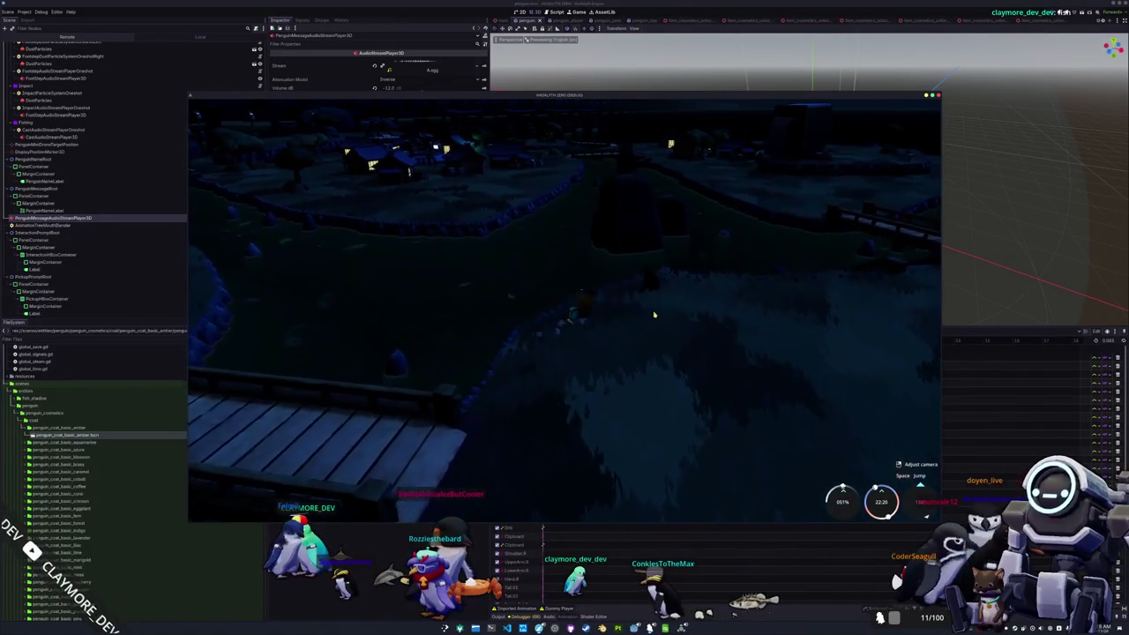
pyautogui.press('a')
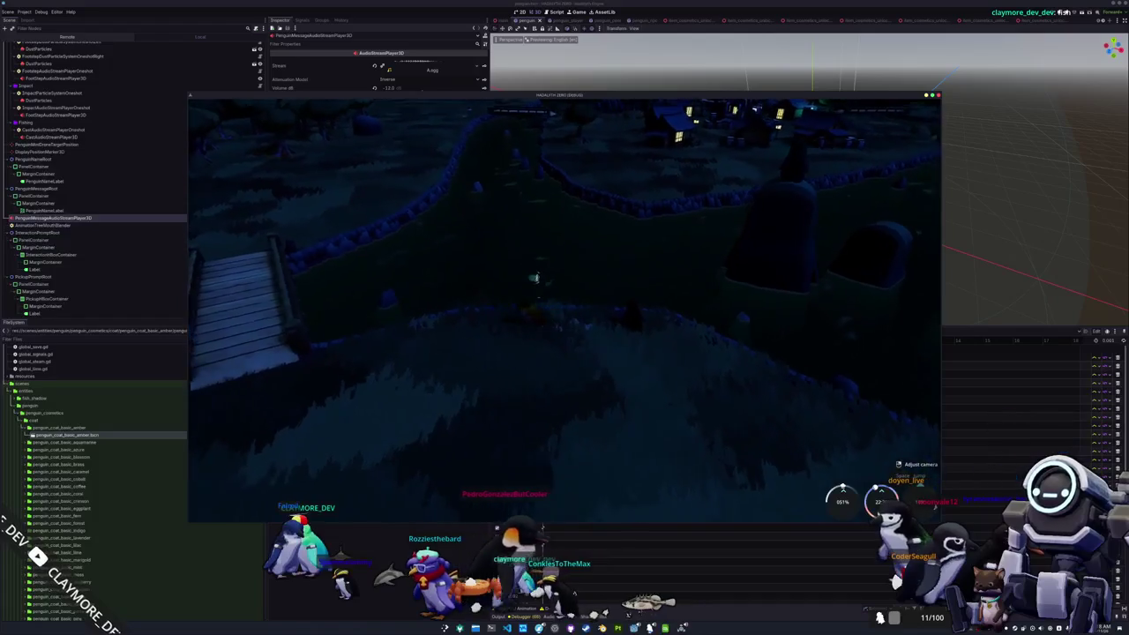
pyautogui.press('a')
pyautogui.click(338, 314)
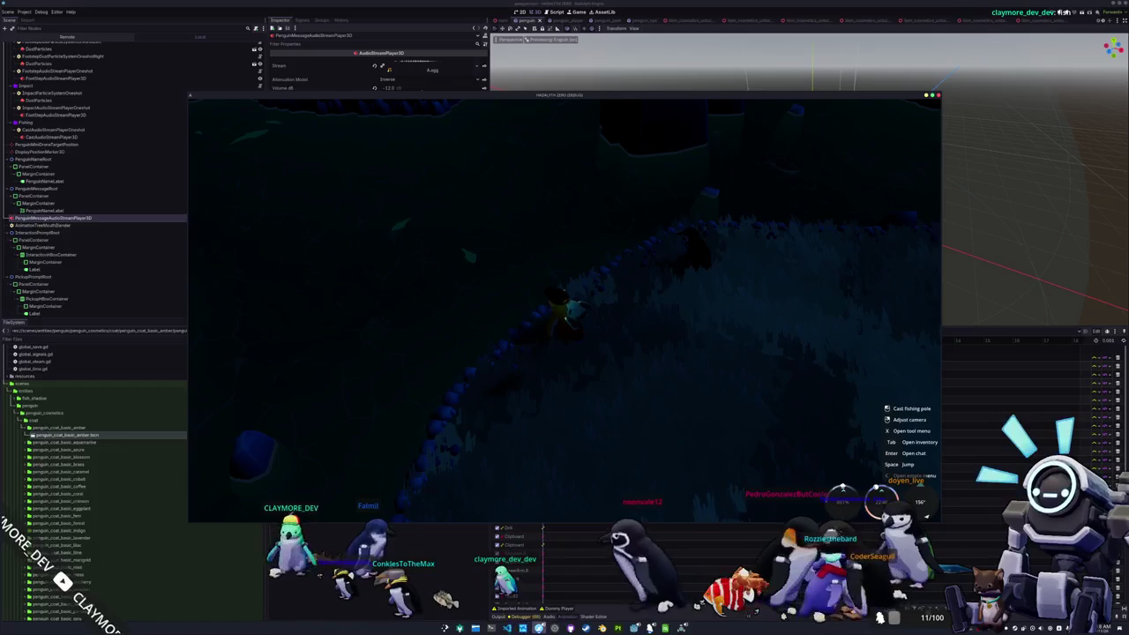
pyautogui.hotkey('alt', 'Tab')
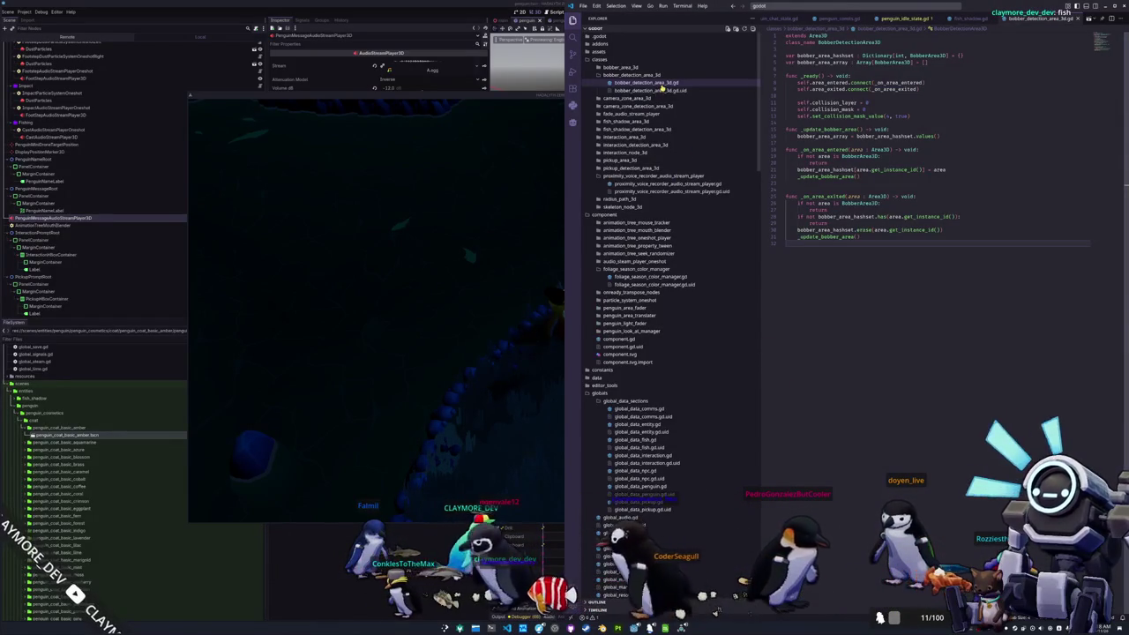
# Step: Open bobber_detection_area_3d.gd and jump to the _update_bobber_area definition
pyautogui.click(644, 82)
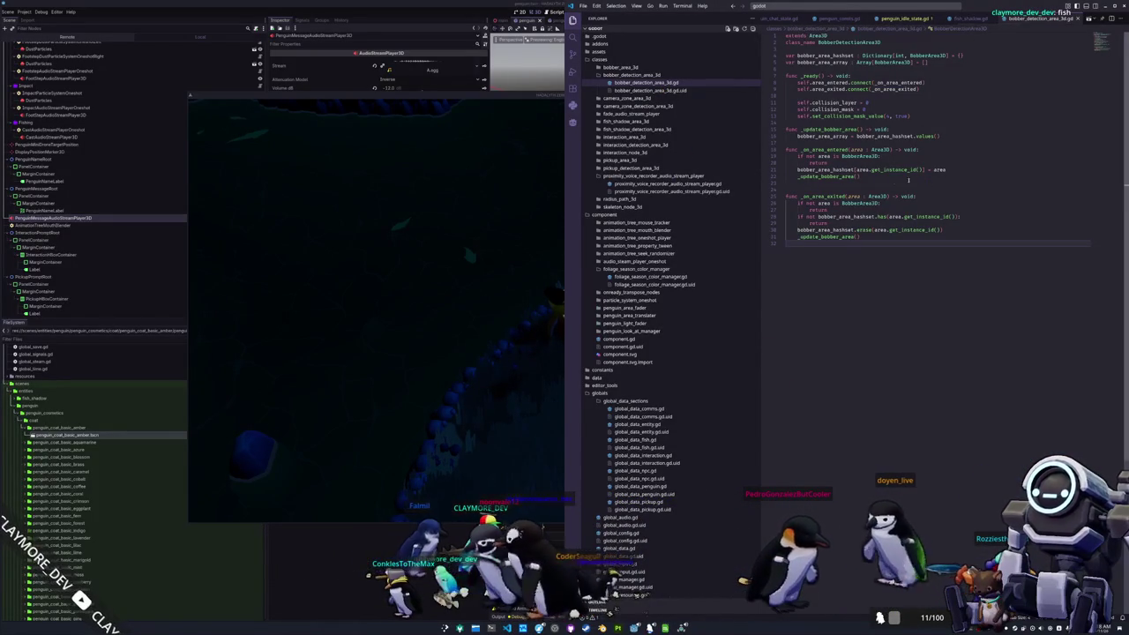
pyautogui.keyDown('ctrl'); pyautogui.click(829, 176); pyautogui.keyUp('ctrl')
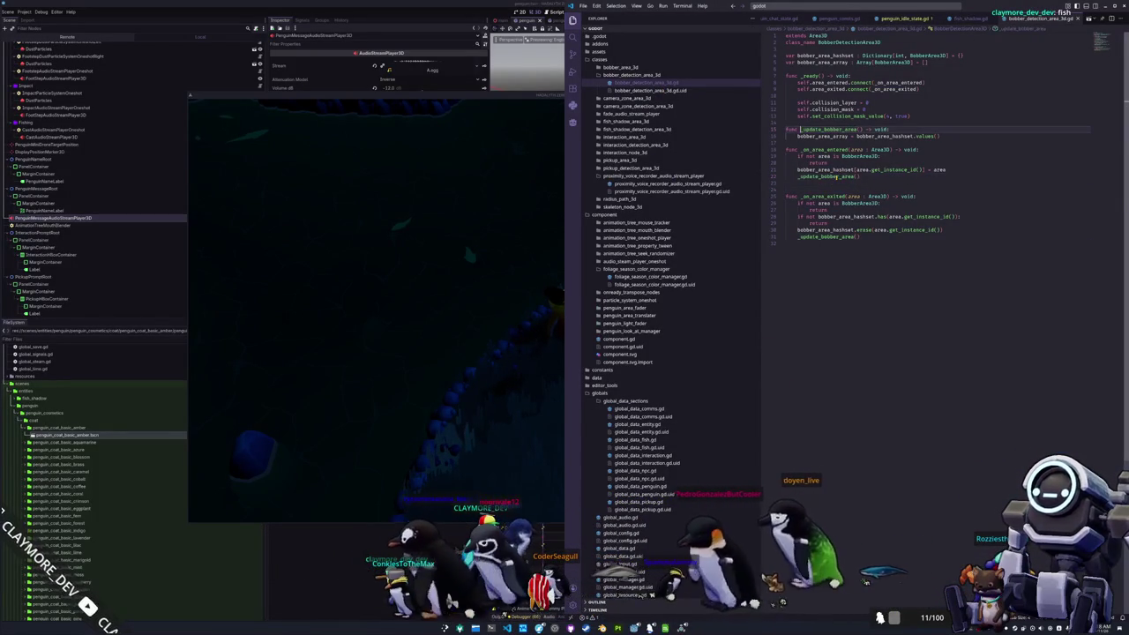
pyautogui.click(861, 141)
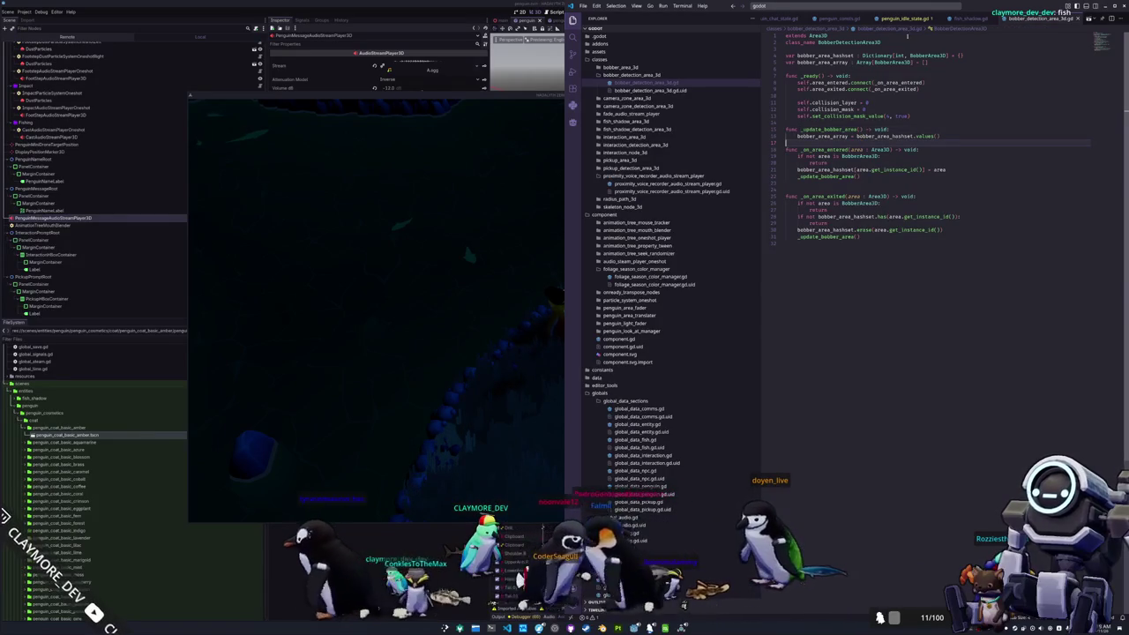
# Step: In fish_shadow.gd, find all references to the bobber_detection_area variable
pyautogui.click(931, 19)
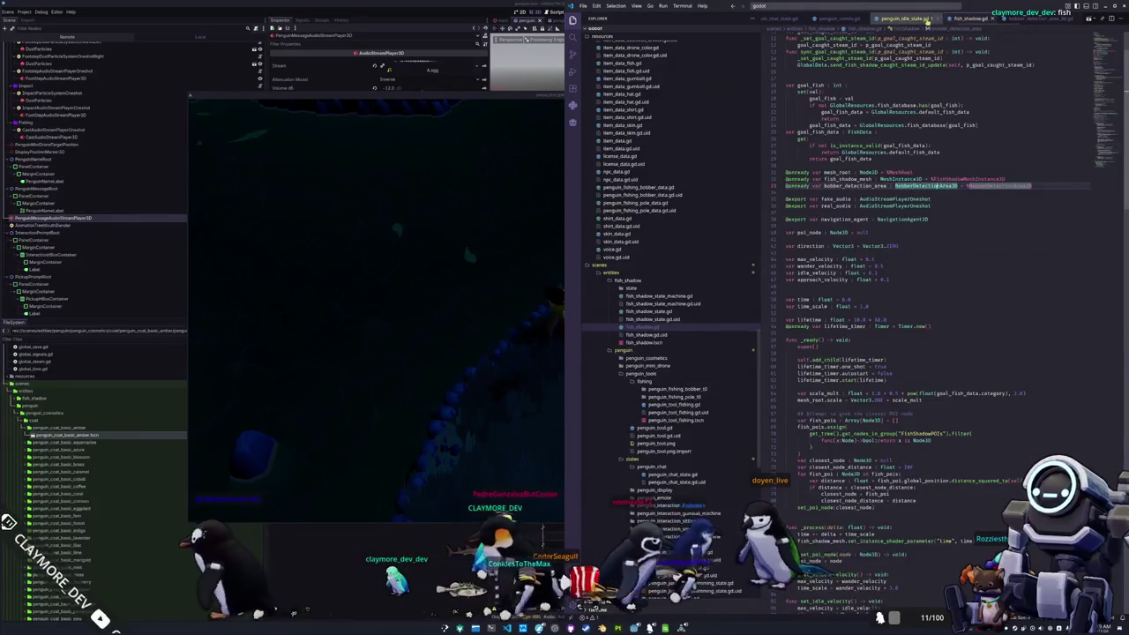
pyautogui.scroll(-2, 926, 265)
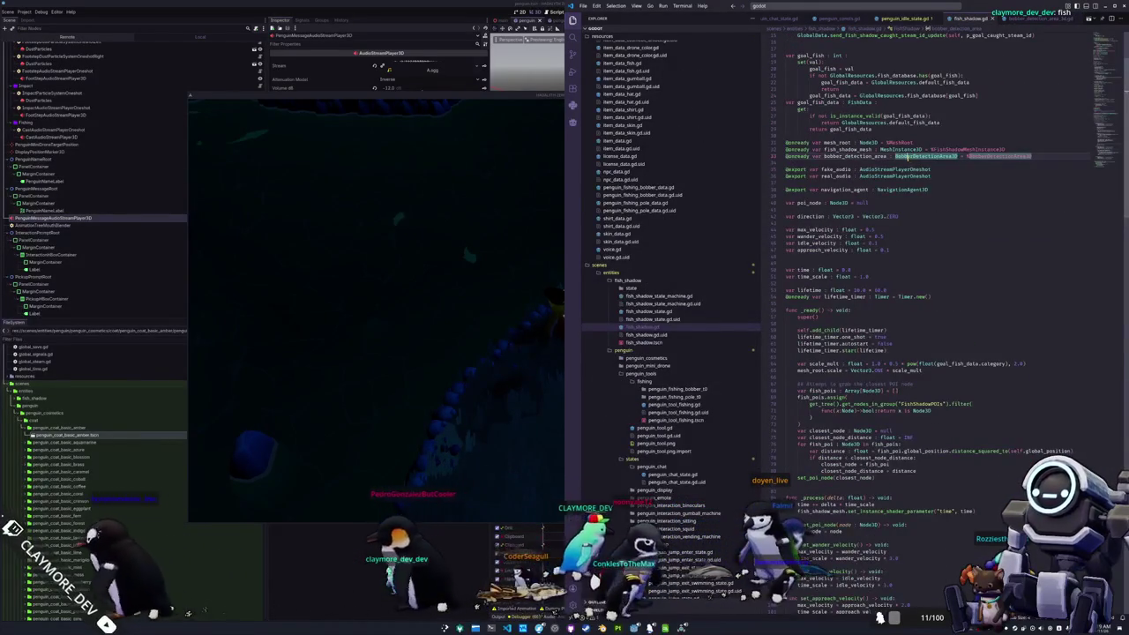
pyautogui.click(901, 163)
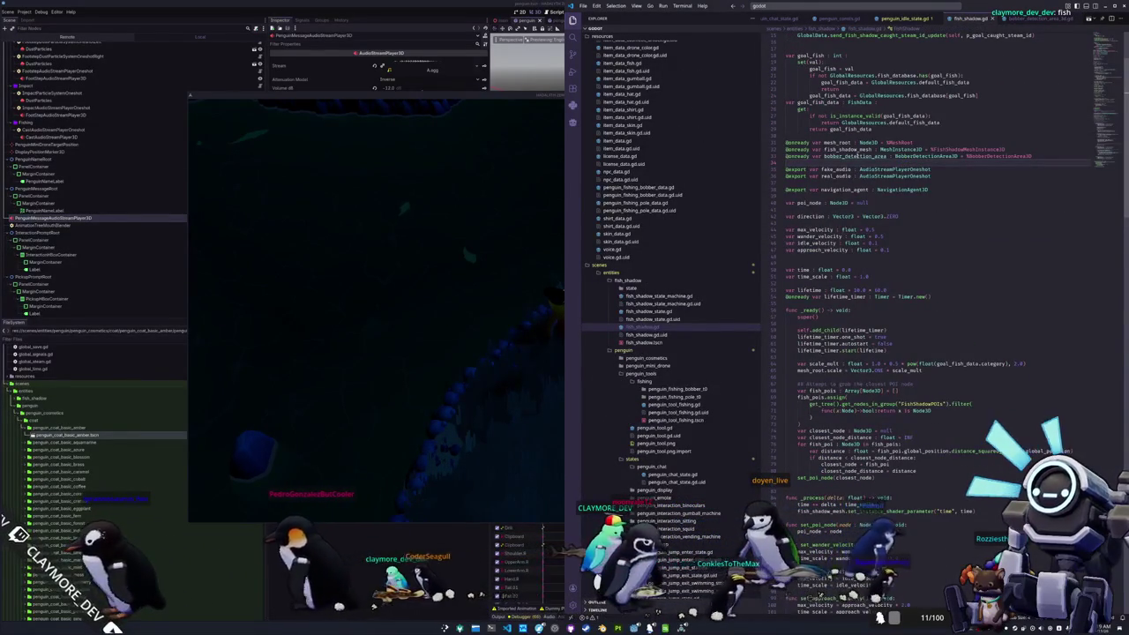
pyautogui.doubleClick(853, 156)
pyautogui.hotkey('shift', 'F12')
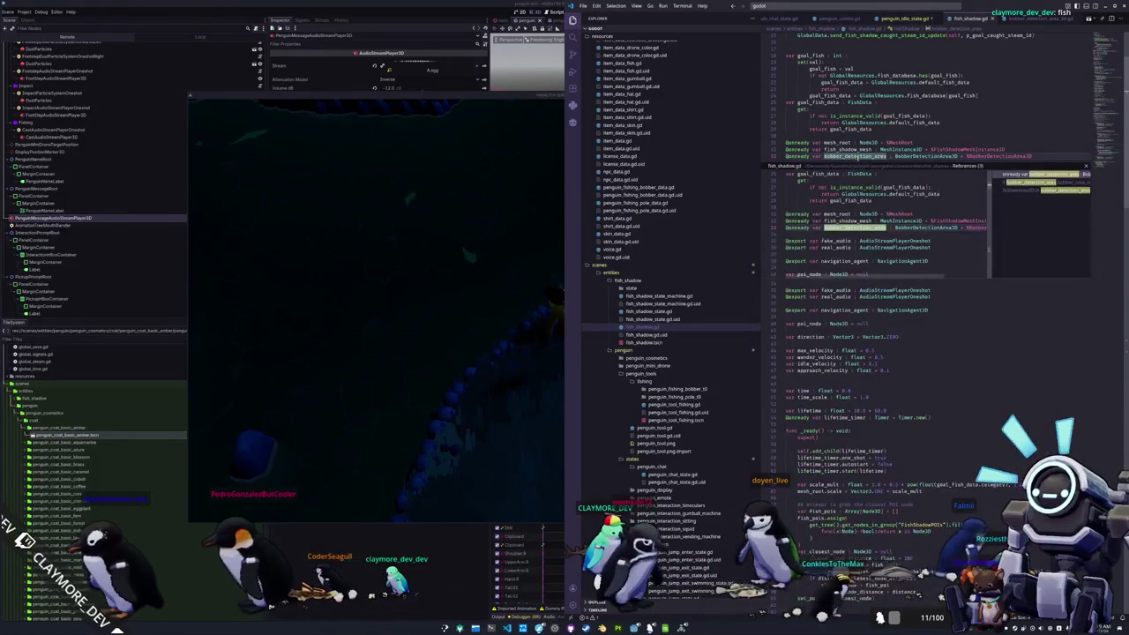
# Step: Review the polling function around line 166, then return to the Godot editor
pyautogui.scroll(-15, 942, 236)
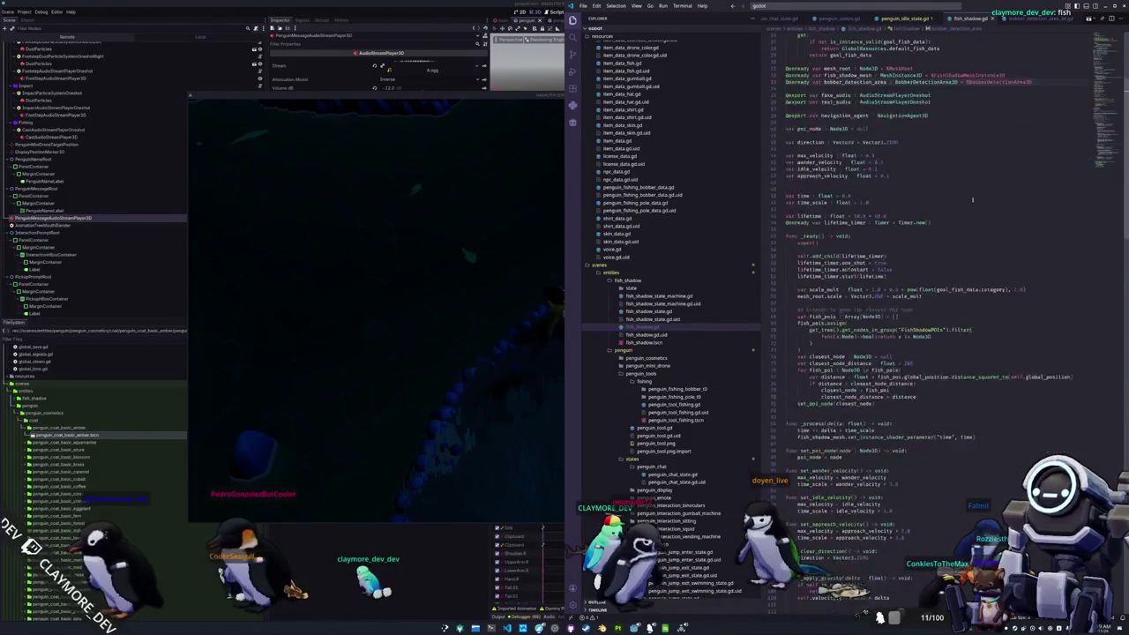
pyautogui.scroll(-10, 942, 236)
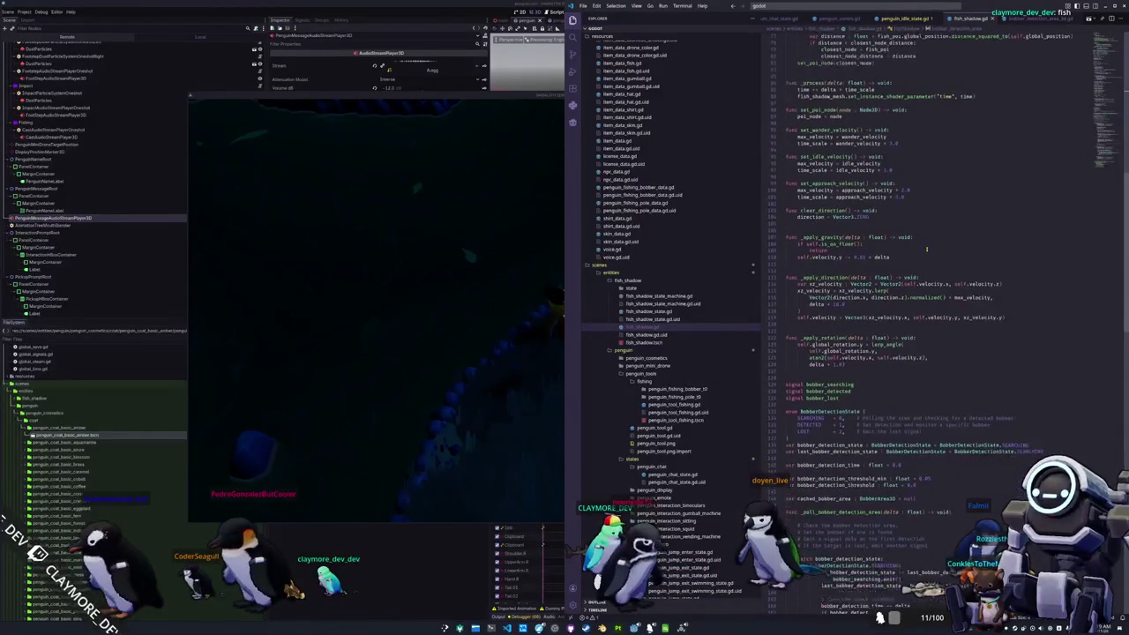
pyautogui.scroll(-7, 914, 261)
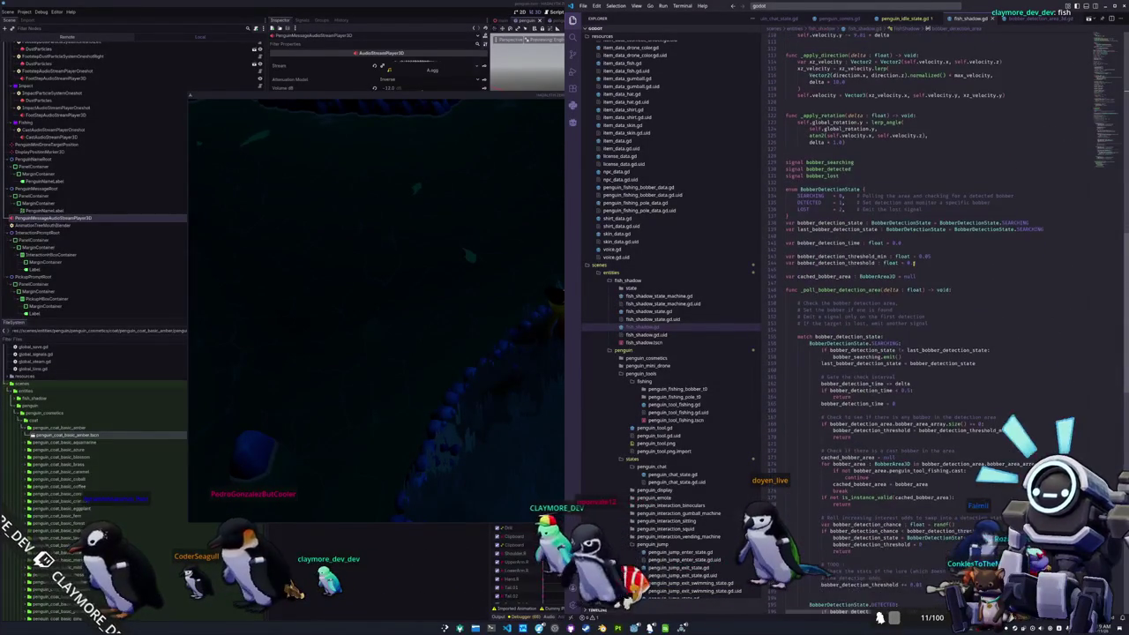
pyautogui.scroll(-2, 914, 263)
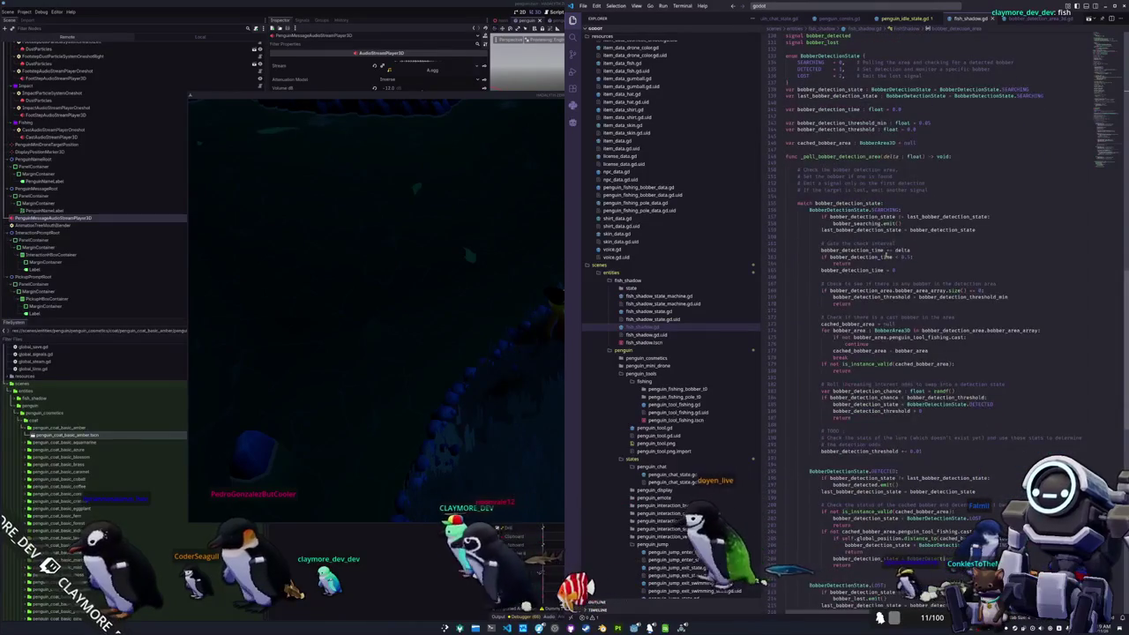
pyautogui.click(838, 277)
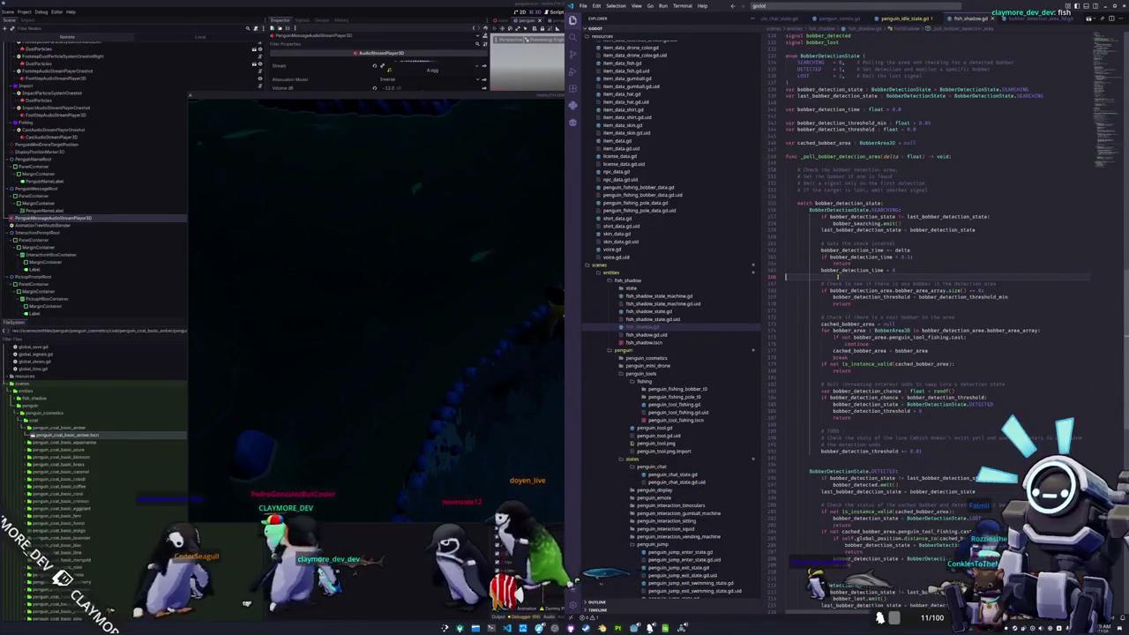
pyautogui.scroll(4, 827, 279)
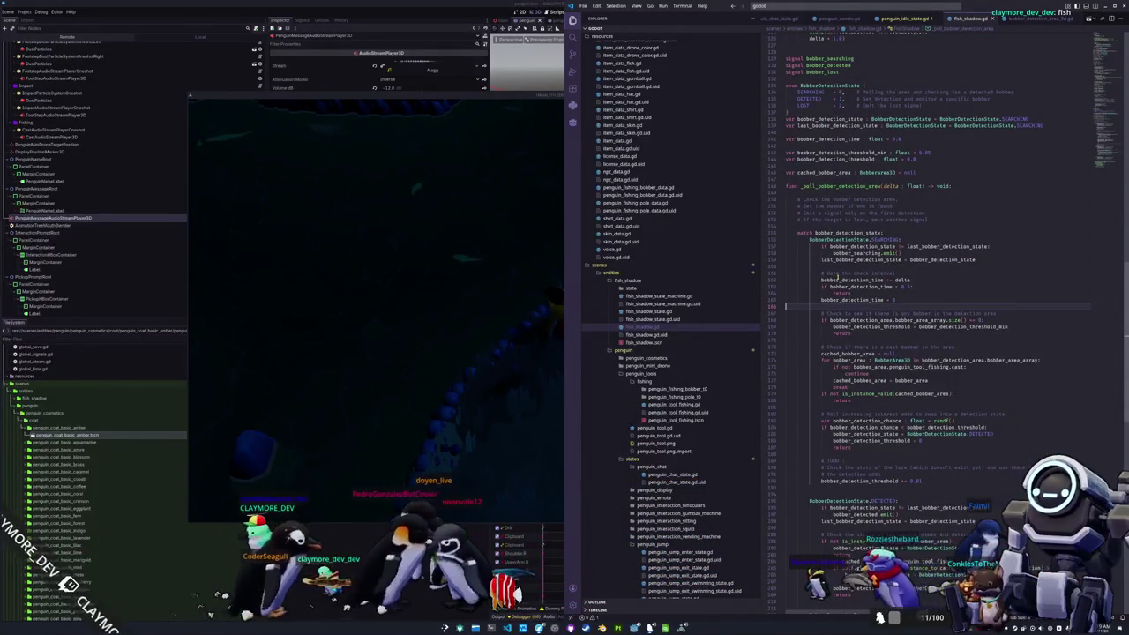
pyautogui.scroll(2, 816, 292)
pyautogui.hotkey('alt', 'Tab')
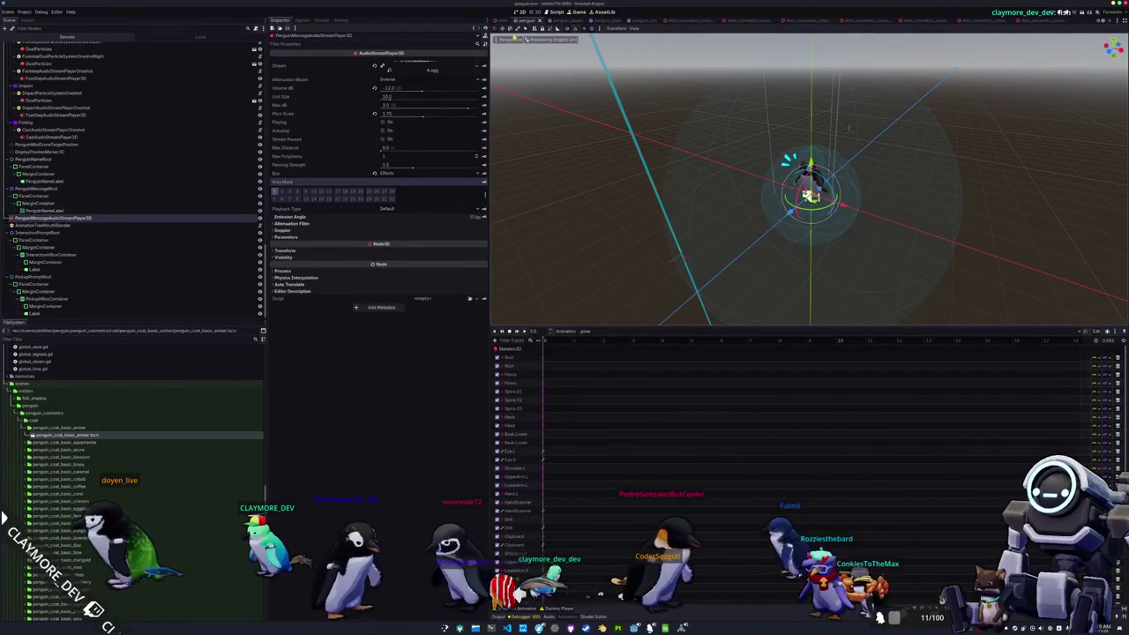
pyautogui.click(659, 19)
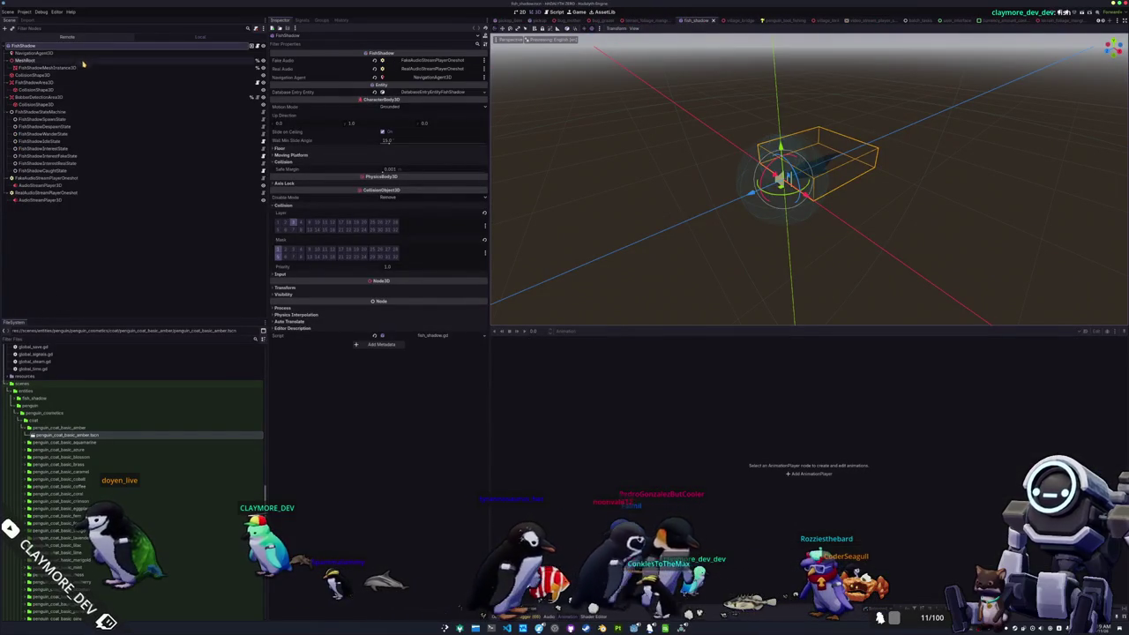
pyautogui.click(88, 97)
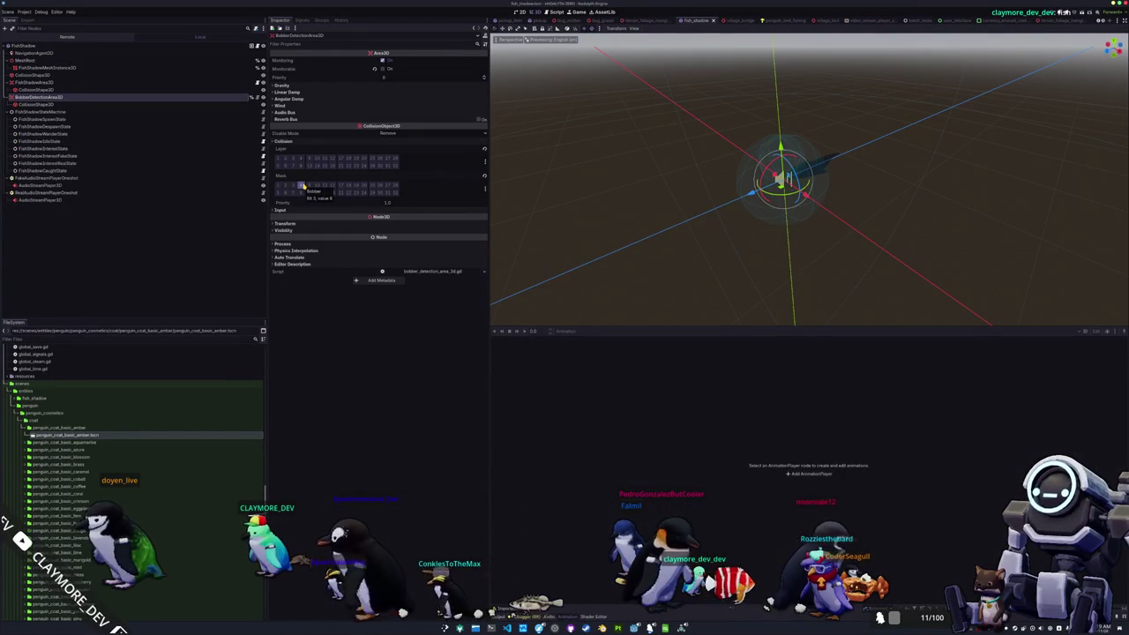
pyautogui.click(55, 84)
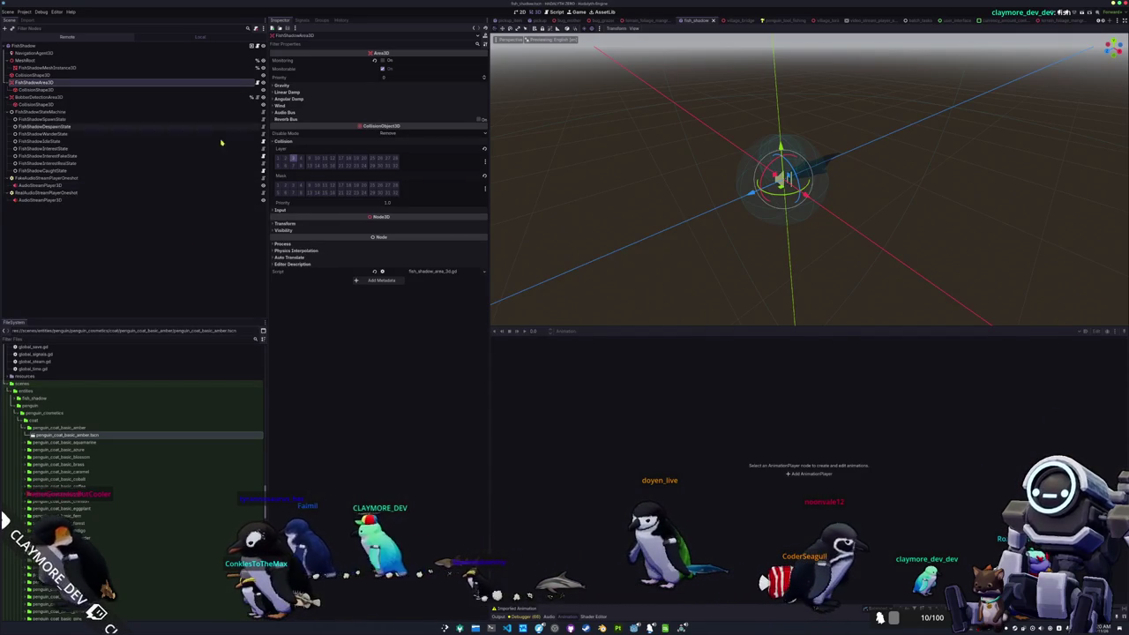
pyautogui.click(569, 20)
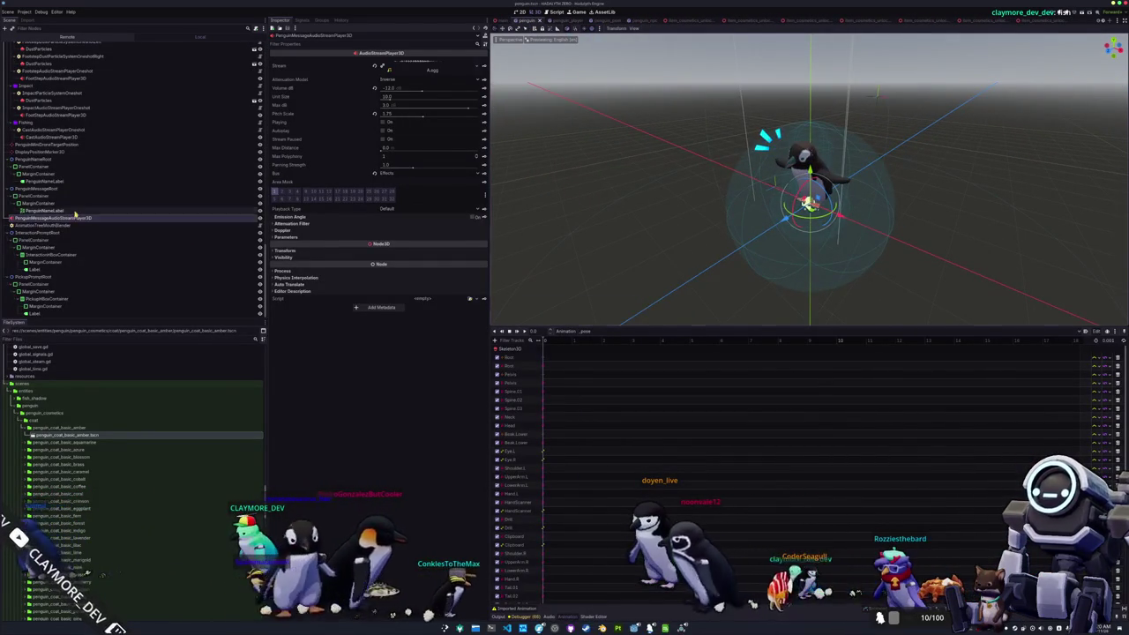
pyautogui.click(35, 188)
pyautogui.click(29, 225)
pyautogui.keyDown('ctrl'); pyautogui.click(34, 218); pyautogui.keyUp('ctrl')
pyautogui.moveTo(33, 218); pyautogui.dragTo(39, 159)
pyautogui.hotkey('ctrl', 's')
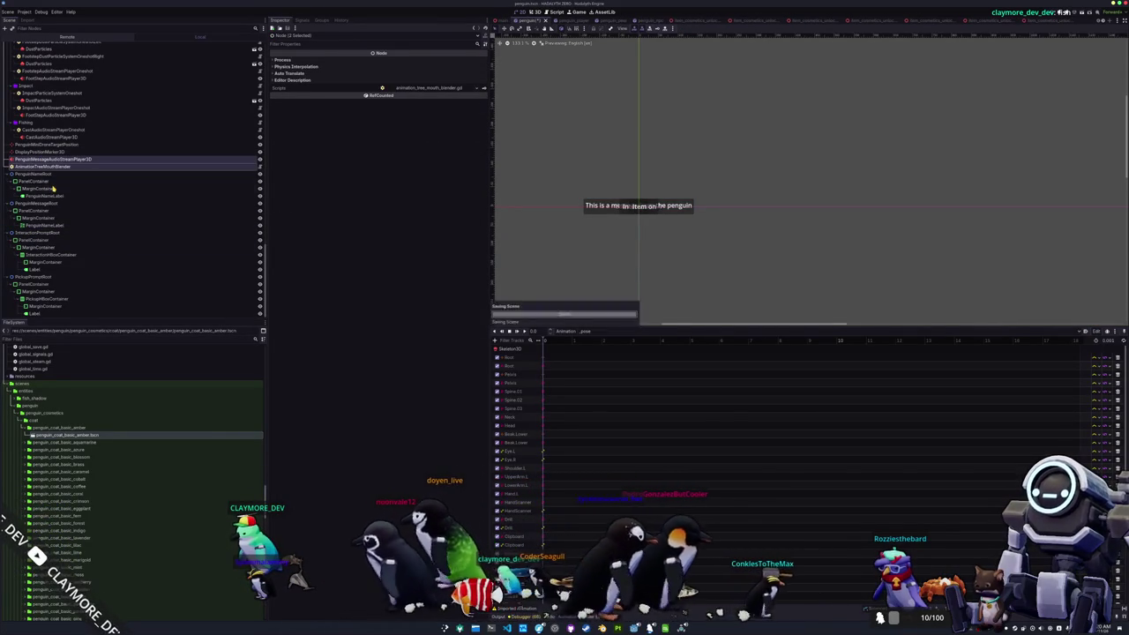
pyautogui.click(55, 175)
pyautogui.hotkey('ctrl', 's')
pyautogui.click(53, 158)
pyautogui.scroll(-5, 65, 173)
pyautogui.scroll(-5, 65, 173)
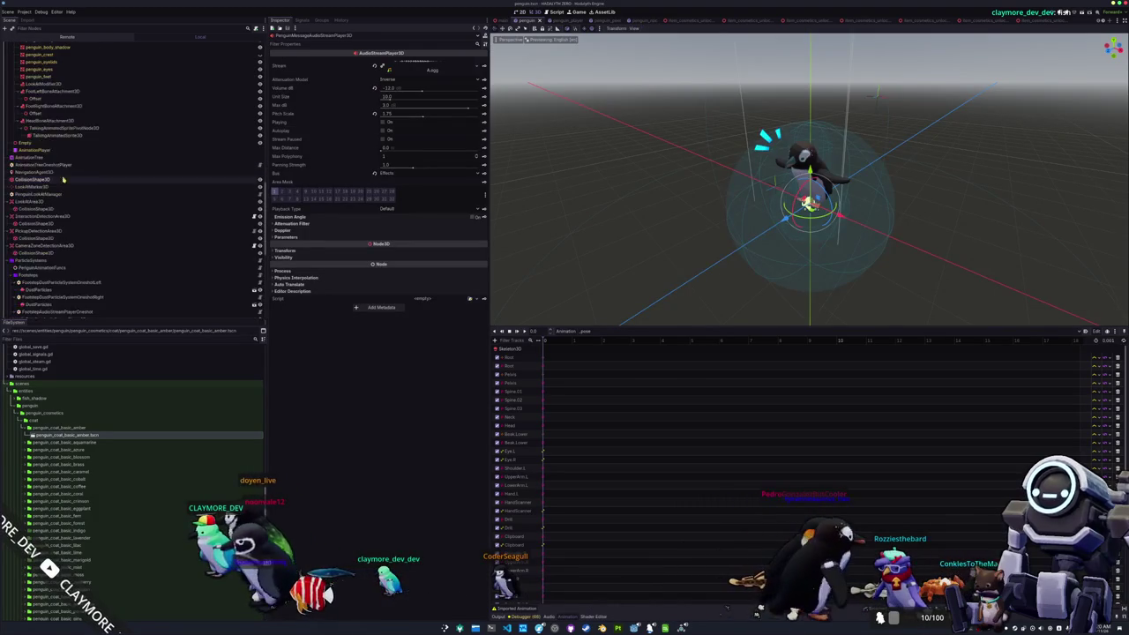
pyautogui.click(45, 202)
pyautogui.click(48, 216)
pyautogui.click(50, 231)
pyautogui.click(49, 245)
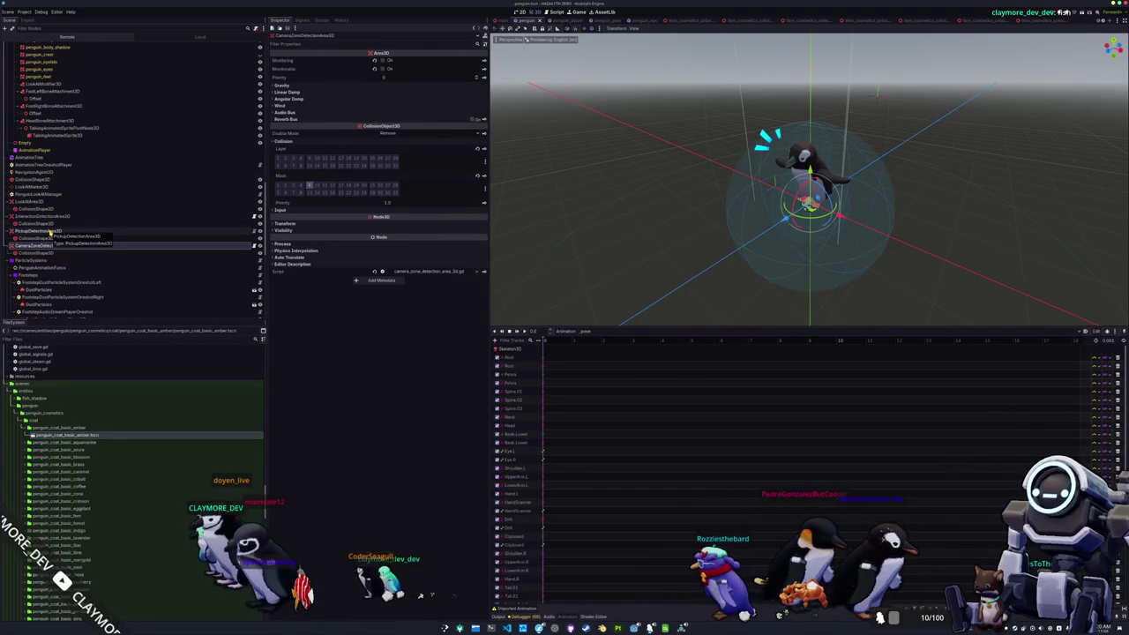
pyautogui.click(51, 231)
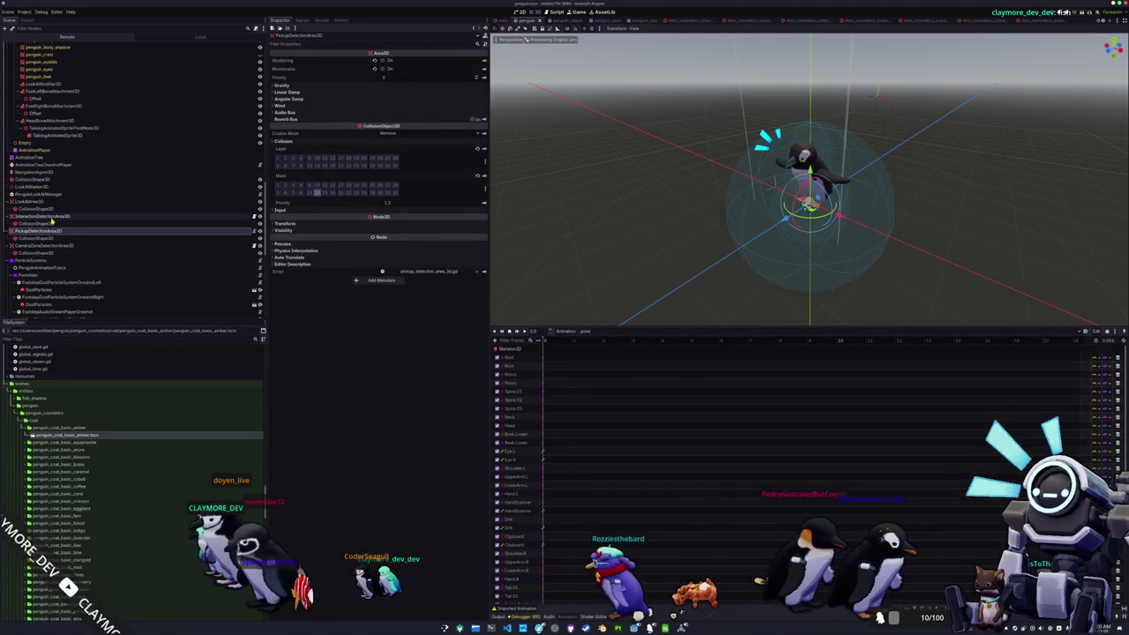
pyautogui.click(51, 216)
pyautogui.click(49, 203)
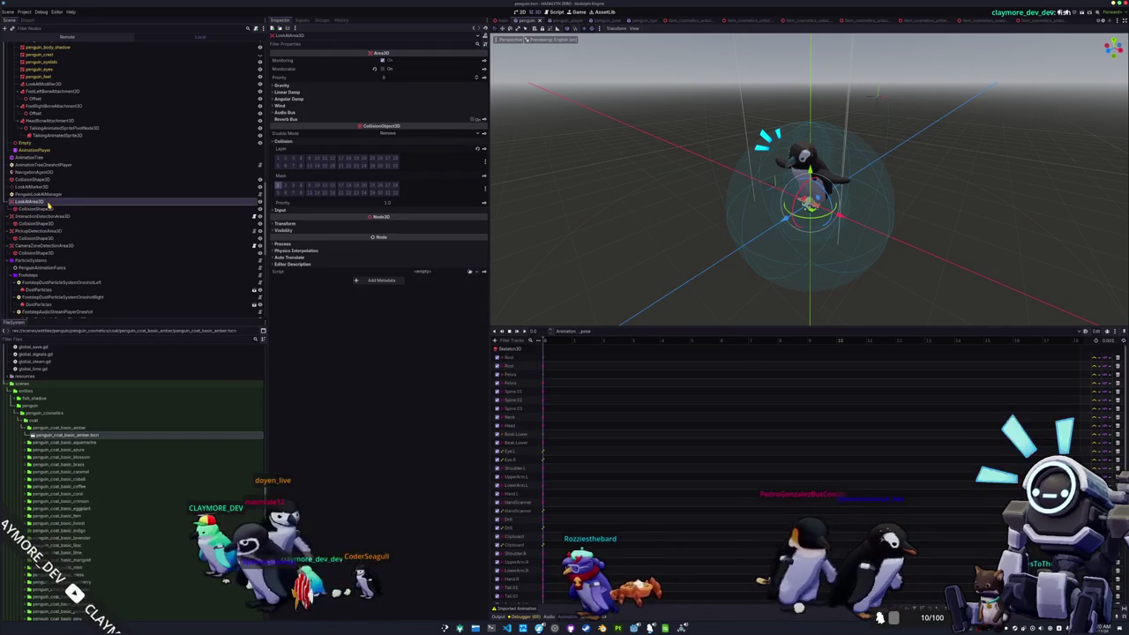
pyautogui.scroll(3, 49, 205)
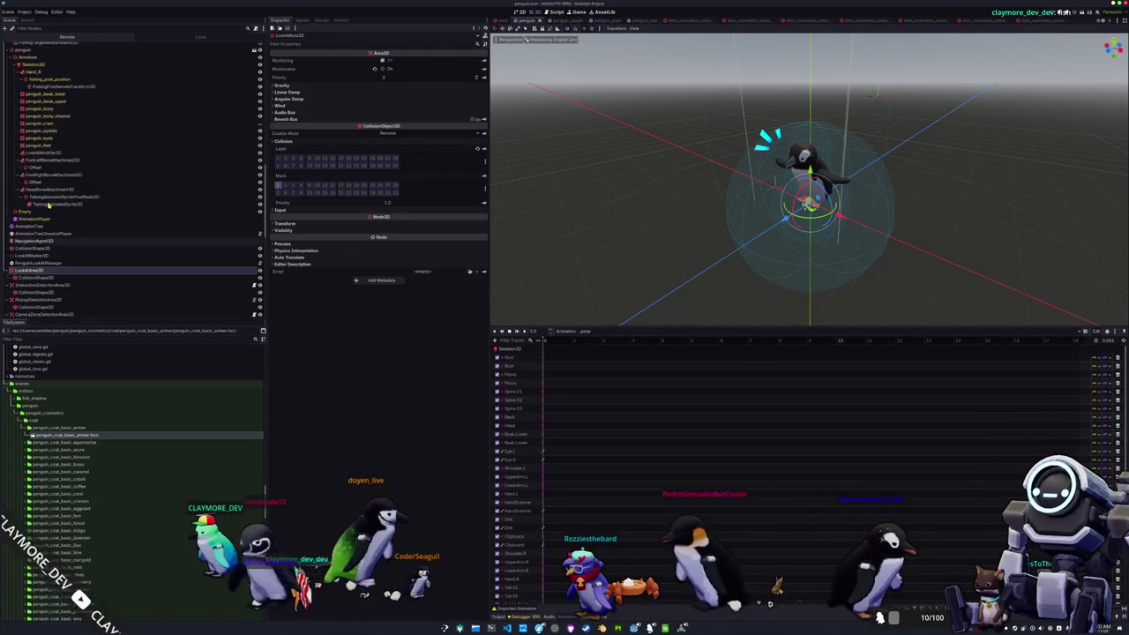
pyautogui.click(33, 250)
pyautogui.scroll(-10, 44, 220)
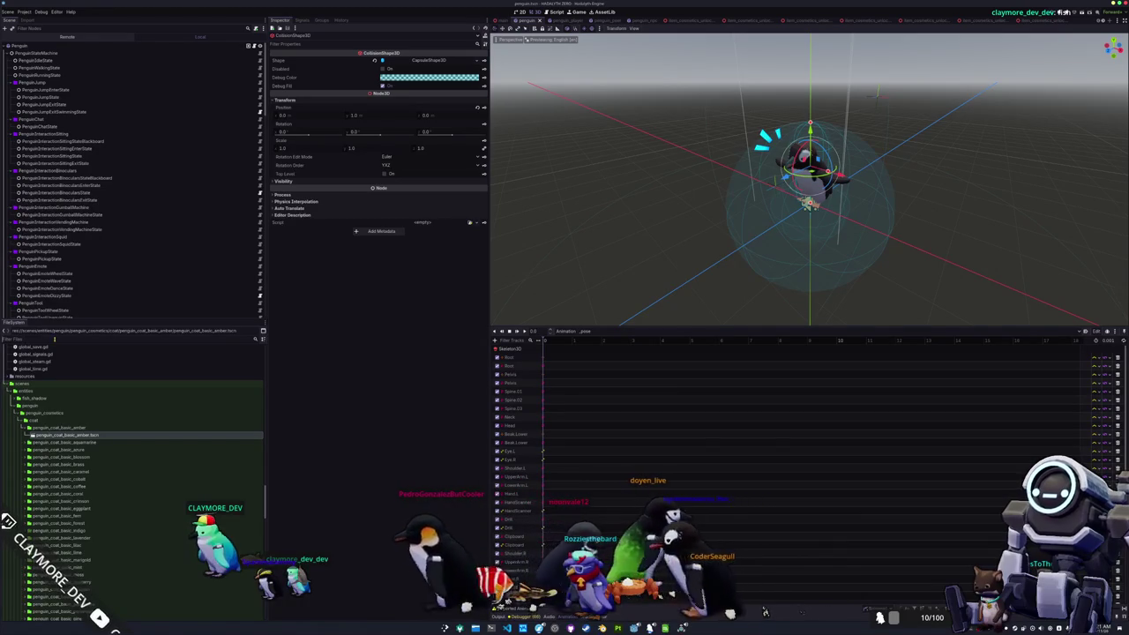
pyautogui.rightClick(18, 46)
# Step: Create a fish_shadow_detection_area_3d folder inside the classes folder
pyautogui.click(38, 355)
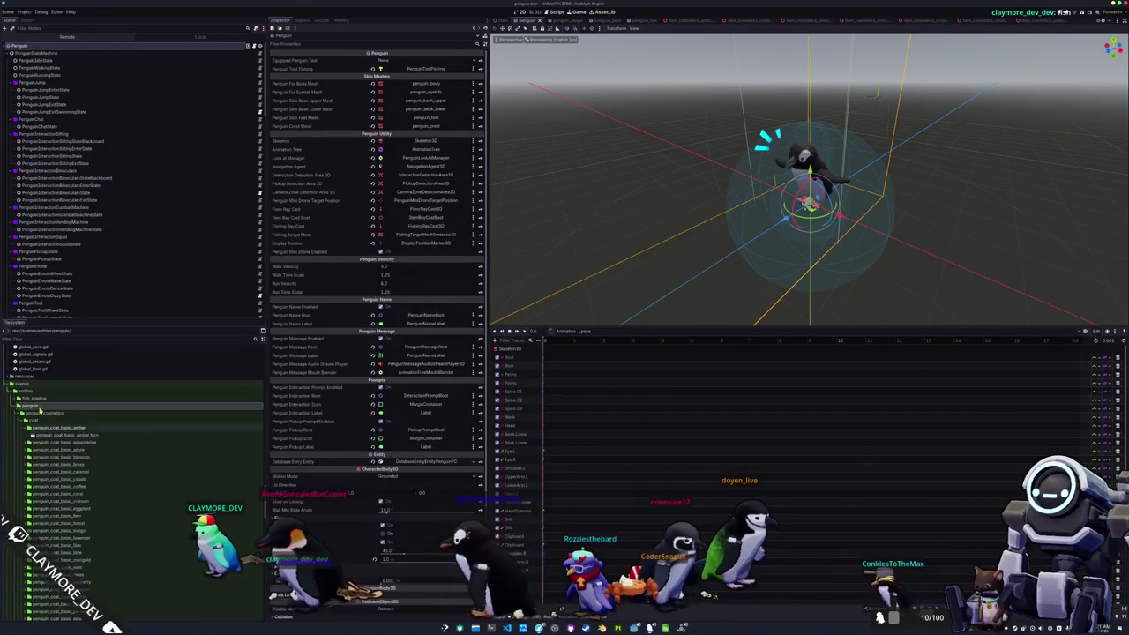
pyautogui.scroll(5, 35, 397)
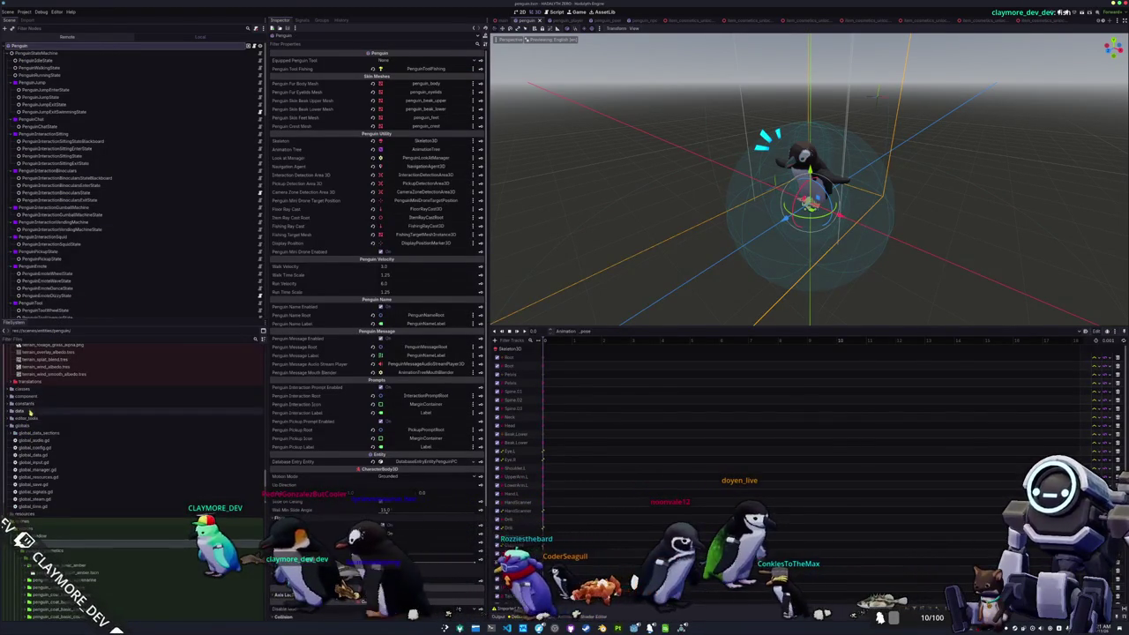
pyautogui.doubleClick(35, 388)
pyautogui.rightClick(37, 389)
pyautogui.moveTo(53, 393)
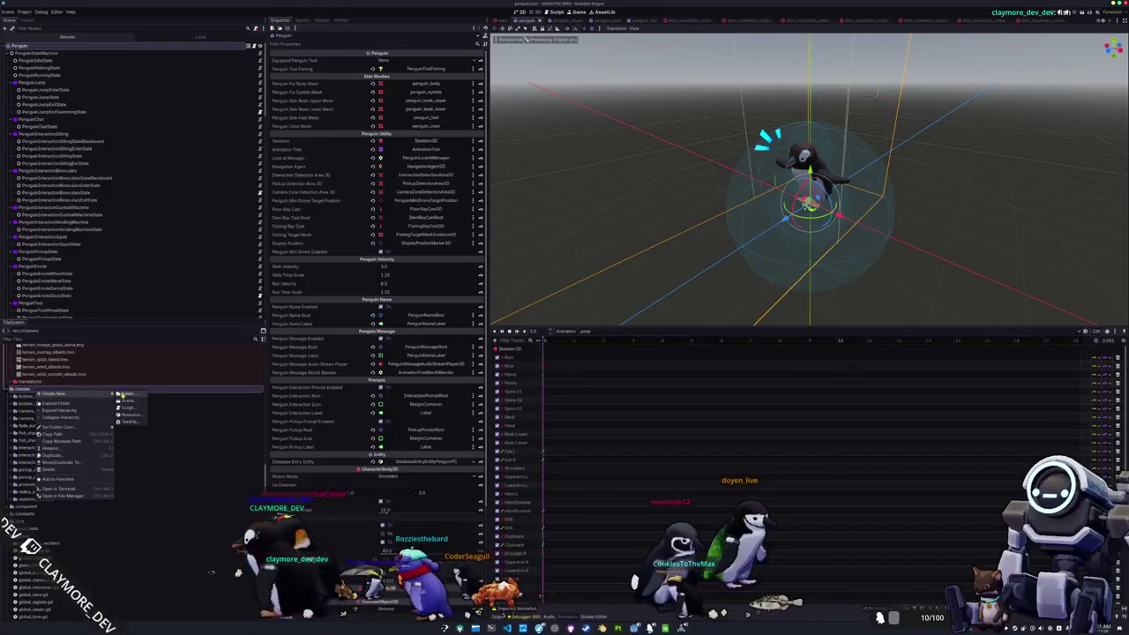
pyautogui.click(127, 396)
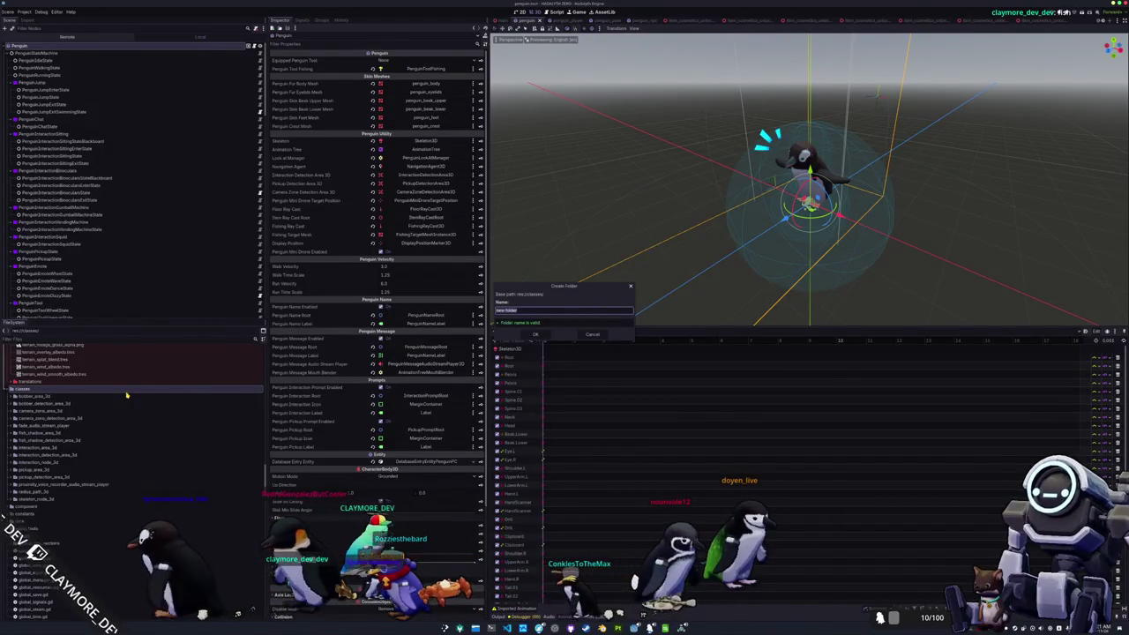
pyautogui.press('Escape')
pyautogui.doubleClick(49, 440)
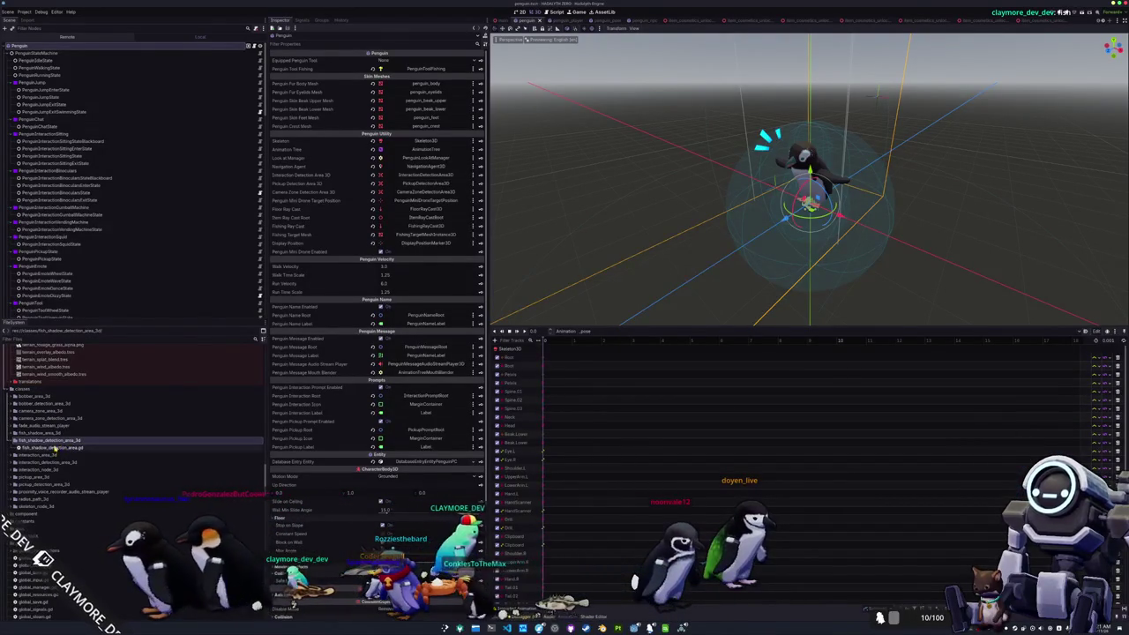
# Step: Add a FishShadowDetectionArea3D child to Penguin and move it up after CameraZoneDetectionArea3D
pyautogui.click(40, 60)
pyautogui.hotkey('ctrl', 'a')
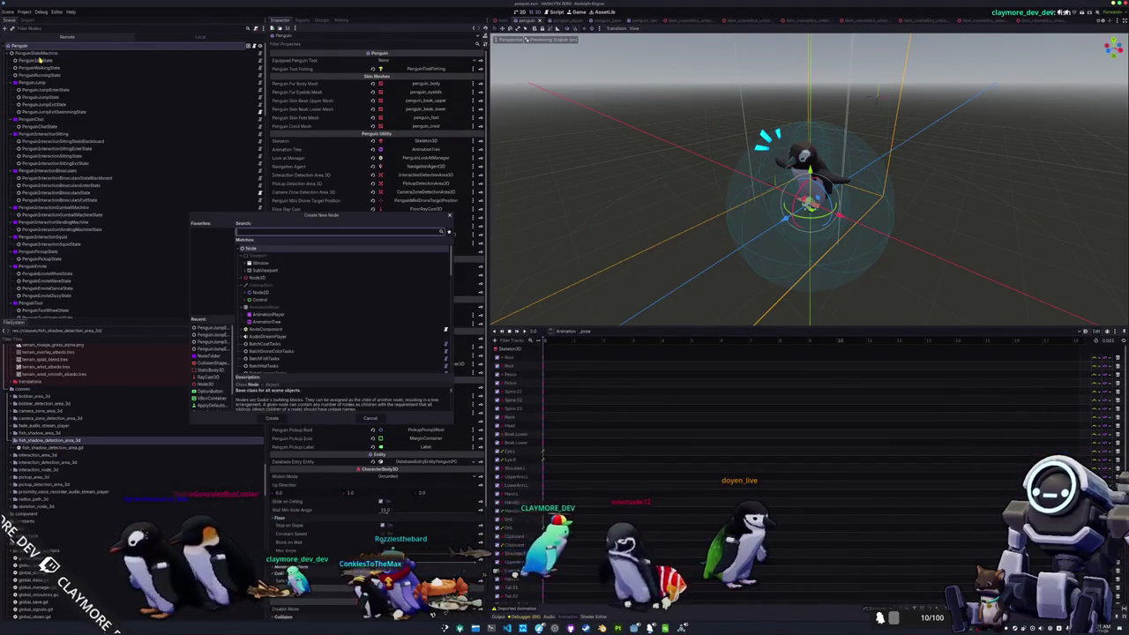
pyautogui.write('fish_sha')
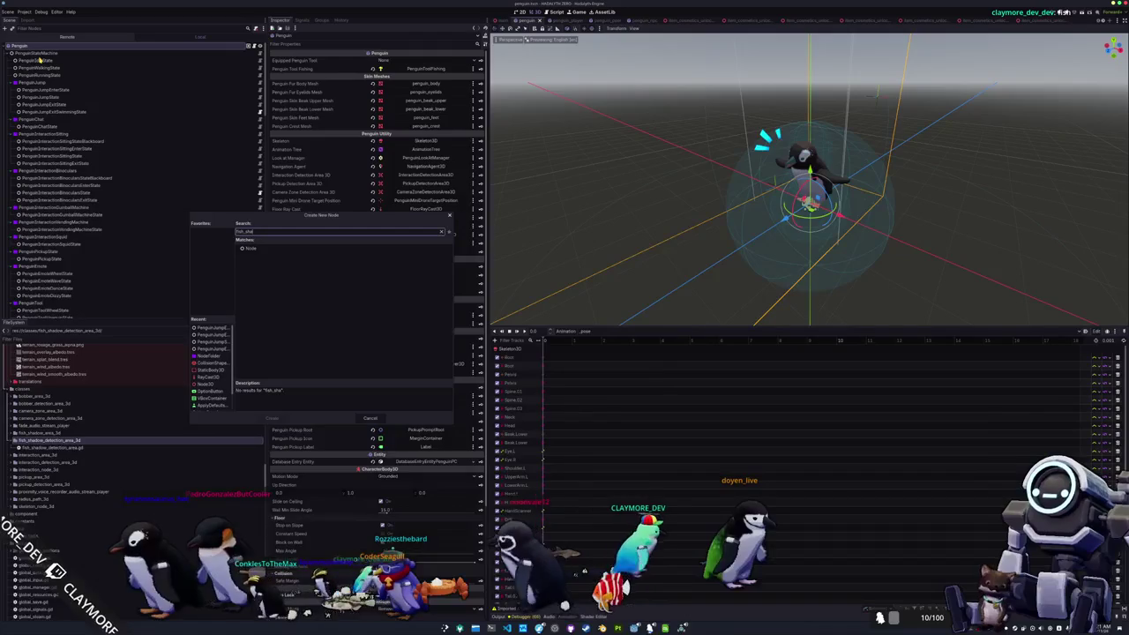
pyautogui.press('BackSpace')
pyautogui.press('BackSpace')
pyautogui.press('BackSpace')
pyautogui.write('shad')
pyautogui.press('Down')
pyautogui.press('Down')
pyautogui.press('Down')
pyautogui.press('Return')
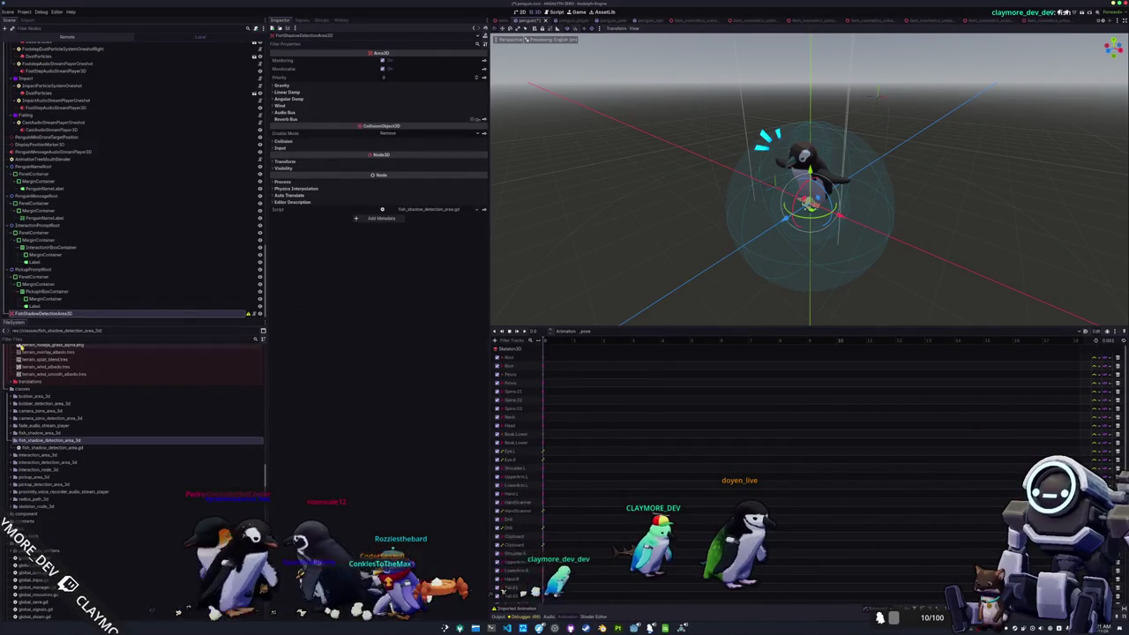
pyautogui.moveTo(35, 315)
pyautogui.mouseDown()
pyautogui.moveTo(30, 208)
pyautogui.moveTo(48, 262)
pyautogui.moveTo(42, 288)
pyautogui.mouseUp()
pyautogui.rightClick(42, 287)
# Step: Add a CollisionShape3D with a SphereShape3D under FishShadowDetectionArea3D and save the scene
pyautogui.click(63, 292)
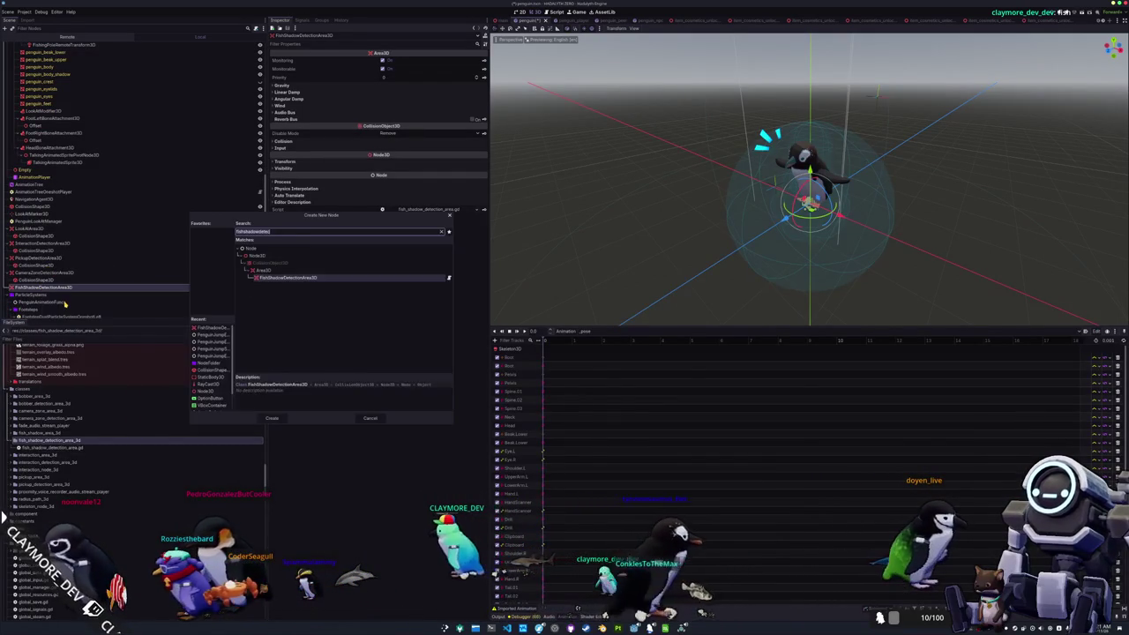
pyautogui.write('ollisionshape')
pyautogui.press('Return')
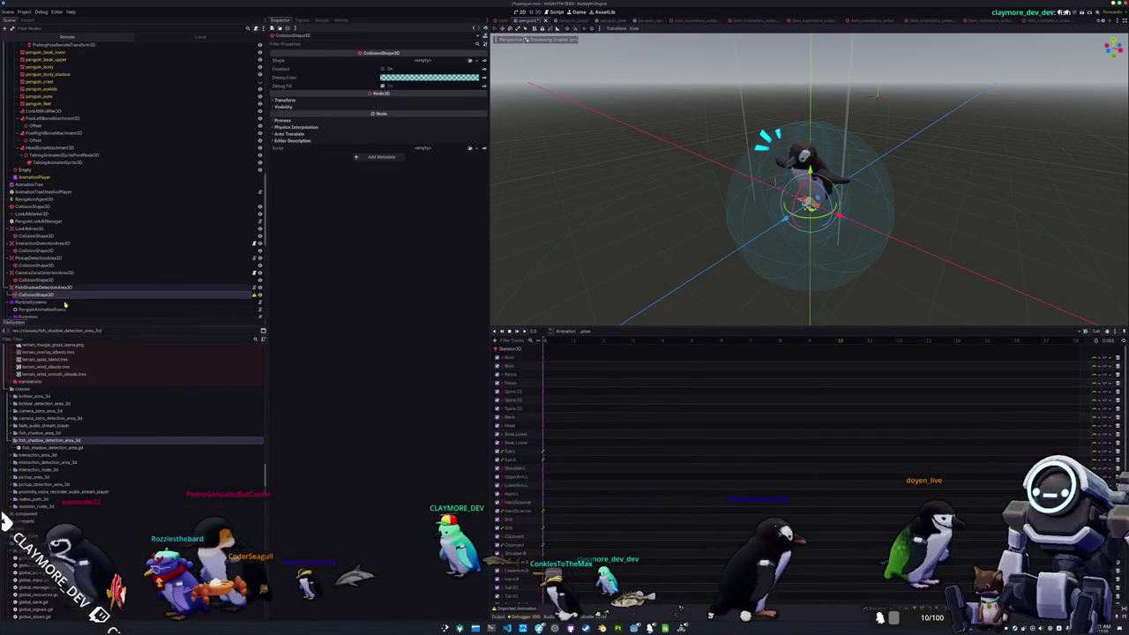
pyautogui.click(476, 61)
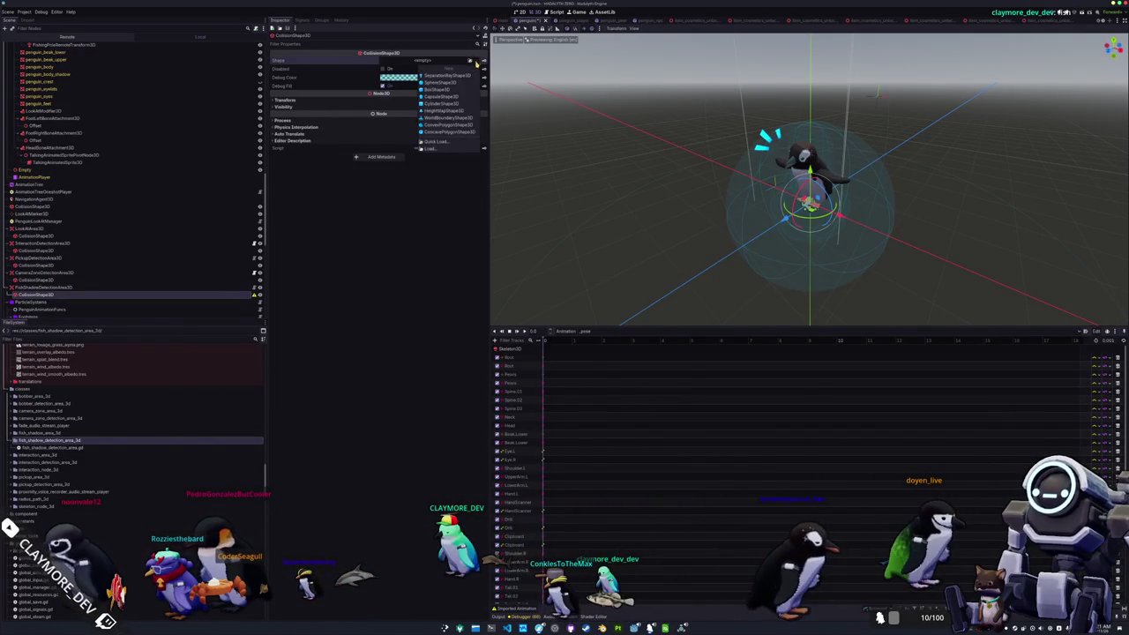
pyautogui.click(451, 83)
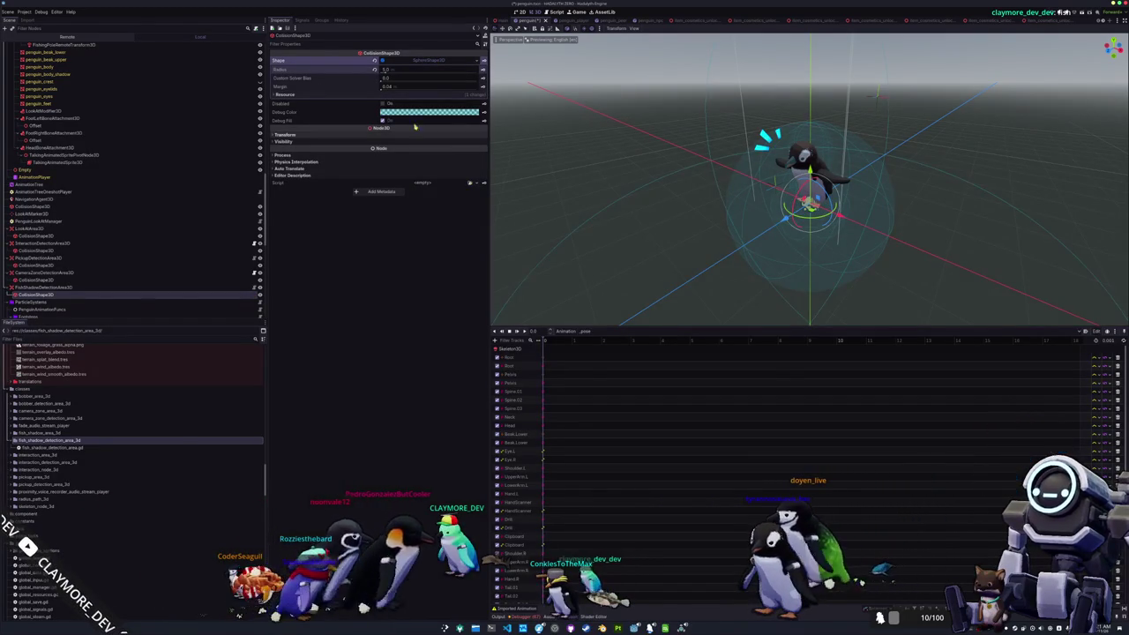
pyautogui.scroll(-3, 605, 209)
pyautogui.scroll(2, 584, 226)
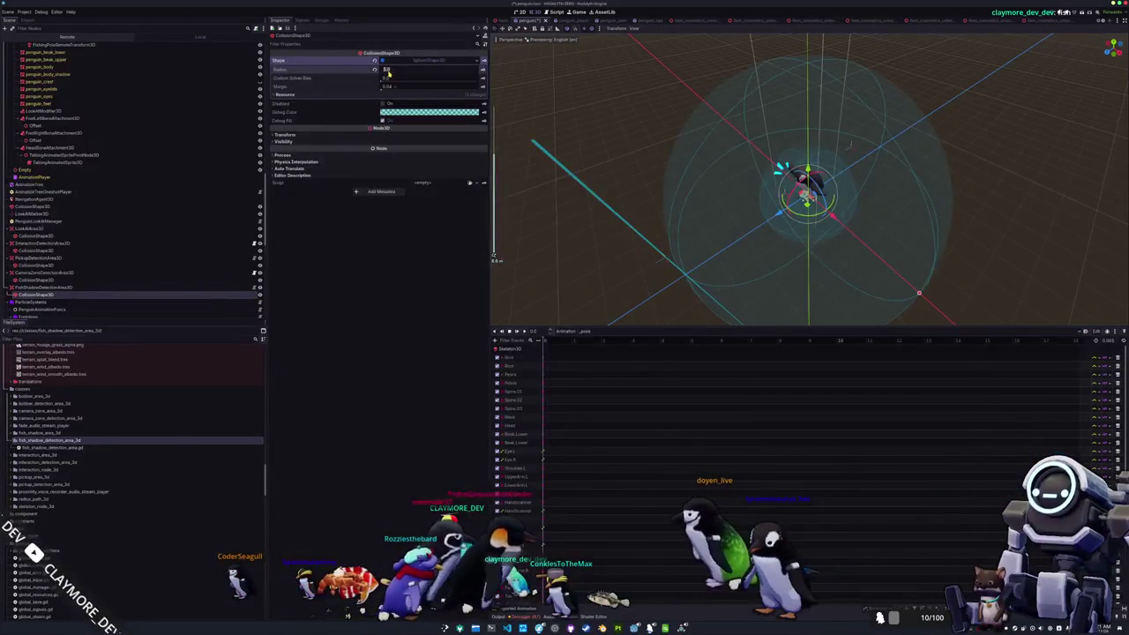
pyautogui.hotkey('ctrl', 's')
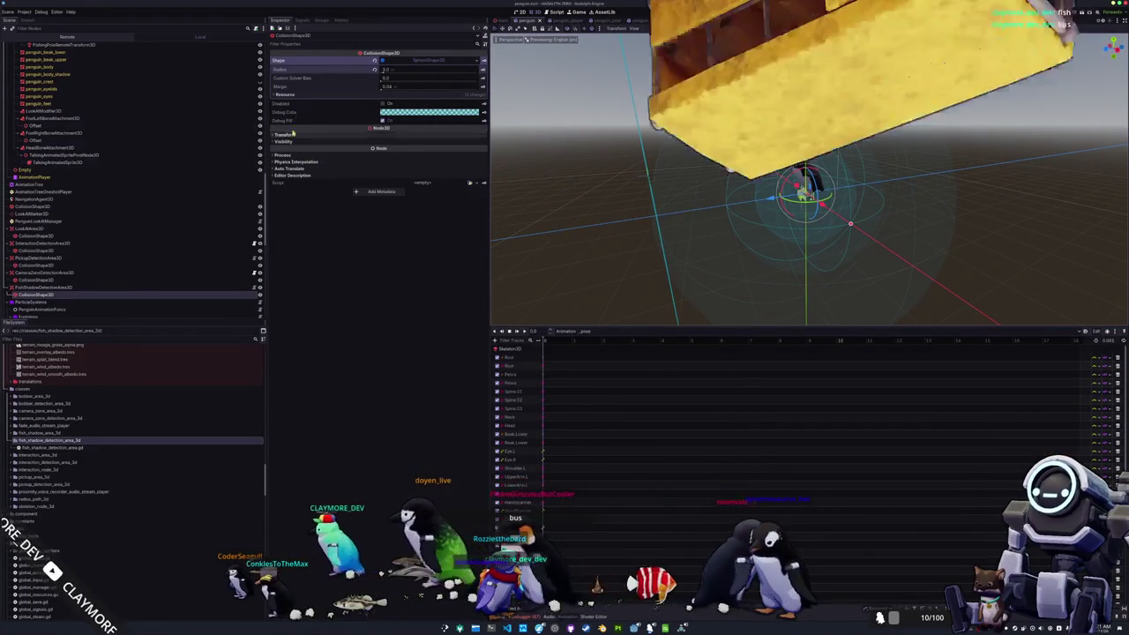
# Step: Toggle Ray Pickable on FishShadowDetectionArea3D
pyautogui.click(79, 286)
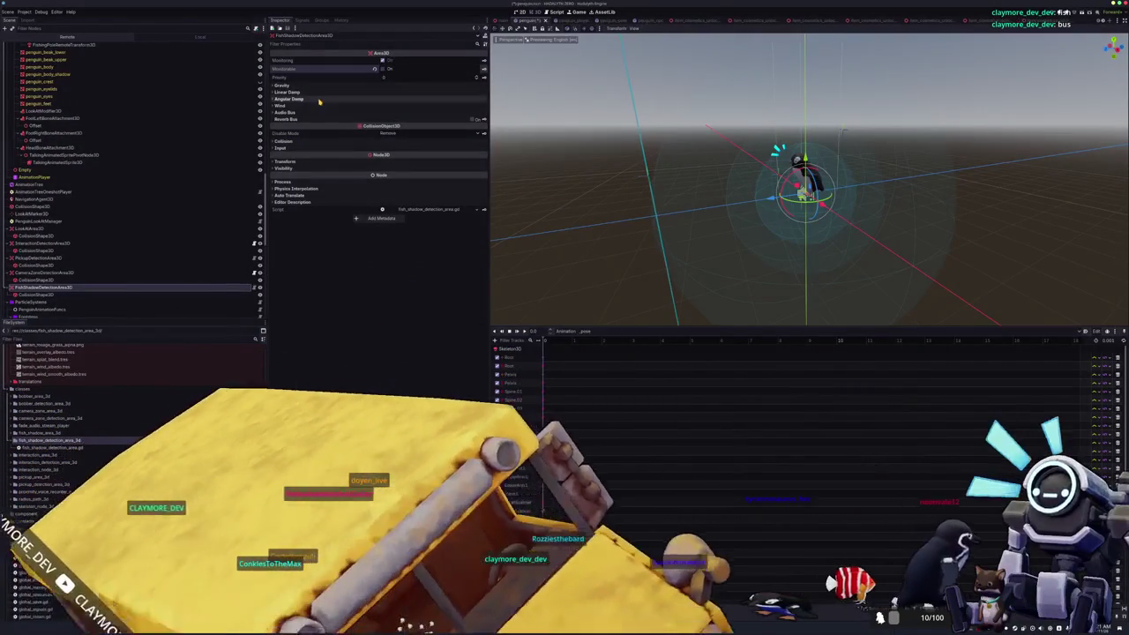
pyautogui.click(286, 149)
pyautogui.click(288, 141)
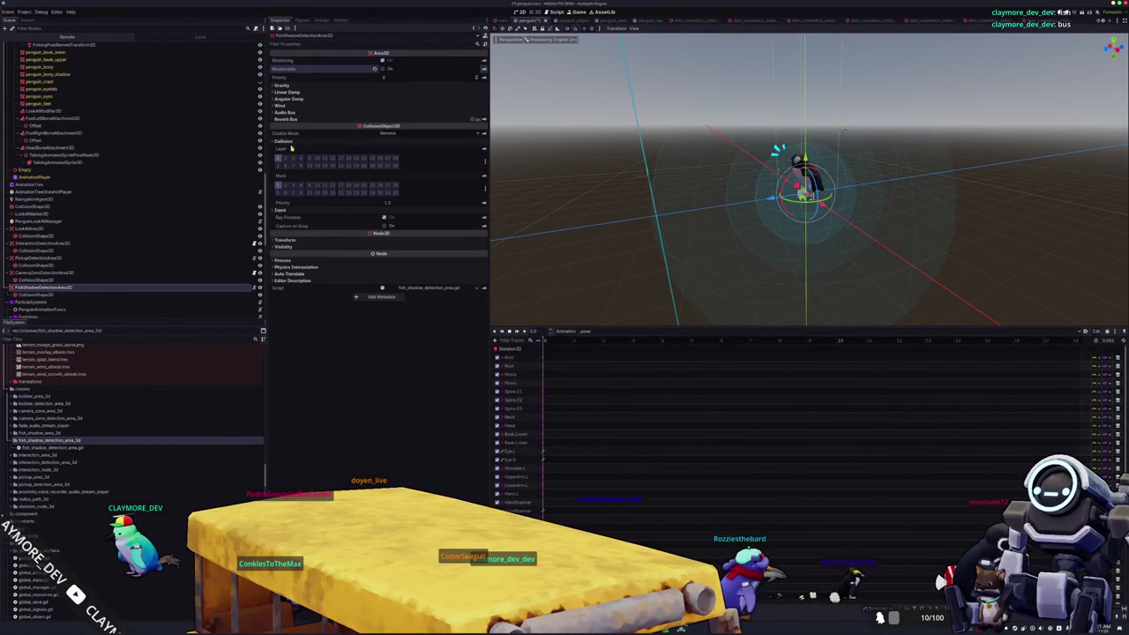
pyautogui.click(385, 217)
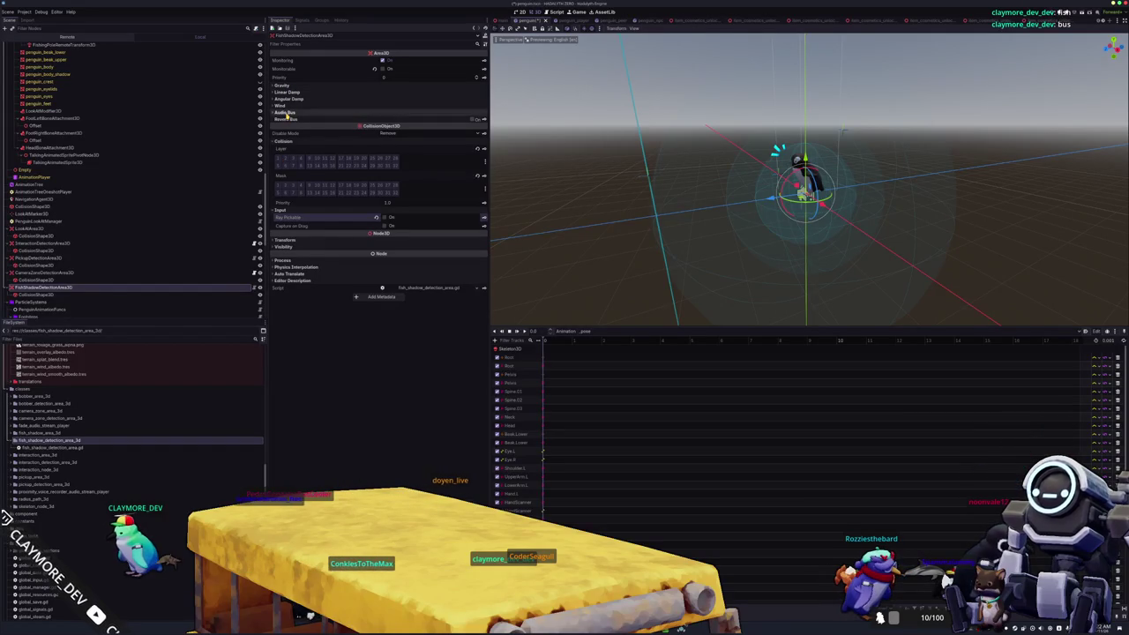
# Step: Add the Bobber physics layer to the fish-shadow area's collision mask
pyautogui.click(285, 112)
pyautogui.click(280, 106)
pyautogui.click(284, 99)
pyautogui.click(288, 92)
pyautogui.click(280, 85)
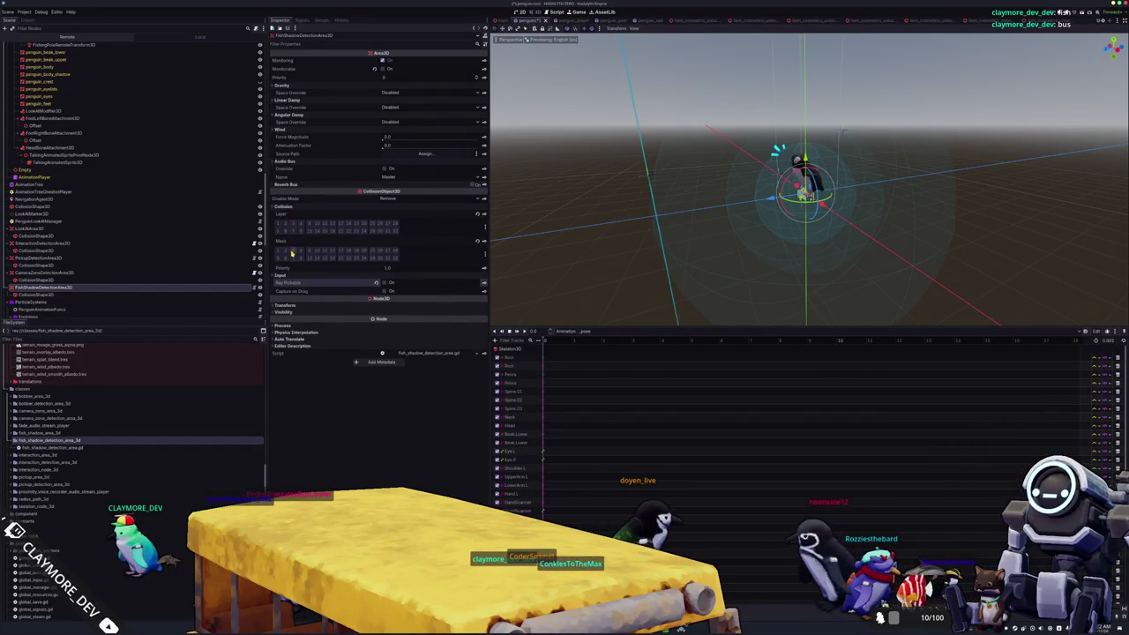
pyautogui.click(483, 254)
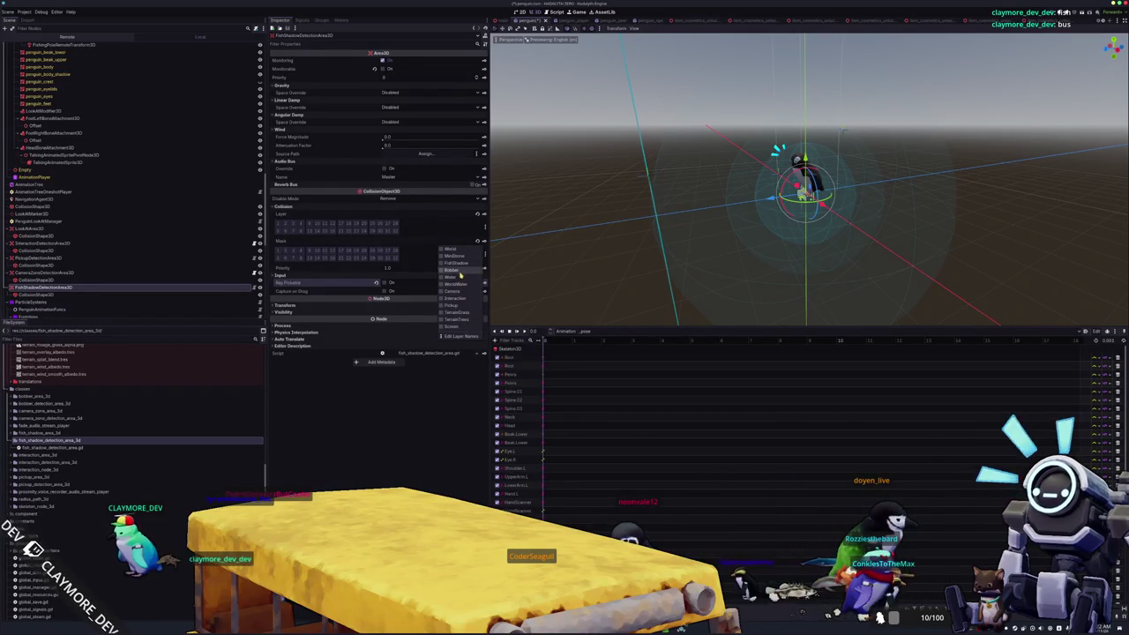
pyautogui.click(455, 270)
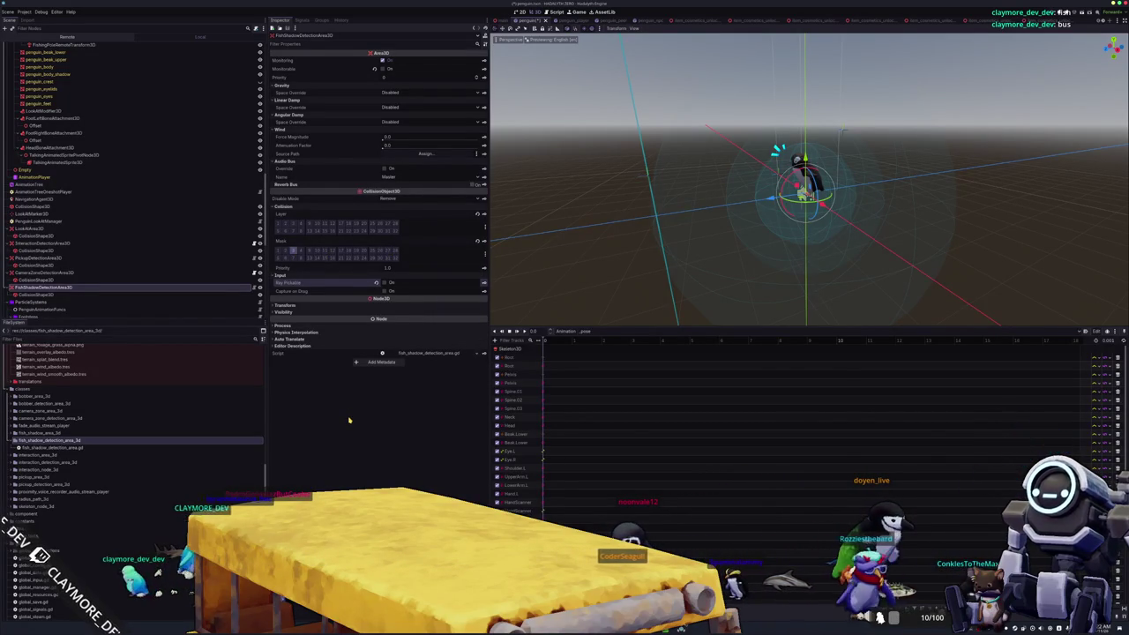
pyautogui.click(226, 295)
pyautogui.click(225, 288)
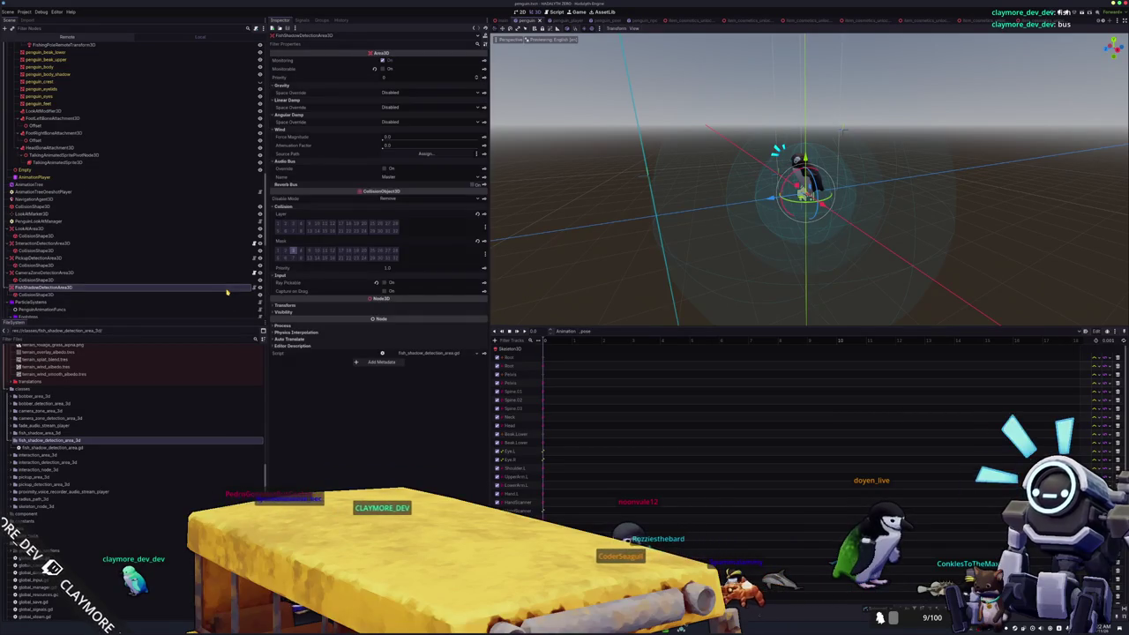
pyautogui.scroll(-10, 225, 283)
pyautogui.click(250, 46)
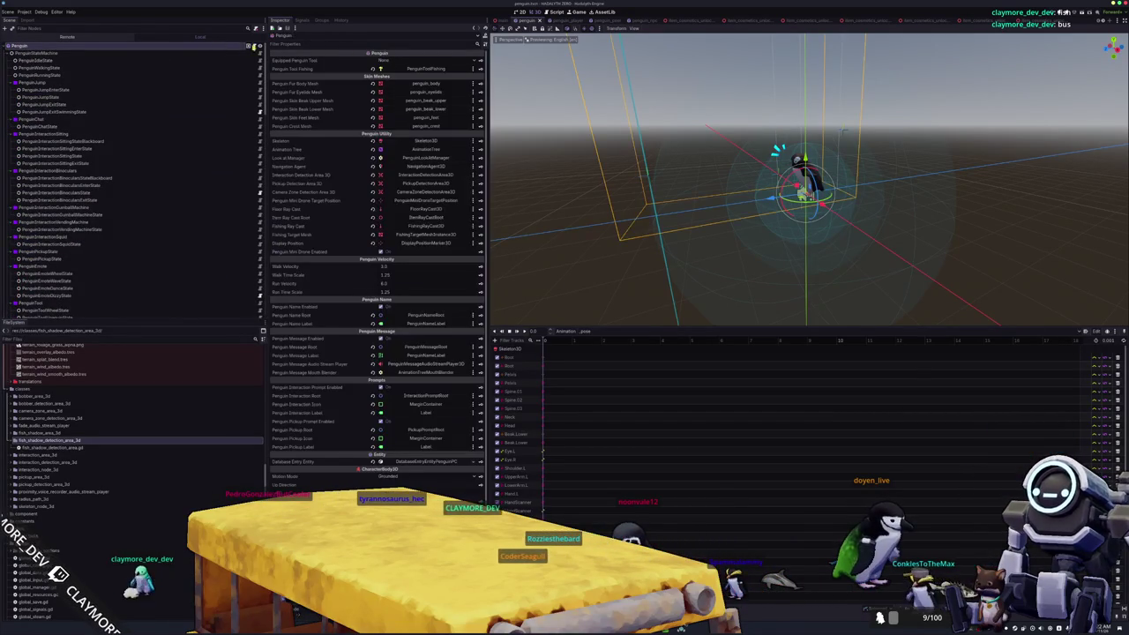
pyautogui.hotkey('alt', 'Tab')
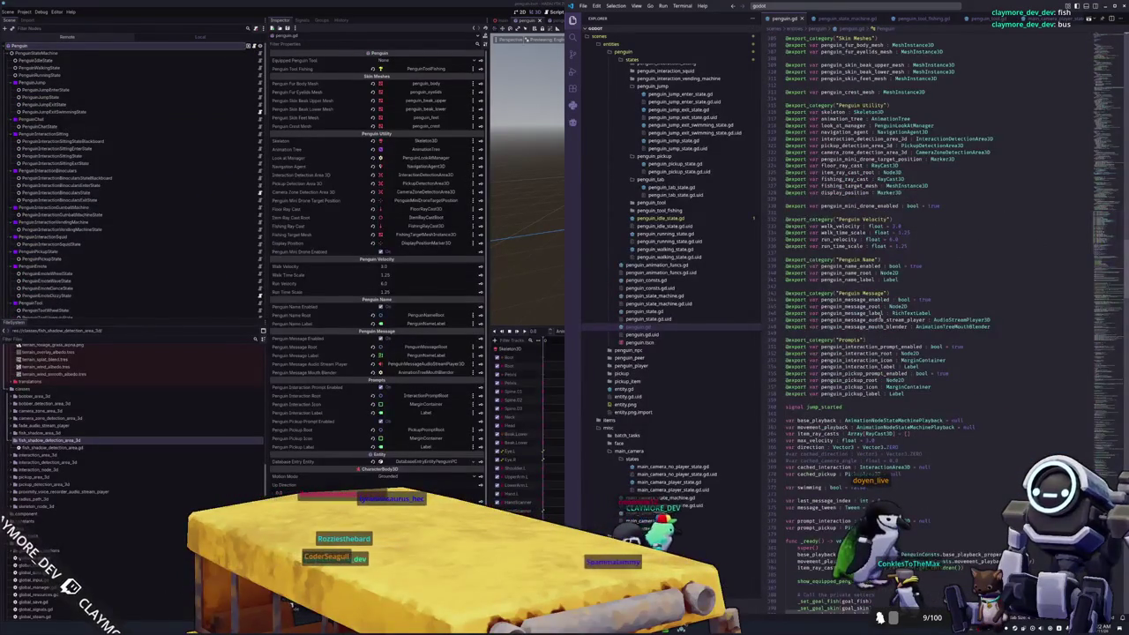
pyautogui.scroll(2, 830, 222)
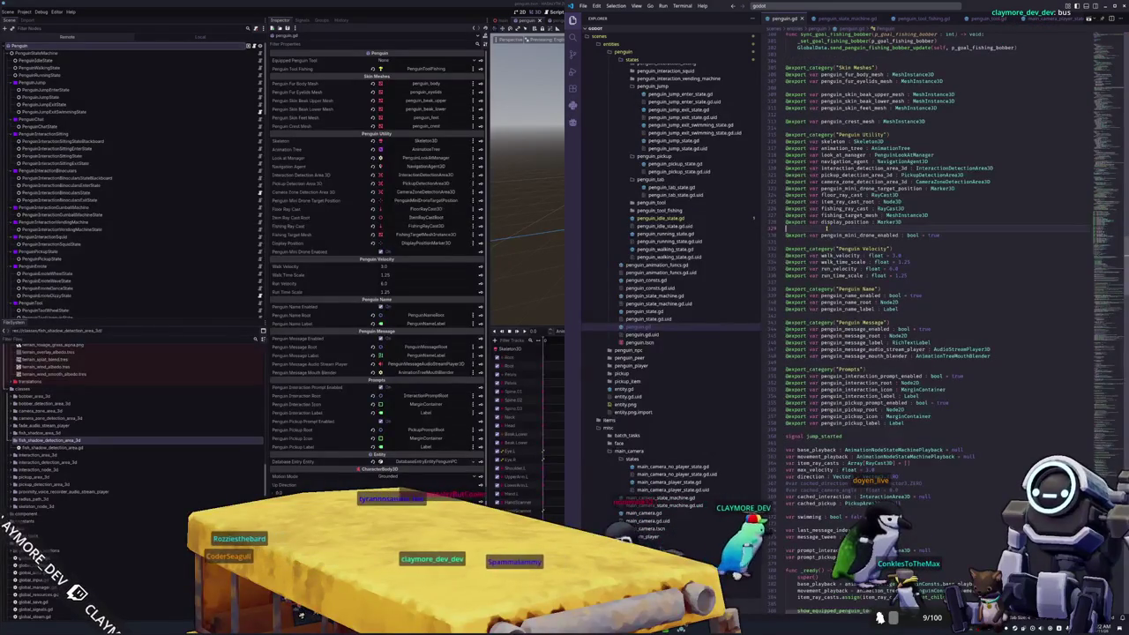
pyautogui.click(830, 208)
pyautogui.press('Up')
pyautogui.press('Up')
pyautogui.press('Up')
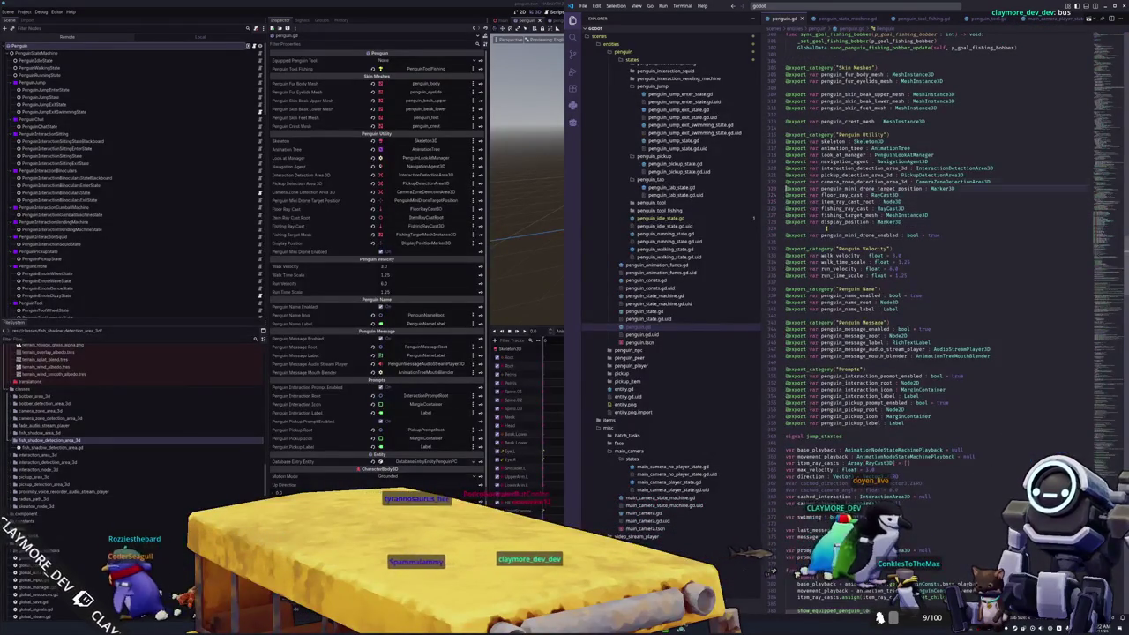
pyautogui.press('Return')
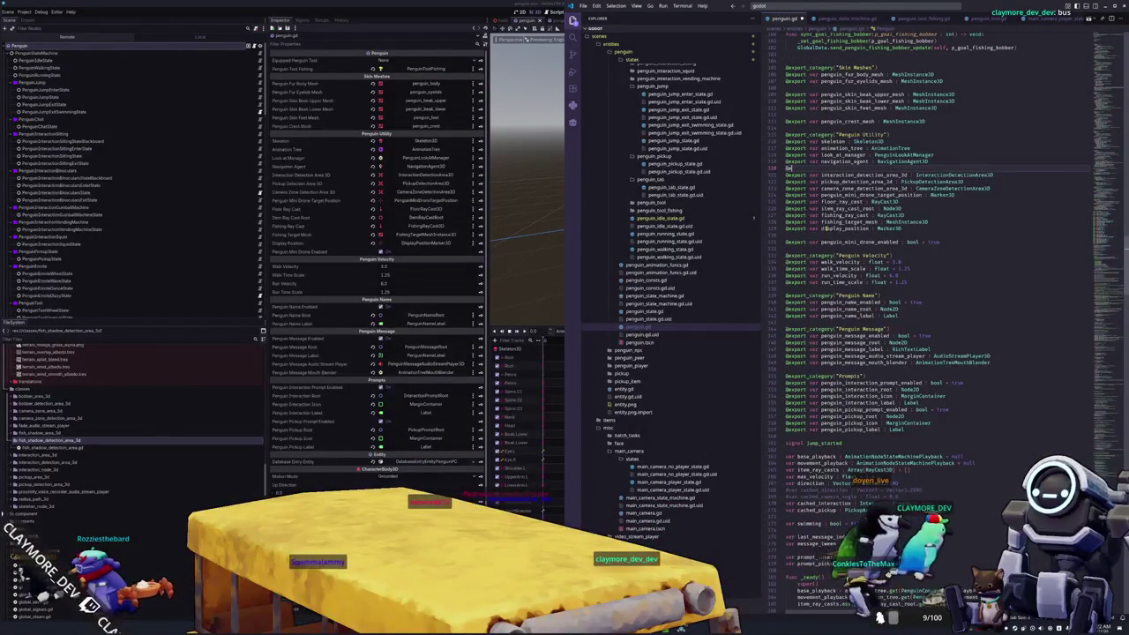
pyautogui.write('@export var fish')
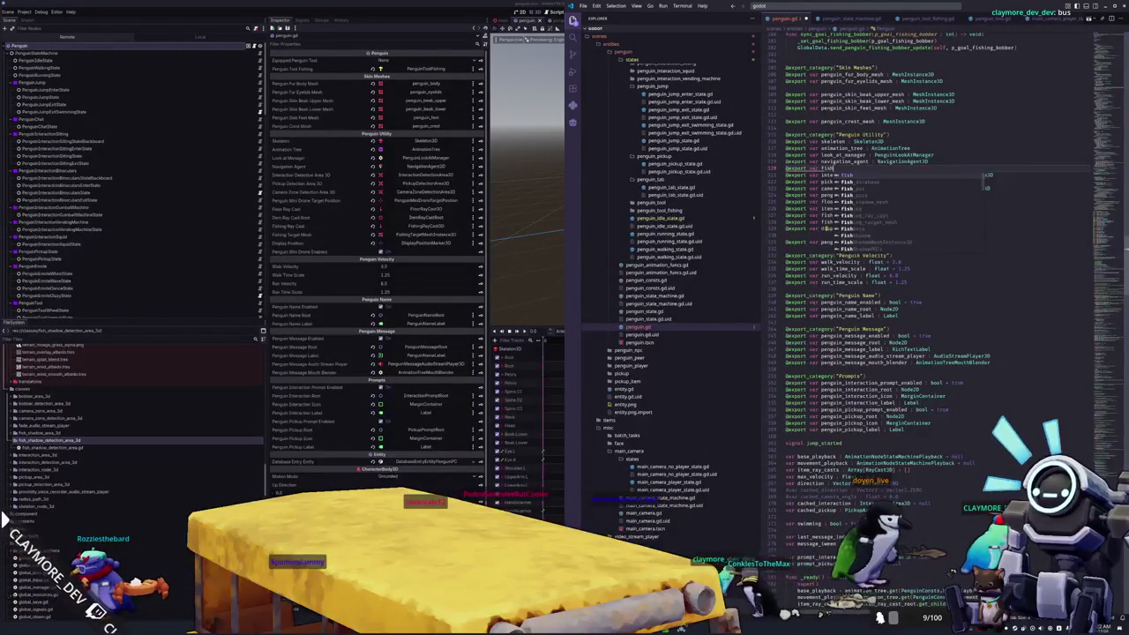
pyautogui.write('_shadow')
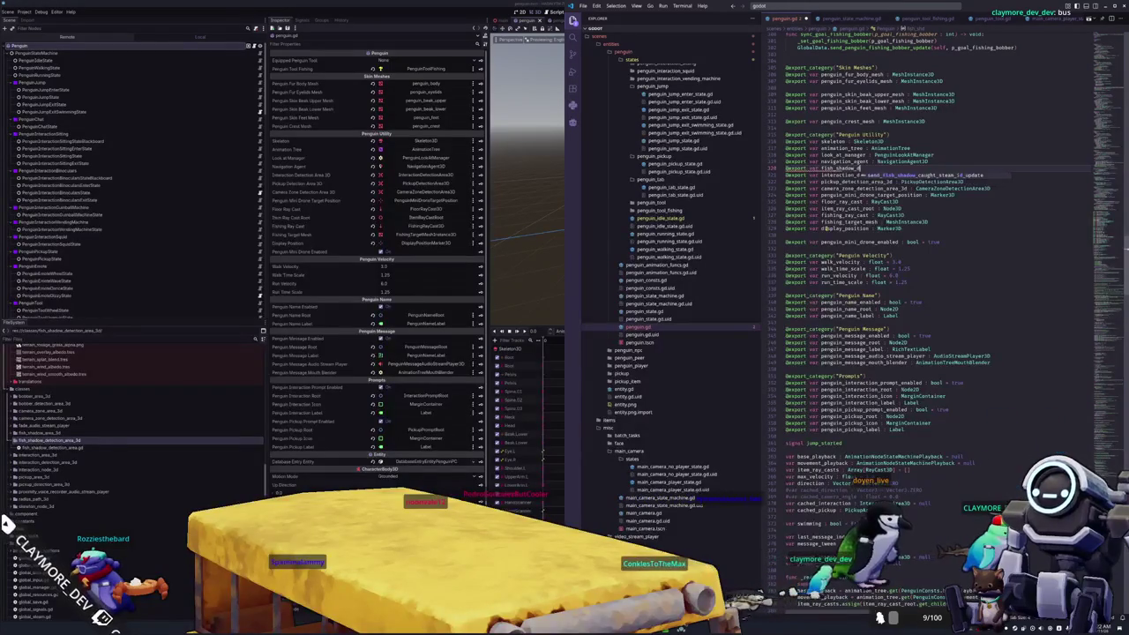
pyautogui.write('_detection_area_3d : ')
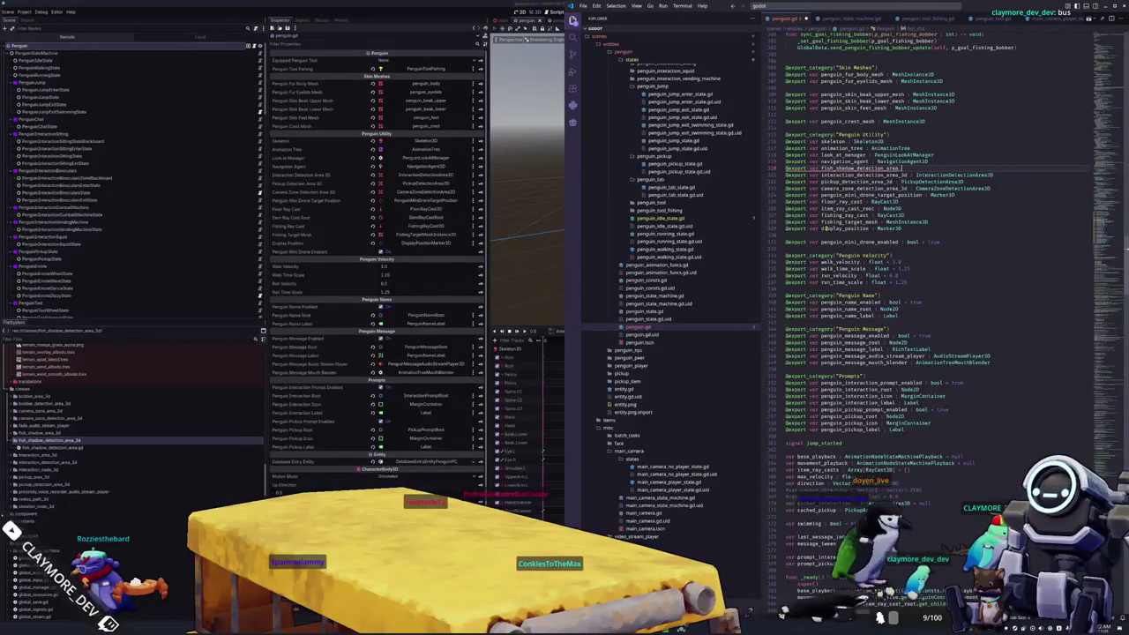
pyautogui.write('FishShadow')
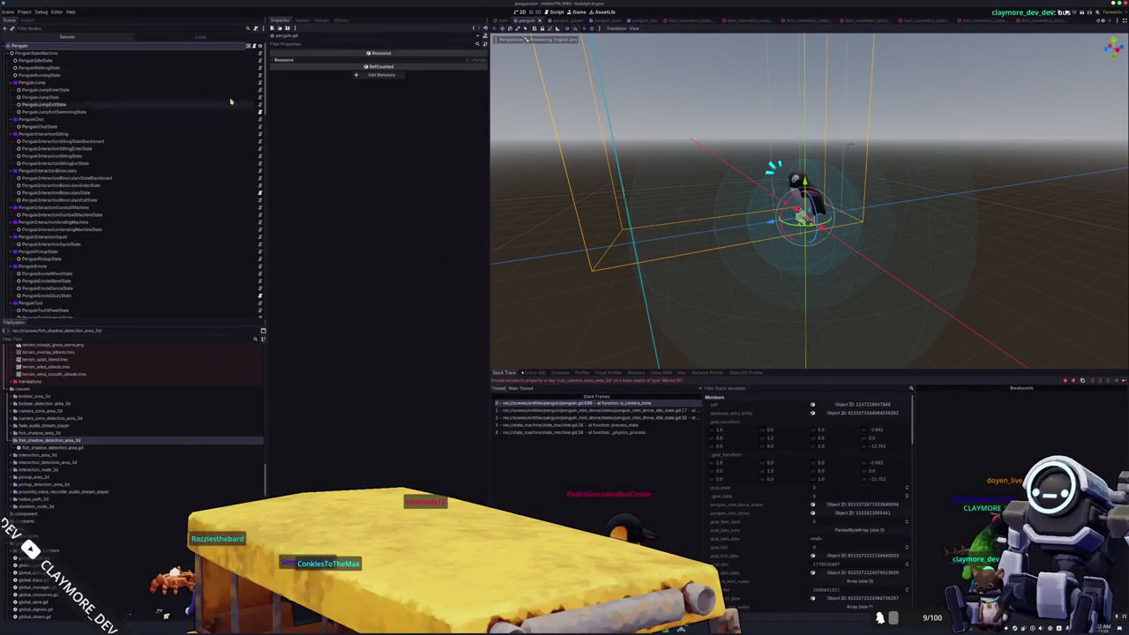
# Step: Assign FishShadowDetectionArea3D to the Penguin's Fish Shadow Detection Area export and relaunch the game
pyautogui.click(189, 60)
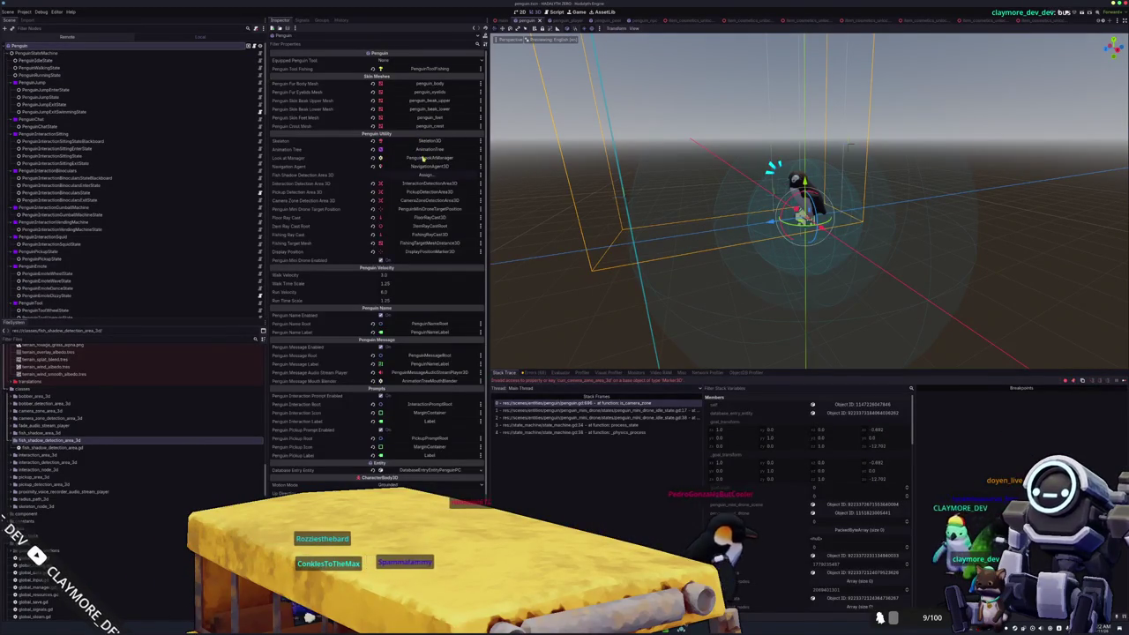
pyautogui.click(425, 176)
pyautogui.doubleClick(571, 241)
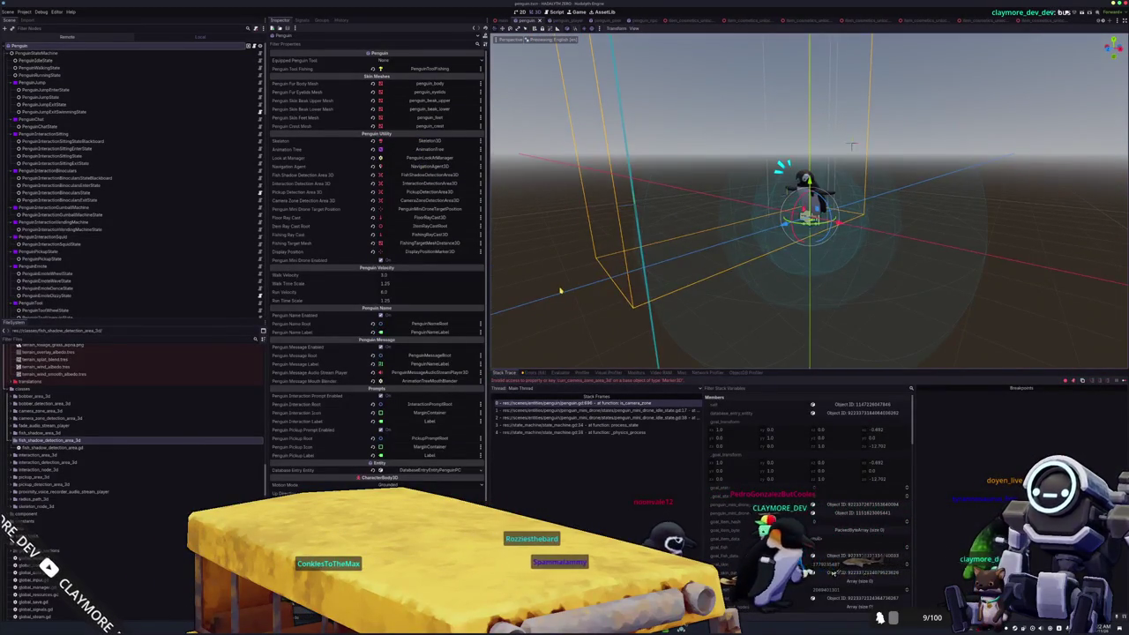
pyautogui.click(668, 411)
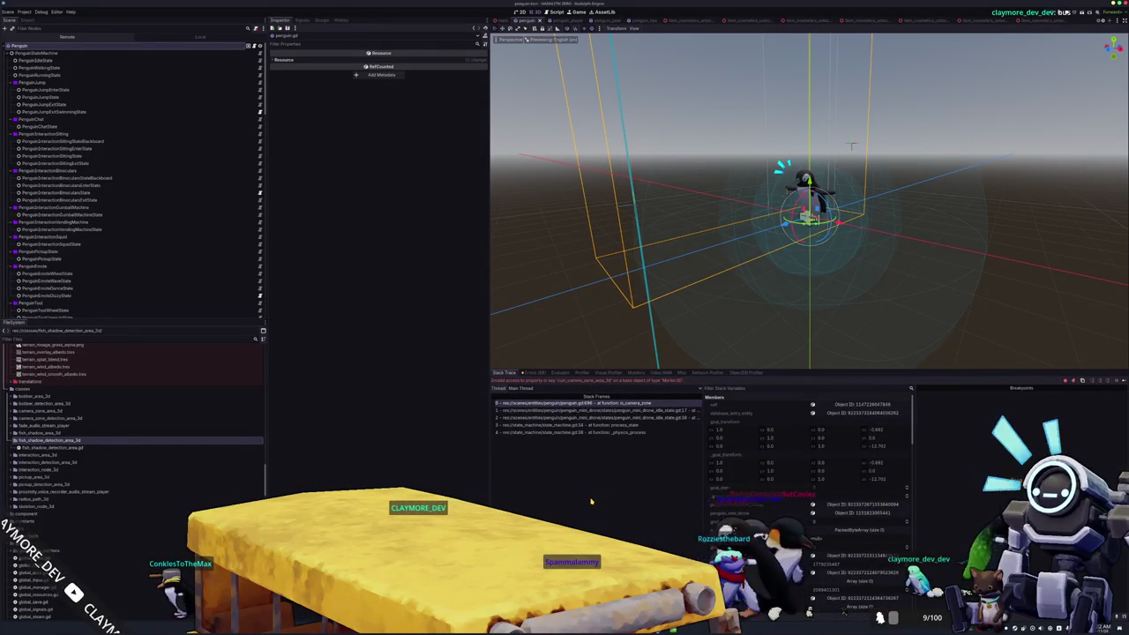
pyautogui.press('F12')
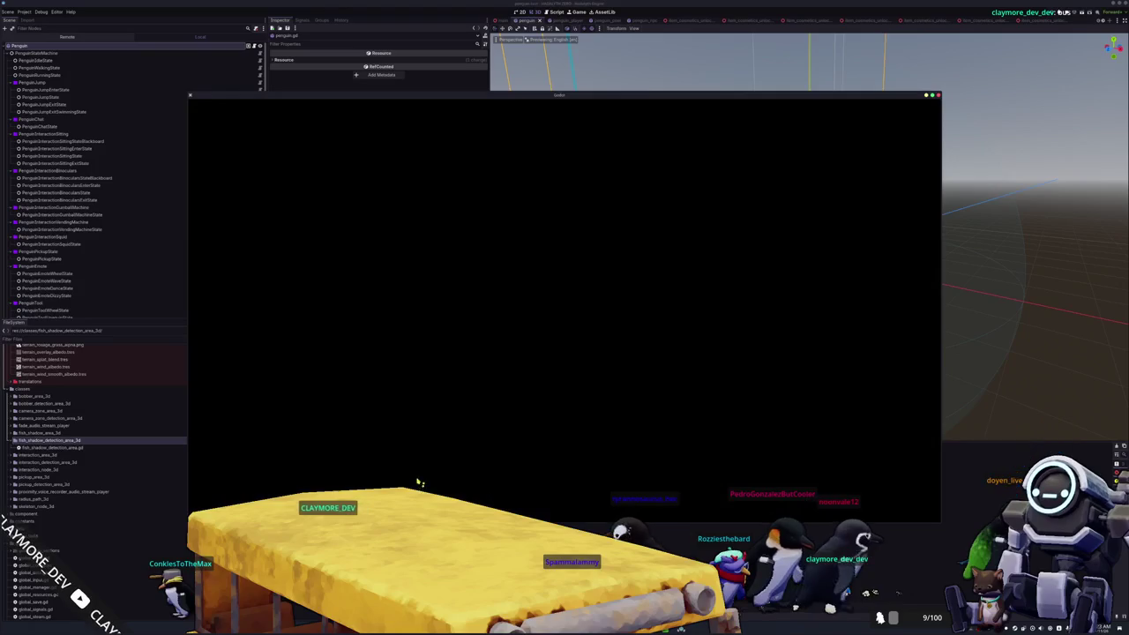
# Step: Inspect the fishing_pole_position node, move the game window aside, and start Singleplayer
pyautogui.scroll(-5, 147, 247)
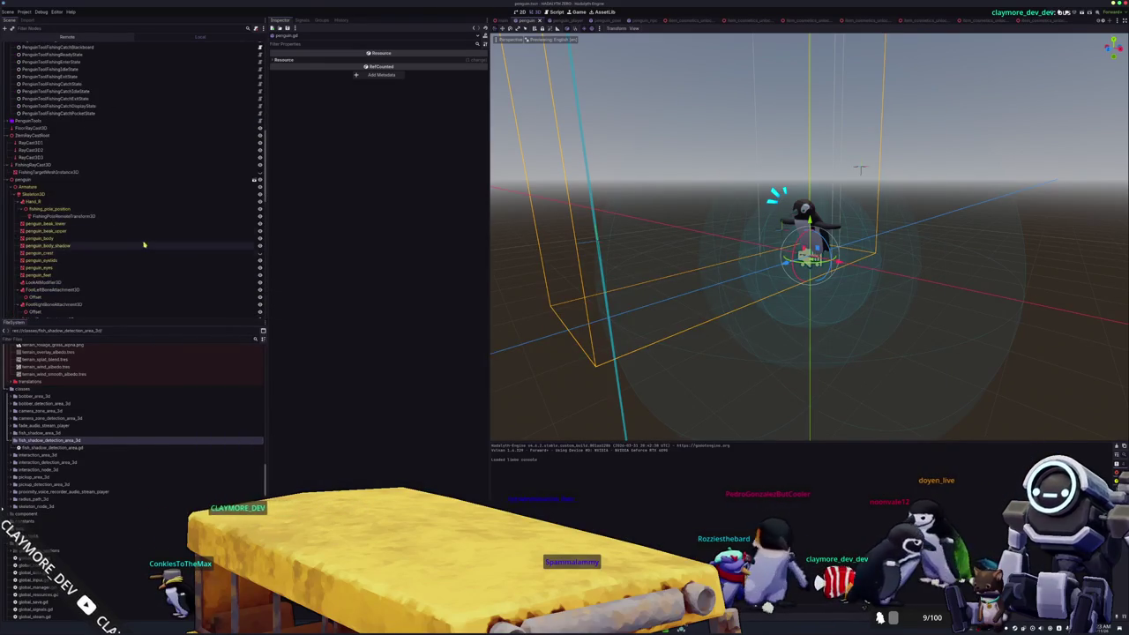
pyautogui.click(97, 209)
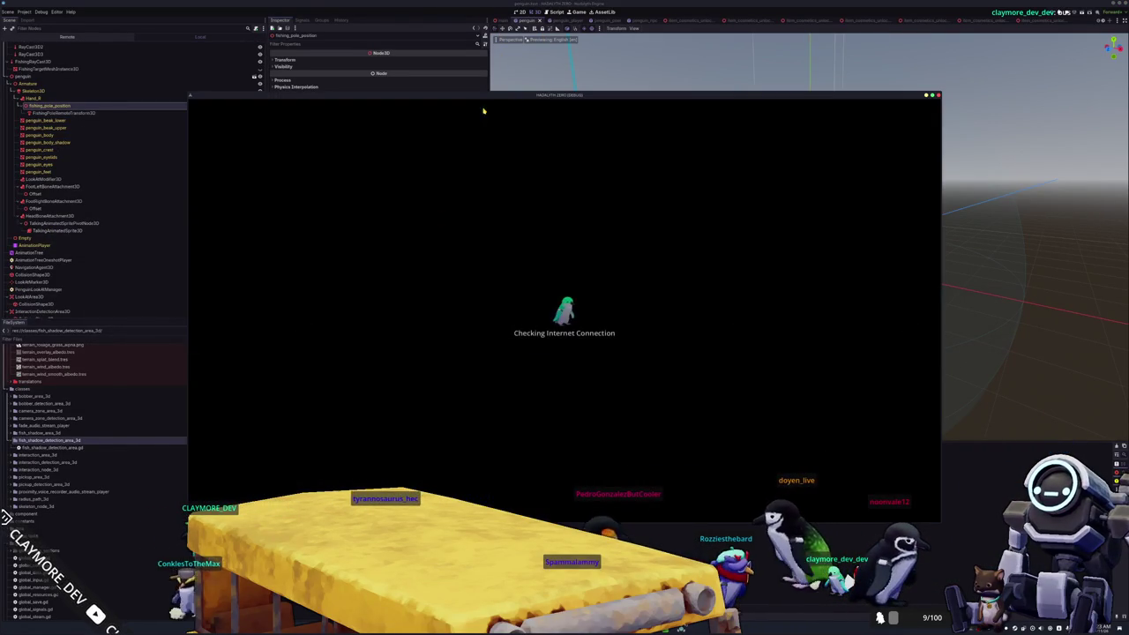
pyautogui.moveTo(484, 111)
pyautogui.mouseDown()
pyautogui.moveTo(537, 145)
pyautogui.moveTo(661, 148)
pyautogui.mouseUp()
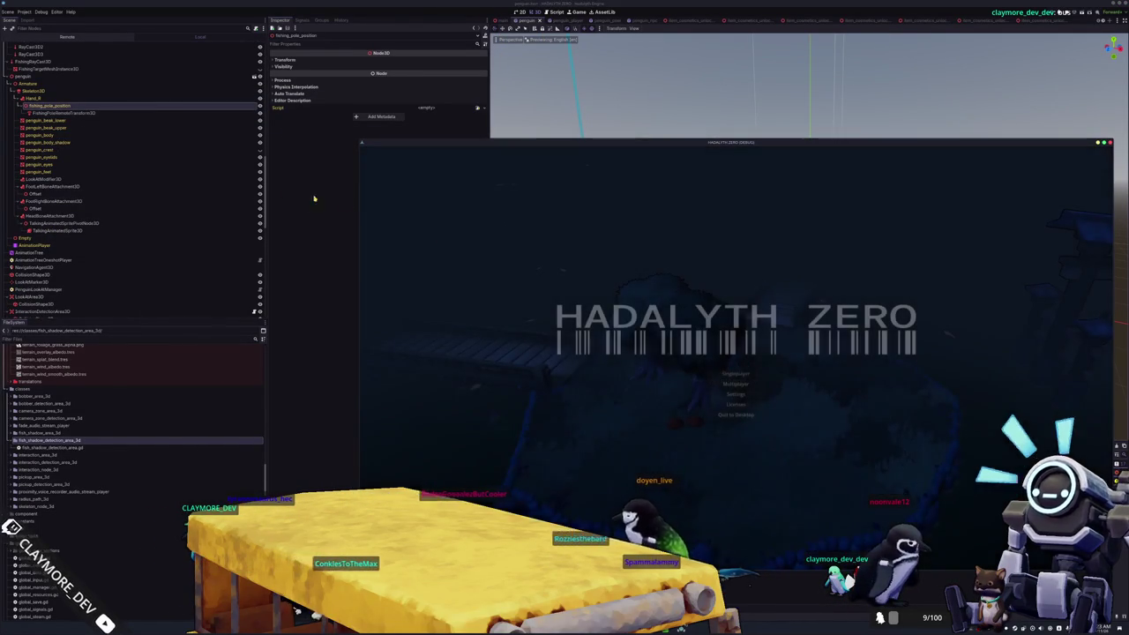
pyautogui.click(728, 378)
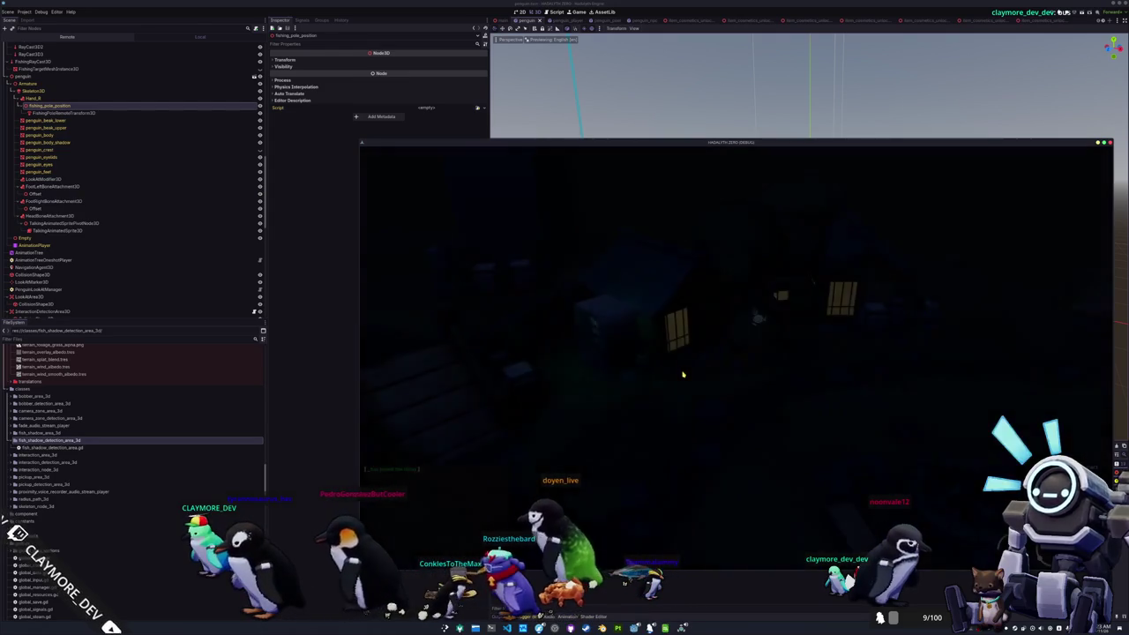
# Step: Open and close the inventory, then walk the penguin through the night village to the wooden dock
pyautogui.press('Tab')
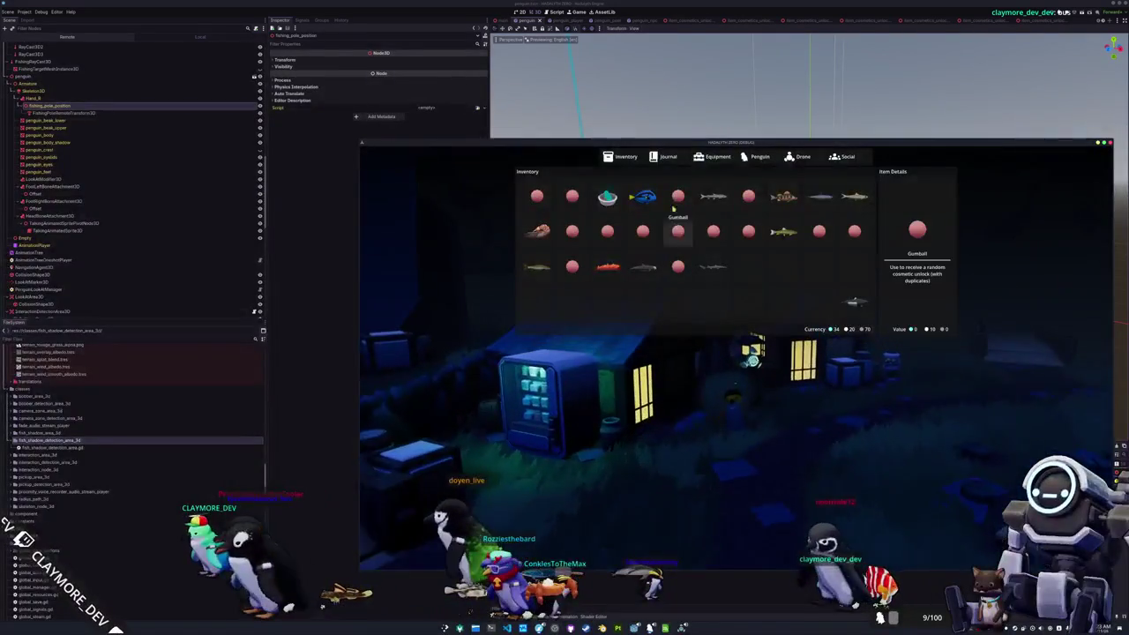
pyautogui.press('Tab')
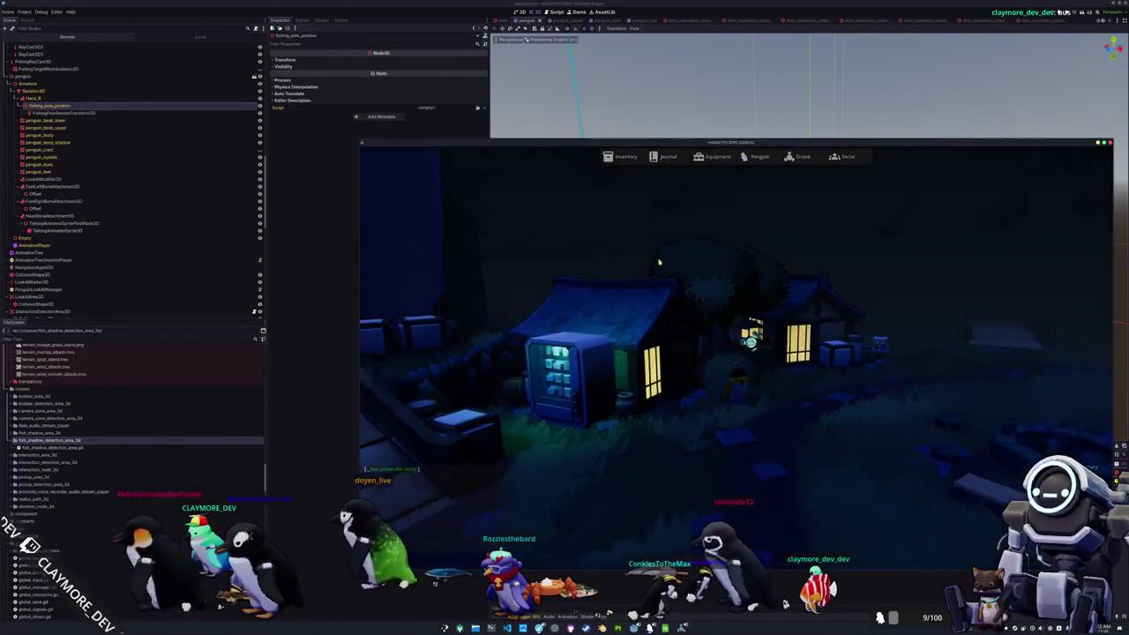
pyautogui.press('w')
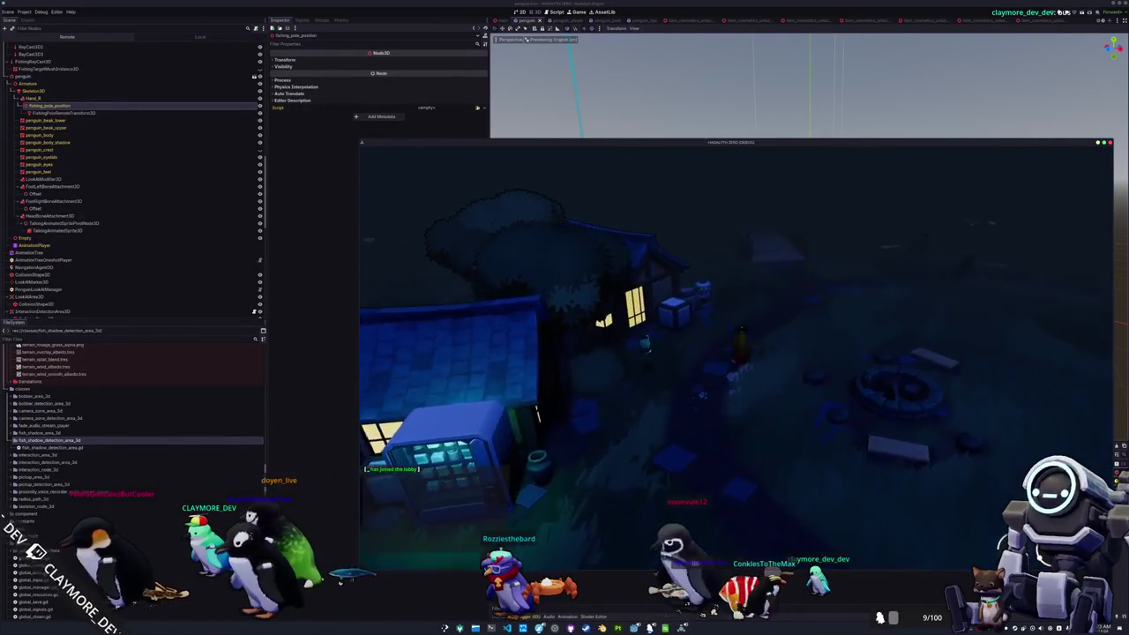
pyautogui.press('w')
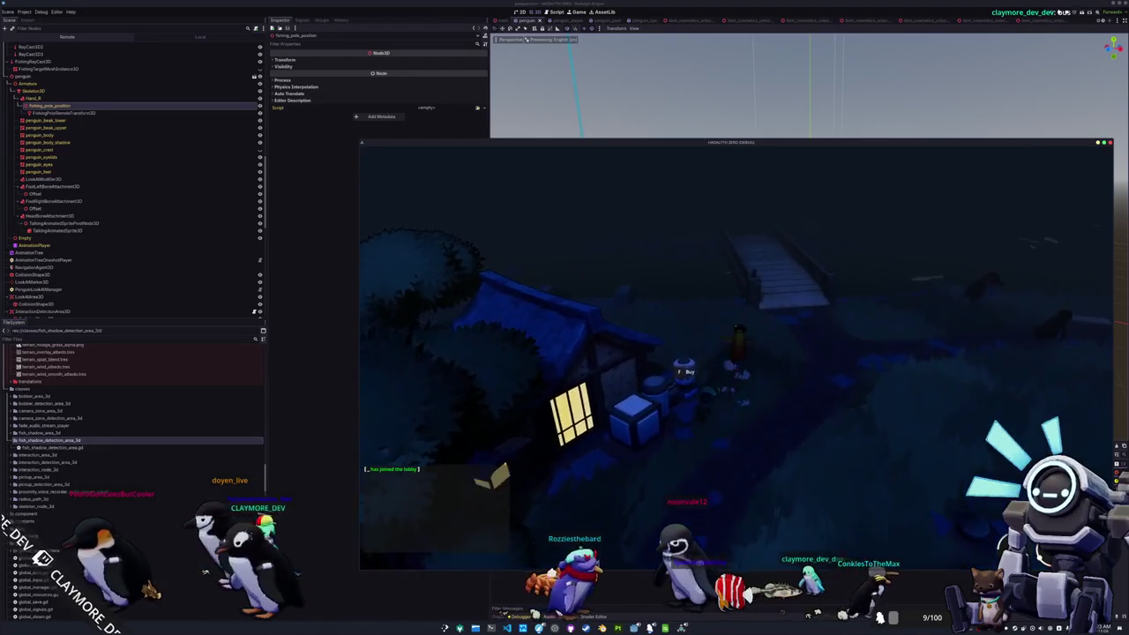
pyautogui.press('w')
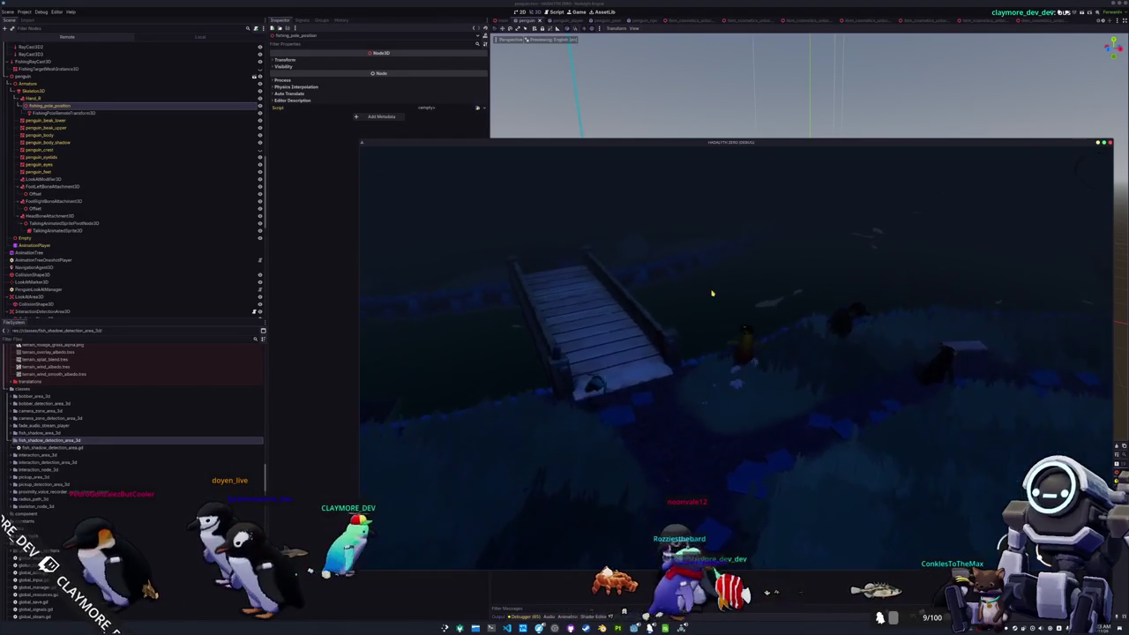
pyautogui.hotkey('alt', 'Tab')
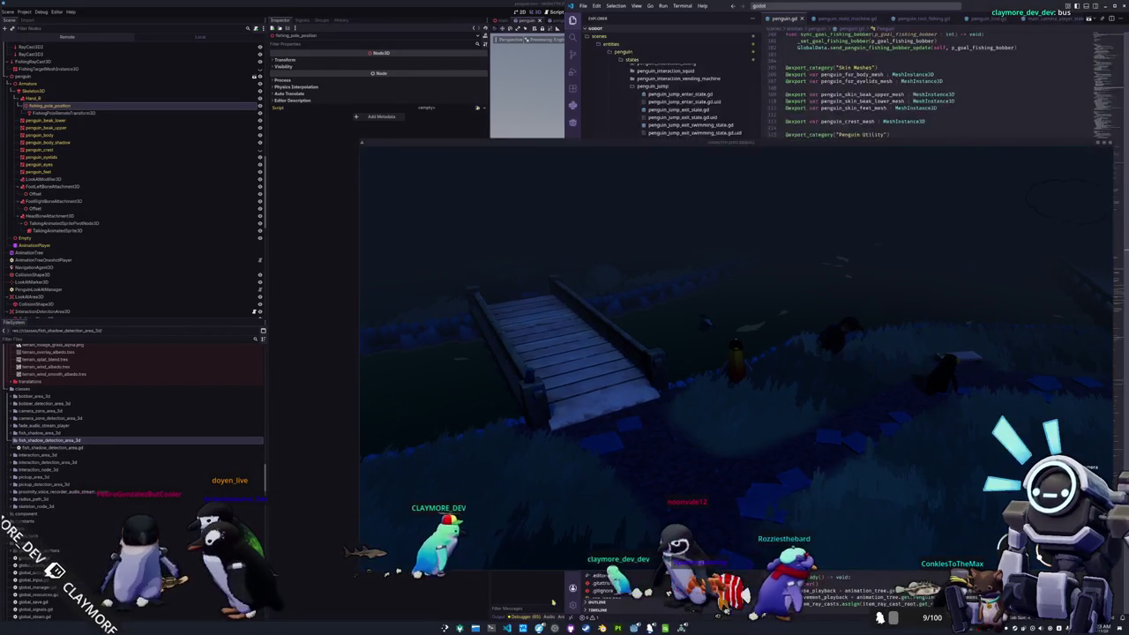
# Step: Snap VS Code beside the game and go to the end of penguin.gd's _physics_process
pyautogui.press('super+Right')
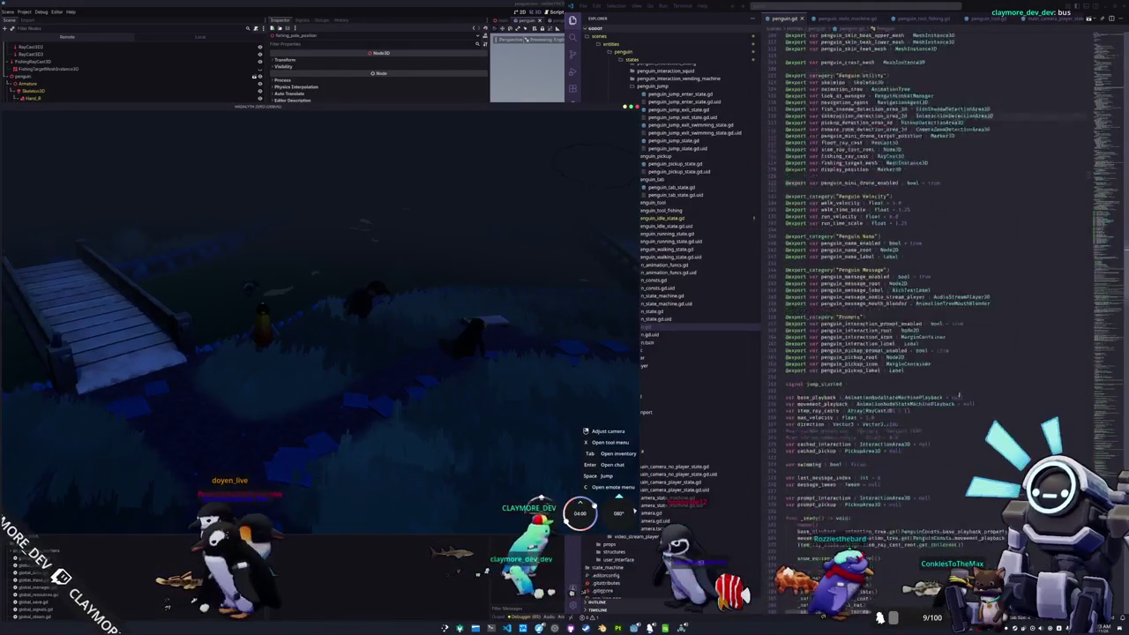
pyautogui.click(890, 366)
pyautogui.hotkey('ctrl', 'End')
pyautogui.scroll(2, 828, 375)
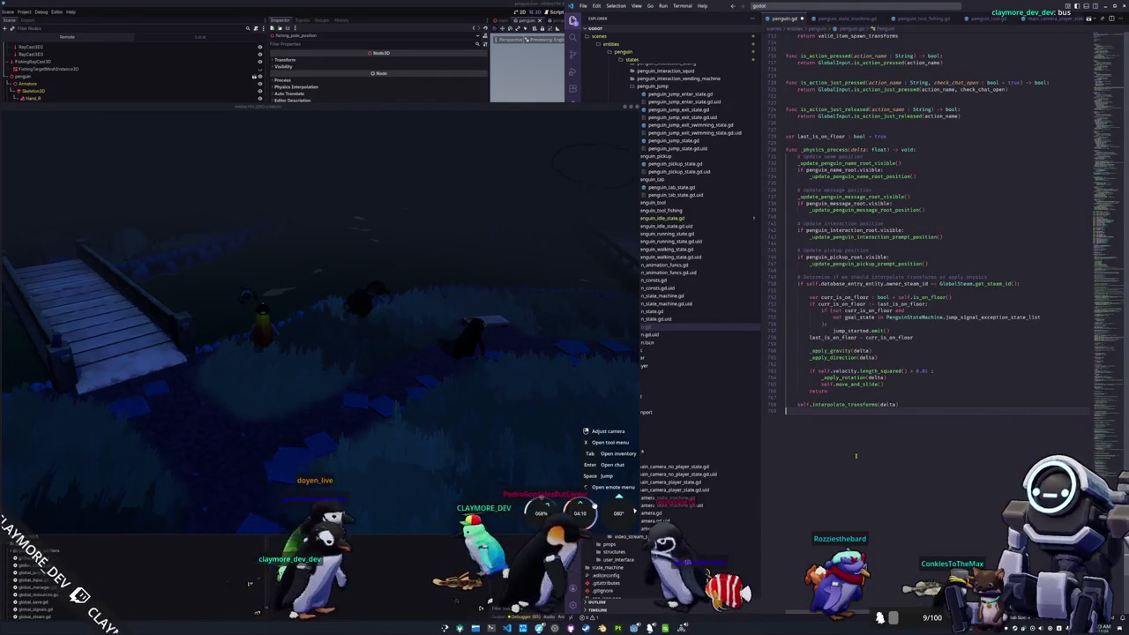
# Step: Add 'if GlobalSteam.get_steam_id() == GlobalSteam.lobby_owner():' with a 'pass' body
pyautogui.press('Return')
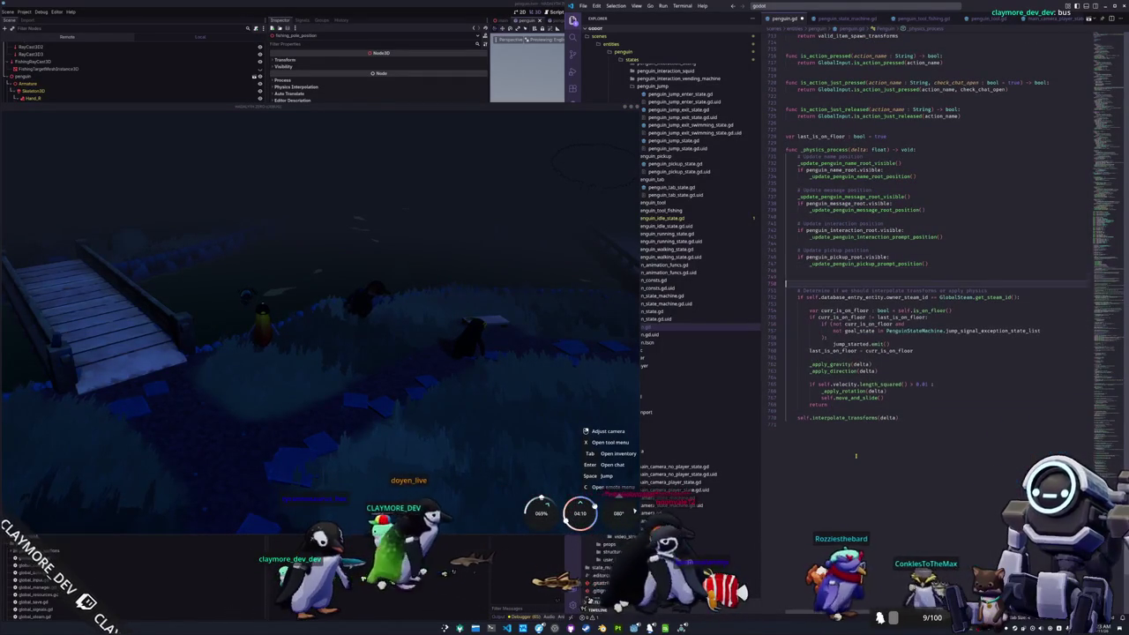
pyautogui.write('if GlobalSteam.')
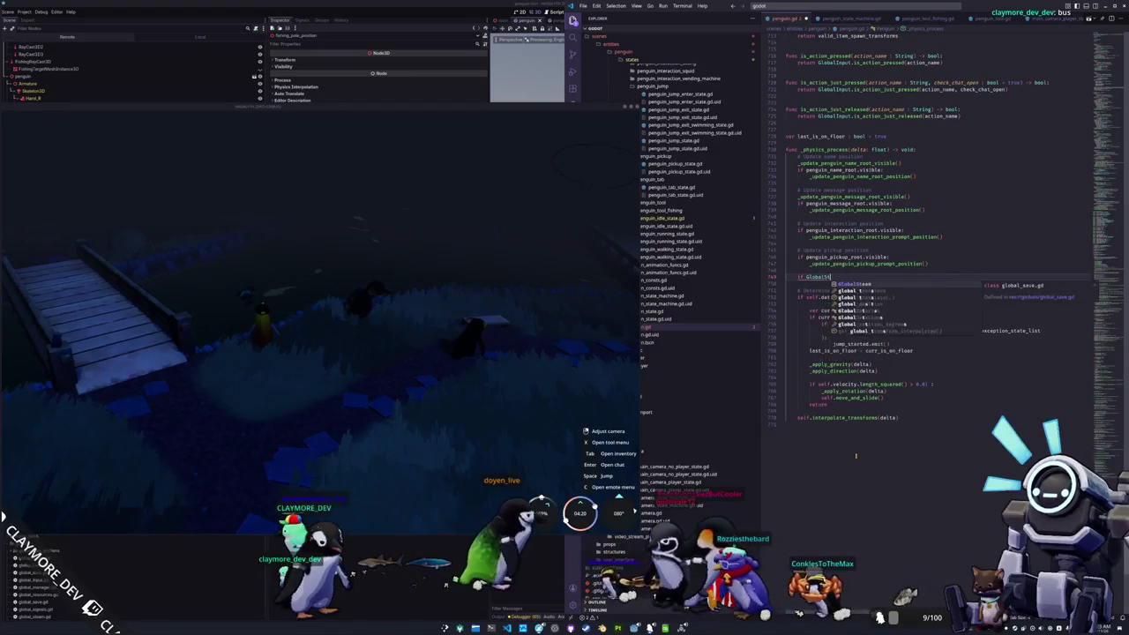
pyautogui.write('get_steam_id() == ')
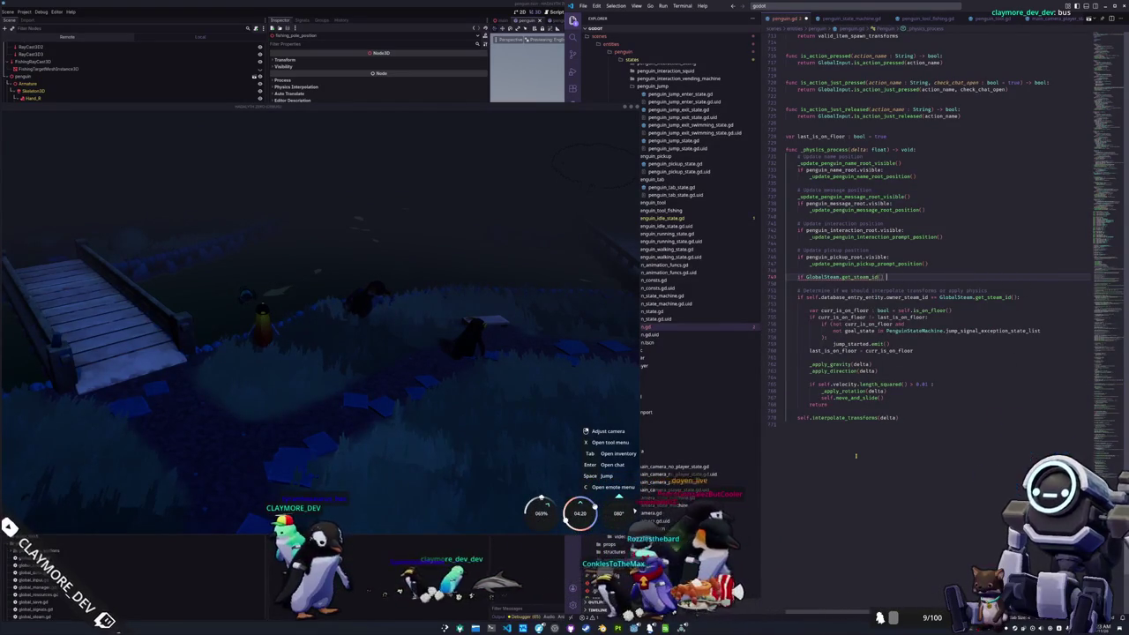
pyautogui.write('GlobalSteam.ge')
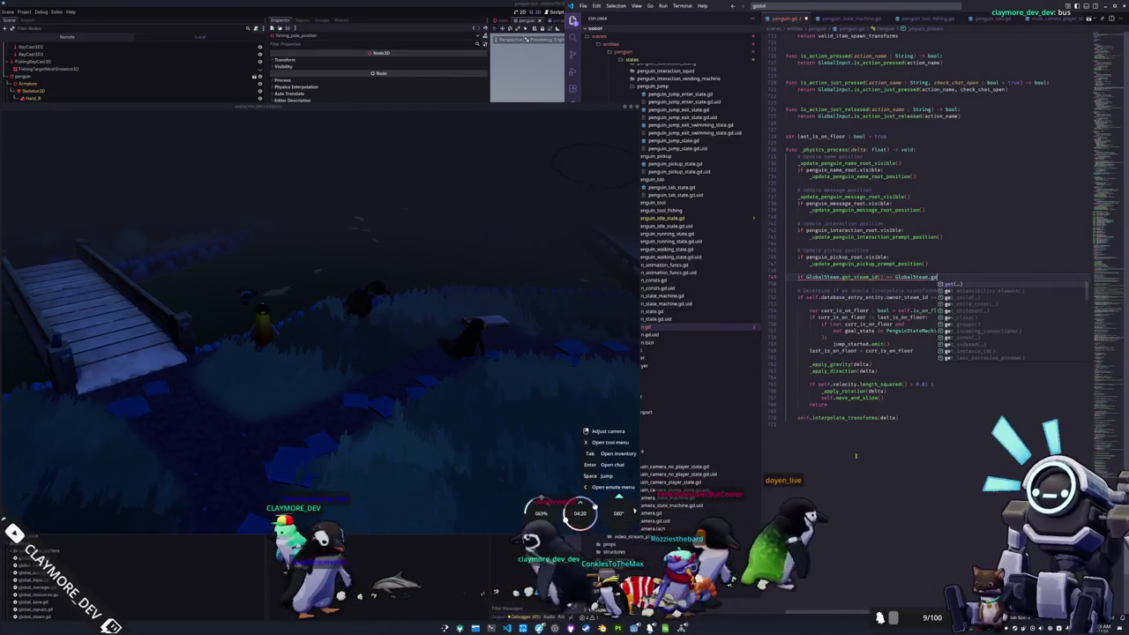
pyautogui.write('t_lobby')
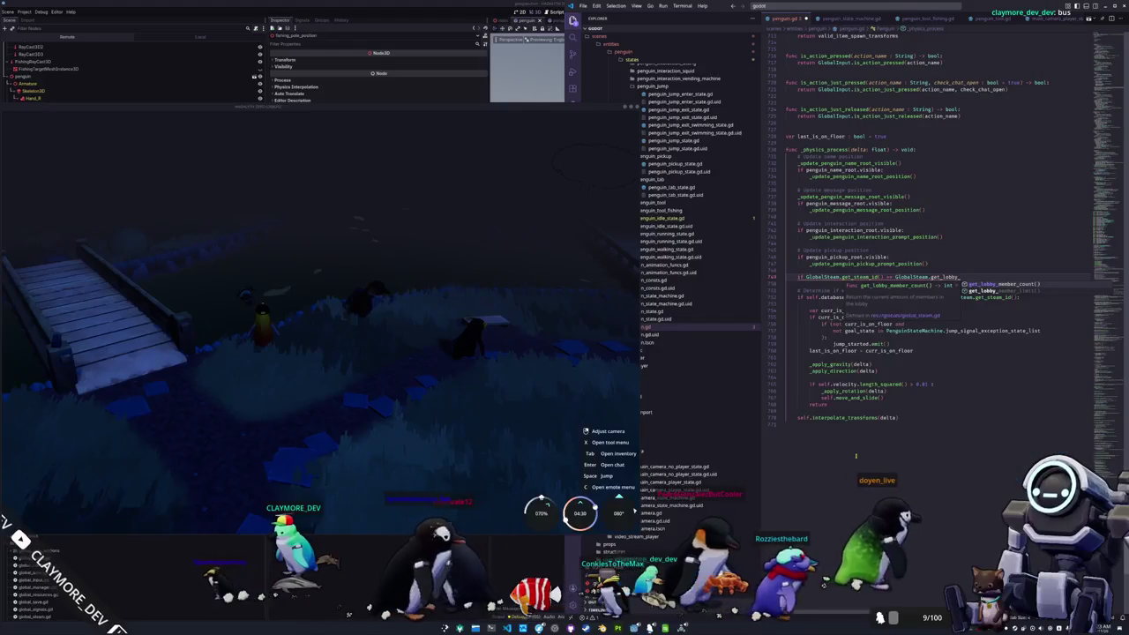
pyautogui.hotkey('ctrl', 'BackSpace')
pyautogui.write('l')
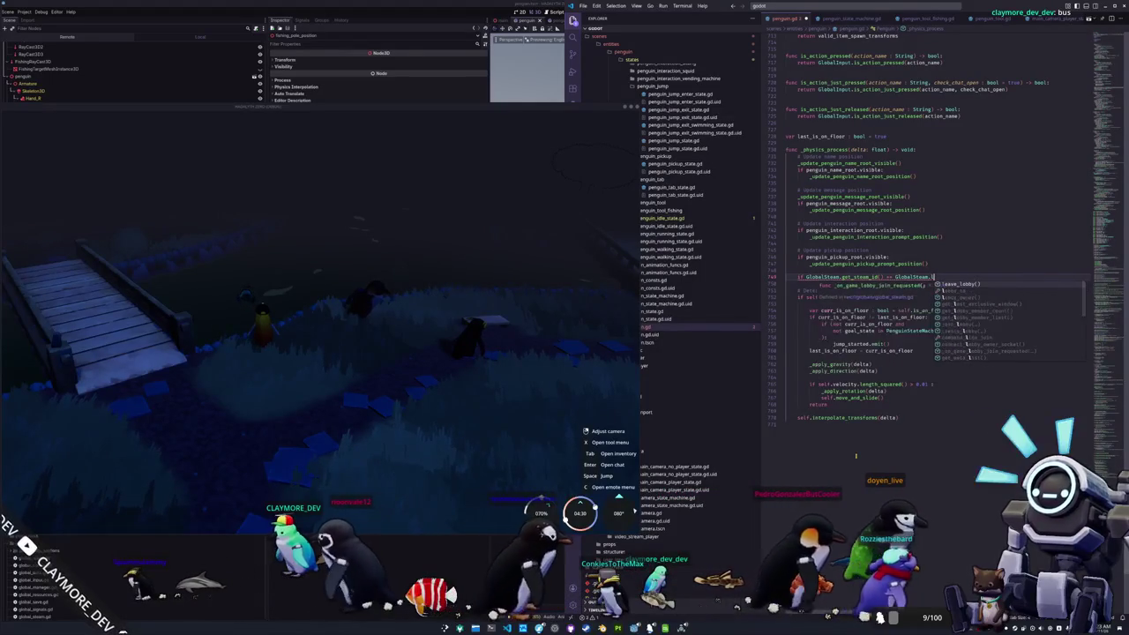
pyautogui.write('obby_owner')
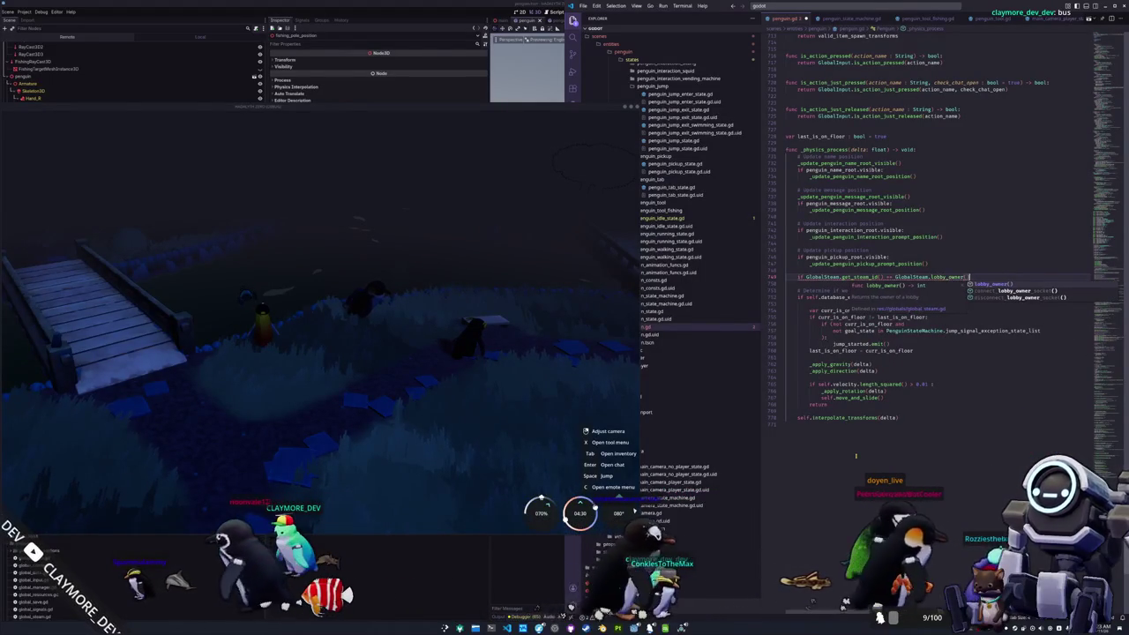
pyautogui.write('():')
pyautogui.press('Return')
pyautogui.write('pass')
pyautogui.hotkey('ctrl', 'shift', 'Return')
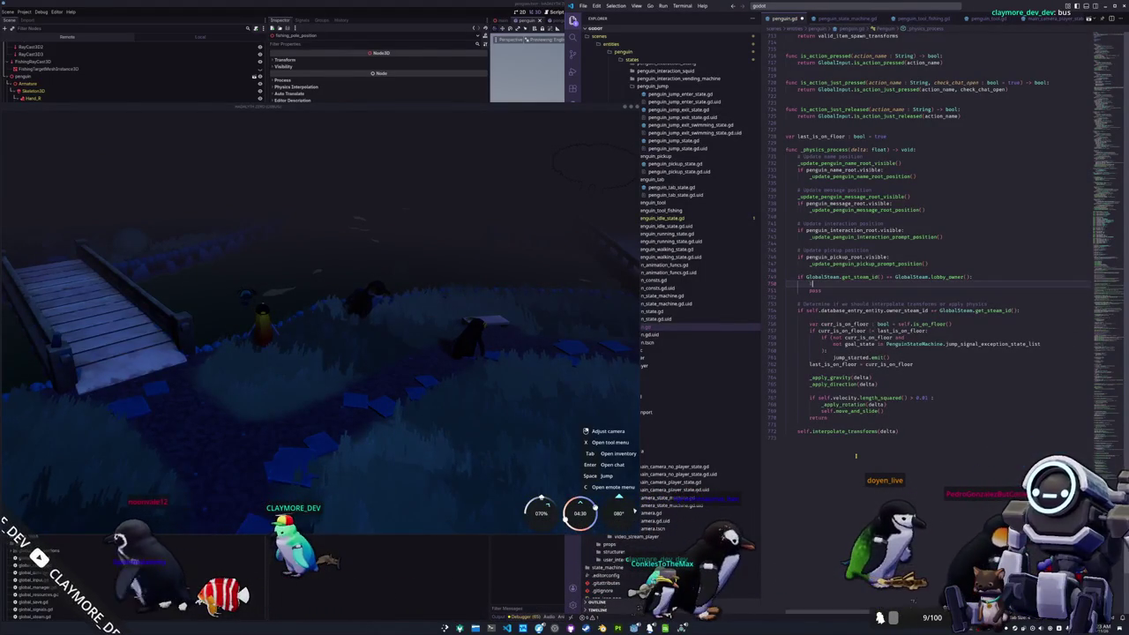
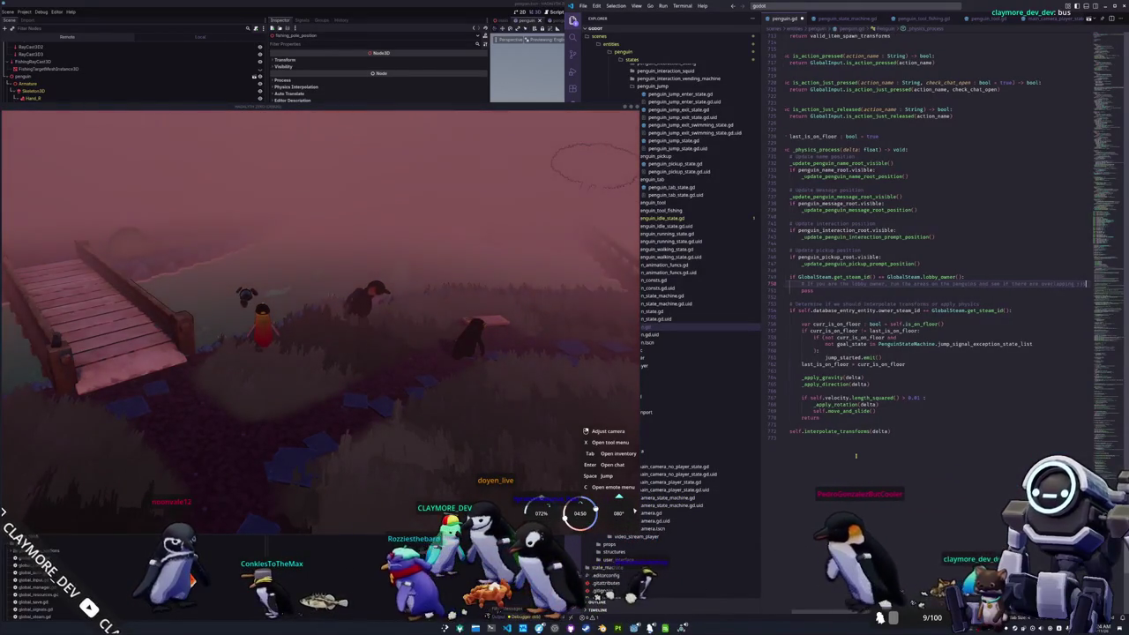
# Step: Add an 'if self.swimming:' check below the lobby-owner comment in _physics_process
pyautogui.press('Return')
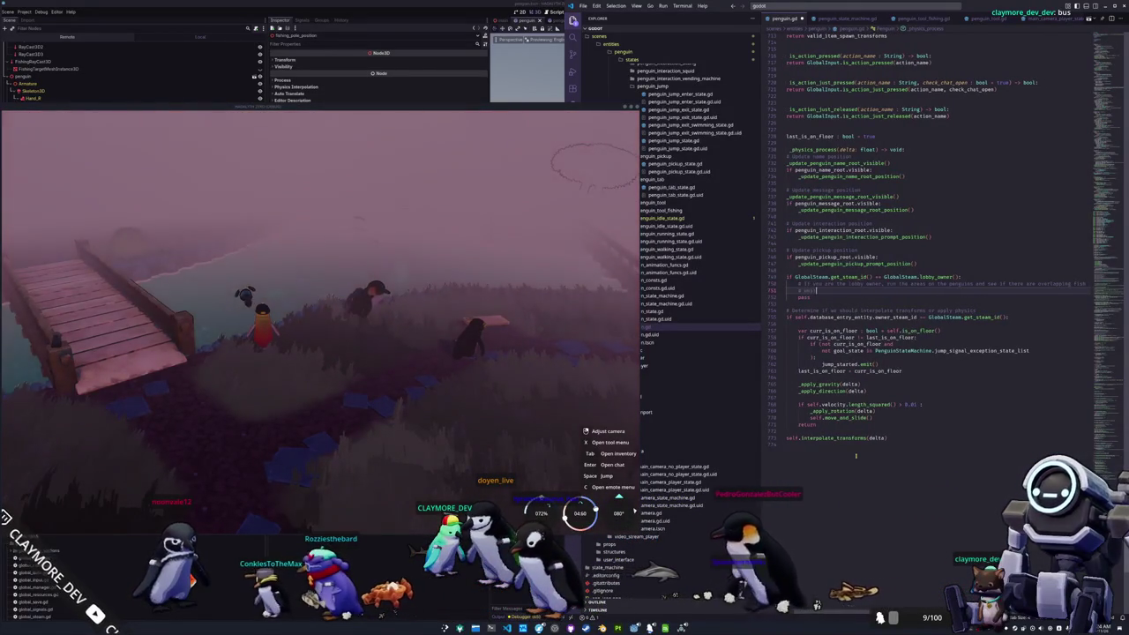
pyautogui.write('ing')
pyautogui.press('Return')
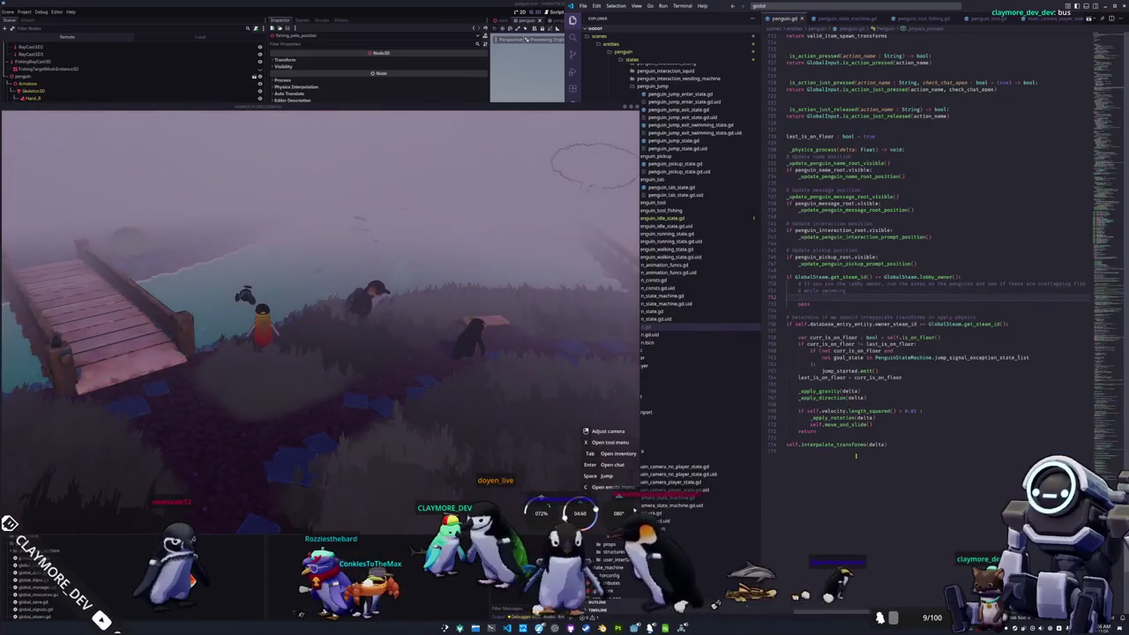
pyautogui.write('if se')
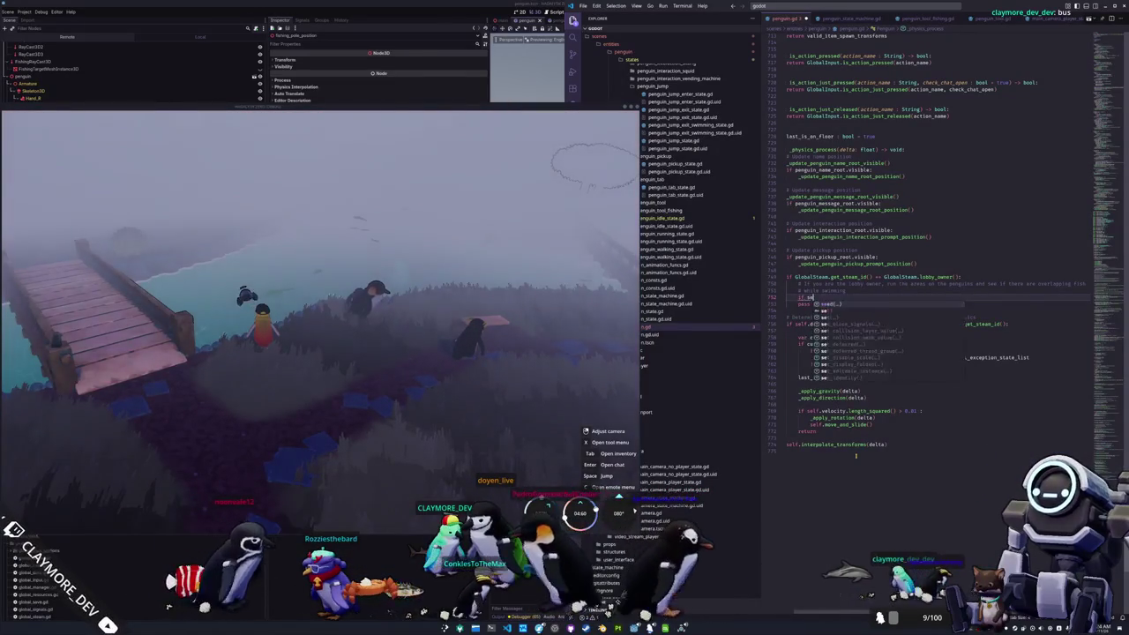
pyautogui.write('lf.swimming')
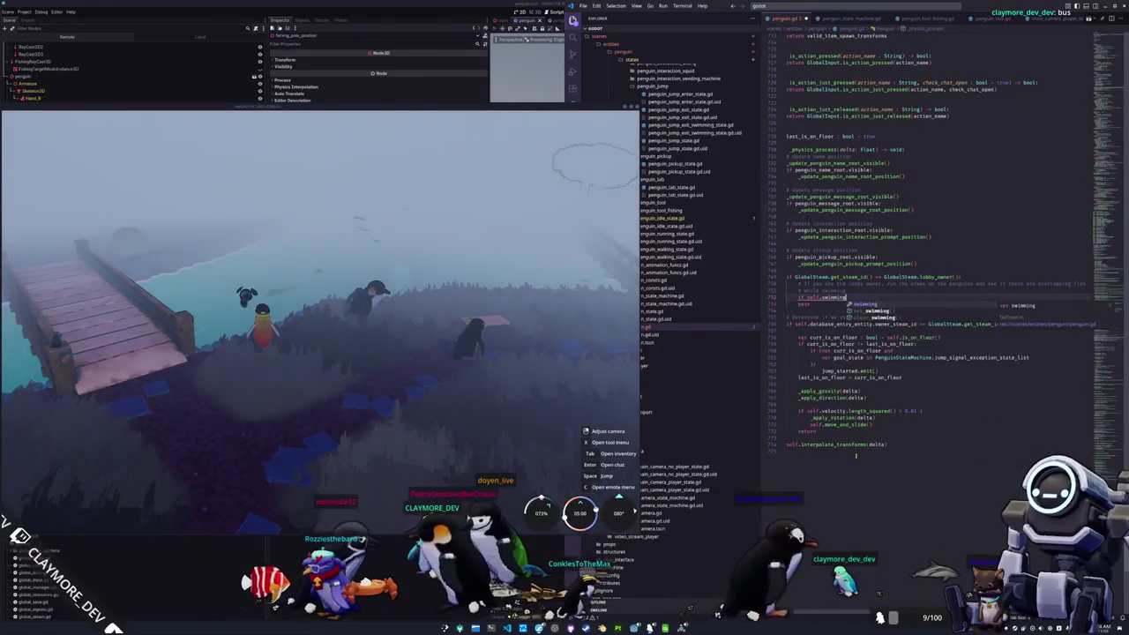
pyautogui.write(':')
pyautogui.press('Return')
# Step: Write a for loop of fish_shadow_area over fish_shadow_detection_area_3d.fish_shadow_area_array, then jump to the detection area's definition
pyautogui.write('for')
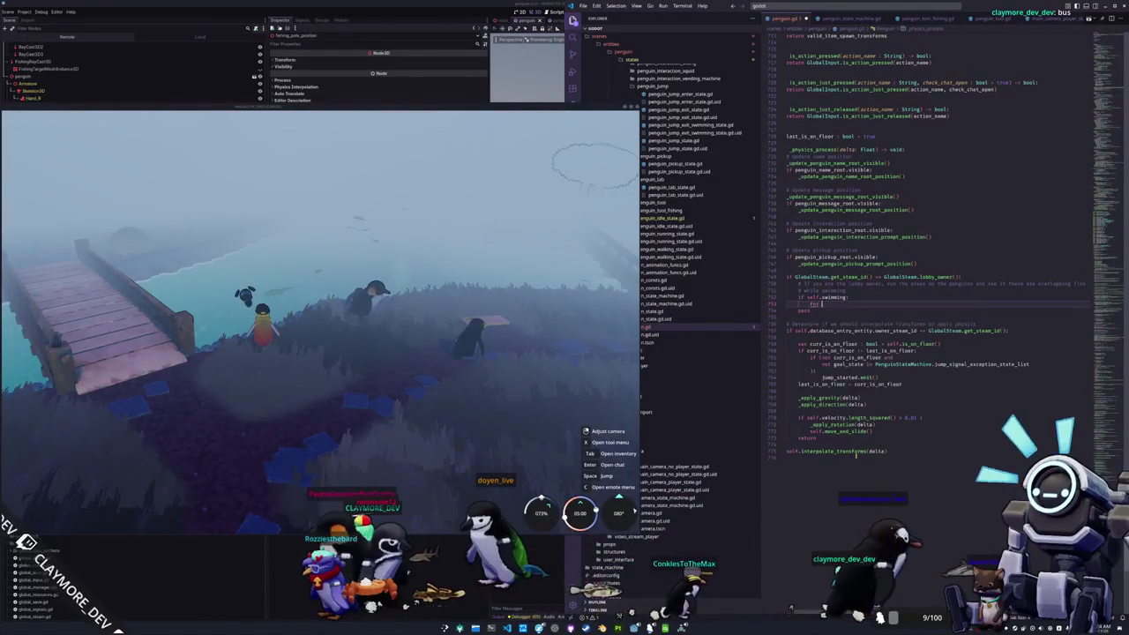
pyautogui.write(' fish_shadow_area ')
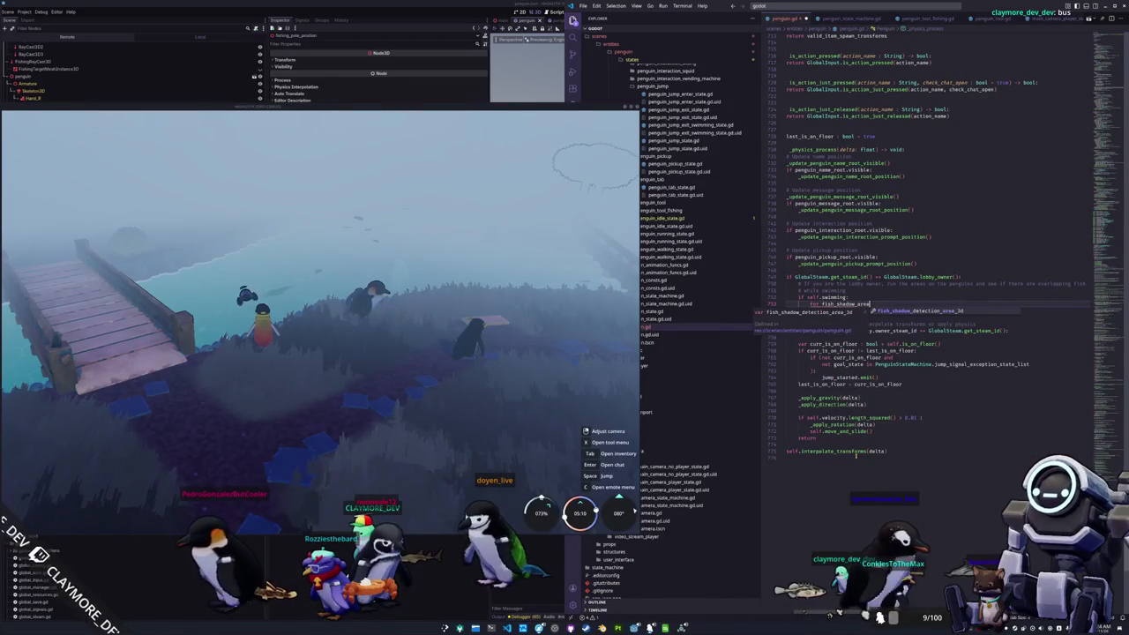
pyautogui.write(': FishSha')
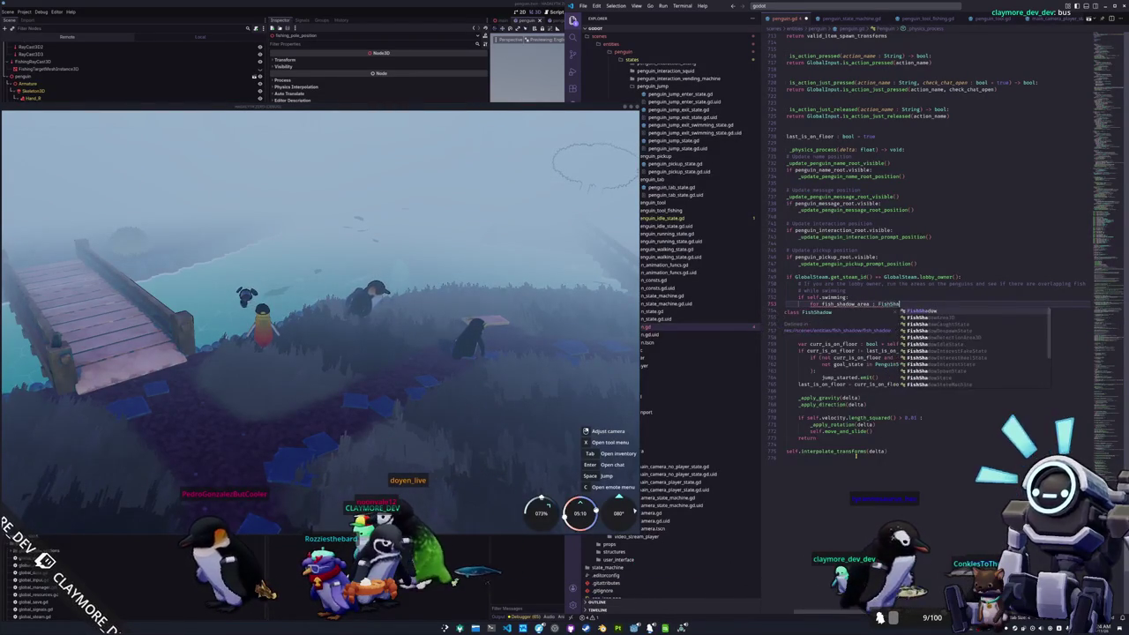
pyautogui.write('dowArea3D in Fish')
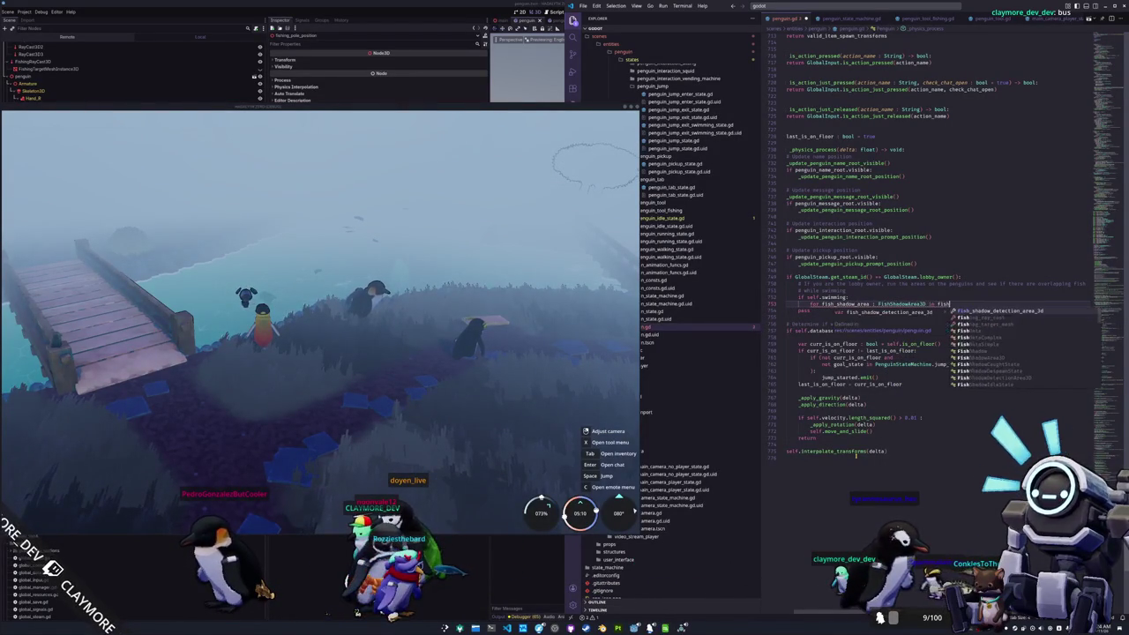
pyautogui.press('Return')
pyautogui.write('.fish')
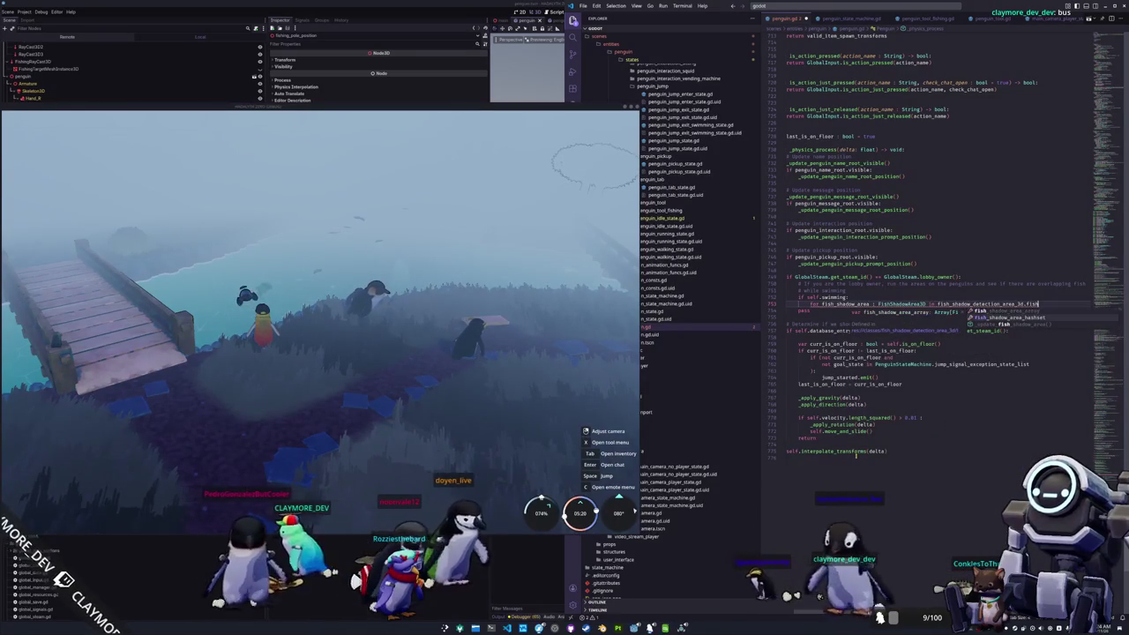
pyautogui.press('Return')
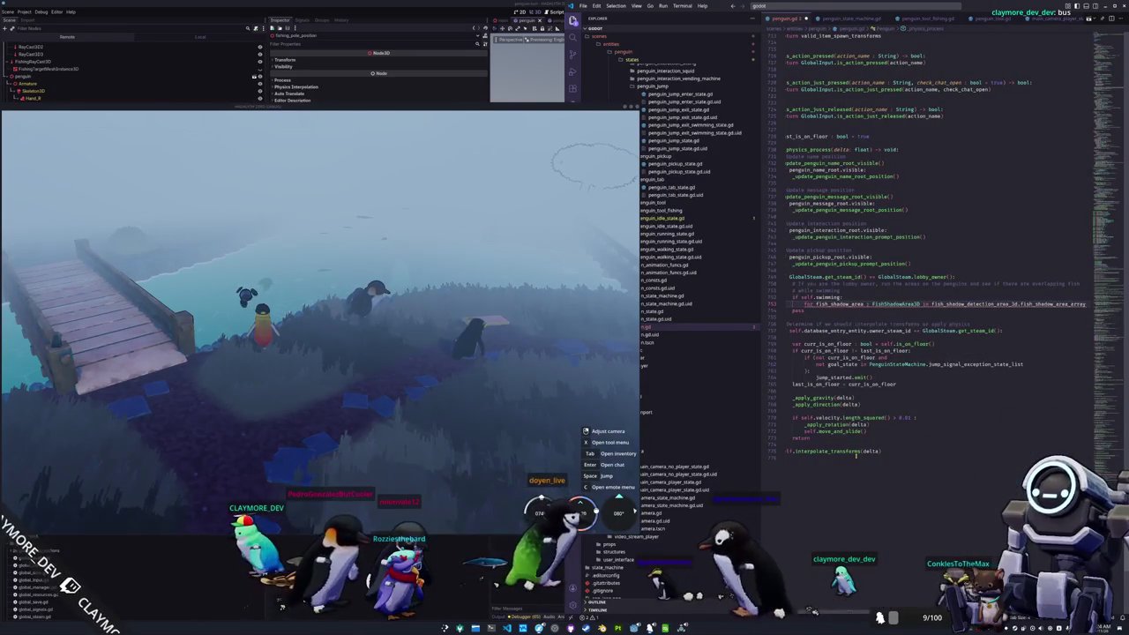
pyautogui.keyDown('ctrl'); pyautogui.click(970, 304); pyautogui.keyUp('ctrl')
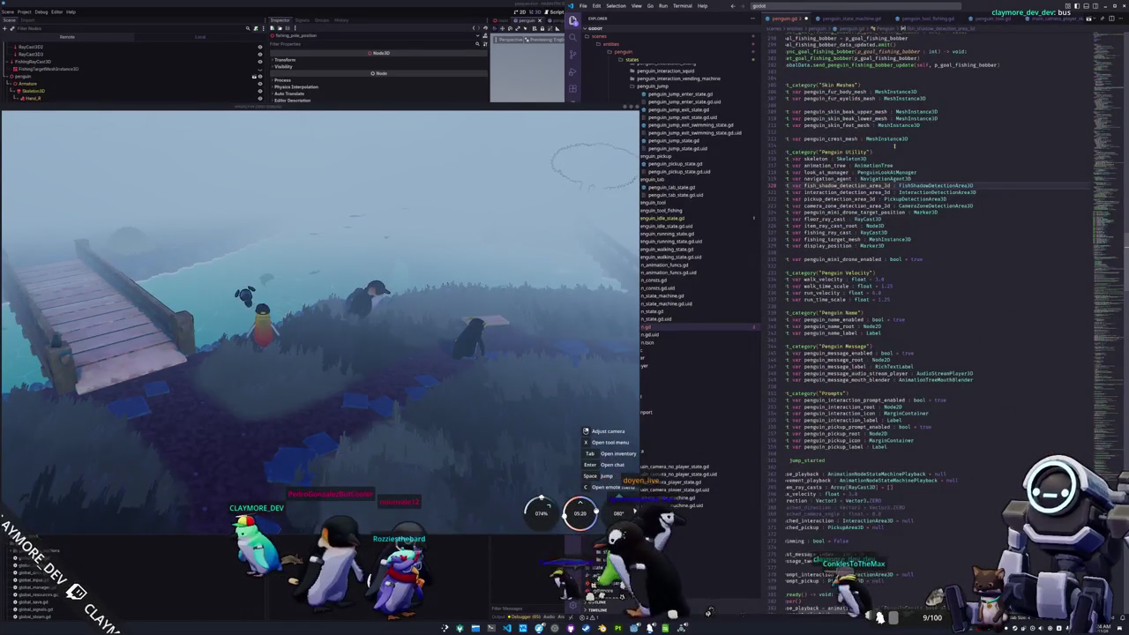
pyautogui.keyDown('ctrl'); pyautogui.click(926, 186); pyautogui.keyUp('ctrl')
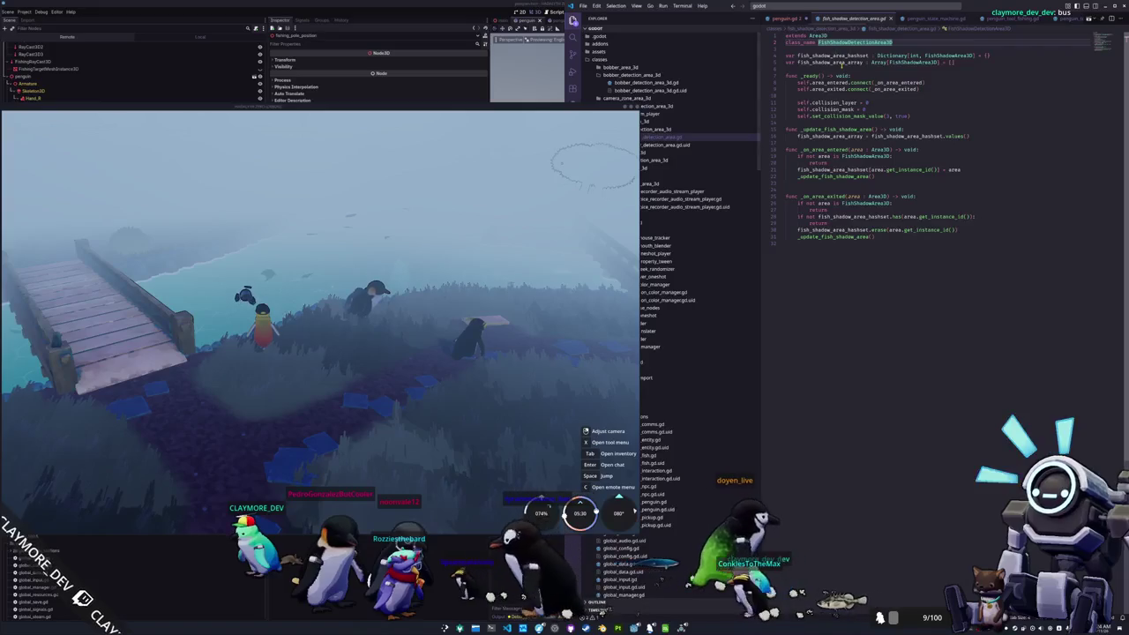
pyautogui.click(838, 63)
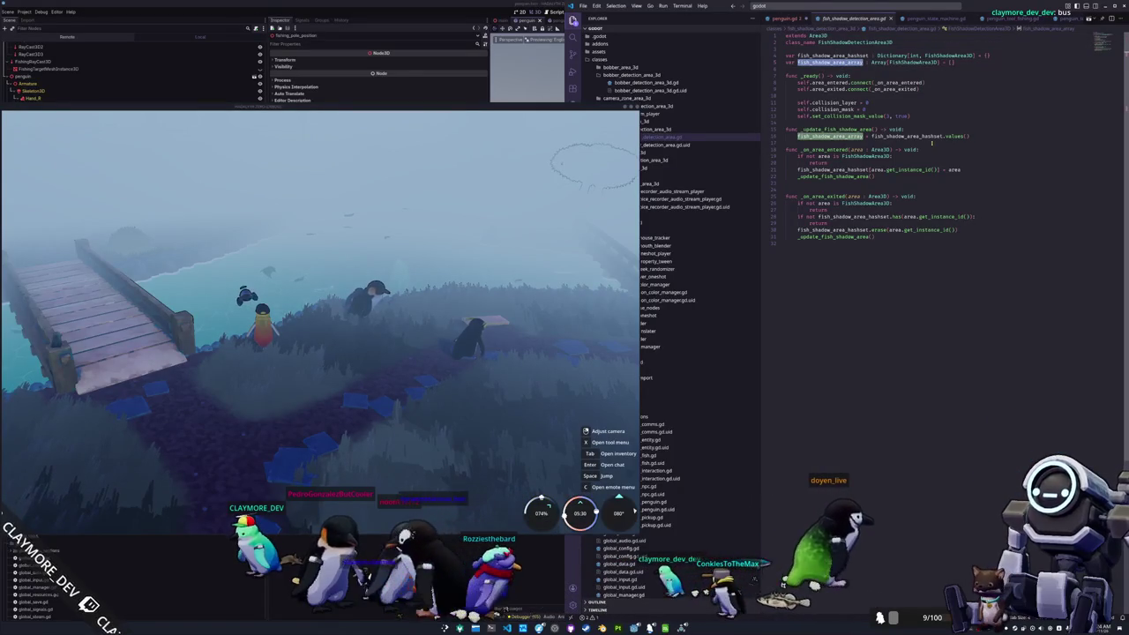
pyautogui.click(840, 130)
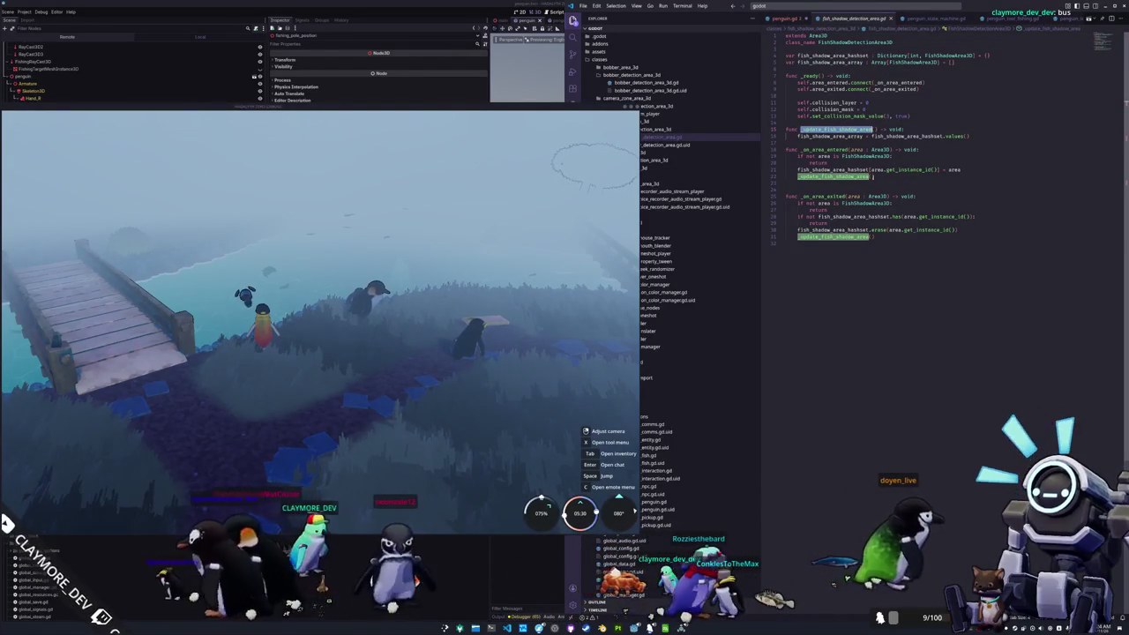
pyautogui.click(854, 276)
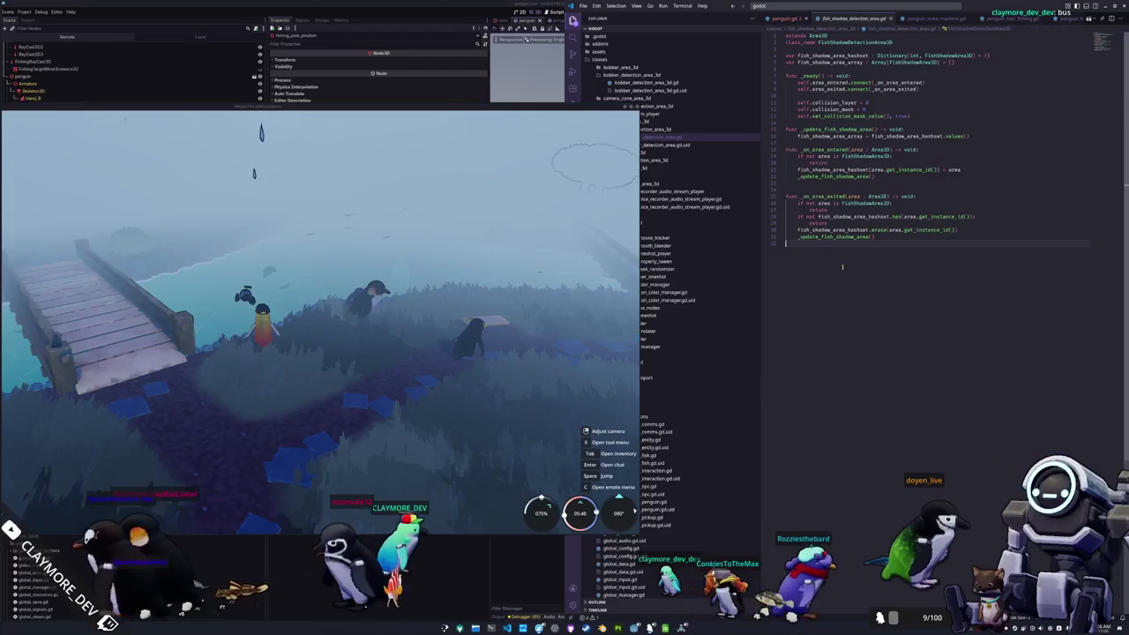
pyautogui.click(780, 22)
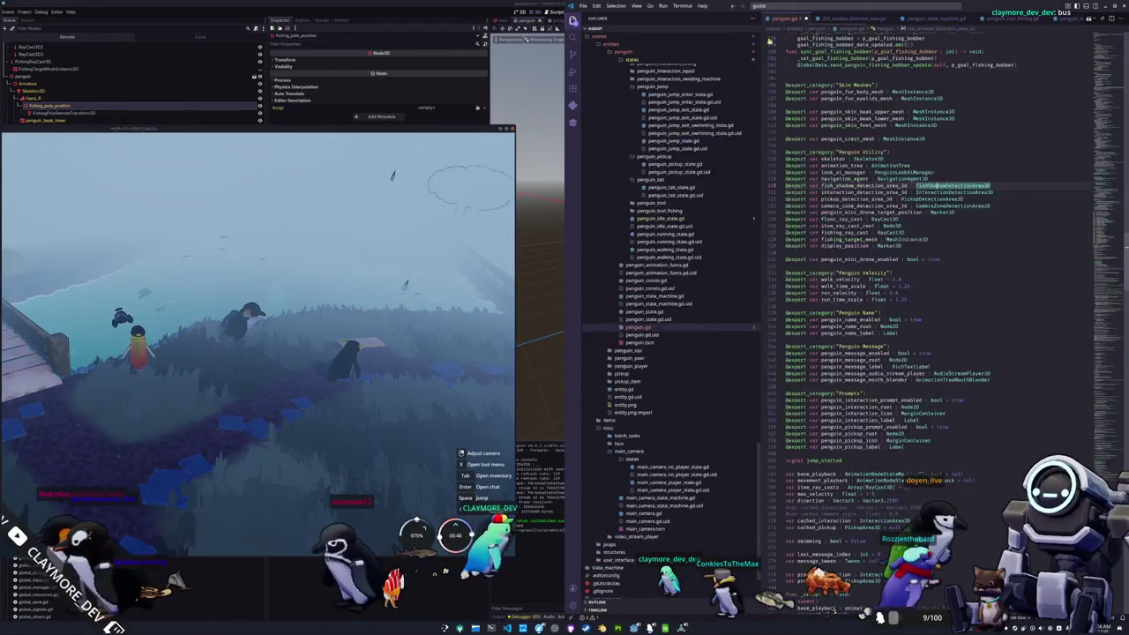
# Step: Add 'pass' as the body of the fish shadow loop
pyautogui.scroll(-20, 923, 319)
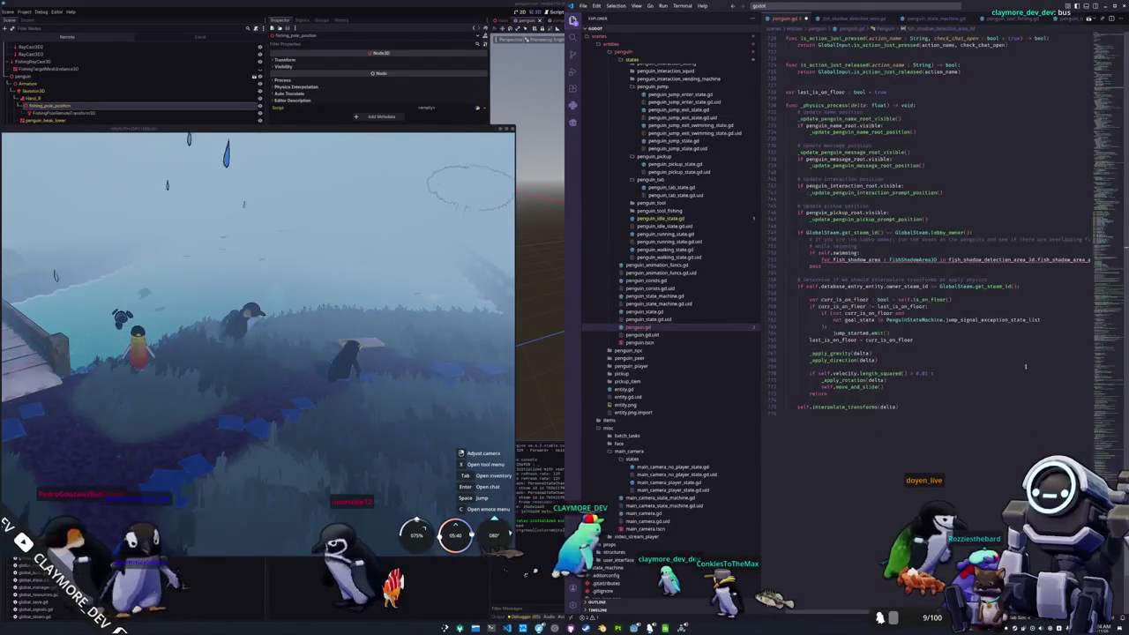
pyautogui.click(975, 261)
pyautogui.press('End')
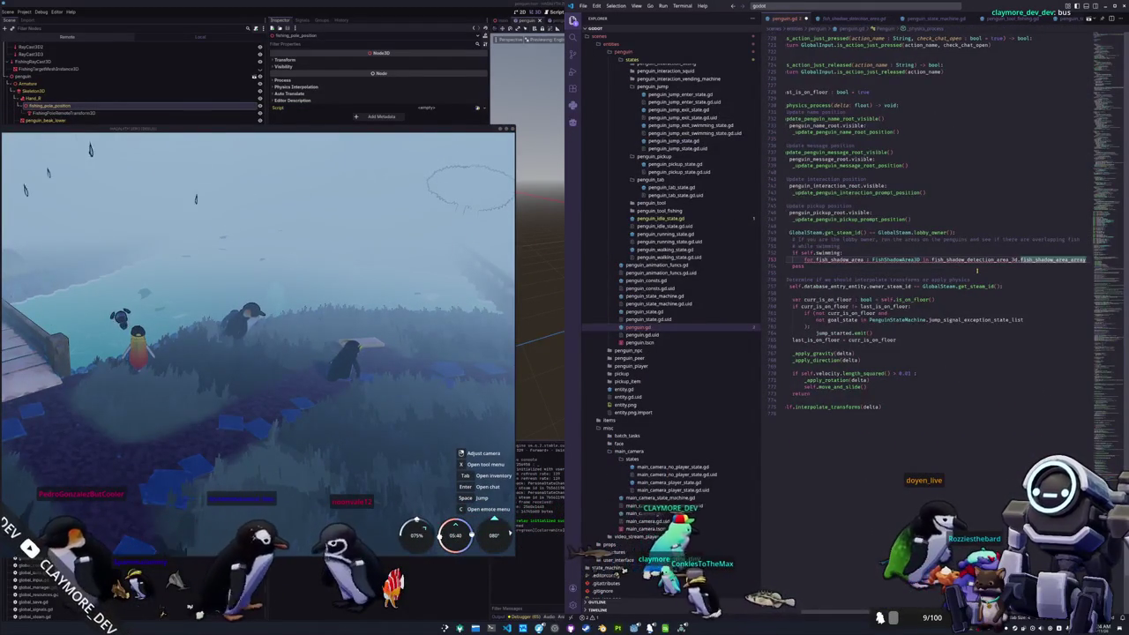
pyautogui.press('Return')
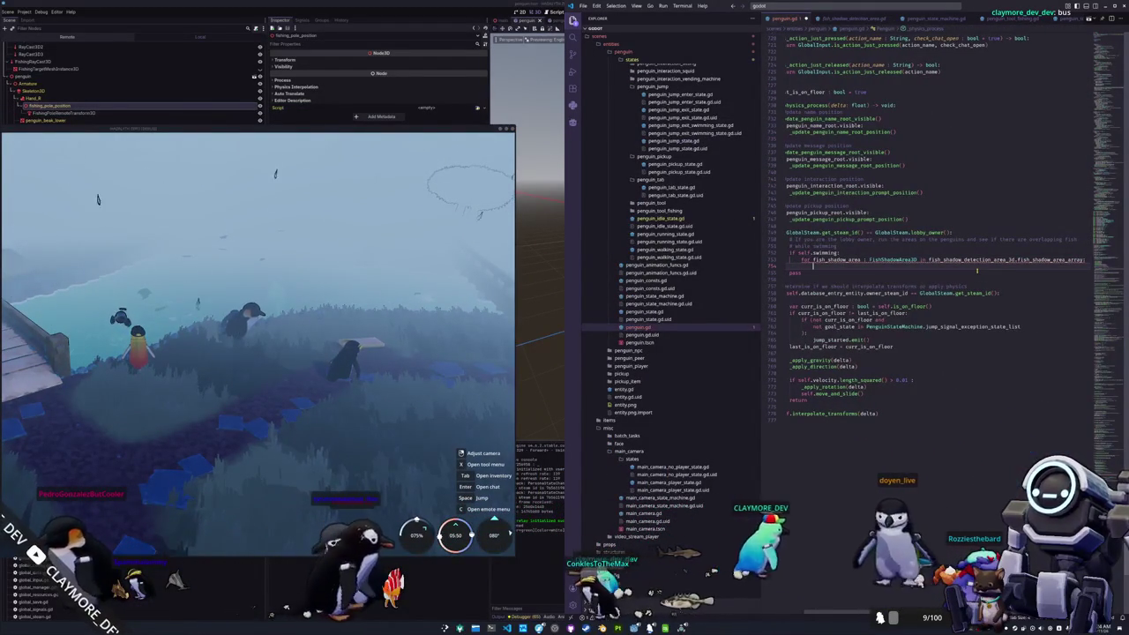
pyautogui.write('pass')
pyautogui.press('Return')
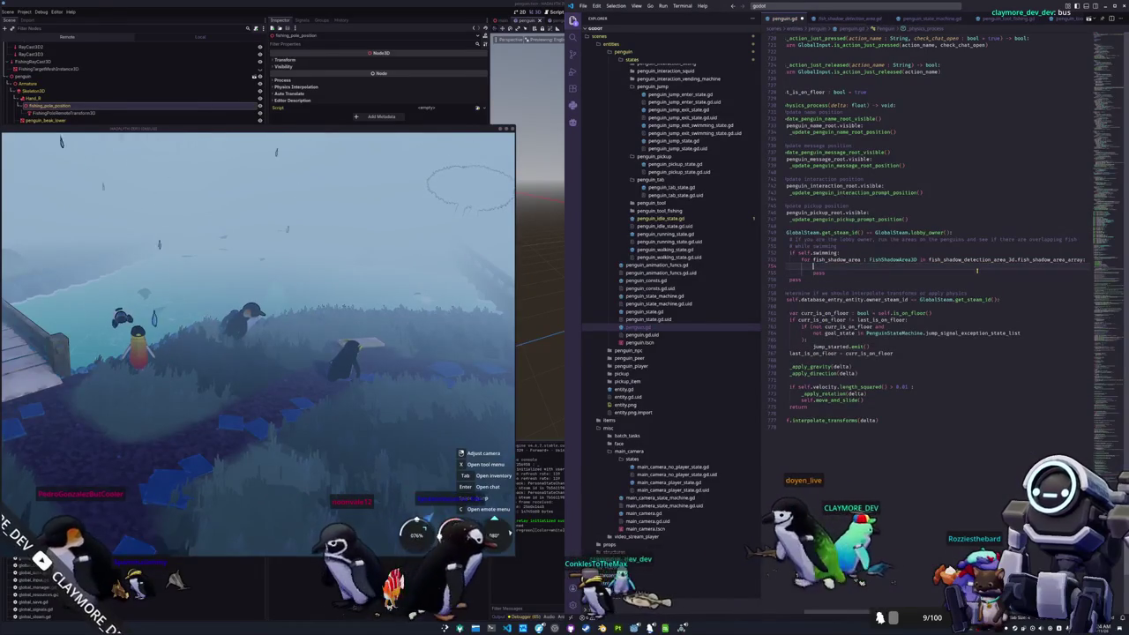
# Step: Start a fish_shadow_area.fish_shadow line below pass, trying member completions, then bring up file search
pyautogui.write('fish_sh')
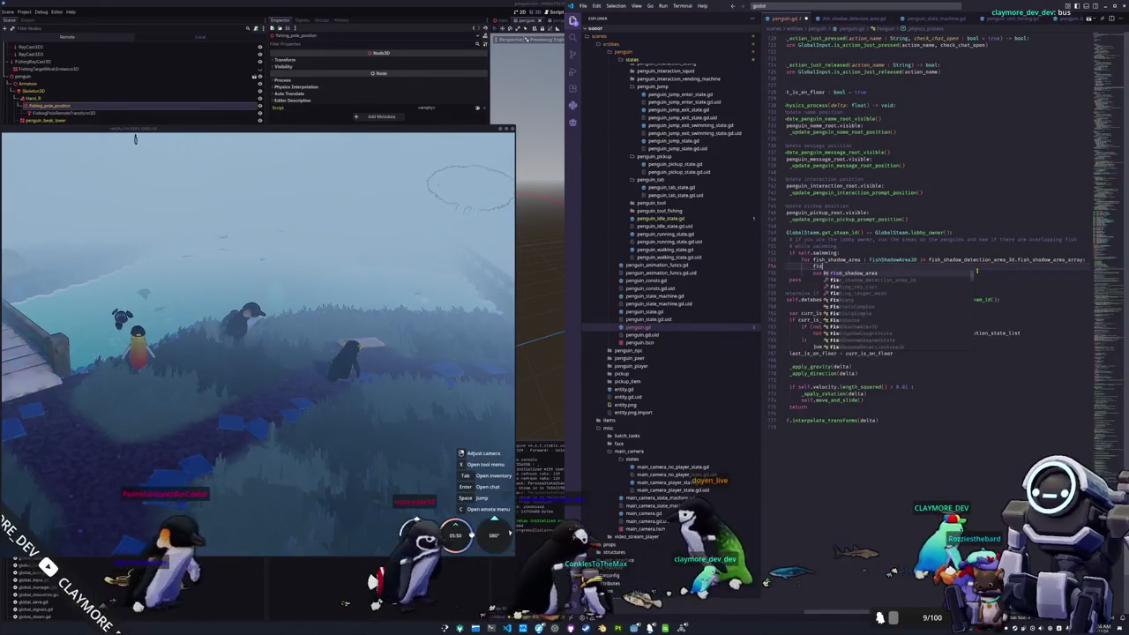
pyautogui.press('Tab')
pyautogui.write('.f')
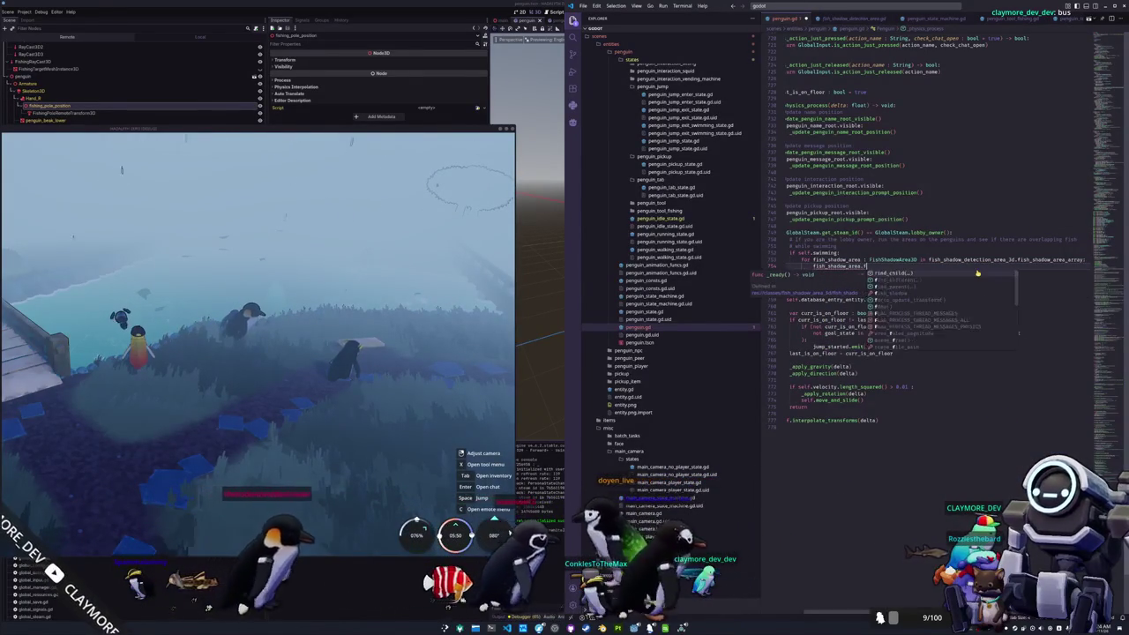
pyautogui.write('ish_shadow_')
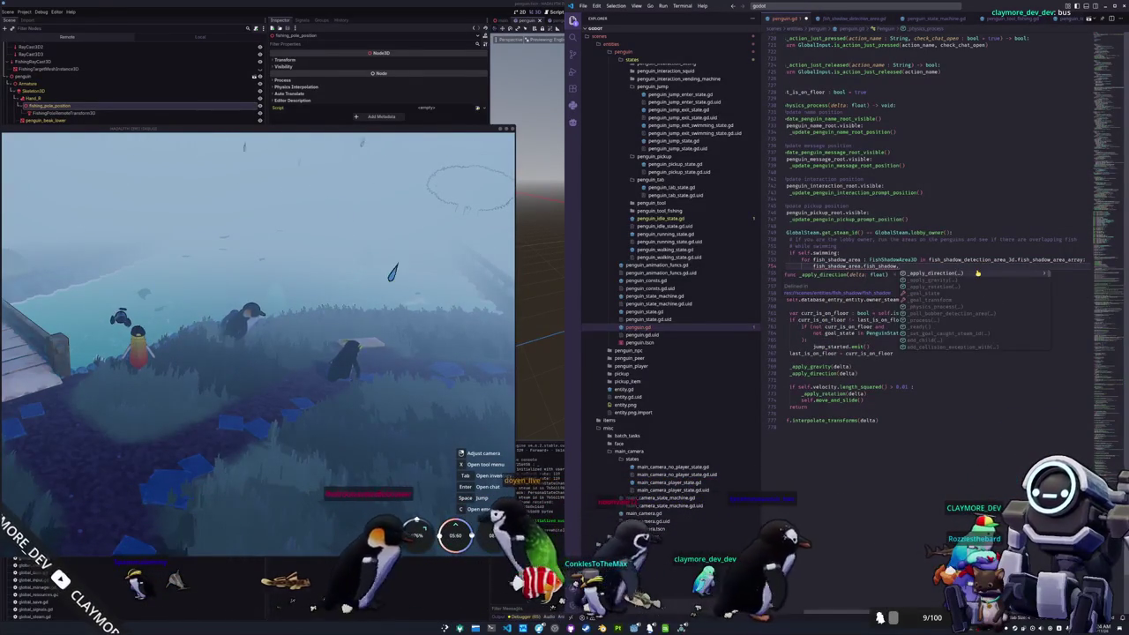
pyautogui.press('BackSpace')
pyautogui.write('.dupl')
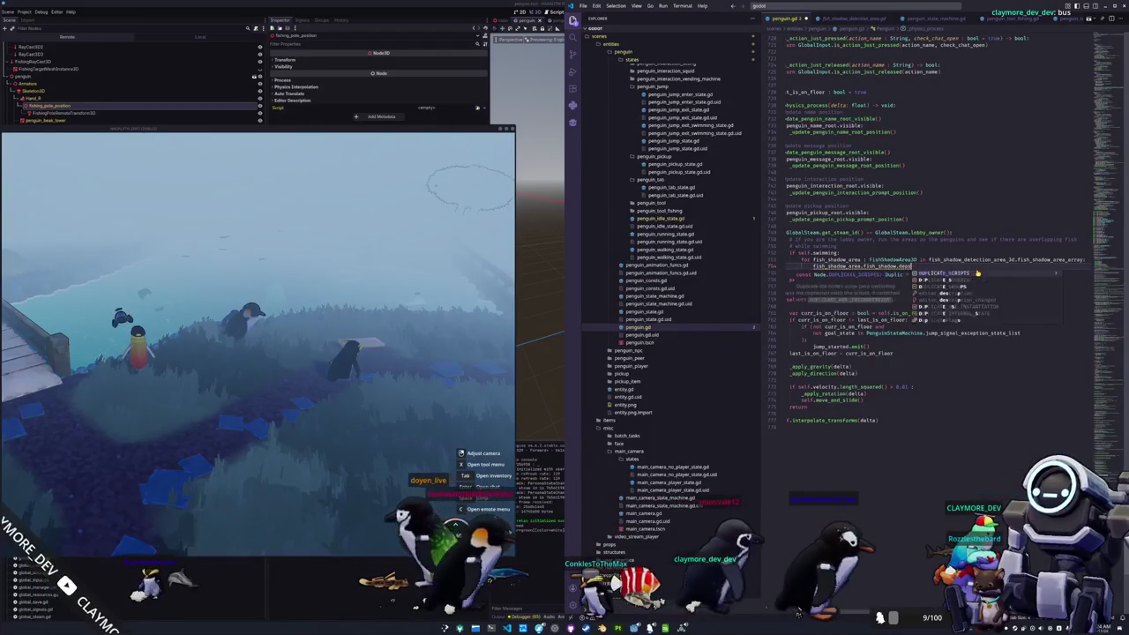
pyautogui.press('BackSpace')
pyautogui.press('BackSpace')
pyautogui.press('BackSpace')
pyautogui.write('_')
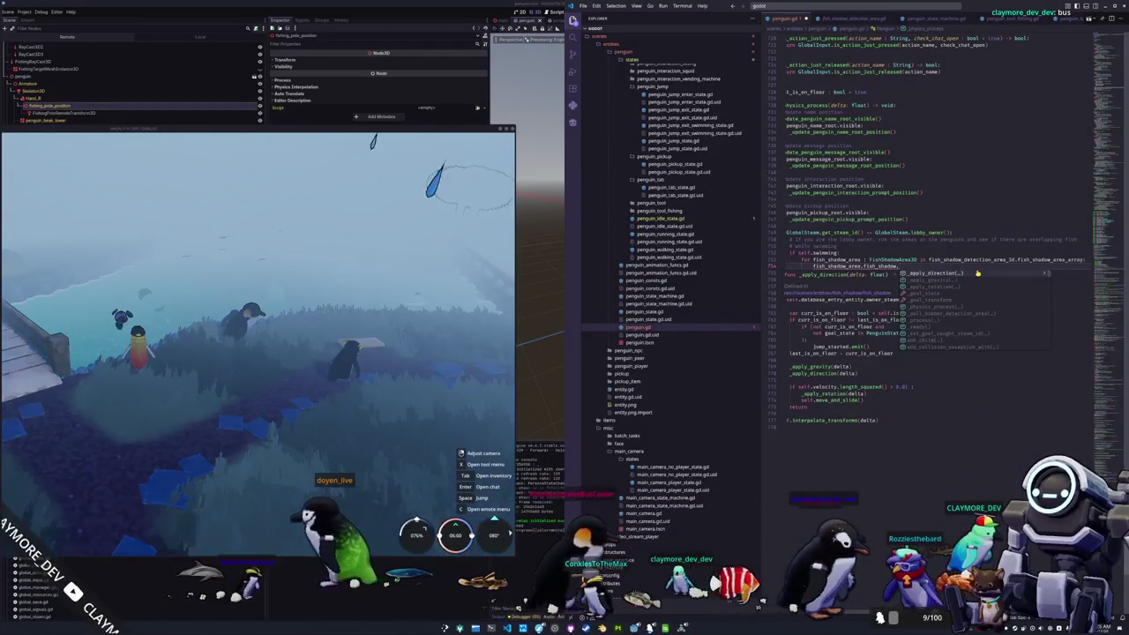
pyautogui.press('BackSpace')
pyautogui.write('.de')
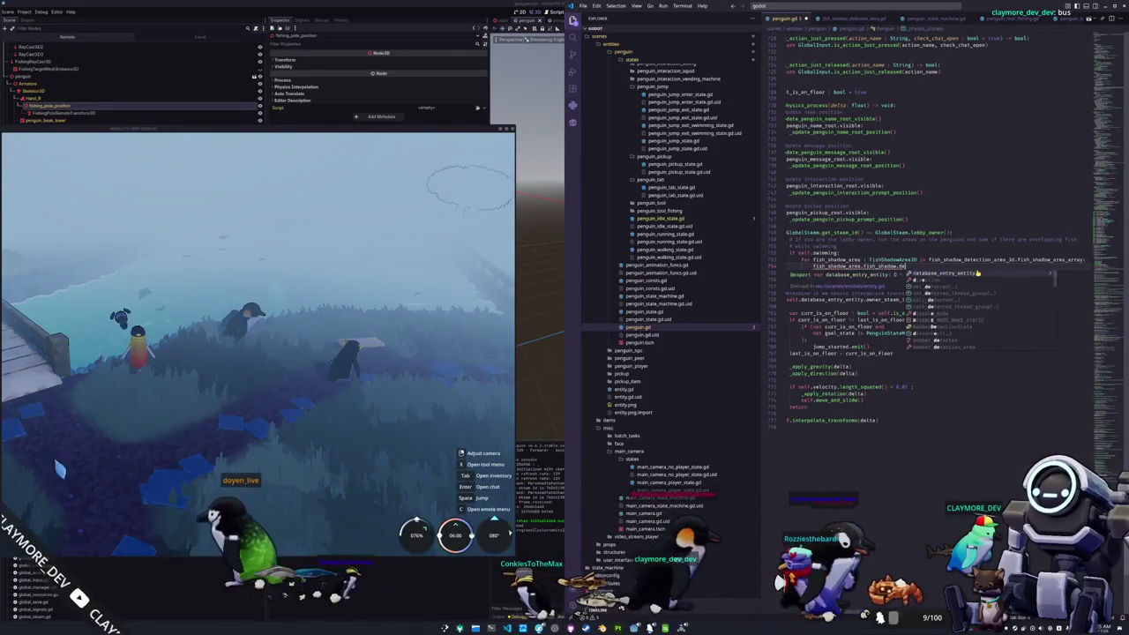
pyautogui.press('BackSpace')
pyautogui.press('BackSpace')
pyautogui.press('BackSpace')
pyautogui.write('_')
pyautogui.press('BackSpace')
pyautogui.click(873, 7)
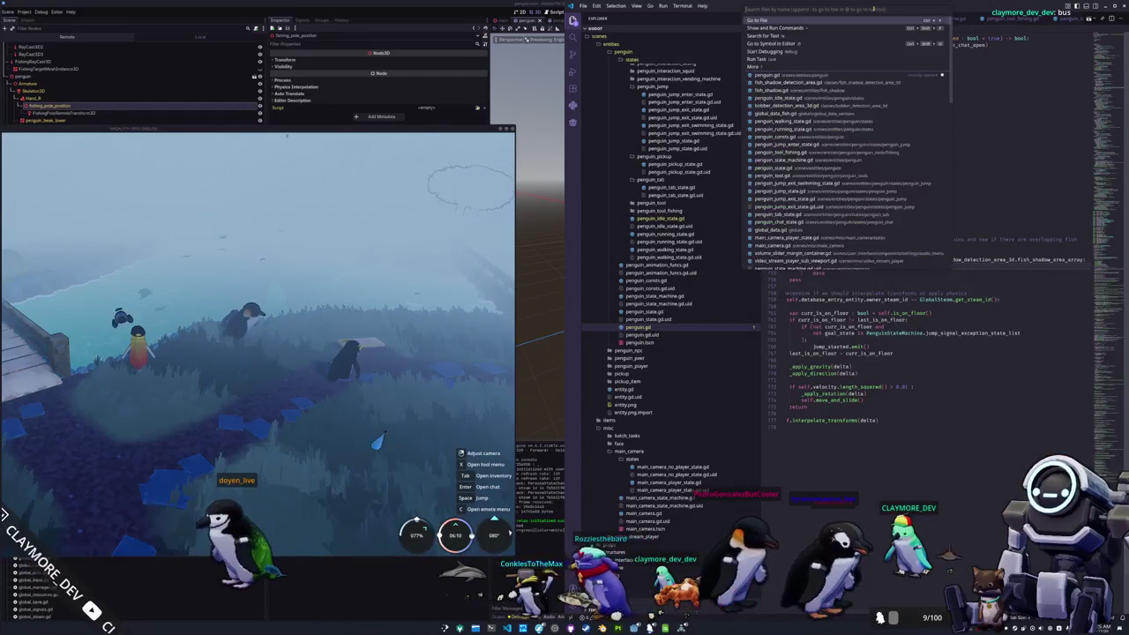
# Step: Open fish_shadow.gd, then global_data_fish.gd, through quick file search
pyautogui.write('fish_shadow')
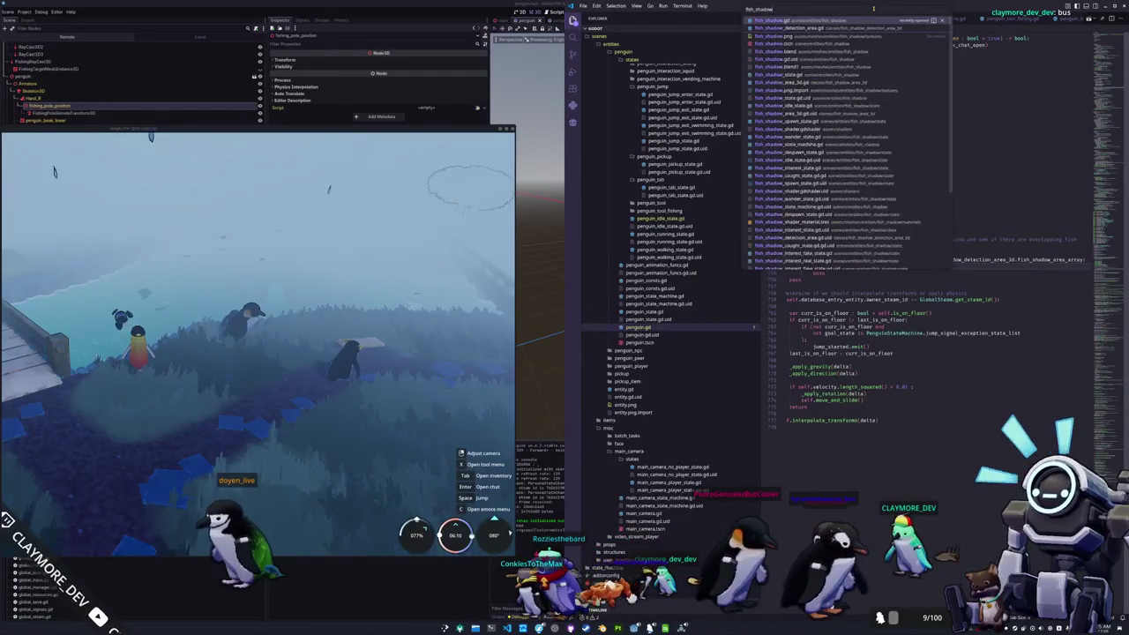
pyautogui.press('Return')
pyautogui.scroll(3, 926, 335)
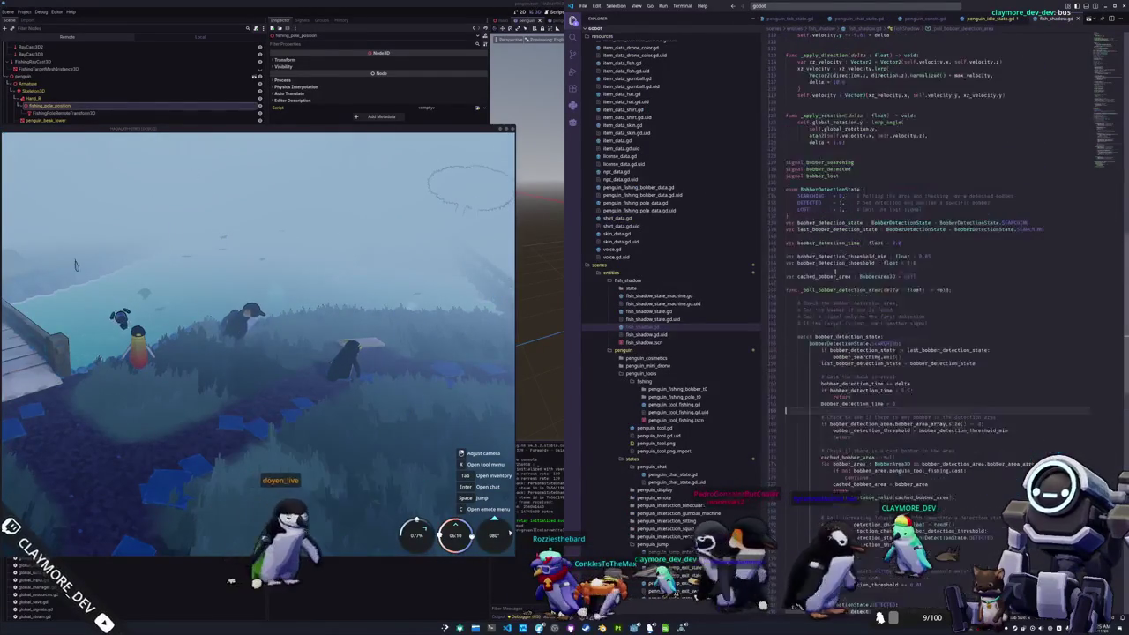
pyautogui.click(871, 8)
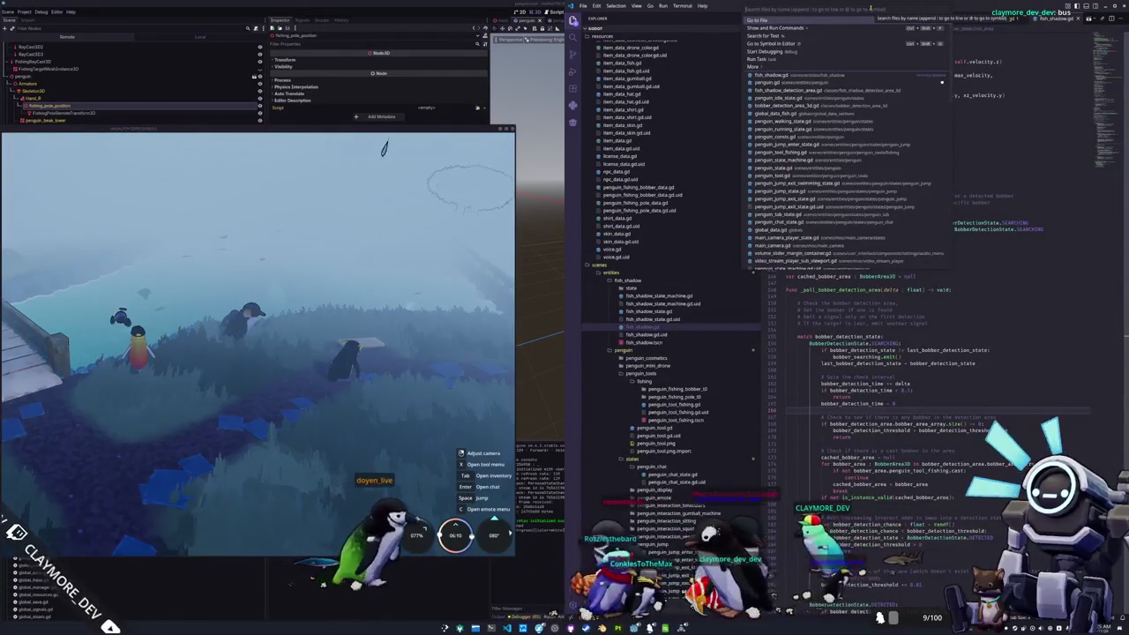
pyautogui.write('global_data_fis')
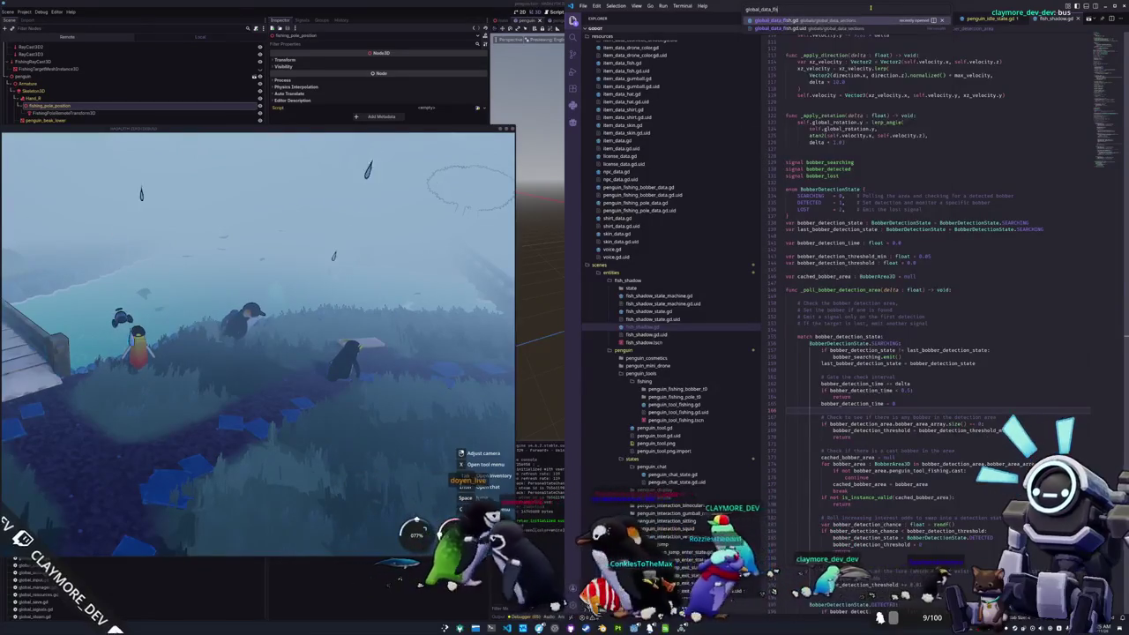
pyautogui.press('Return')
# Step: Find and select the send_fish_shadow_despawn_request signature in global_data_fish.gd
pyautogui.scroll(-3, 844, 357)
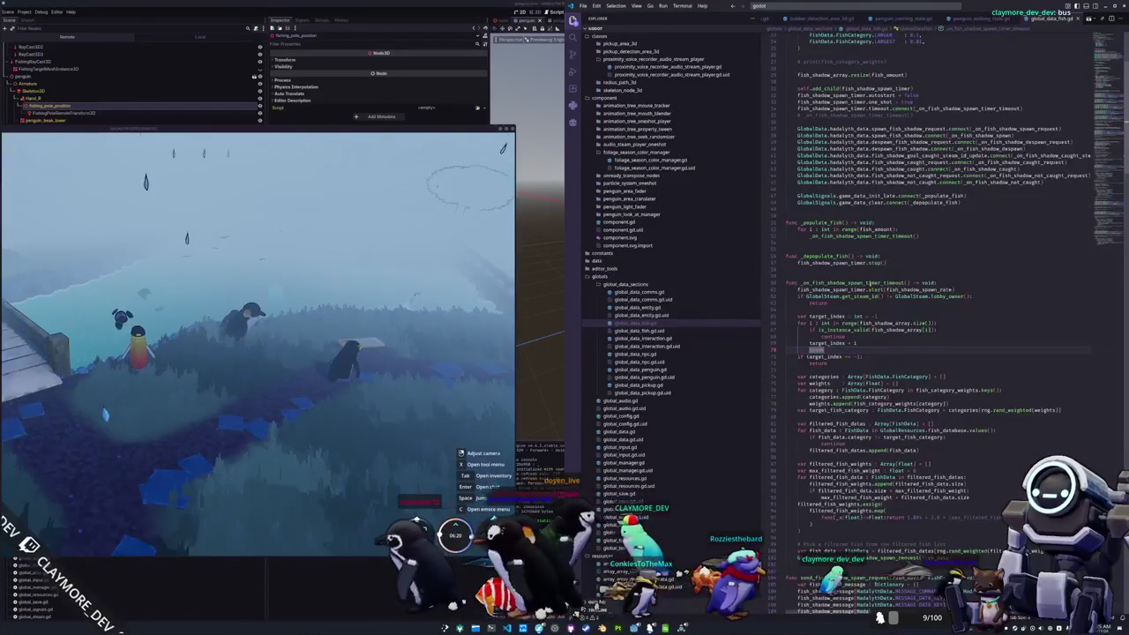
pyautogui.scroll(-15, 871, 287)
pyautogui.scroll(5, 837, 294)
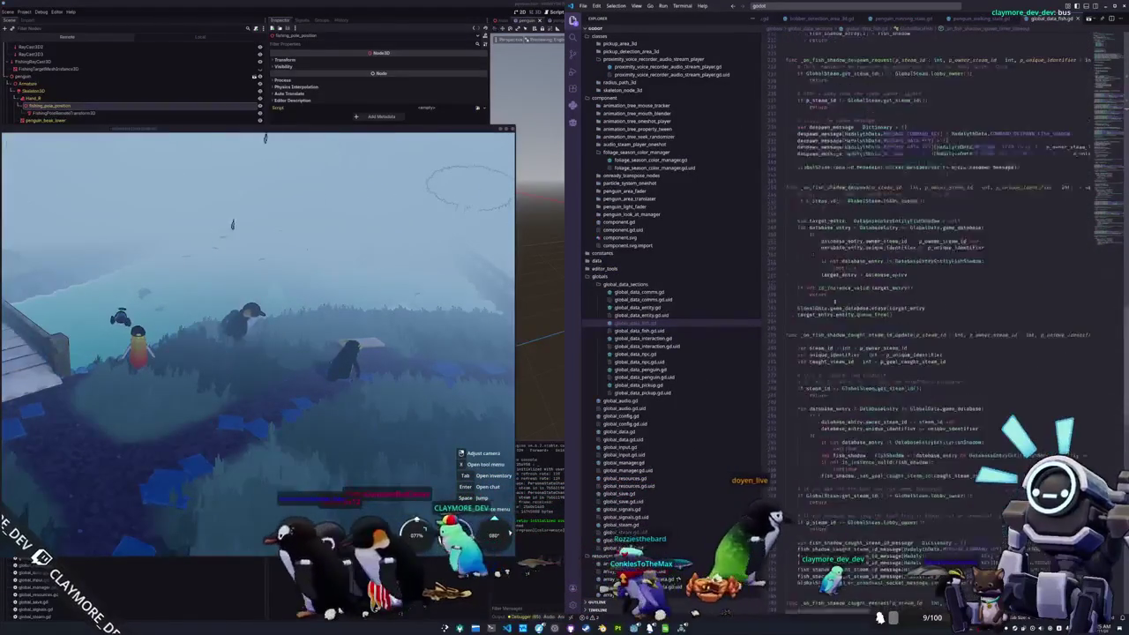
pyautogui.scroll(5, 835, 304)
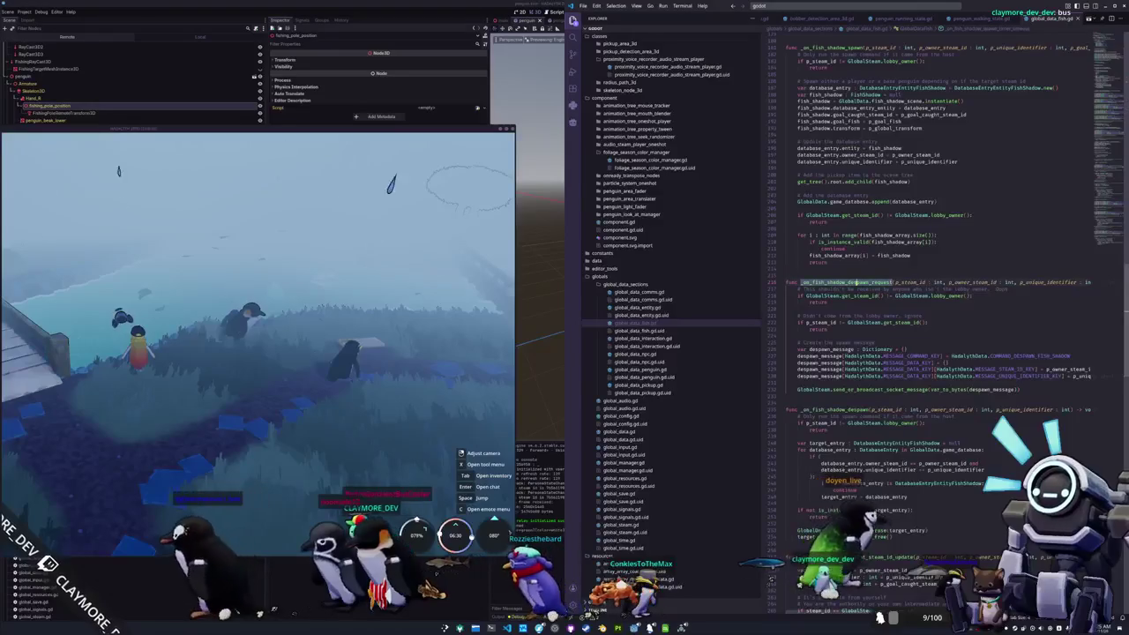
pyautogui.scroll(5, 855, 283)
pyautogui.scroll(10, 938, 265)
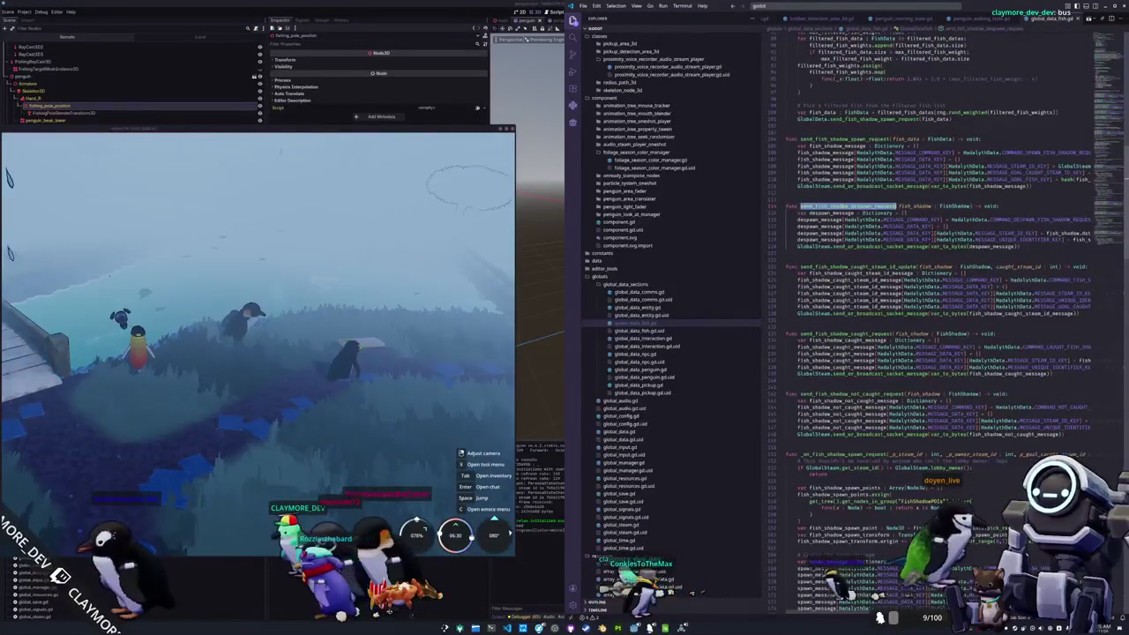
pyautogui.moveTo(971, 206)
pyautogui.mouseDown()
pyautogui.moveTo(988, 208)
pyautogui.moveTo(971, 206)
pyautogui.mouseUp()
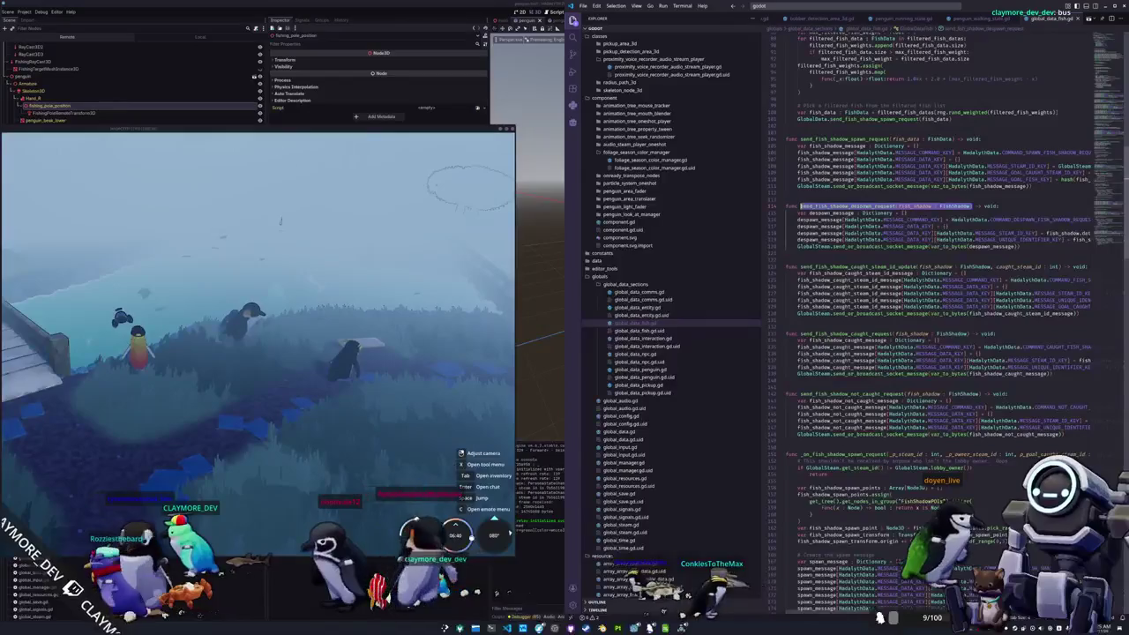
# Step: Reopen penguin.gd with Ctrl+P quick open
pyautogui.hotkey('ctrl', 'p')
pyautogui.write('penguin')
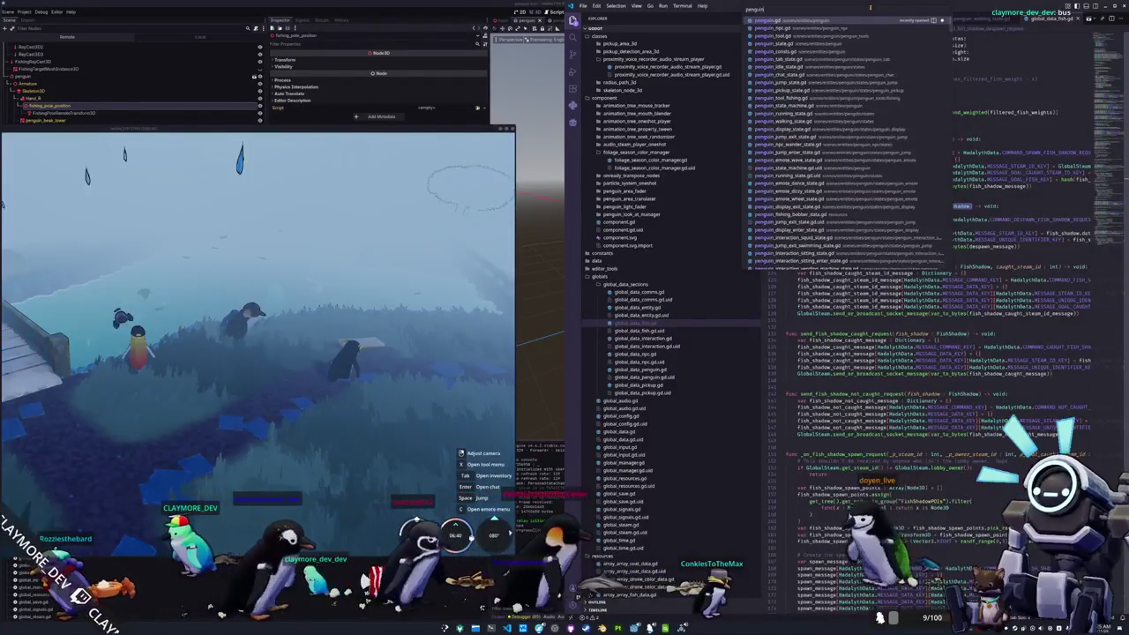
pyautogui.press('Return')
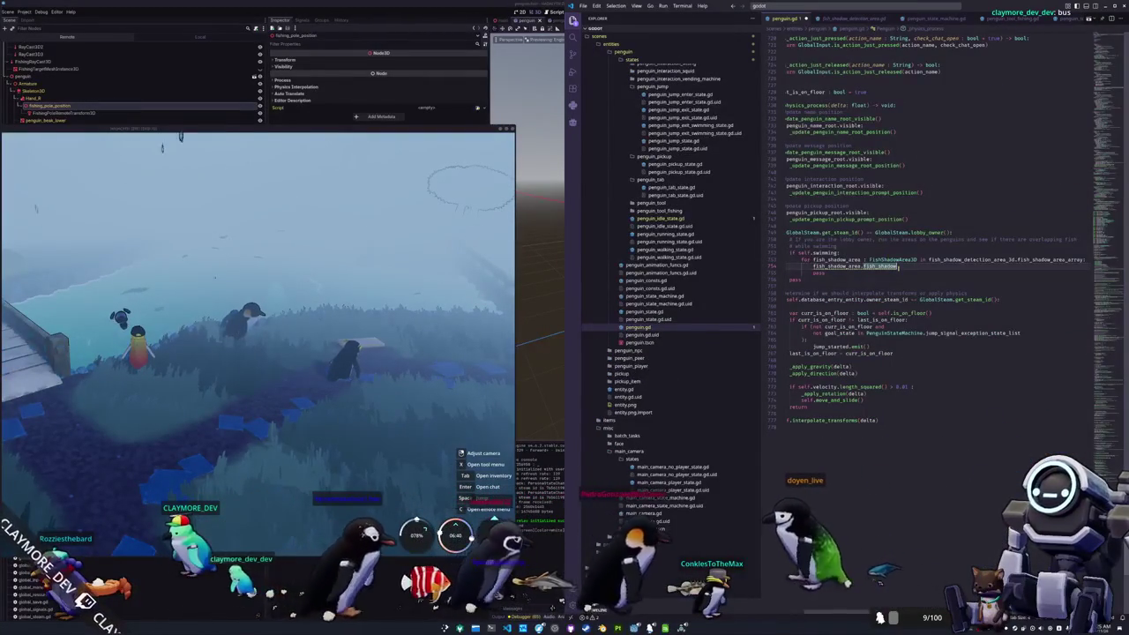
# Step: Add the call GlobalData.send_fish_shadow_despawn_request(fish_shadow_area.fish_shadow) inside the loop
pyautogui.press('Home')
pyautogui.press('Return')
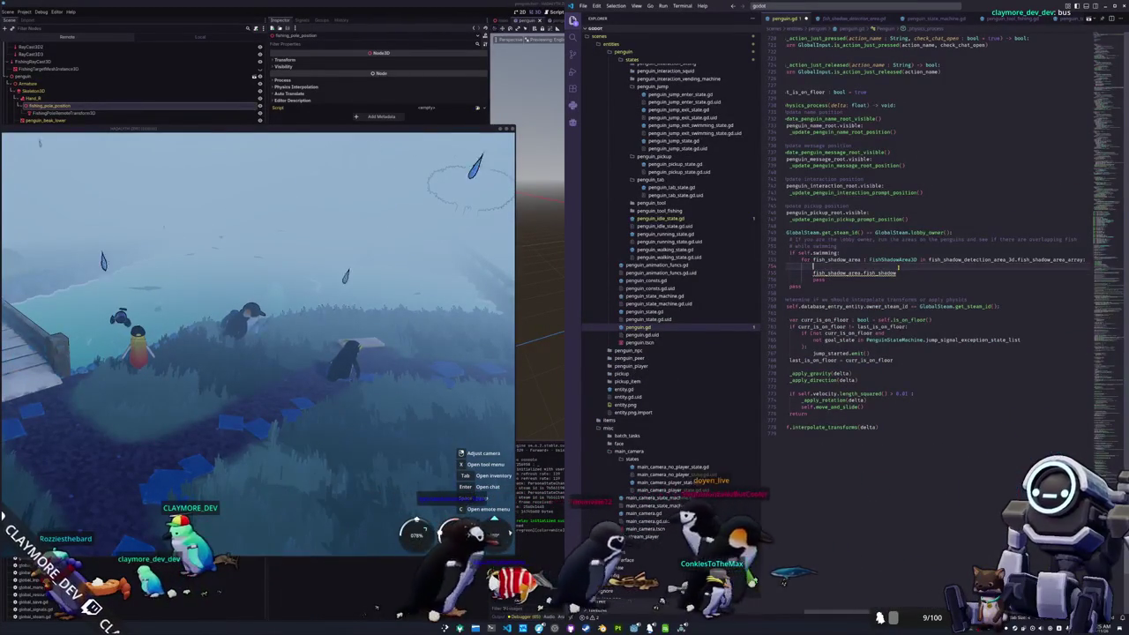
pyautogui.write('GlobalData.')
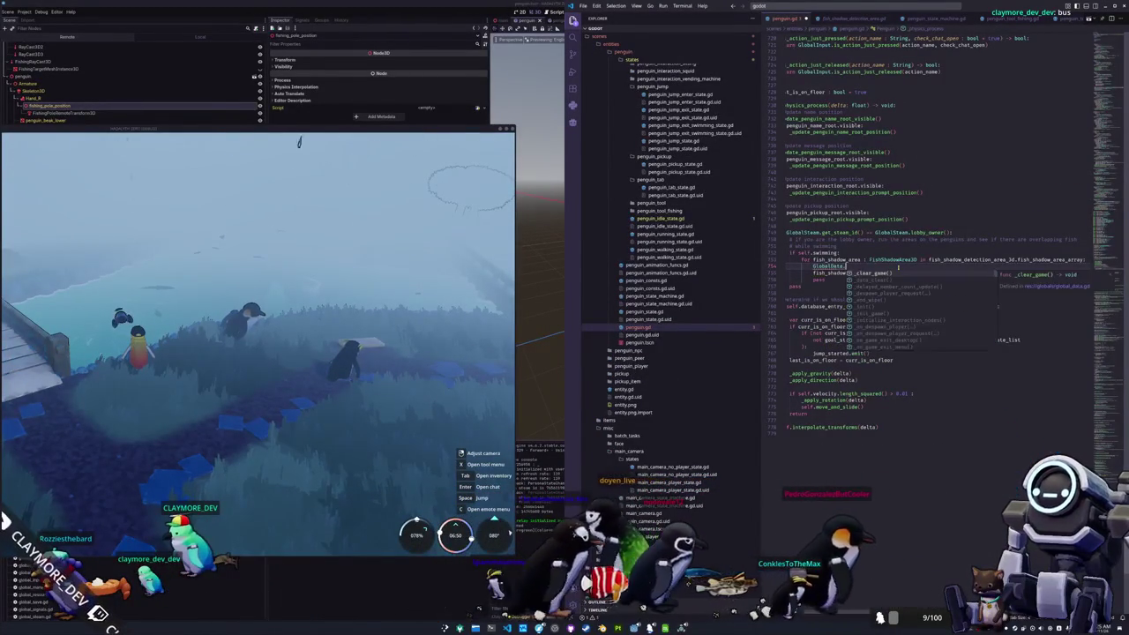
pyautogui.write('despawn')
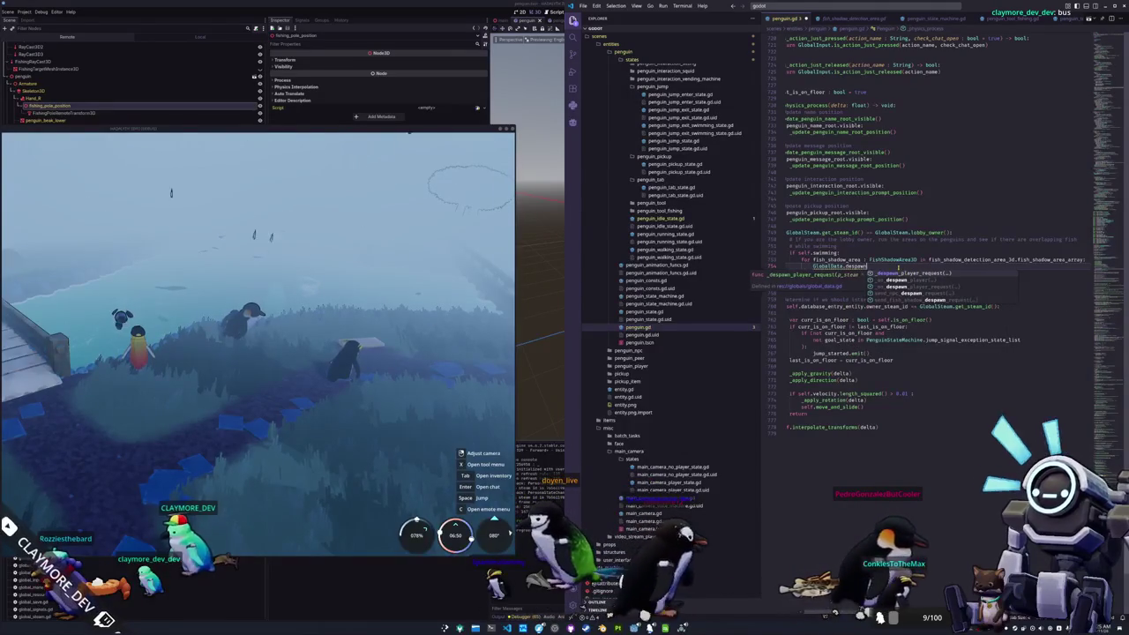
pyautogui.press('Down')
pyautogui.press('Down')
pyautogui.press('Down')
pyautogui.press('Return')
pyautogui.press('Delete')
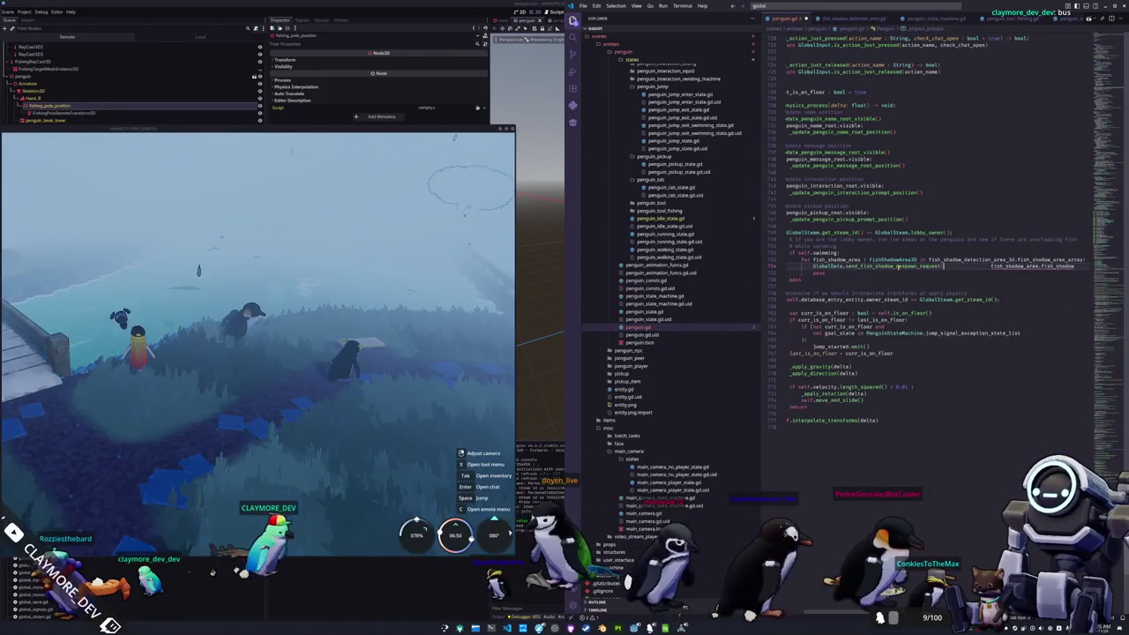
pyautogui.press('End')
pyautogui.write(')')
# Step: Delete the leftover pass lines and the two old comment lines
pyautogui.press('Down')
pyautogui.hotkey('shift', 'Down')
pyautogui.hotkey('shift', 'Down')
pyautogui.press('Delete')
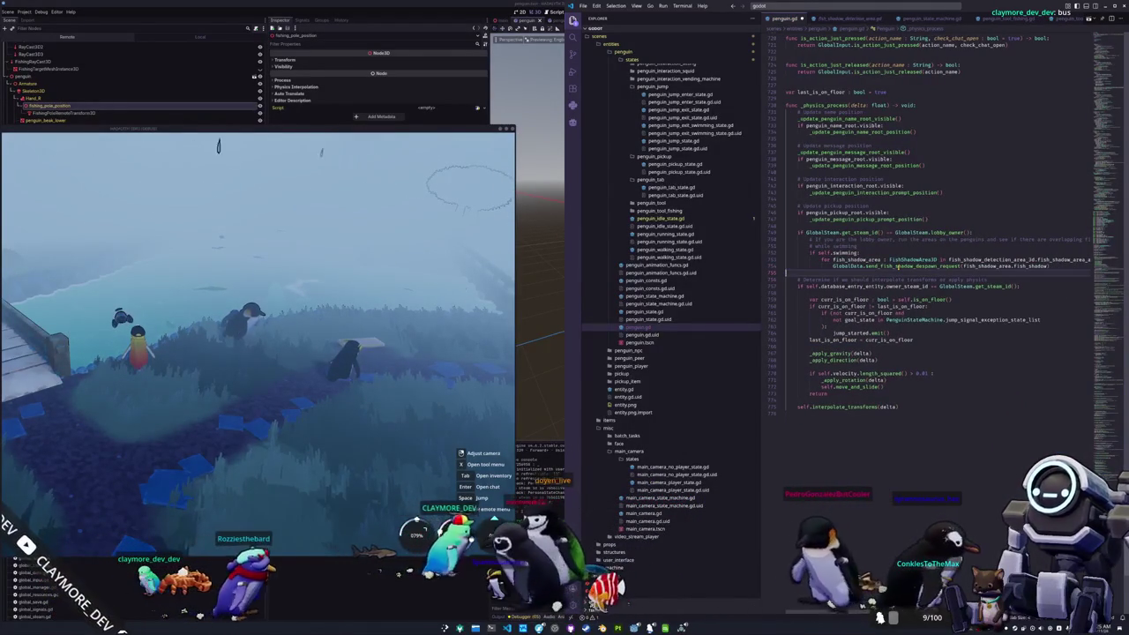
pyautogui.press('Up')
pyautogui.press('Up')
pyautogui.press('Up')
pyautogui.hotkey('shift', 'Down')
pyautogui.hotkey('shift', 'Down')
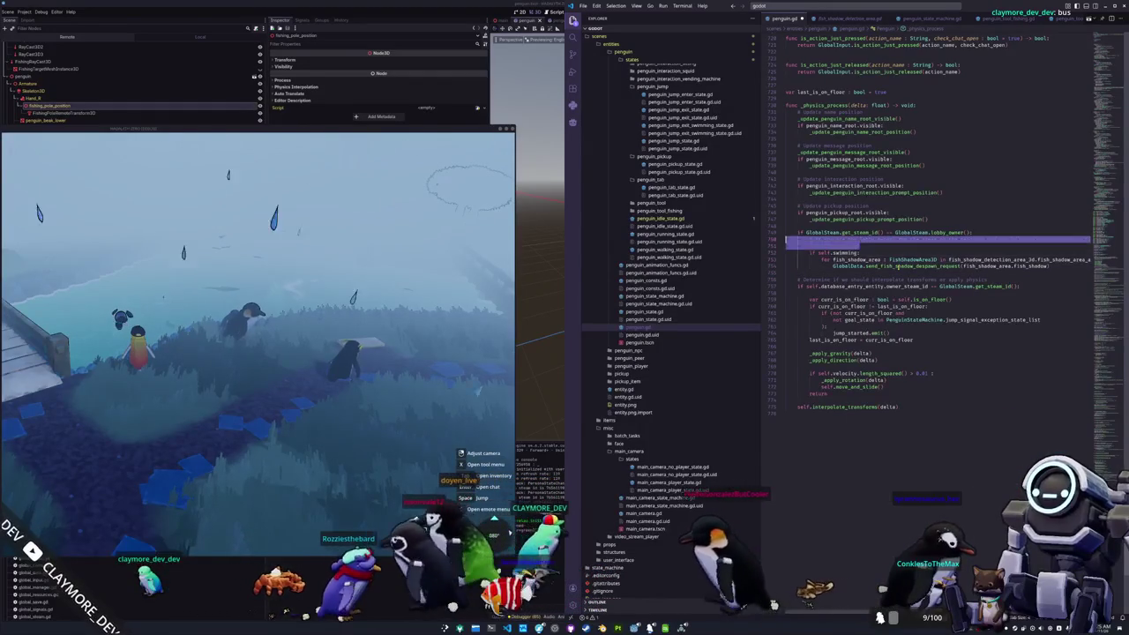
pyautogui.press('Delete')
# Step: Add a 'Despawn fish near the penguin while swimming' comment with a blank line above it
pyautogui.press('Return')
pyautogui.press('Up')
pyautogui.write('#')
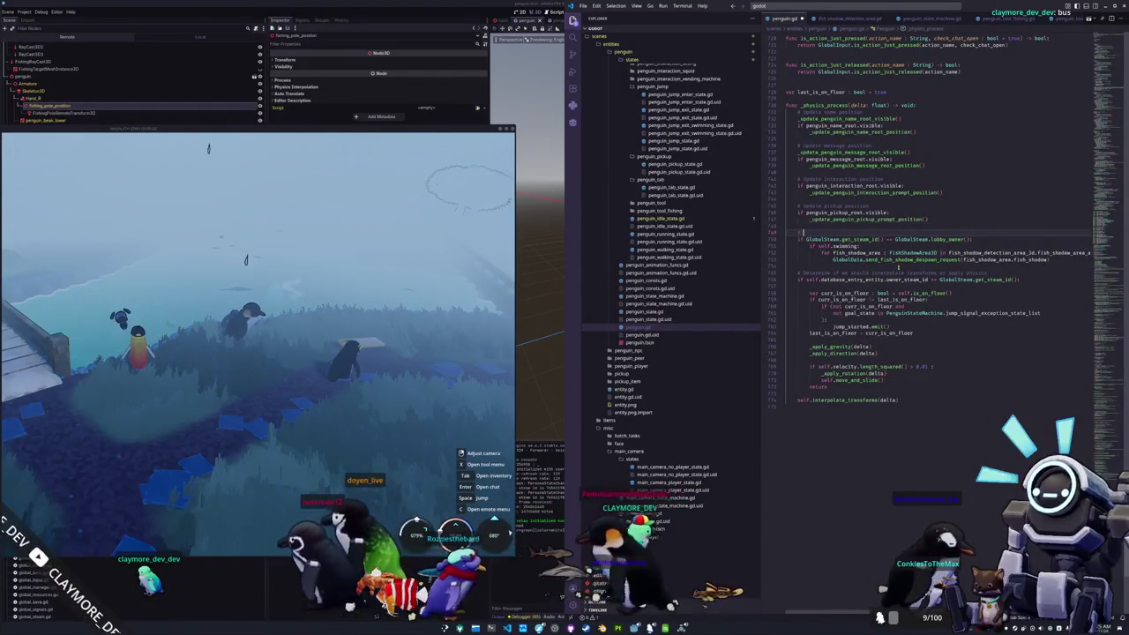
pyautogui.write(' Deteawn fish')
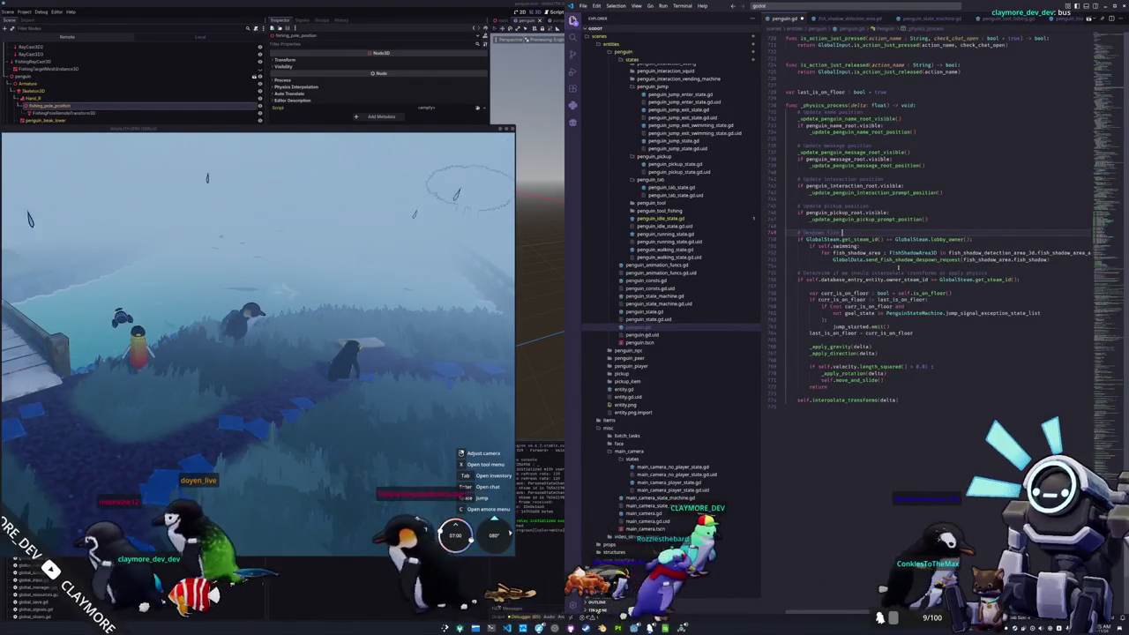
pyautogui.write('in while swim')
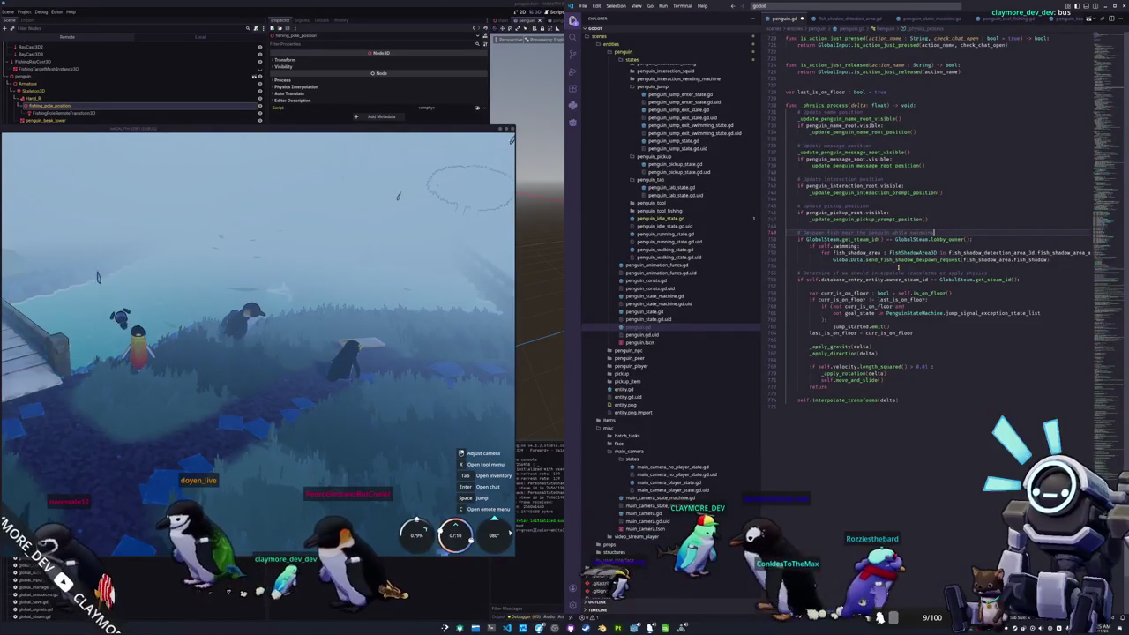
pyautogui.write('ming')
pyautogui.click(898, 266)
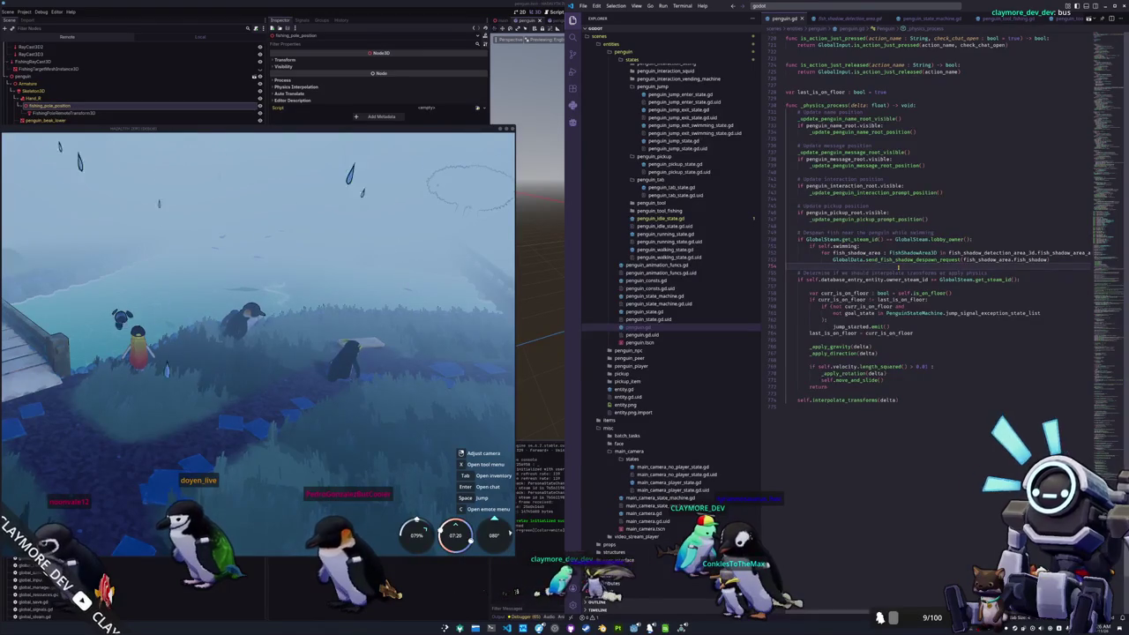
pyautogui.click(786, 225)
pyautogui.press('Return')
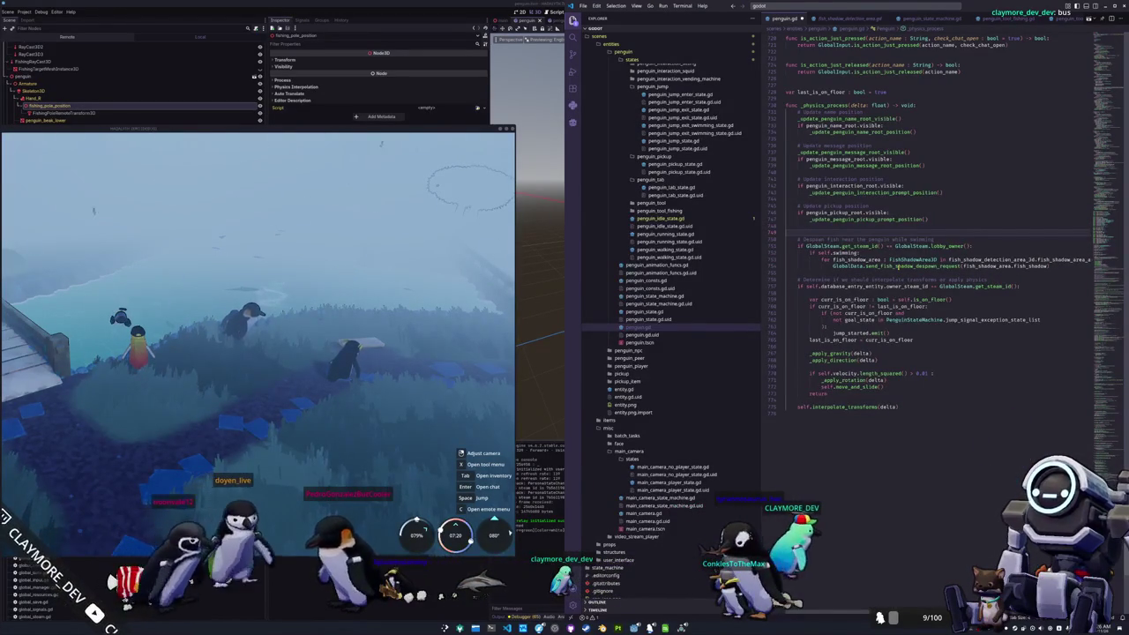
# Step: Call _swimming_despawn_fish() and declare func _swimming_despawn_fish() -> void: below last_is_on_floor
pyautogui.write('_')
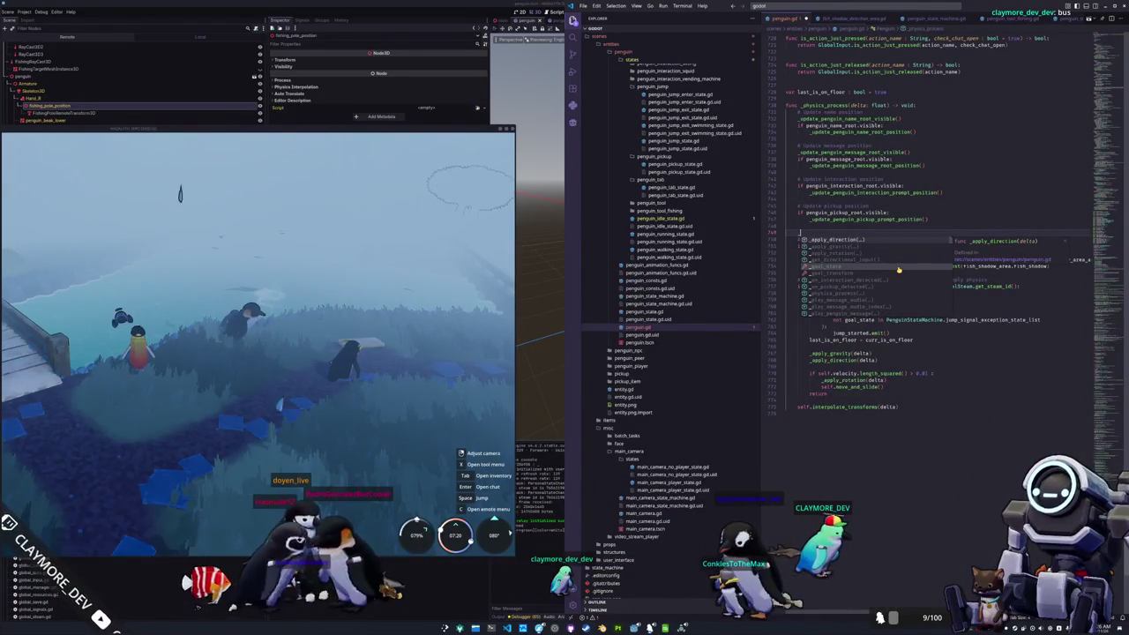
pyautogui.write('despawn_fish')
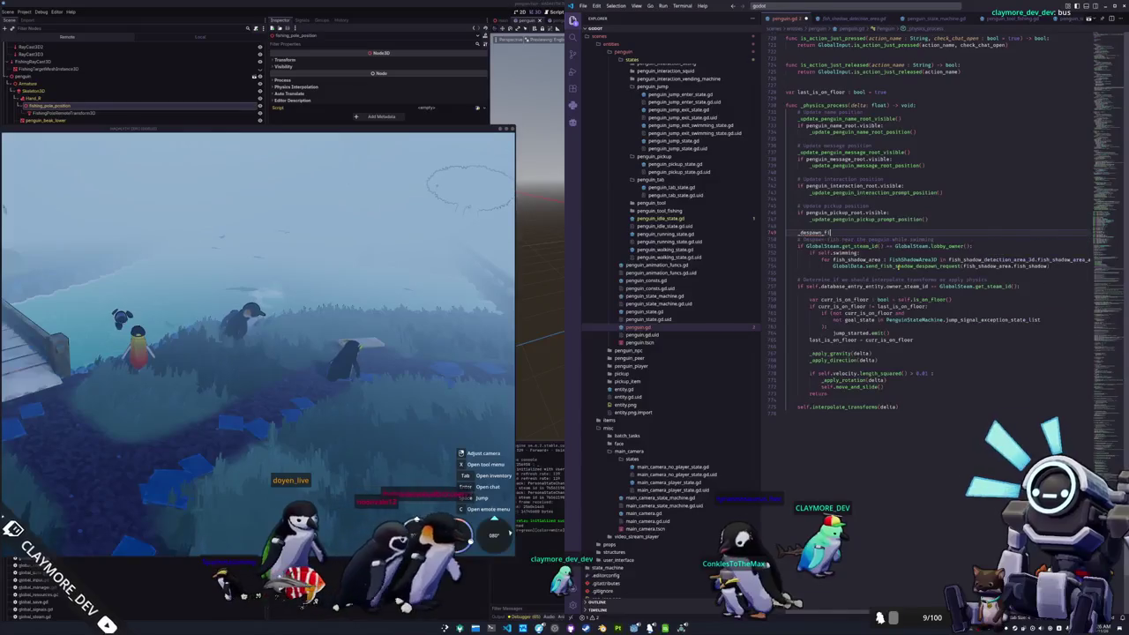
pyautogui.press('BackSpace')
pyautogui.write('_swimming_despa')
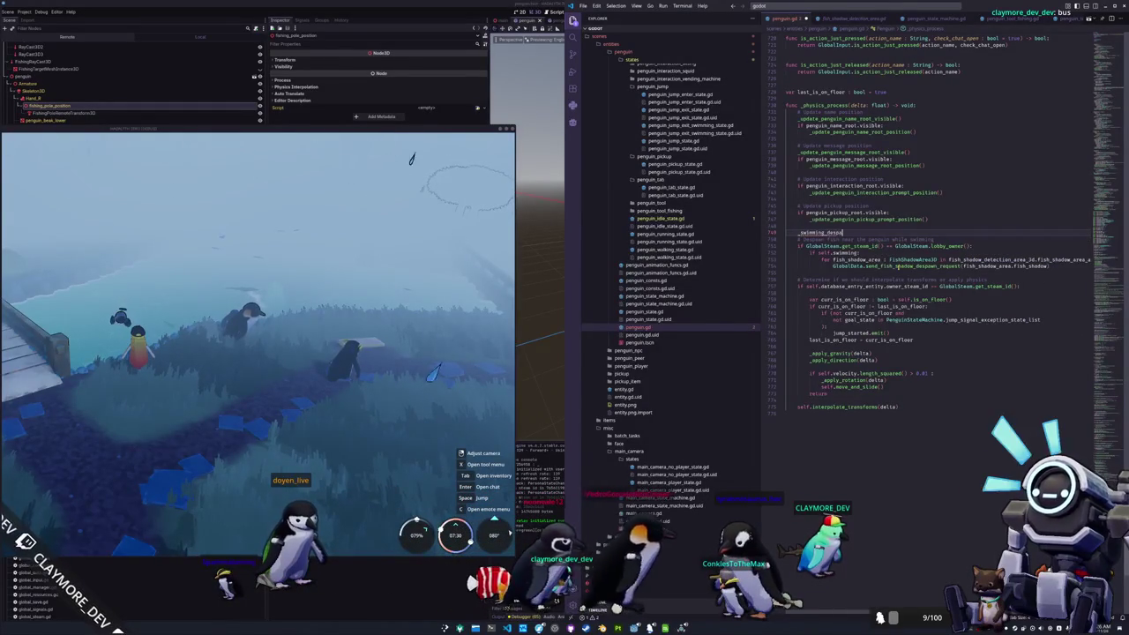
pyautogui.write('wn_fish()')
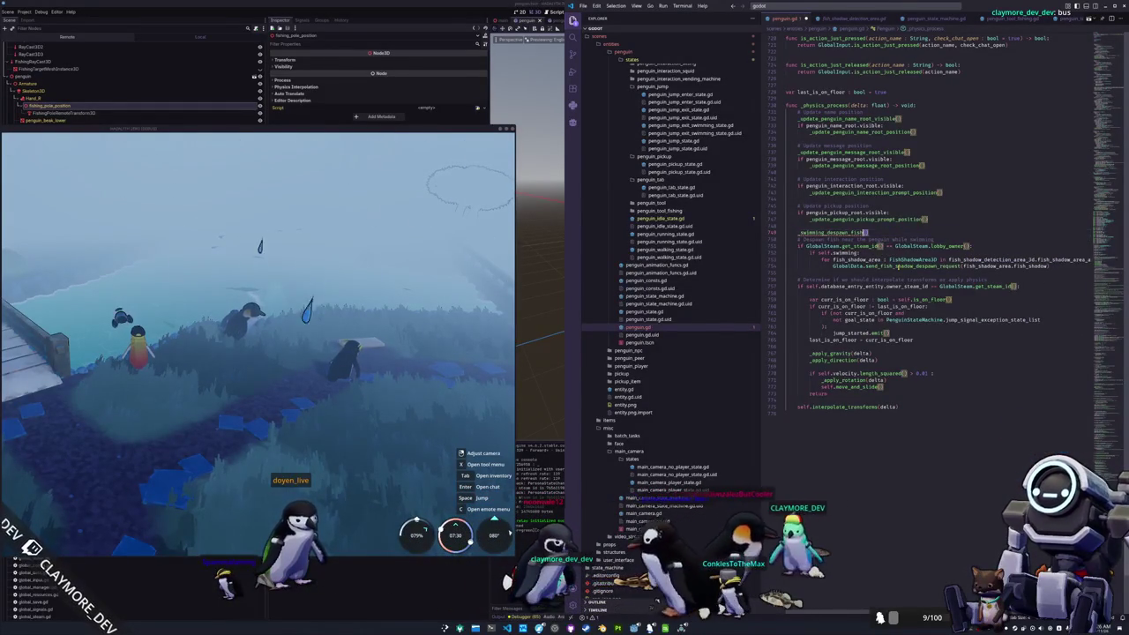
pyautogui.click(798, 179)
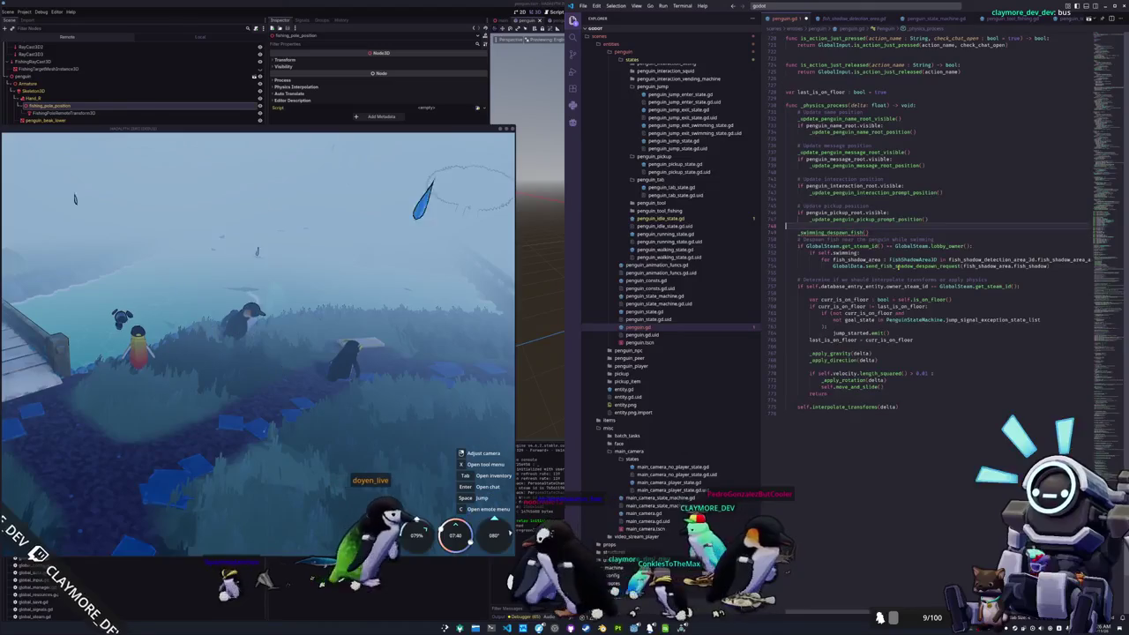
pyautogui.click(864, 92)
pyautogui.press('Return')
pyautogui.press('Return')
pyautogui.write('func ')
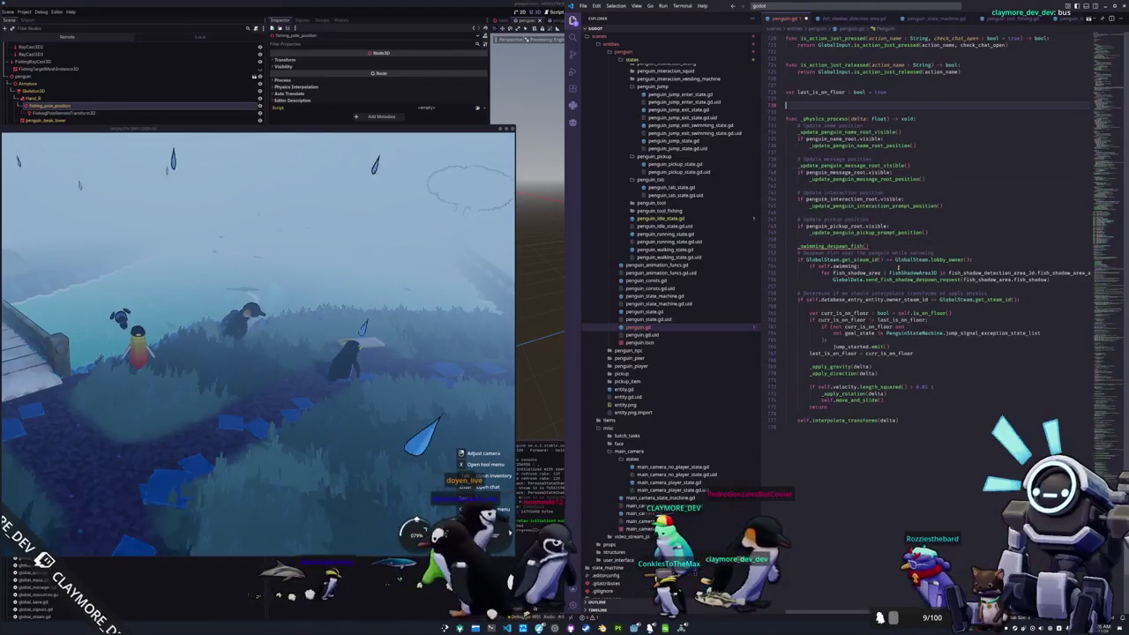
pyautogui.write('_swimming_despawn_fish():')
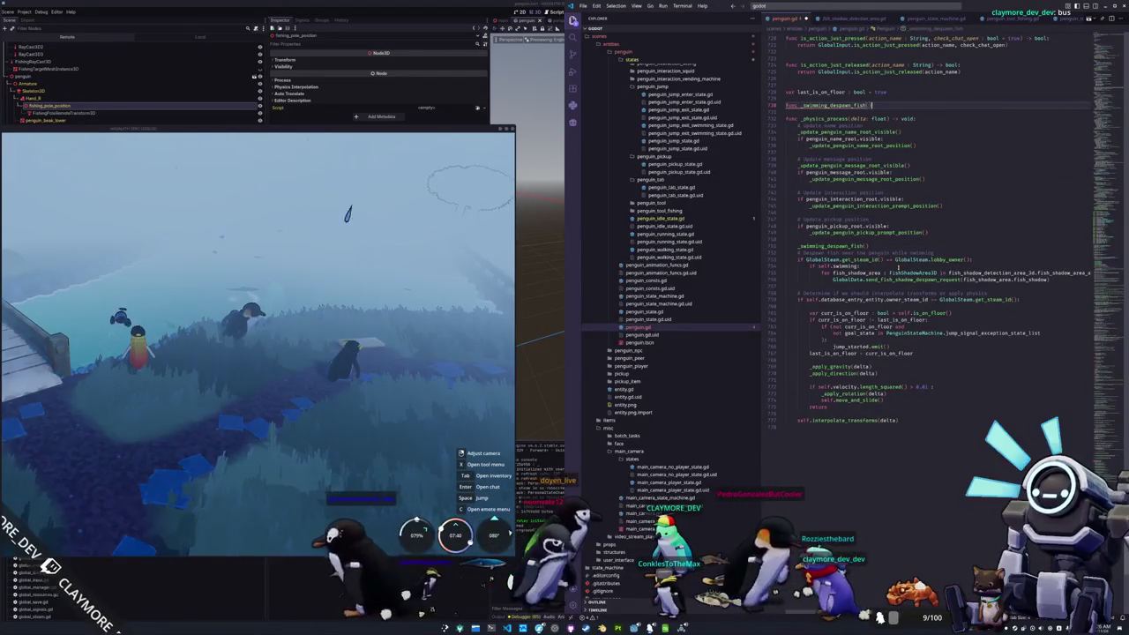
pyautogui.press('BackSpace')
pyautogui.write('-> void:')
pyautogui.press('Return')
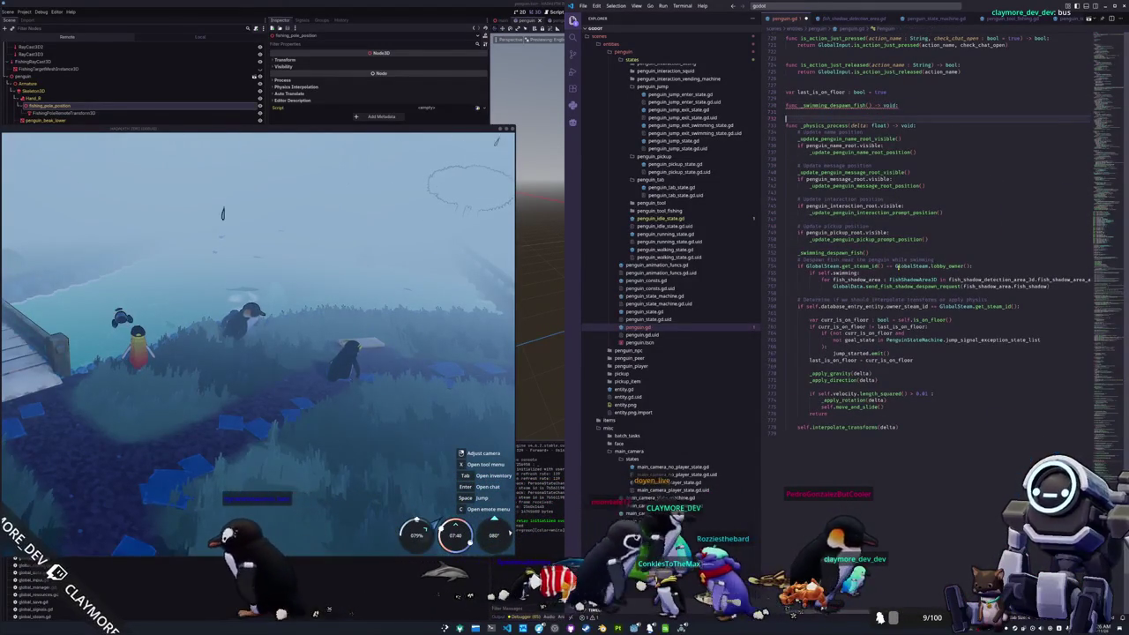
# Step: Move the despawn block into _swimming_despawn_fish and add an early return for non-owners
pyautogui.moveTo(798, 272); pyautogui.dragTo(1091, 287)
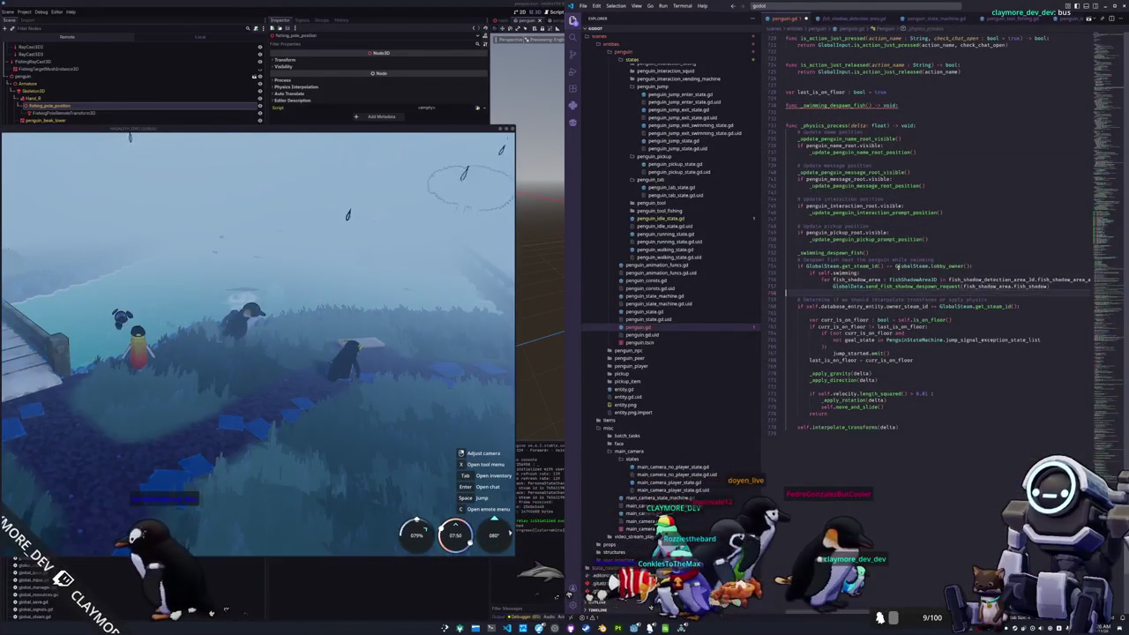
pyautogui.hotkey('shift', 'Up')
pyautogui.hotkey('shift', 'Up')
pyautogui.press('Delete')
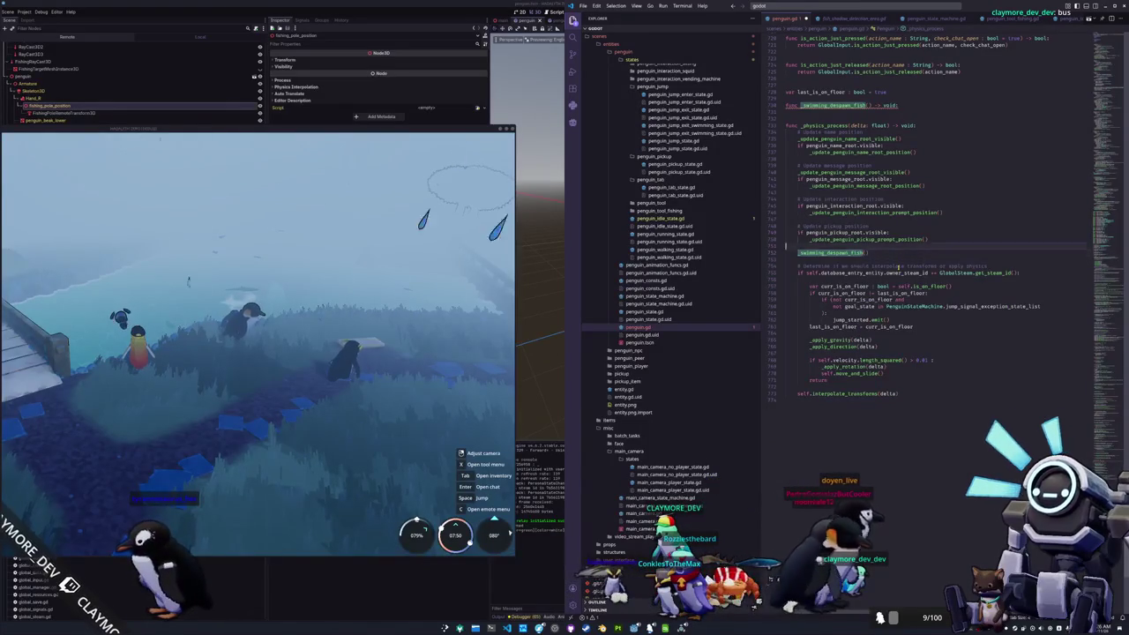
pyautogui.hotkey('ctrl', 'v')
pyautogui.press('Up')
pyautogui.press('Up')
pyautogui.press('Up')
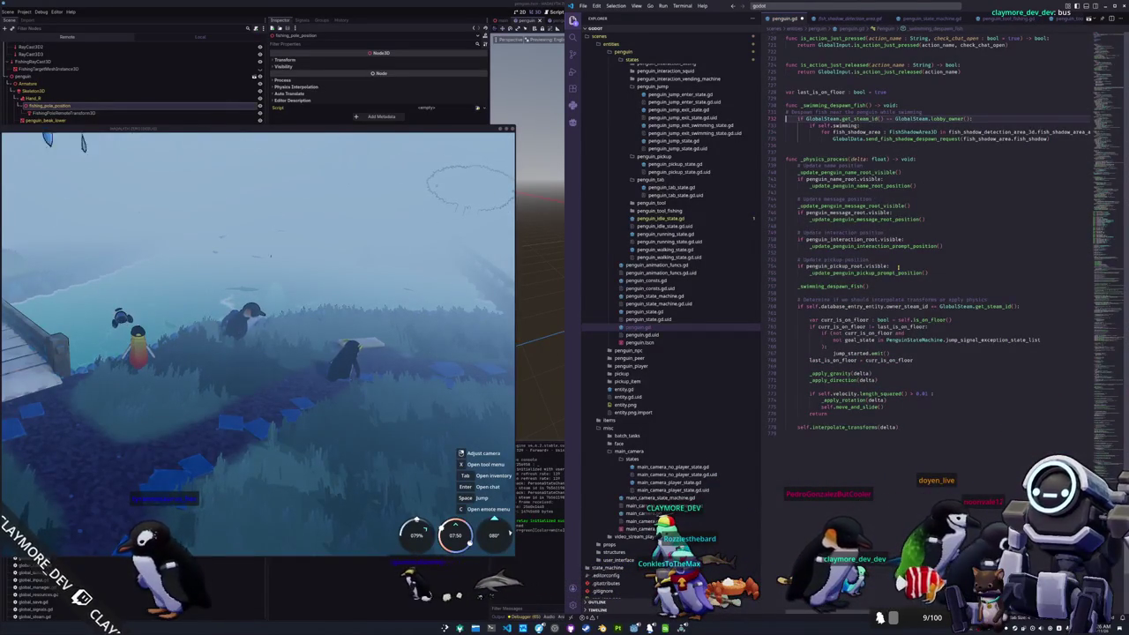
pyautogui.press('Return')
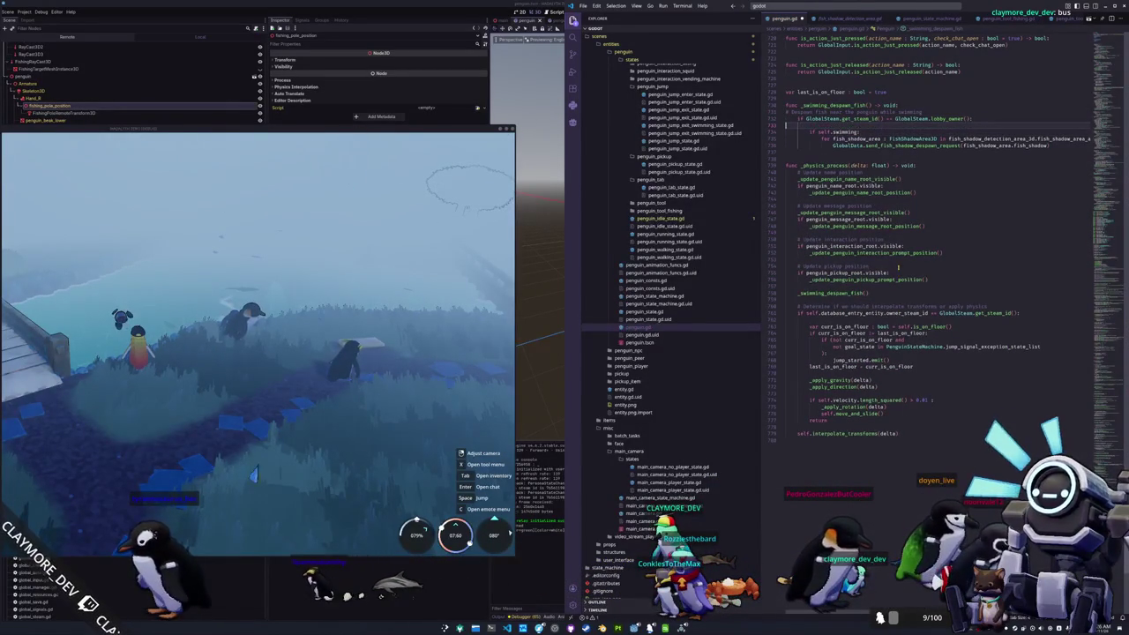
pyautogui.write('return')
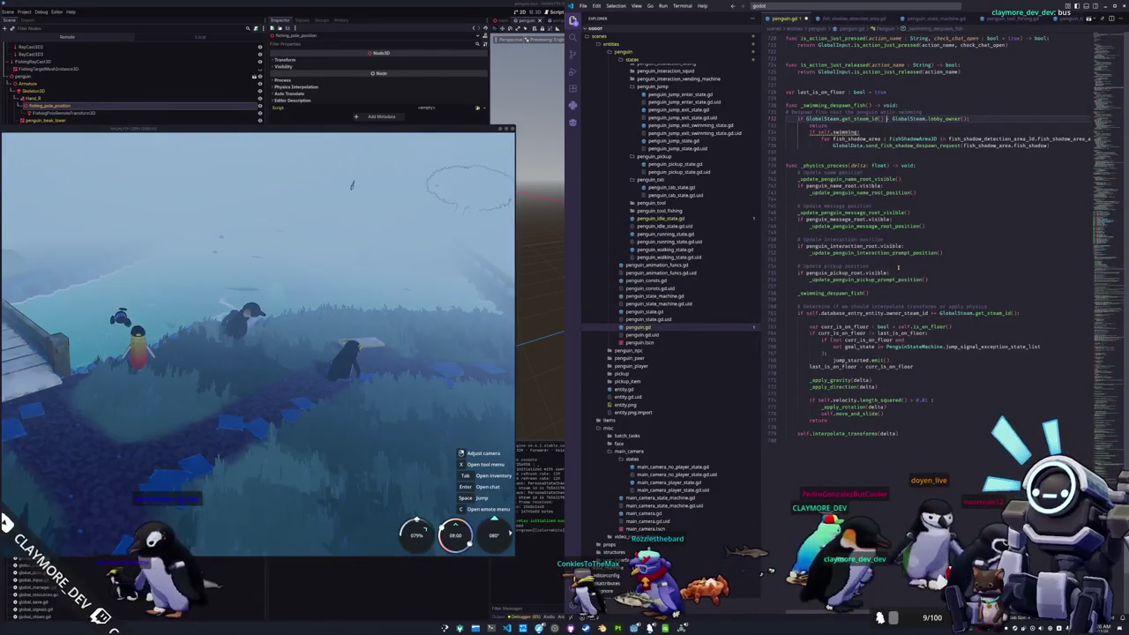
pyautogui.press('Return')
# Step: Move the despawn comment above the _swimming_despawn_fish() call and fix its indentation
pyautogui.press('Up')
pyautogui.press('Up')
pyautogui.press('Up')
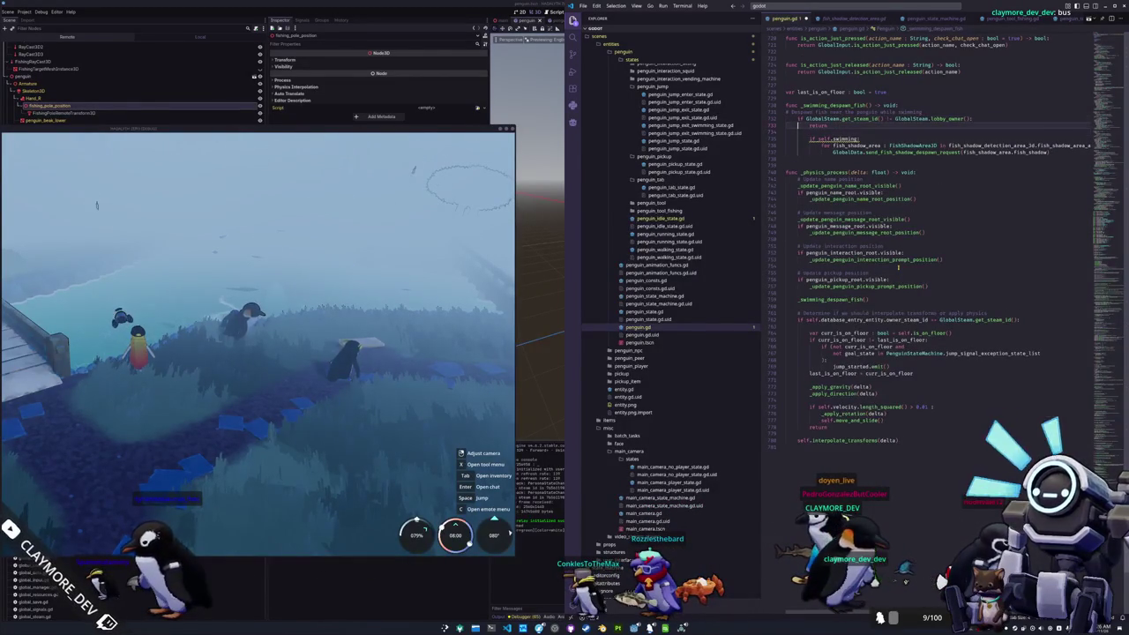
pyautogui.press('Left')
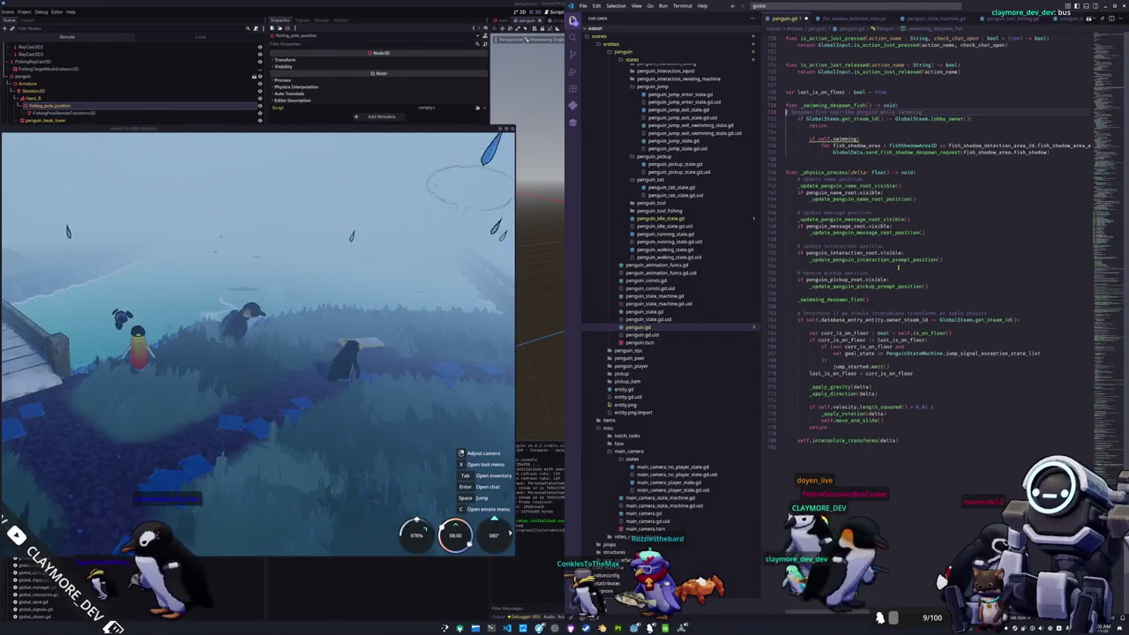
pyautogui.hotkey('ctrl', 'shift', 'k')
pyautogui.press('Down')
pyautogui.press('Down')
pyautogui.press('Down')
pyautogui.hotkey('ctrl', 'v')
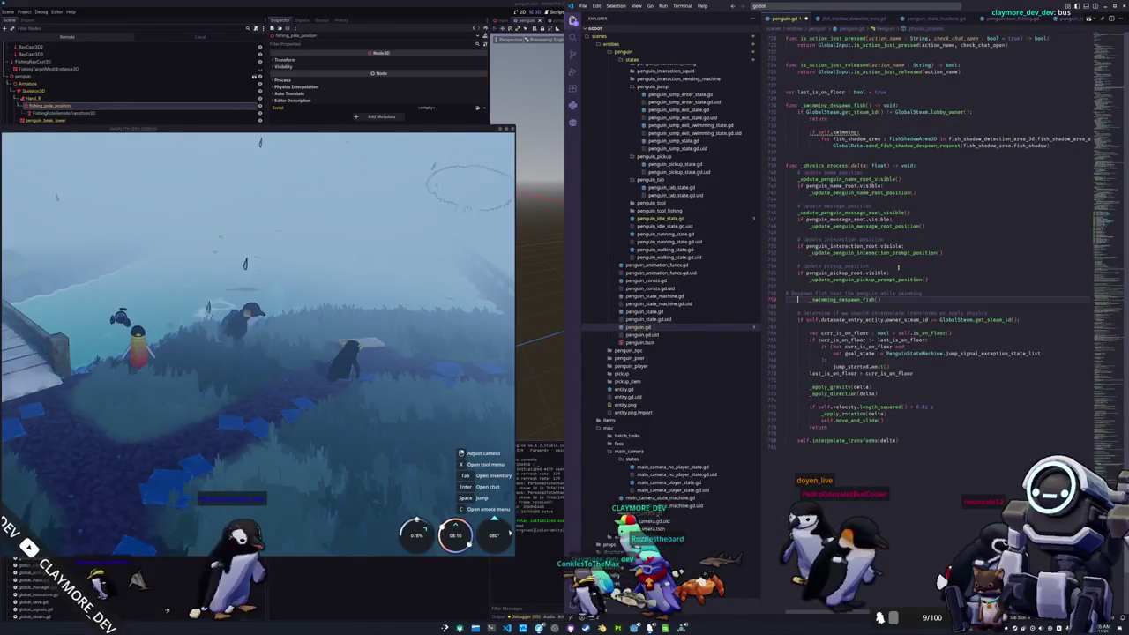
pyautogui.hotkey('shift', 'Tab')
pyautogui.press('Up')
pyautogui.press('Up')
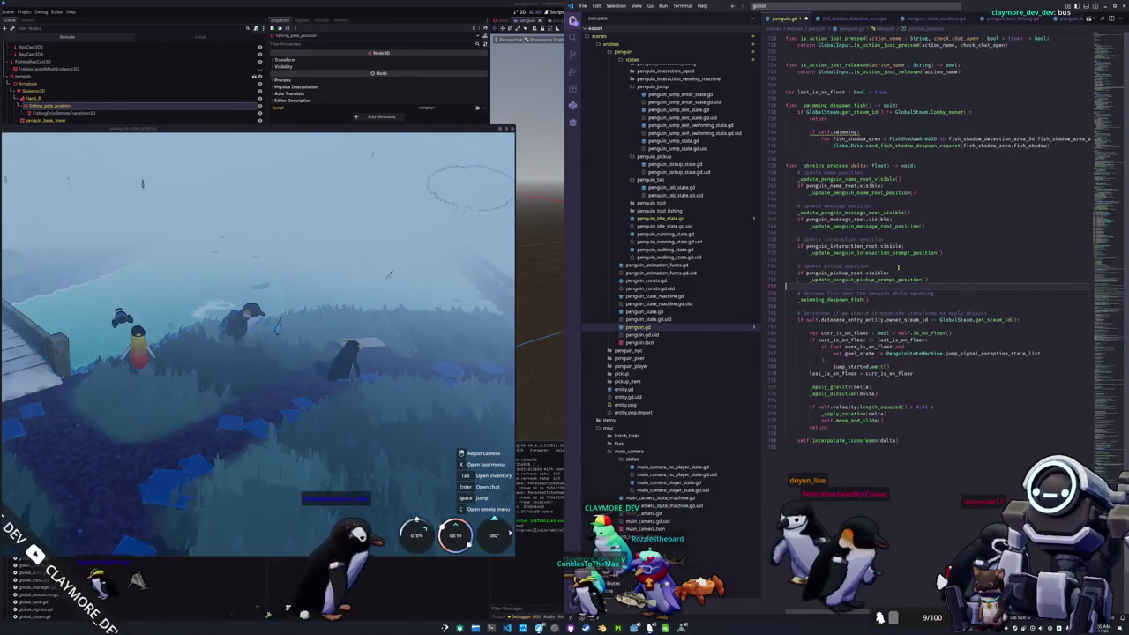
# Step: Add an 'if not self.swimming: return' guard and un-indent the fish loop
pyautogui.press('Up')
pyautogui.press('Up')
pyautogui.press('Up')
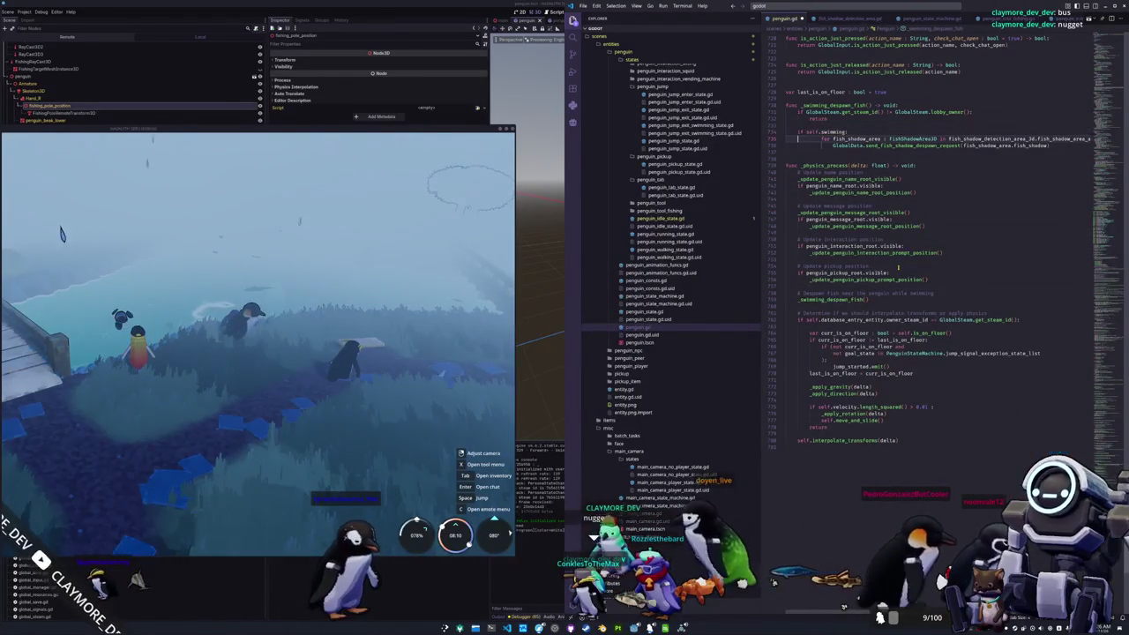
pyautogui.press('Return')
pyautogui.write('se')
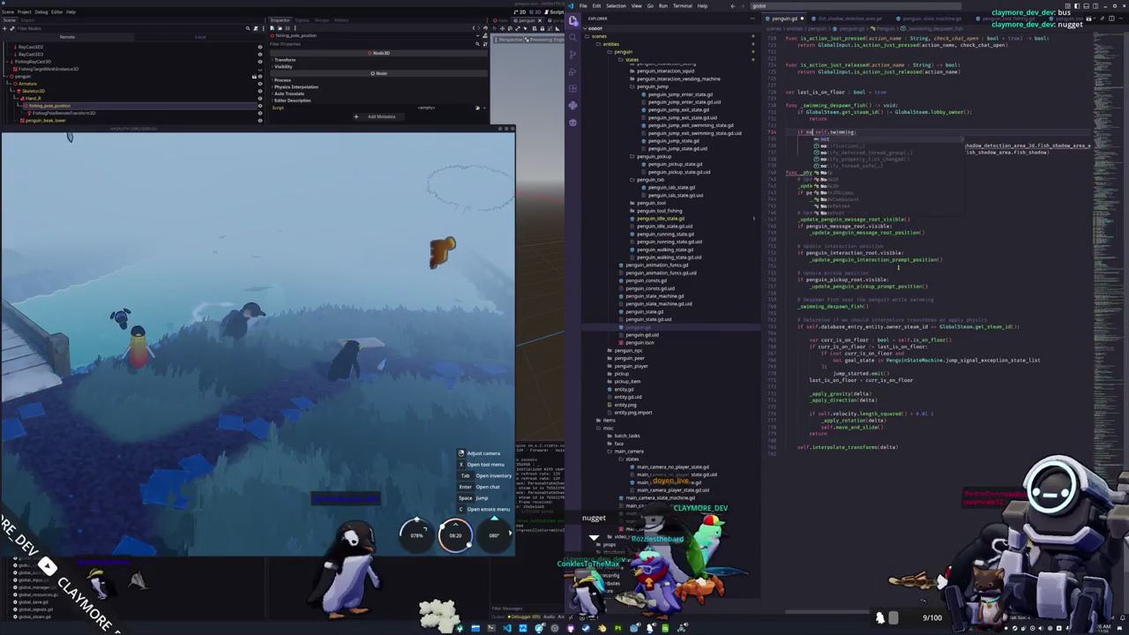
pyautogui.press('Return')
pyautogui.press('Down')
pyautogui.write('return')
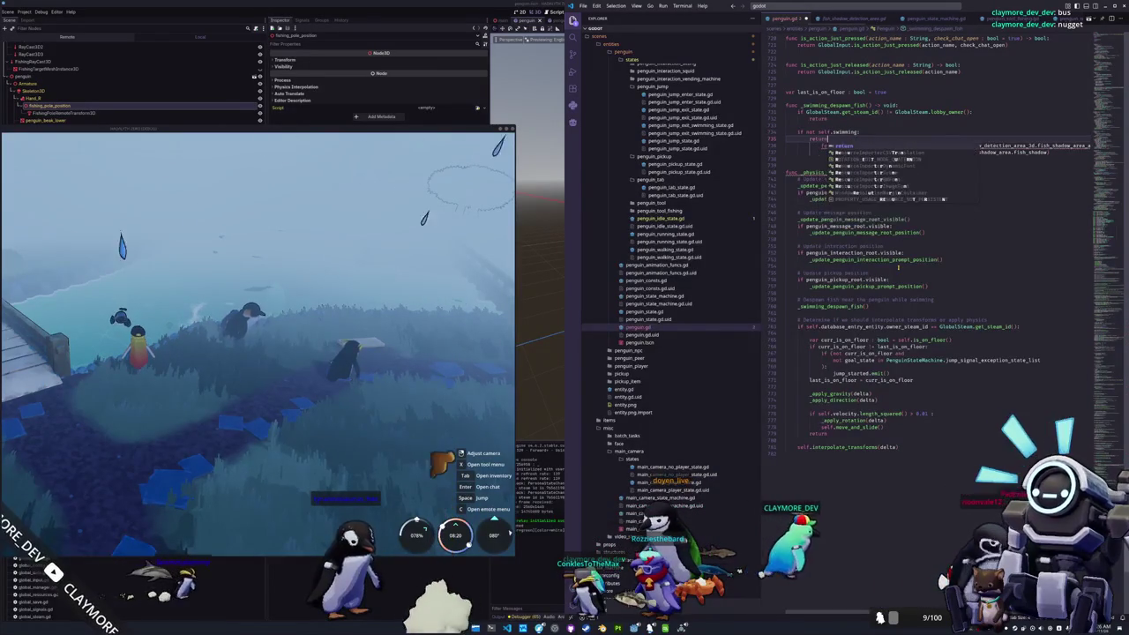
pyautogui.press('Down')
pyautogui.hotkey('shift', 'Tab')
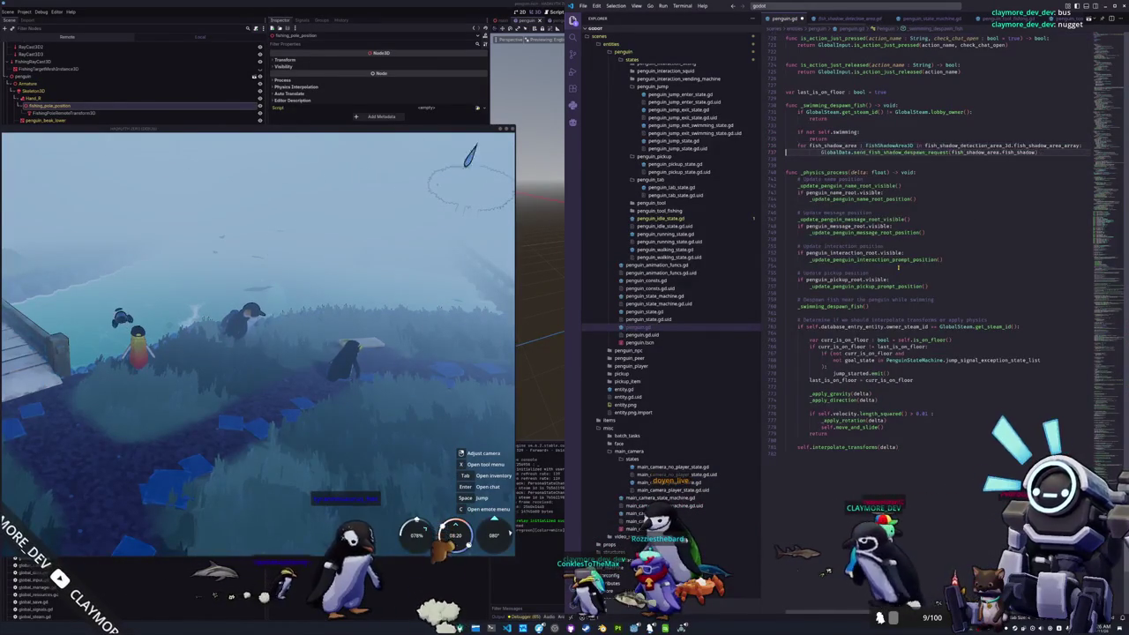
pyautogui.press('Return')
pyautogui.press('Down')
pyautogui.press('Down')
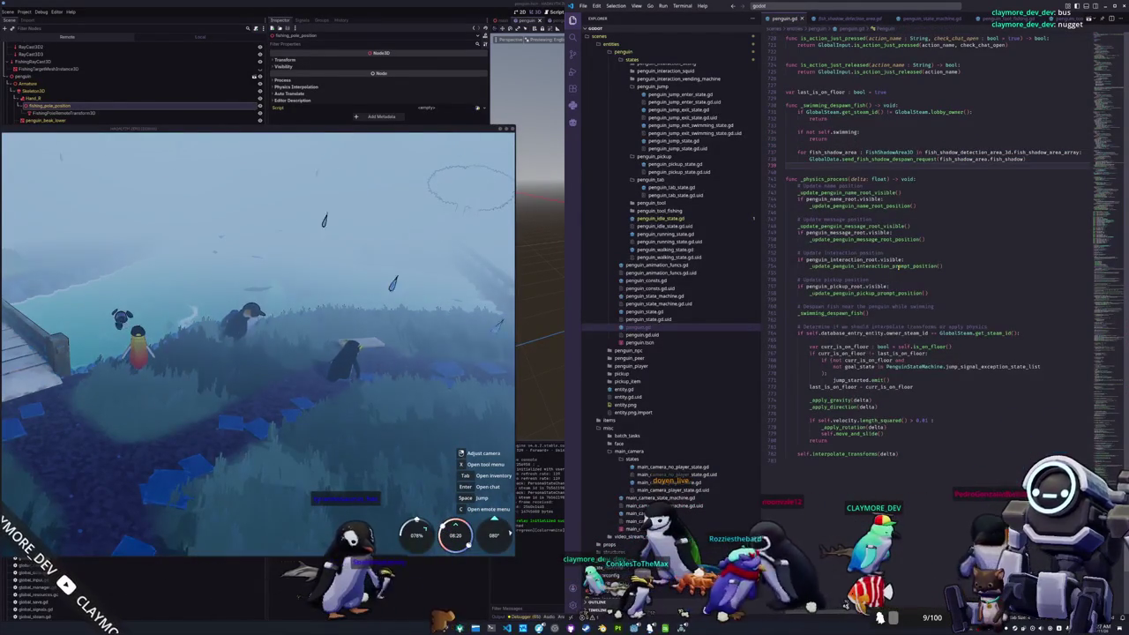
# Step: Move the last_is_on_floor declaration up among the other variables
pyautogui.hotkey('shift', 'Up')
pyautogui.hotkey('shift', 'Up')
pyautogui.hotkey('shift', 'Up')
pyautogui.press('BackSpace')
pyautogui.scroll(5, 904, 265)
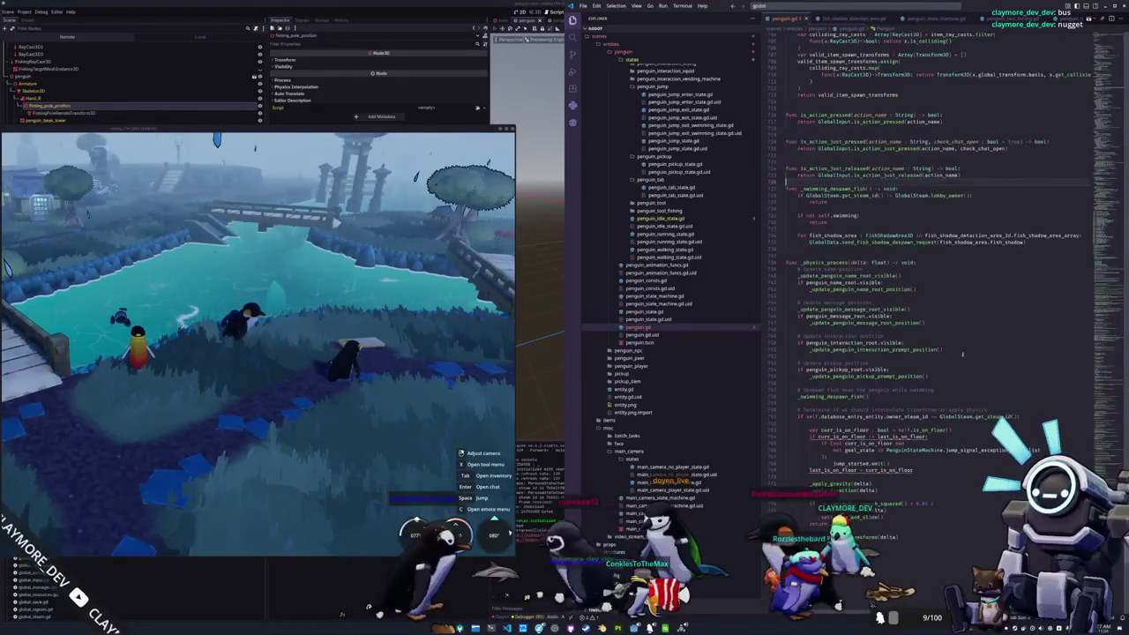
pyautogui.scroll(15, 905, 266)
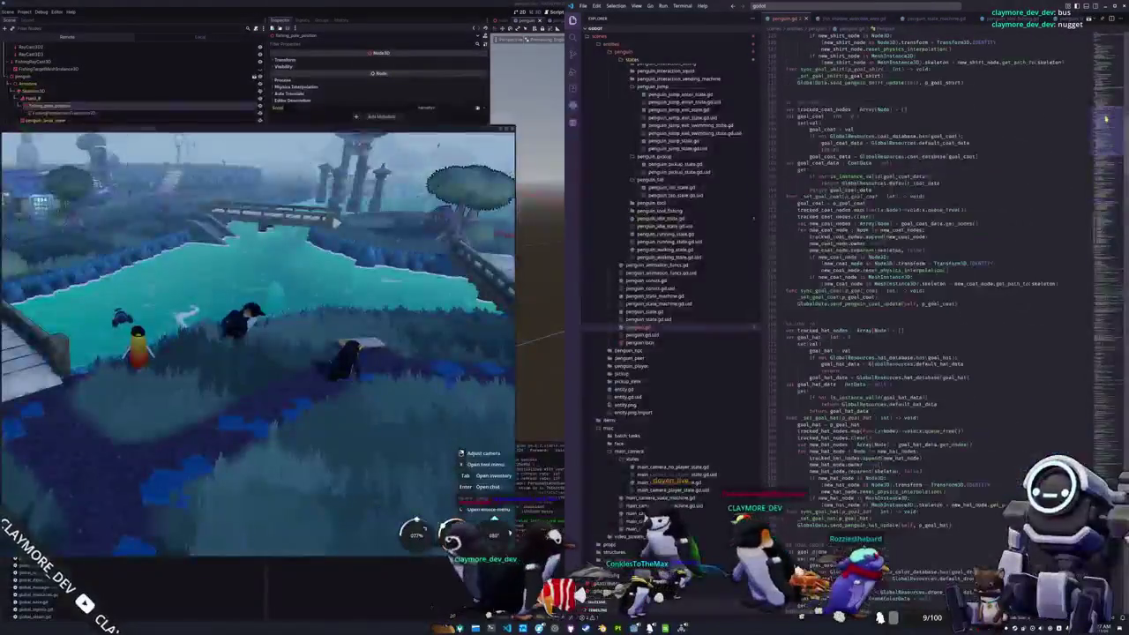
pyautogui.scroll(15, 905, 265)
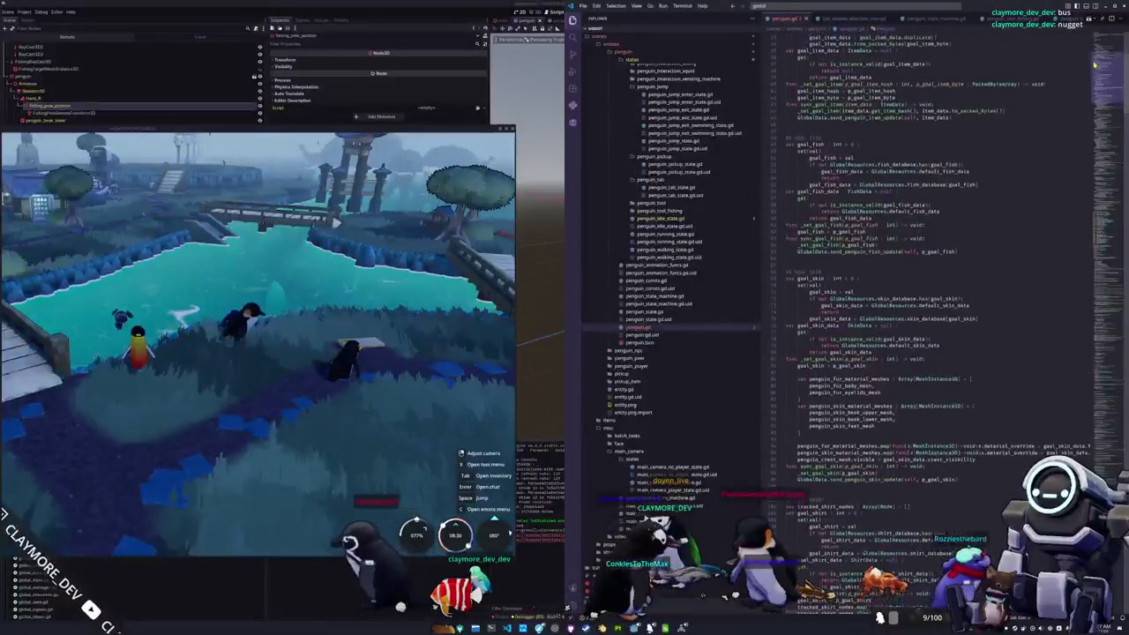
pyautogui.moveTo(1093, 50); pyautogui.dragTo(1093, 243)
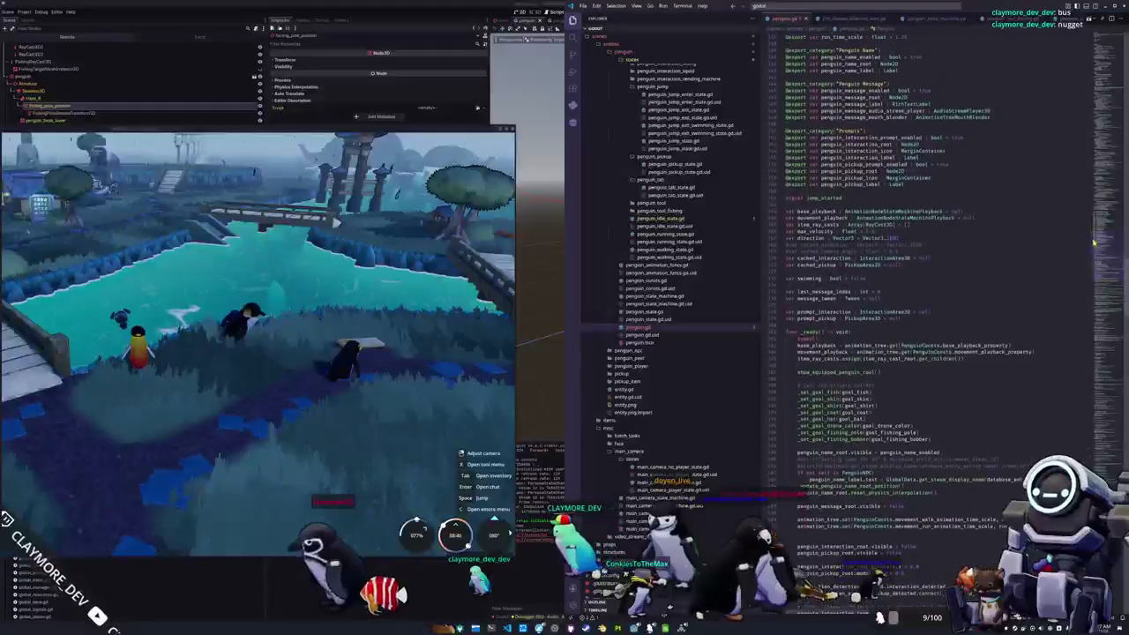
pyautogui.hotkey('ctrl', 'v')
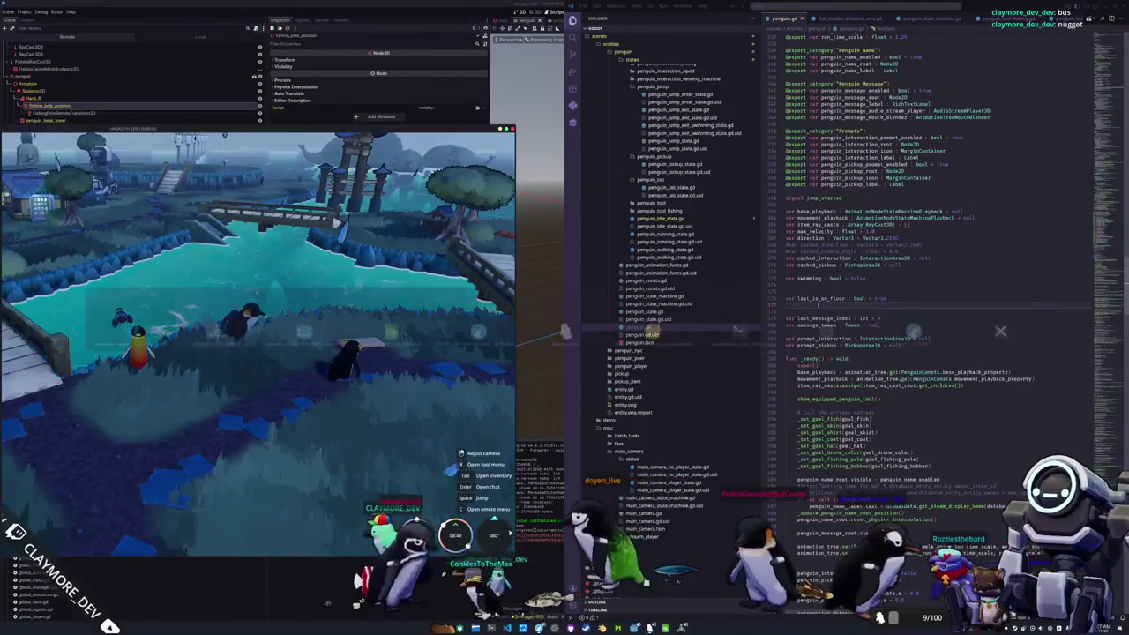
pyautogui.hotkey('alt', 'Tab')
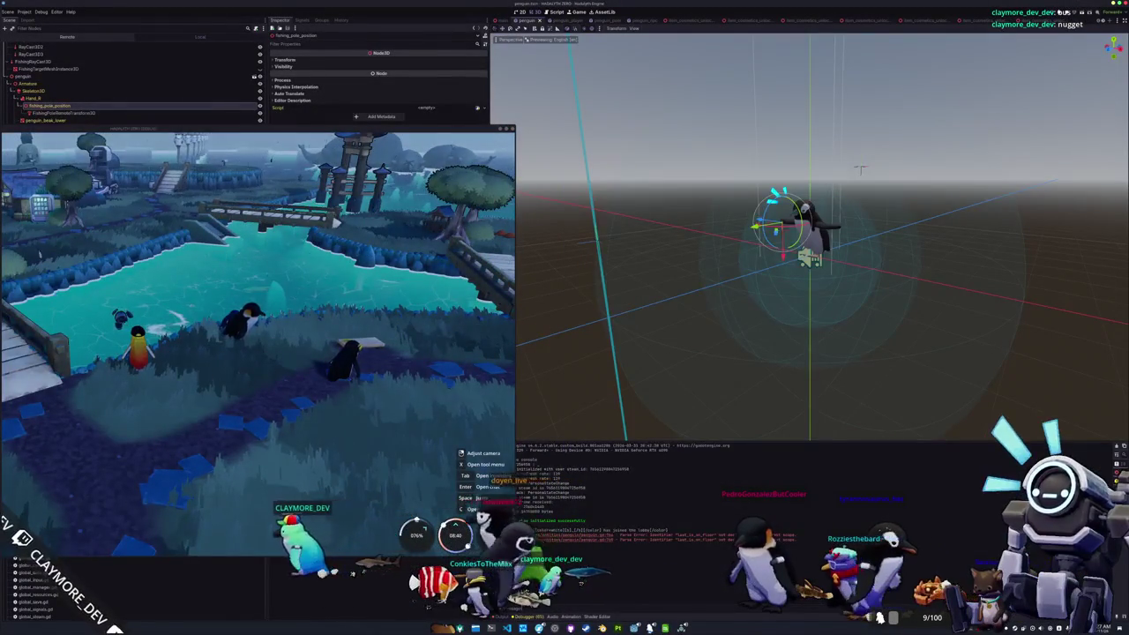
# Step: Restart the game from Godot, move its window aside, and walk the penguin into the village river
pyautogui.press('F8')
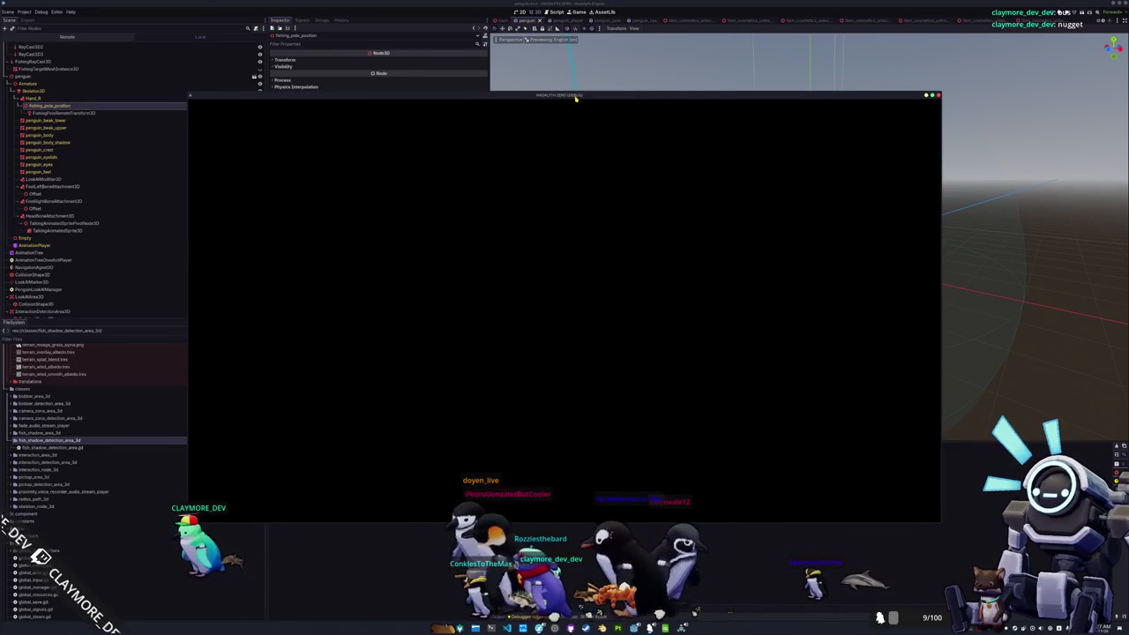
pyautogui.moveTo(571, 94); pyautogui.dragTo(610, 112)
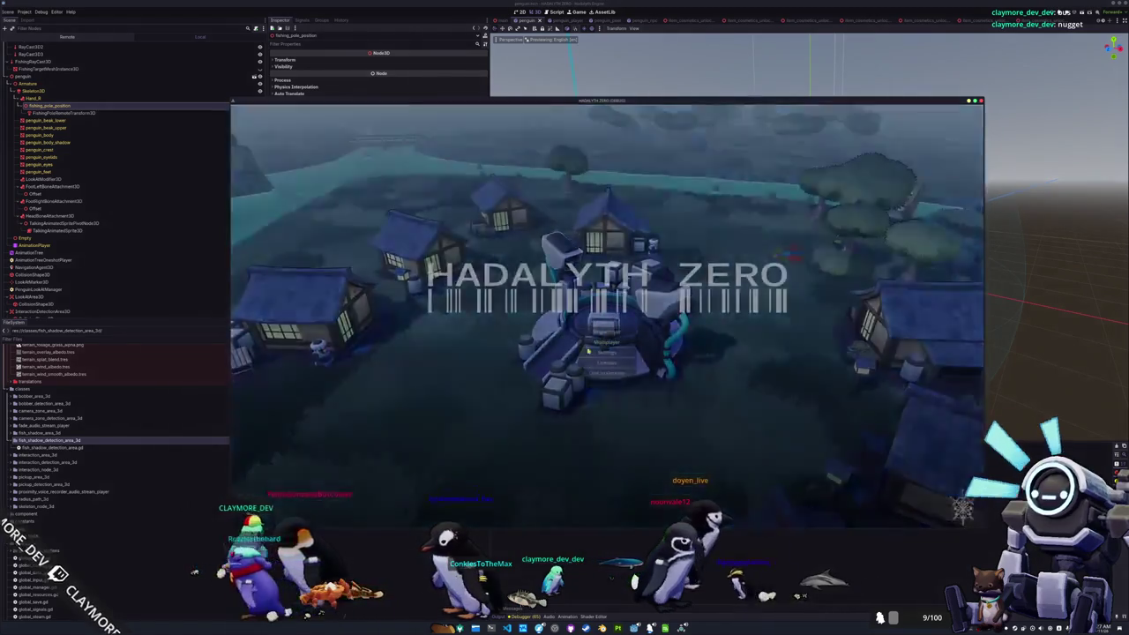
pyautogui.click(589, 351)
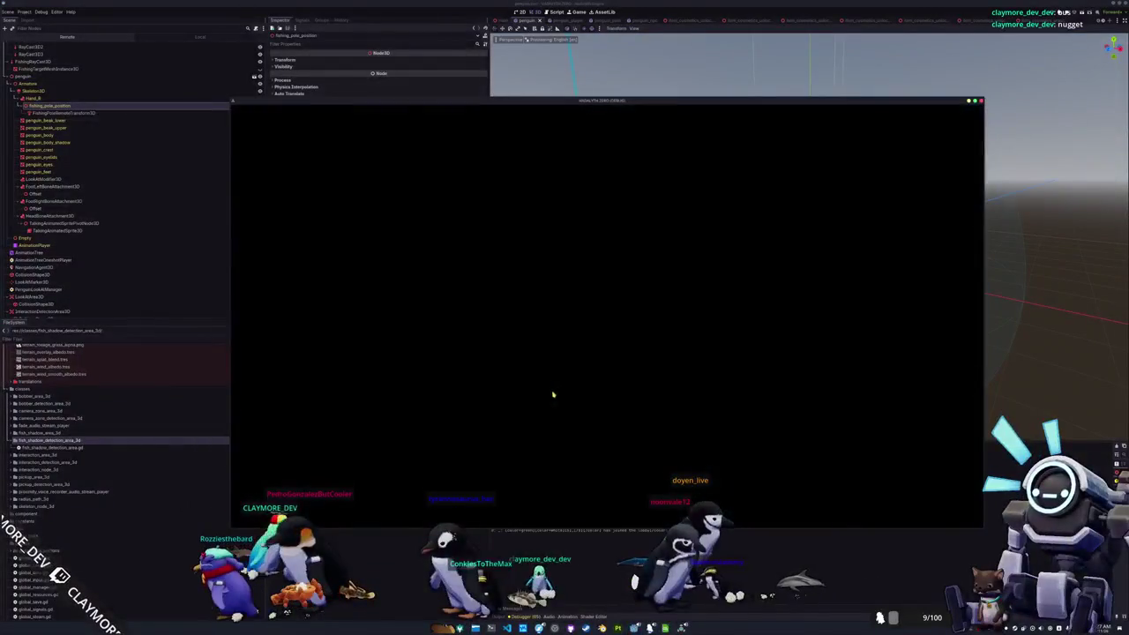
pyautogui.press('d')
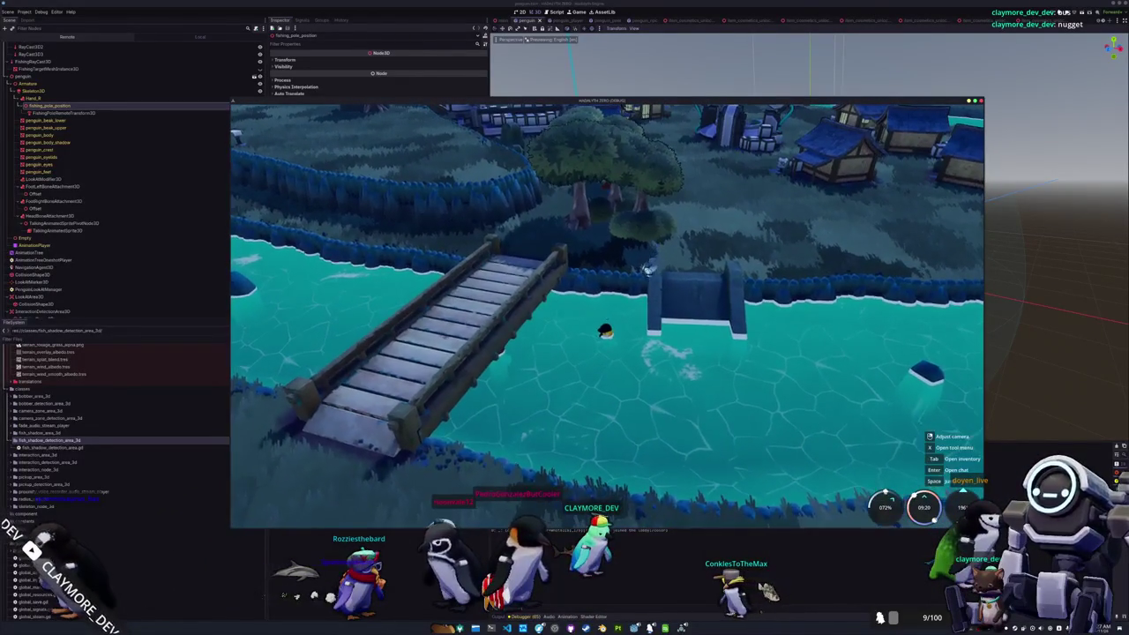
pyautogui.hotkey('alt', 'Tab')
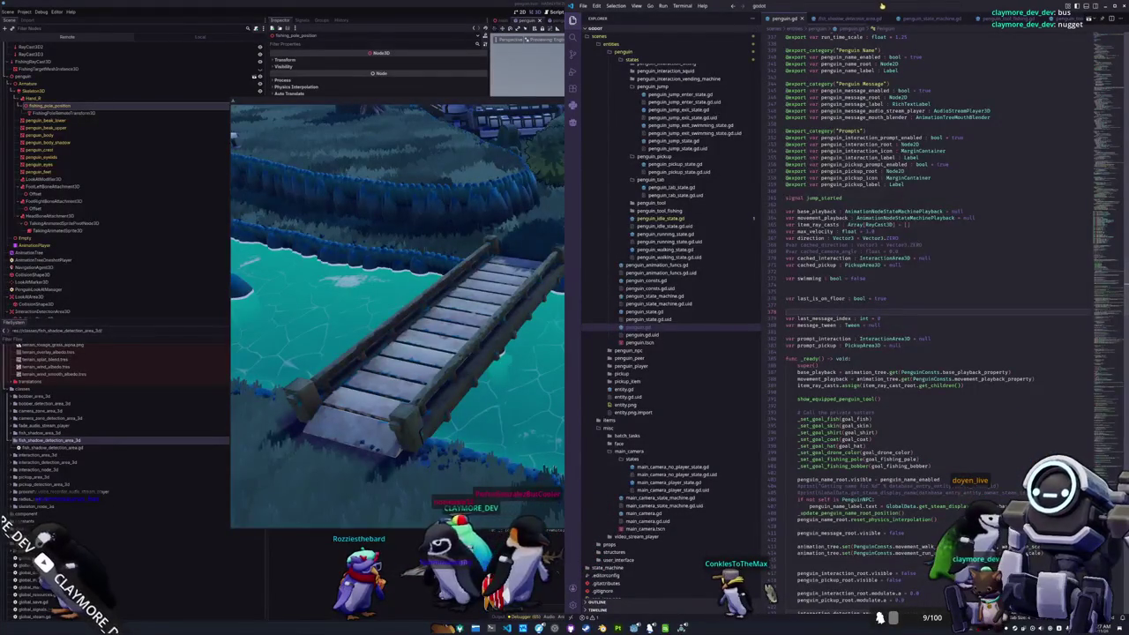
# Step: Open global_data_fish.gd via quick file search
pyautogui.hotkey('ctrl', 'p')
pyautogui.write('global_')
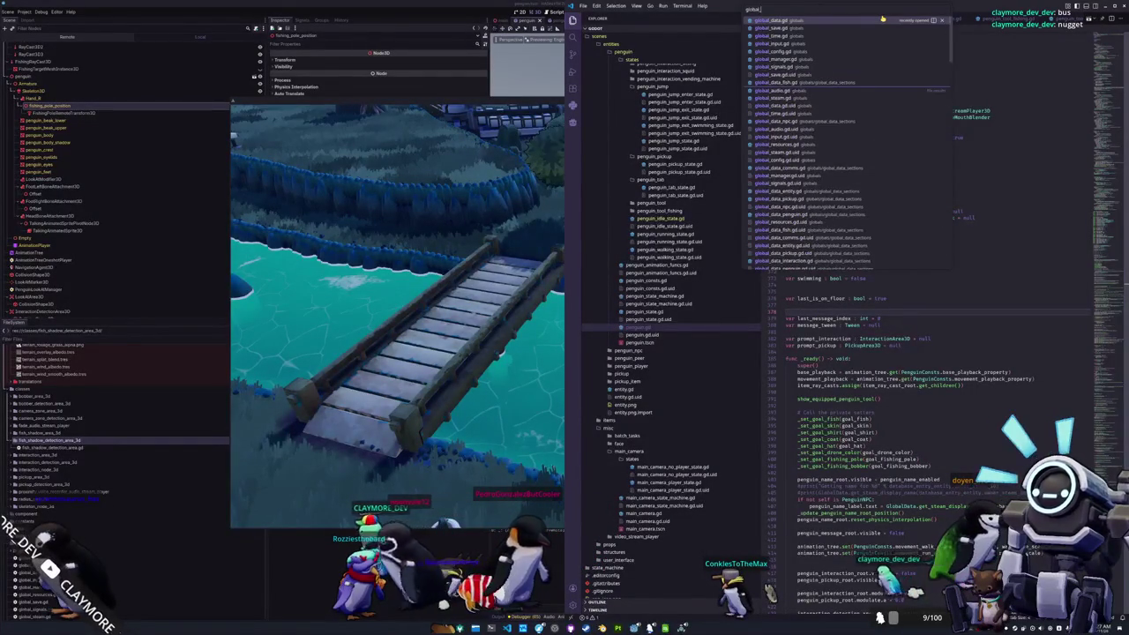
pyautogui.press('BackSpace')
pyautogui.press('BackSpace')
pyautogui.write('l')
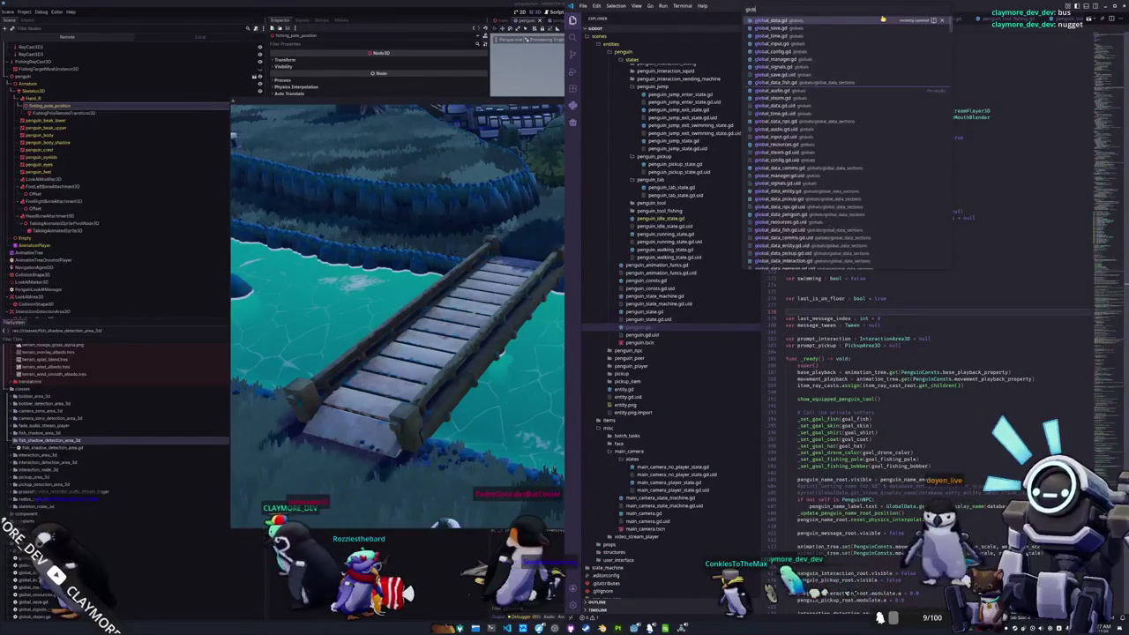
pyautogui.write('fish')
pyautogui.press('Return')
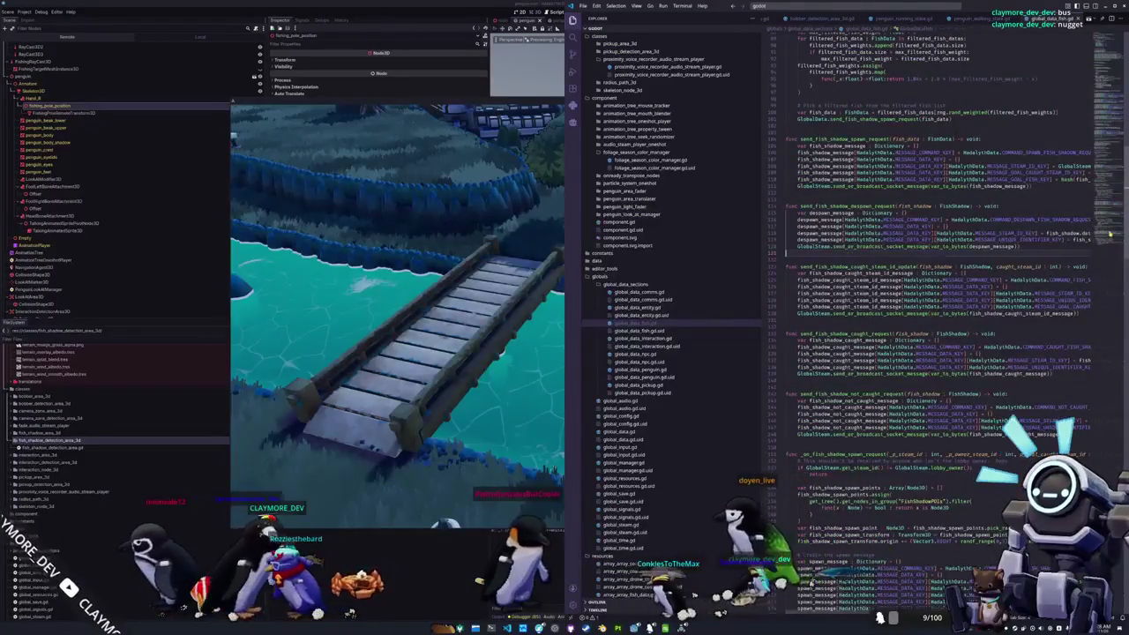
# Step: Review the despawn handler, briefly selecting the code from return through queue_free()
pyautogui.scroll(-20, 1072, 238)
pyautogui.scroll(9, 1071, 238)
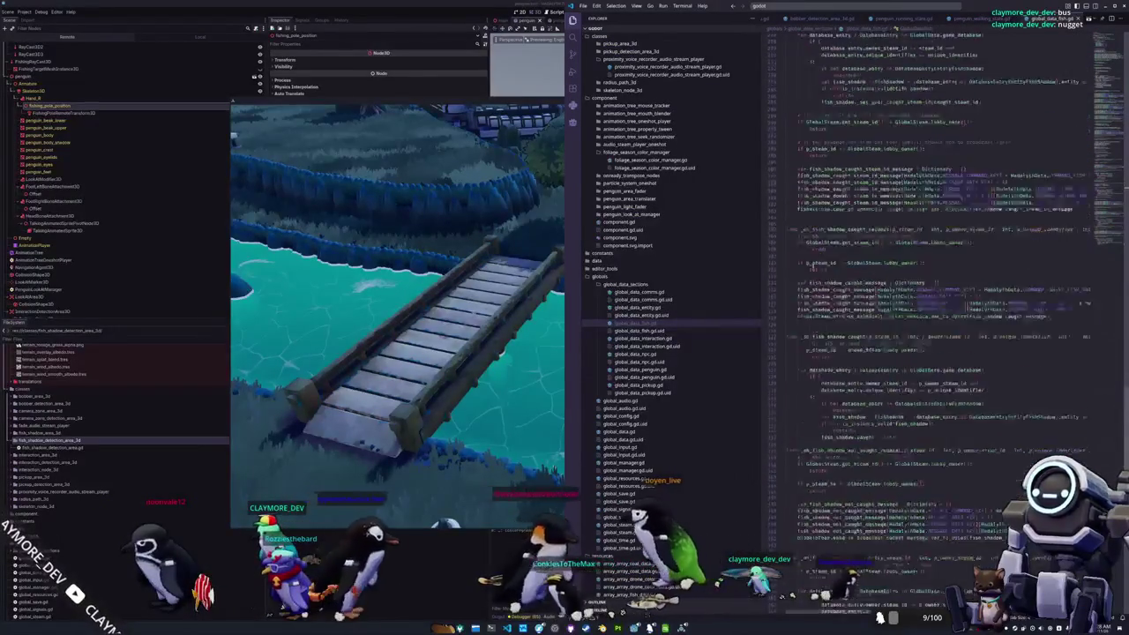
pyautogui.scroll(20, 799, 251)
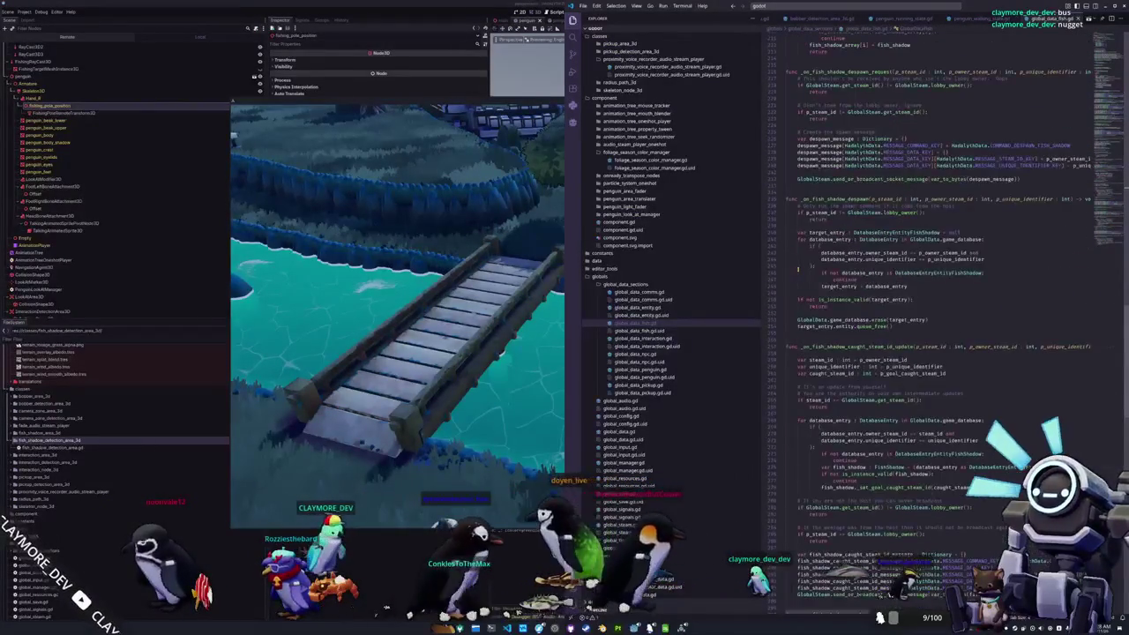
pyautogui.scroll(2, 798, 269)
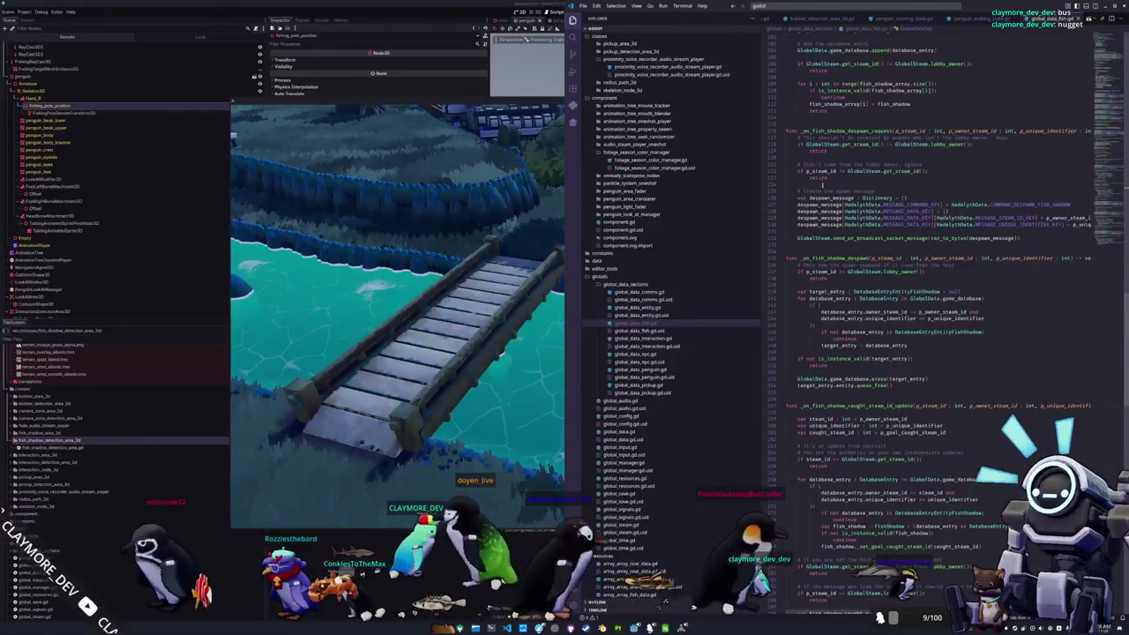
pyautogui.scroll(-1, 841, 316)
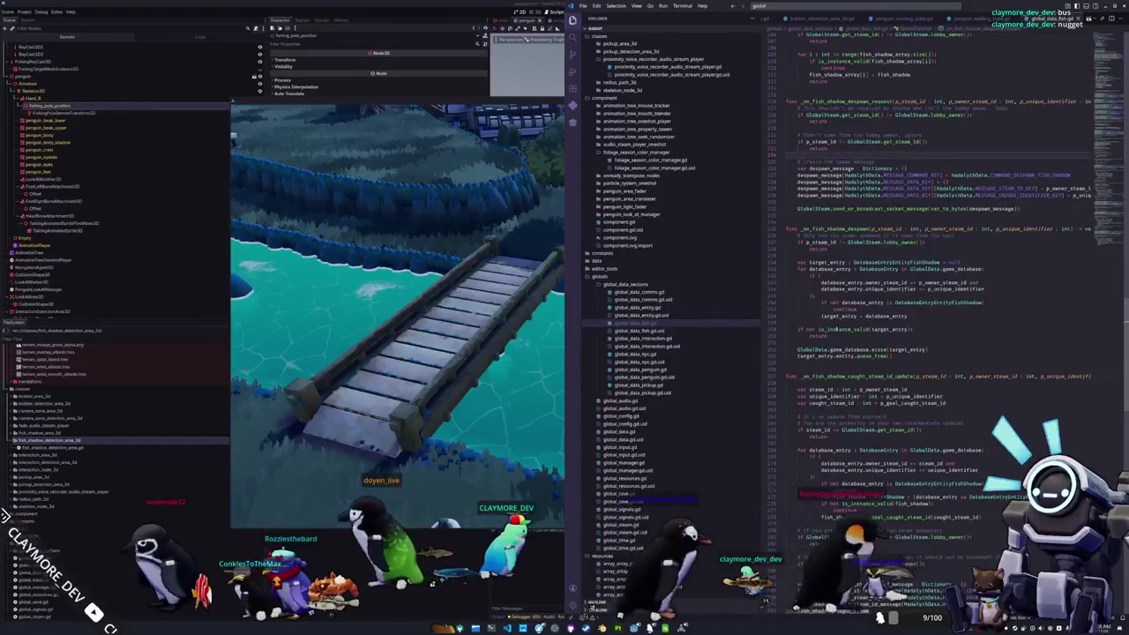
pyautogui.click(842, 323)
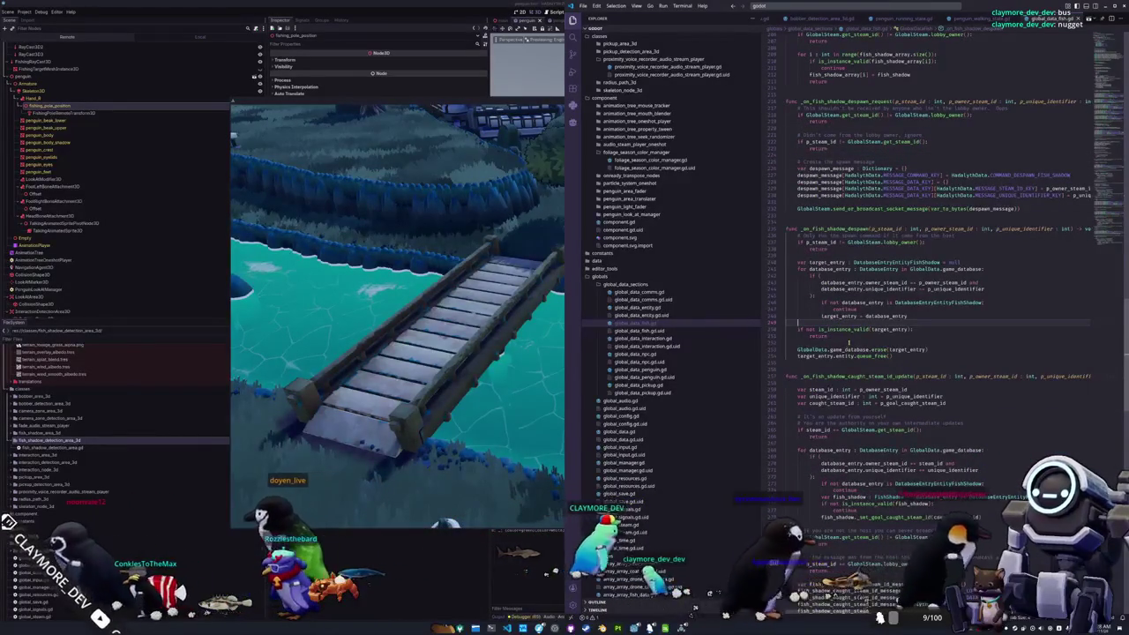
pyautogui.click(848, 343)
pyautogui.moveTo(892, 357); pyautogui.dragTo(787, 337)
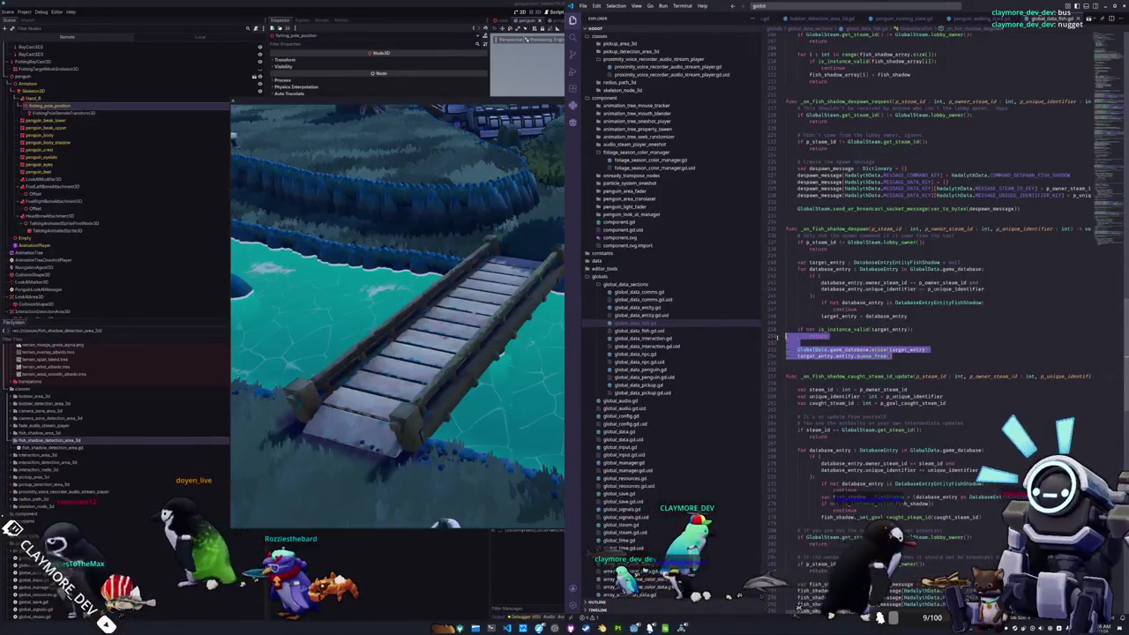
pyautogui.click(799, 342)
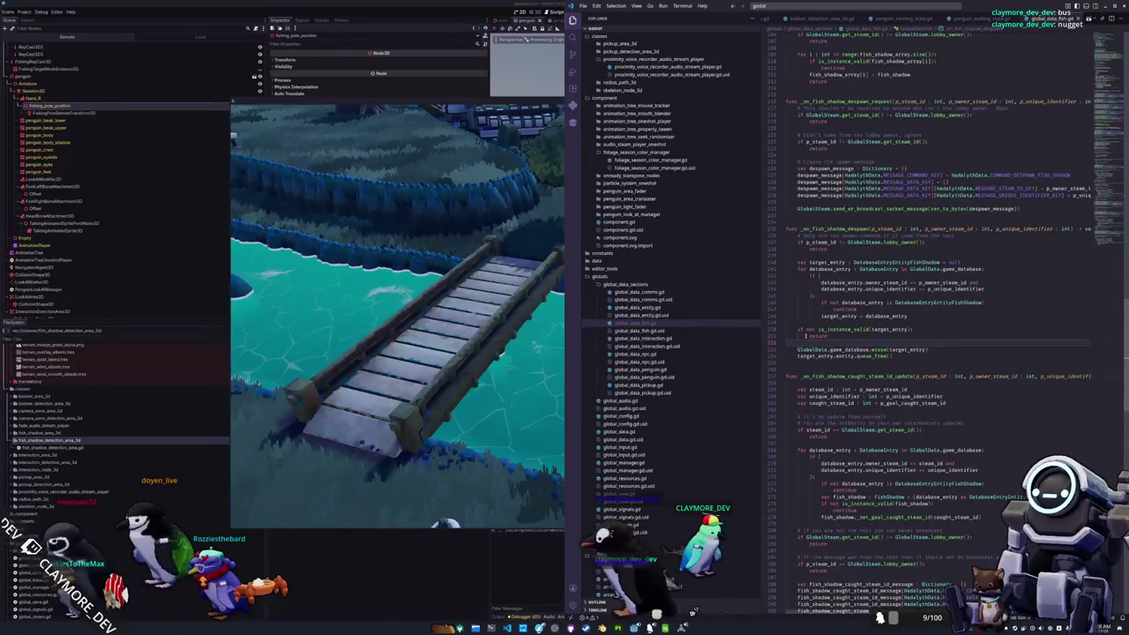
# Step: Scroll back up and search the project files for 'fish_shadow'
pyautogui.scroll(5, 796, 253)
pyautogui.scroll(5, 796, 253)
pyautogui.scroll(12, 797, 253)
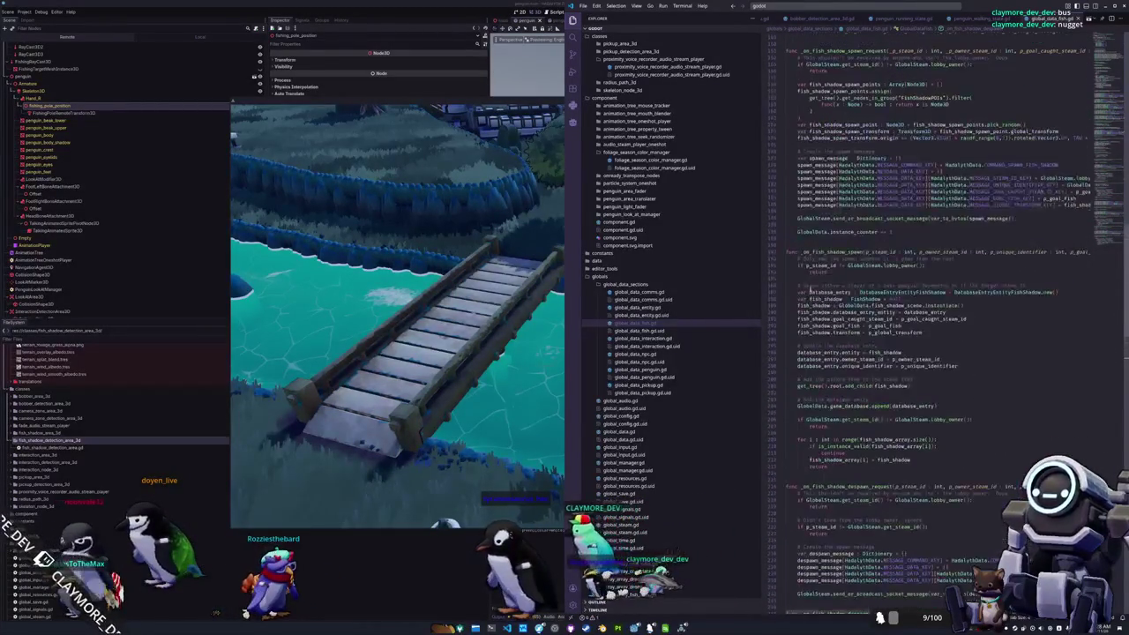
pyautogui.click(833, 5)
pyautogui.write('fish_shadow')
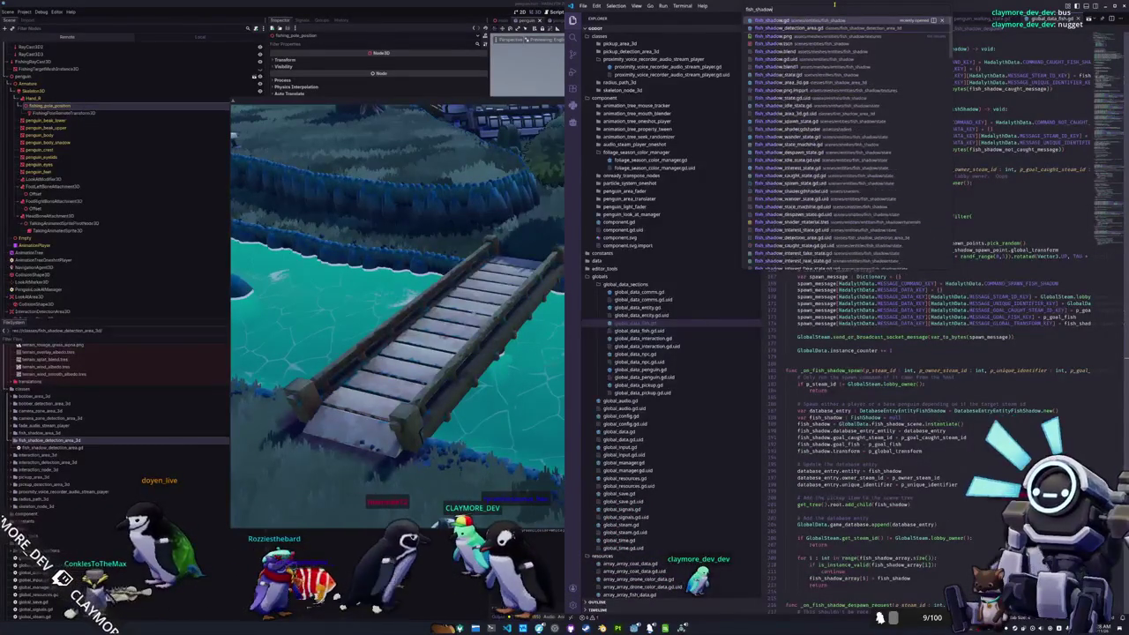
# Step: Open fish_shadow.gd and scroll down to highlight the bobber_lost references
pyautogui.press('Return')
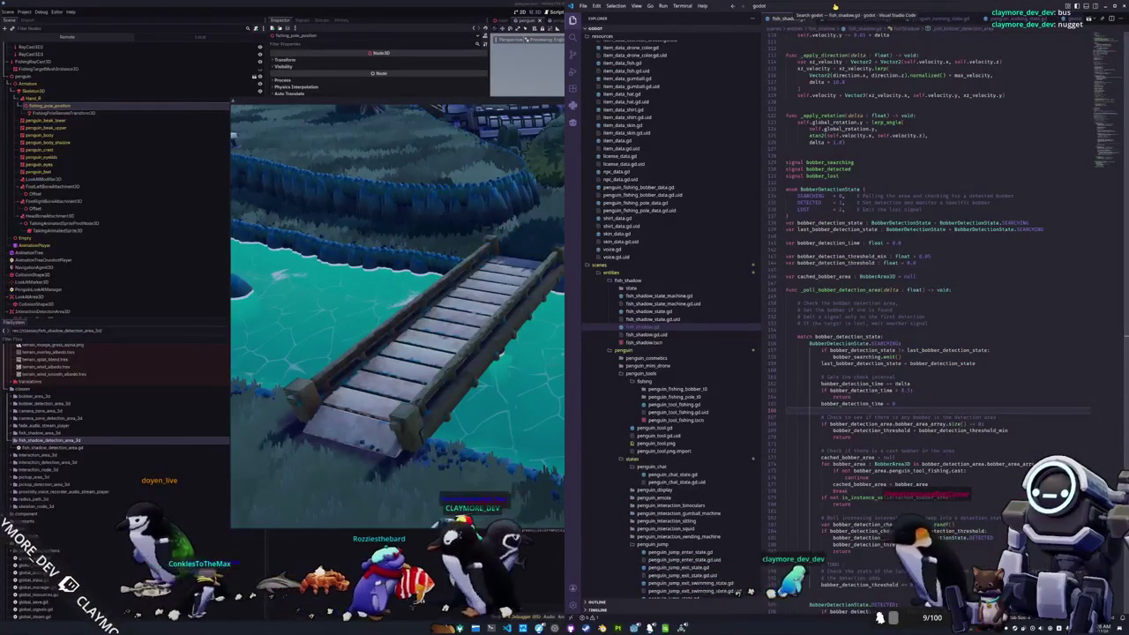
pyautogui.scroll(-5, 977, 231)
pyautogui.scroll(-5, 977, 231)
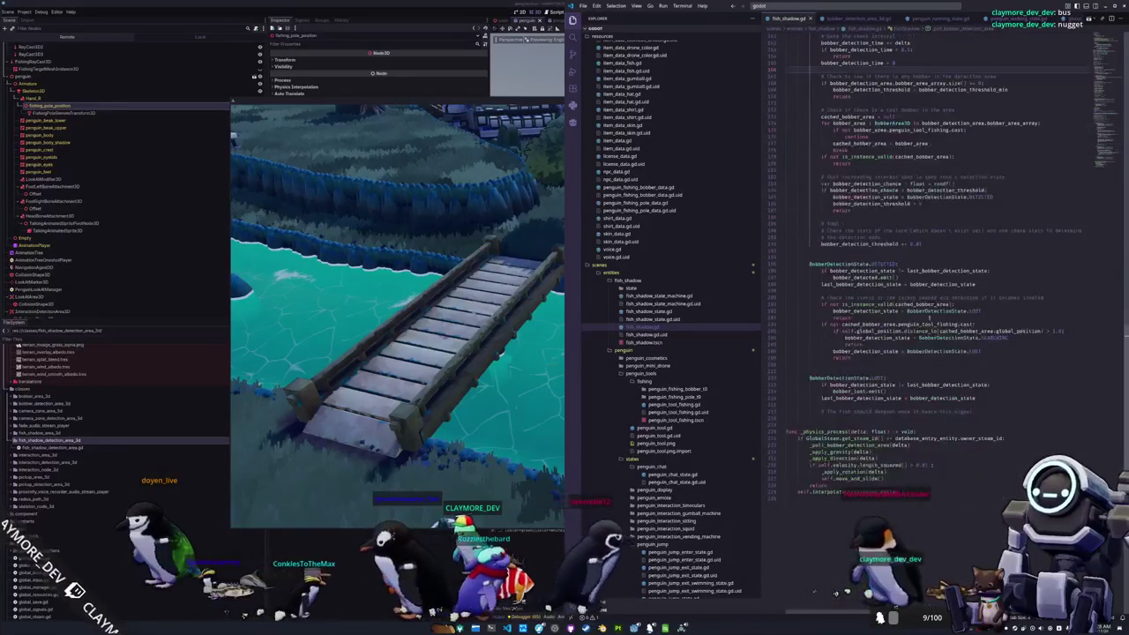
pyautogui.doubleClick(845, 391)
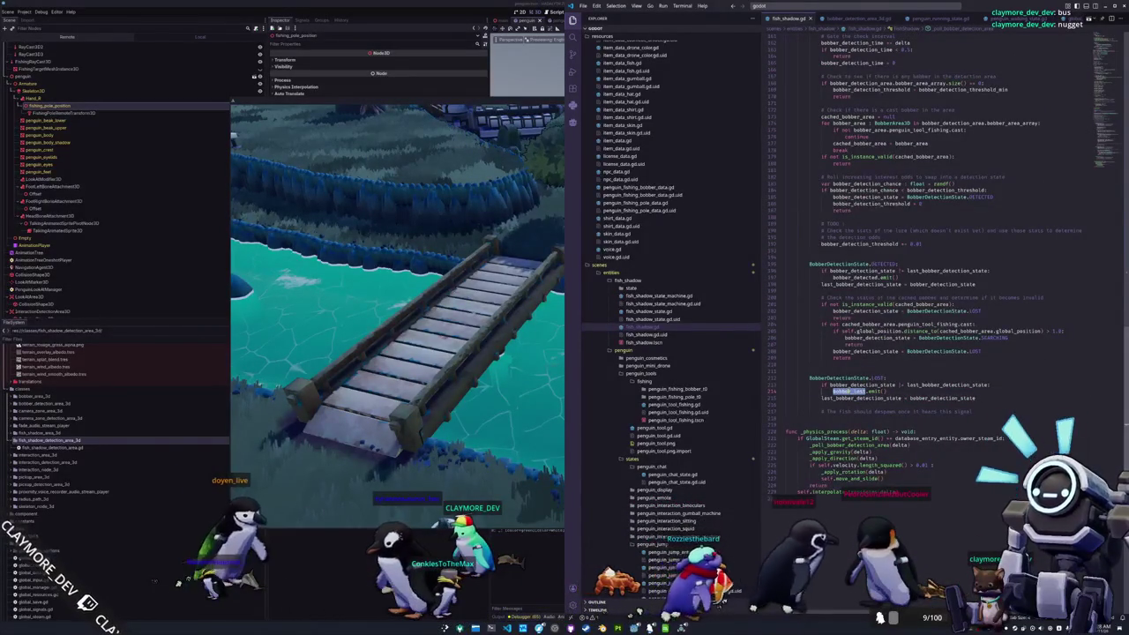
pyautogui.scroll(-1, 907, 360)
# Step: Jump to the top via the minimap and review the goal_fish, velocity, lifetime variables and _ready() setup
pyautogui.click(1105, 71)
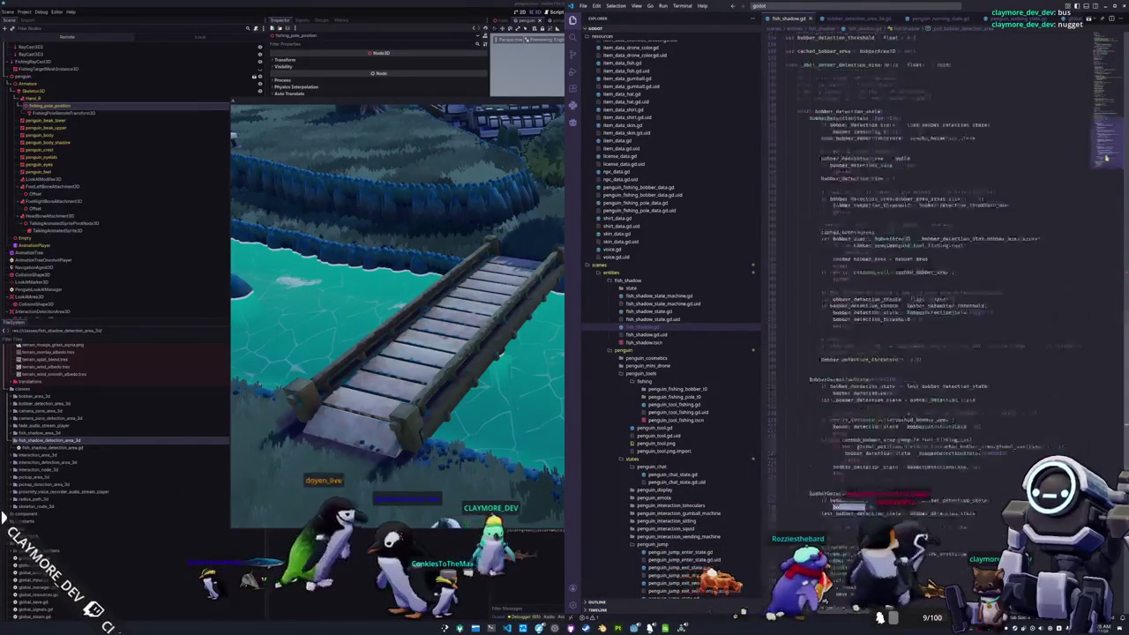
pyautogui.moveTo(1104, 66); pyautogui.dragTo(1096, 172)
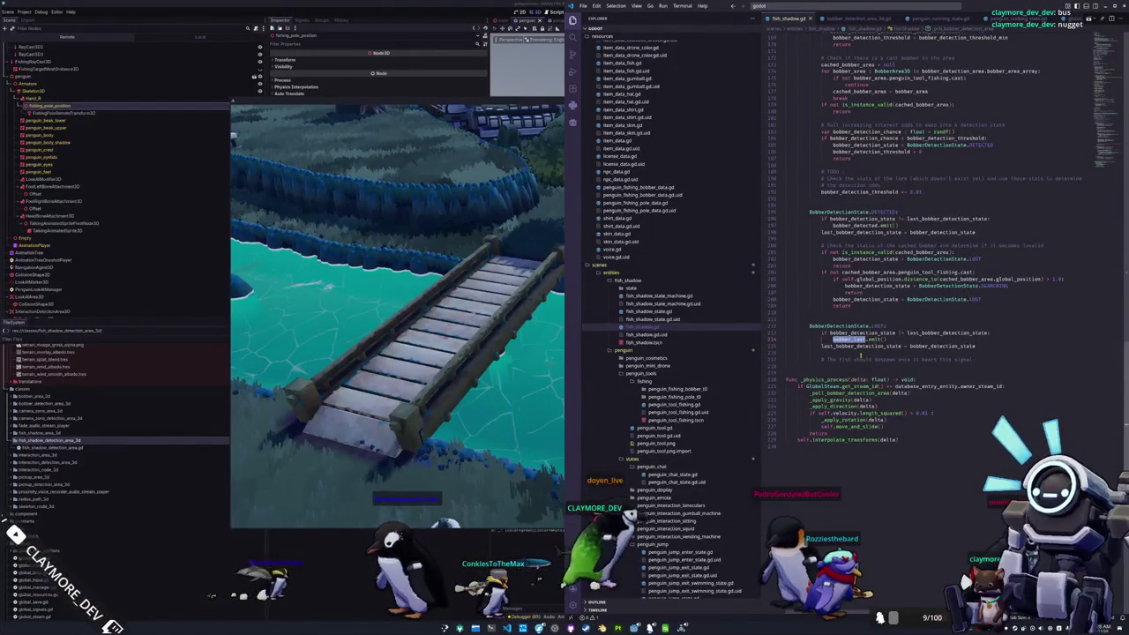
pyautogui.scroll(15, 836, 357)
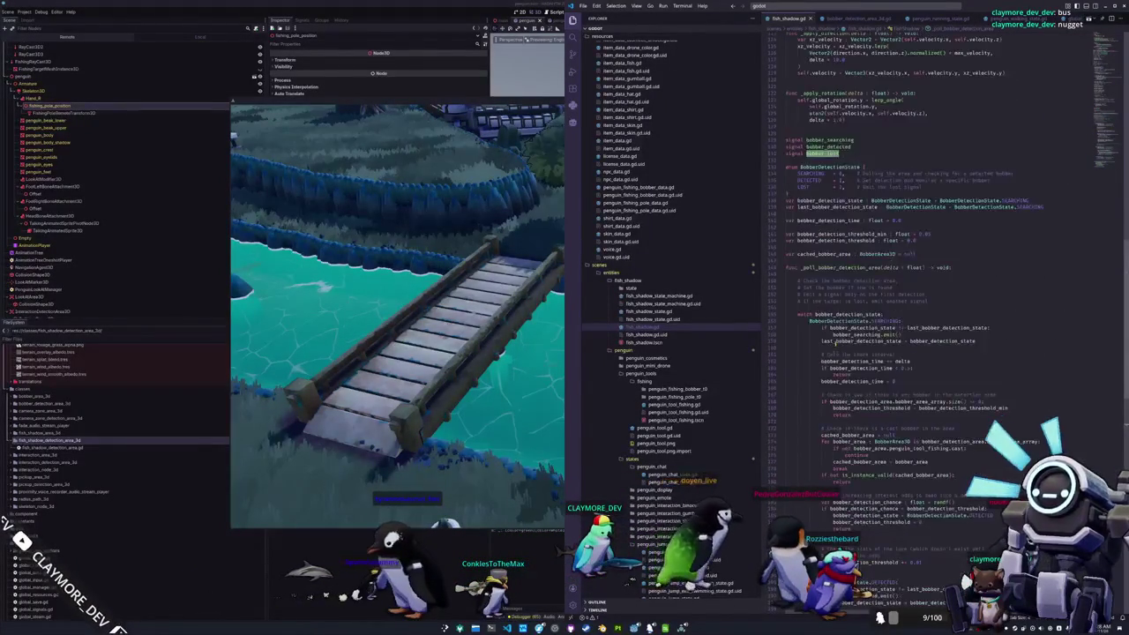
pyautogui.scroll(15, 829, 345)
pyautogui.scroll(-5, 832, 346)
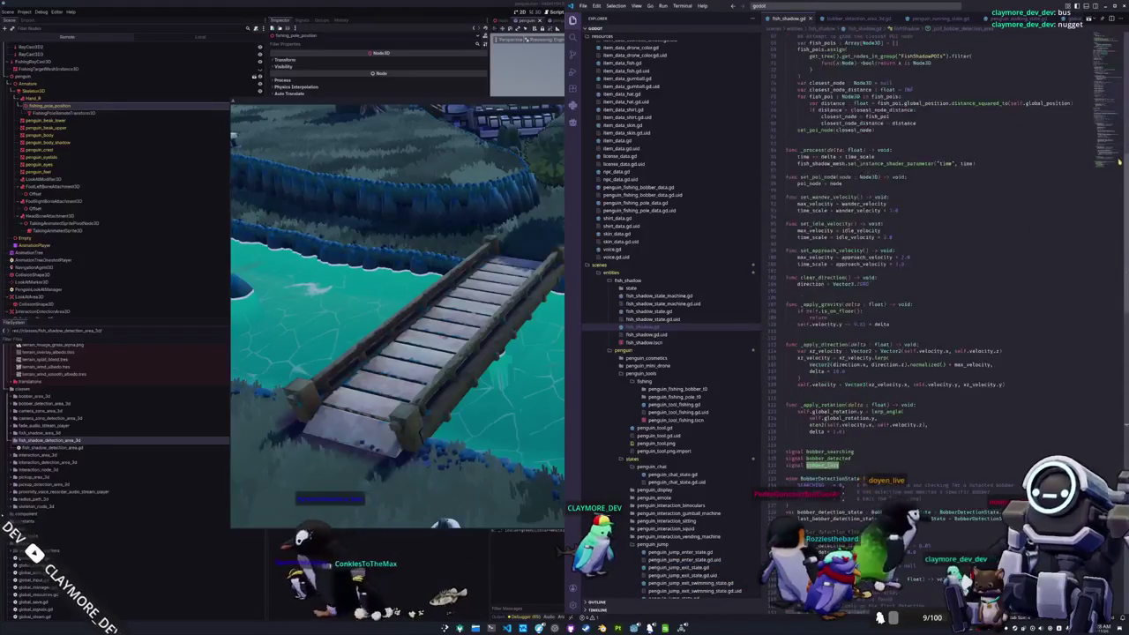
pyautogui.scroll(-18, 957, 241)
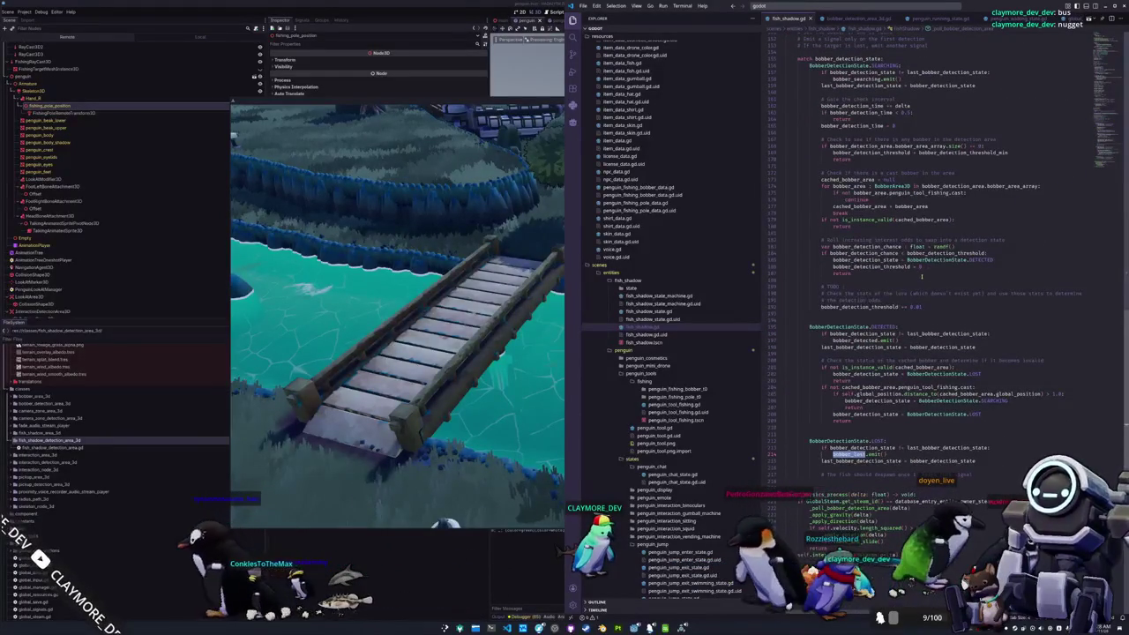
pyautogui.scroll(2, 922, 276)
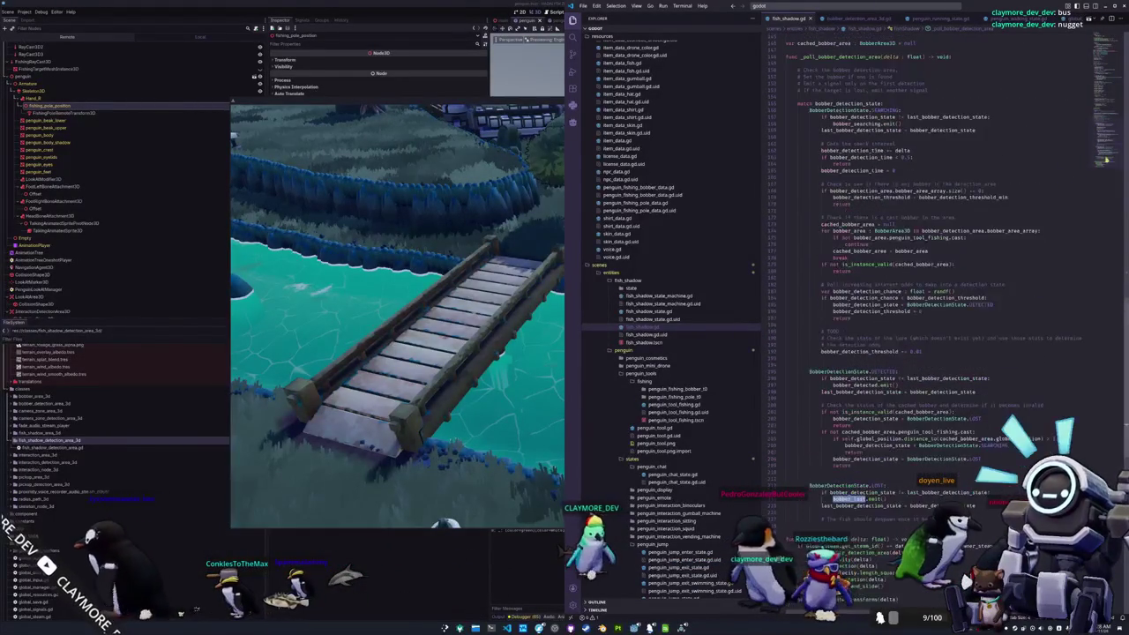
pyautogui.scroll(20, 1096, 162)
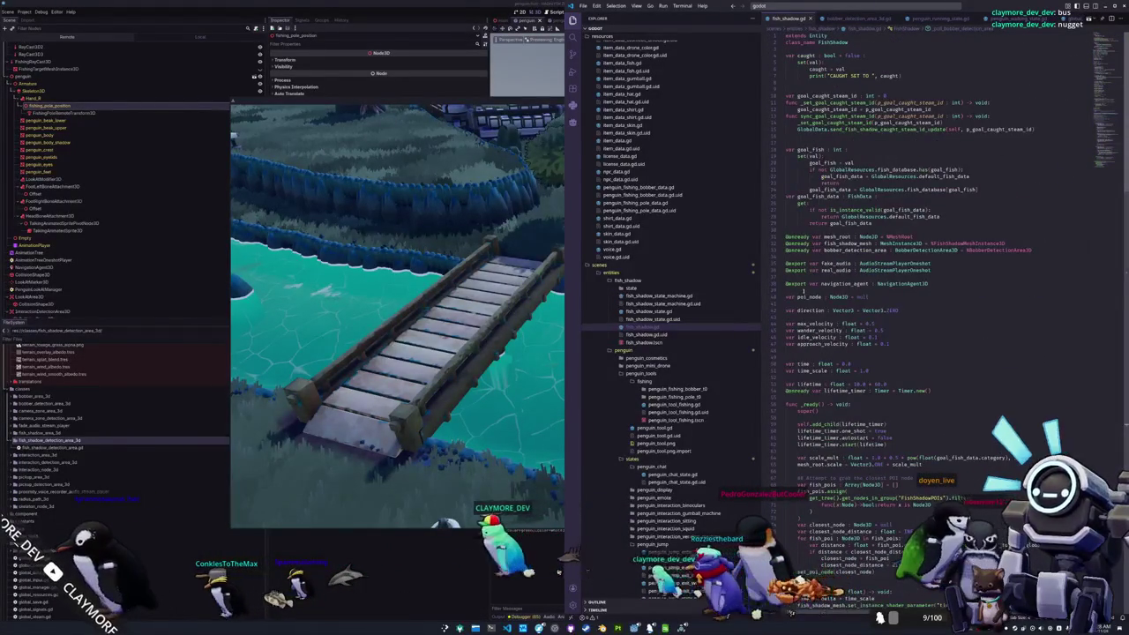
pyautogui.scroll(-3, 796, 304)
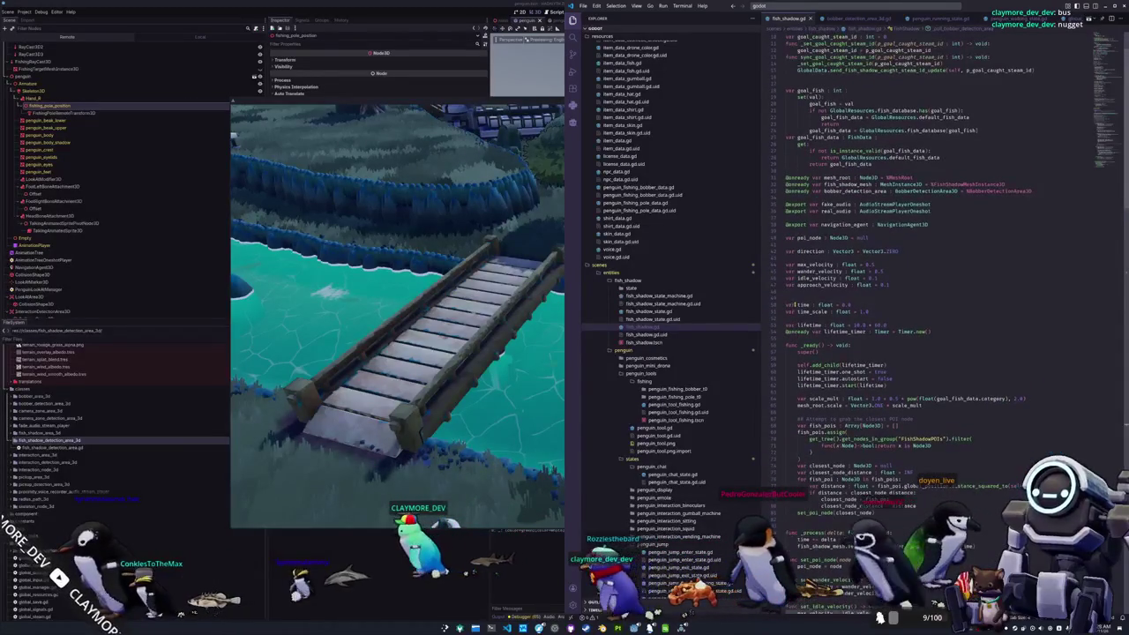
pyautogui.scroll(-2, 795, 304)
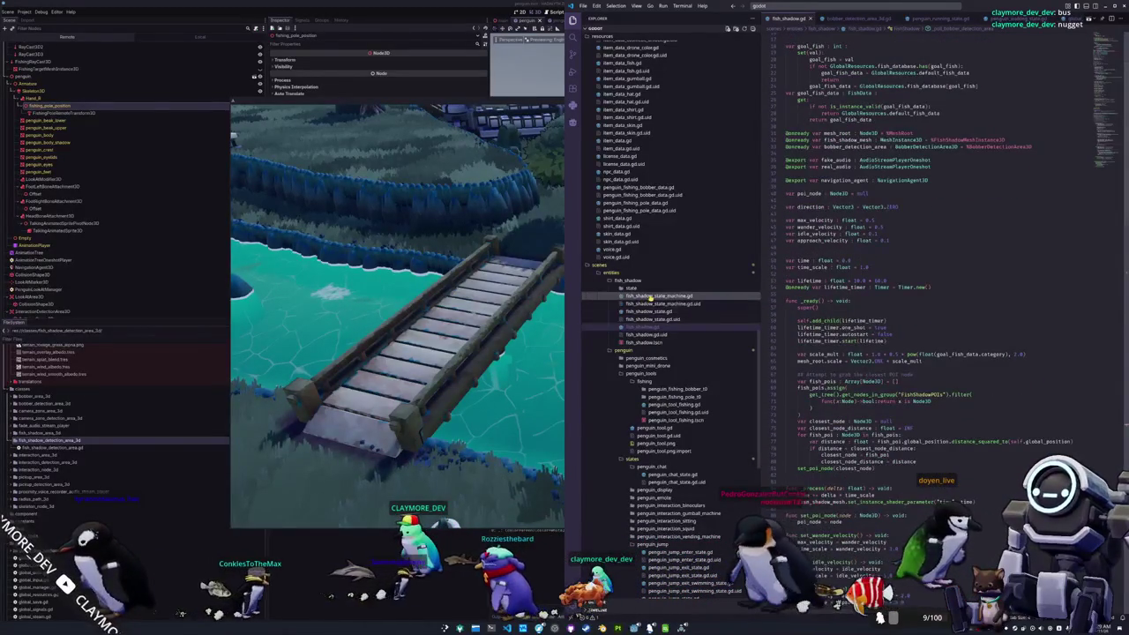
# Step: Review fish_shadow_state_machine.gd and global_data_fish.gd, ending on penguin_idle_state.gd's input checks
pyautogui.click(651, 298)
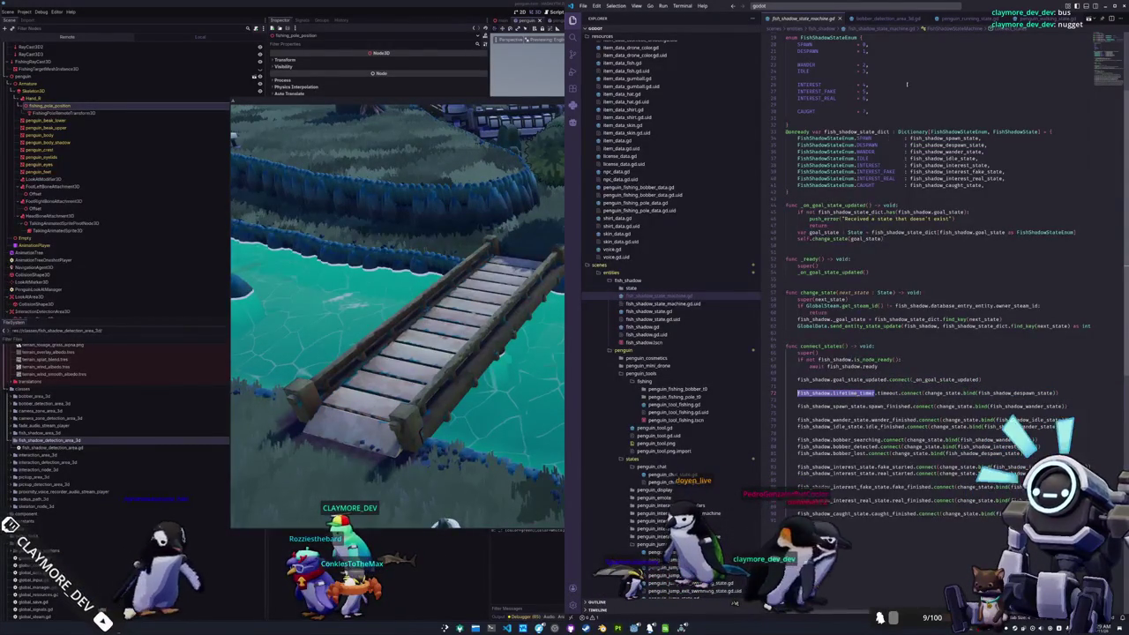
pyautogui.scroll(-3, 944, 18)
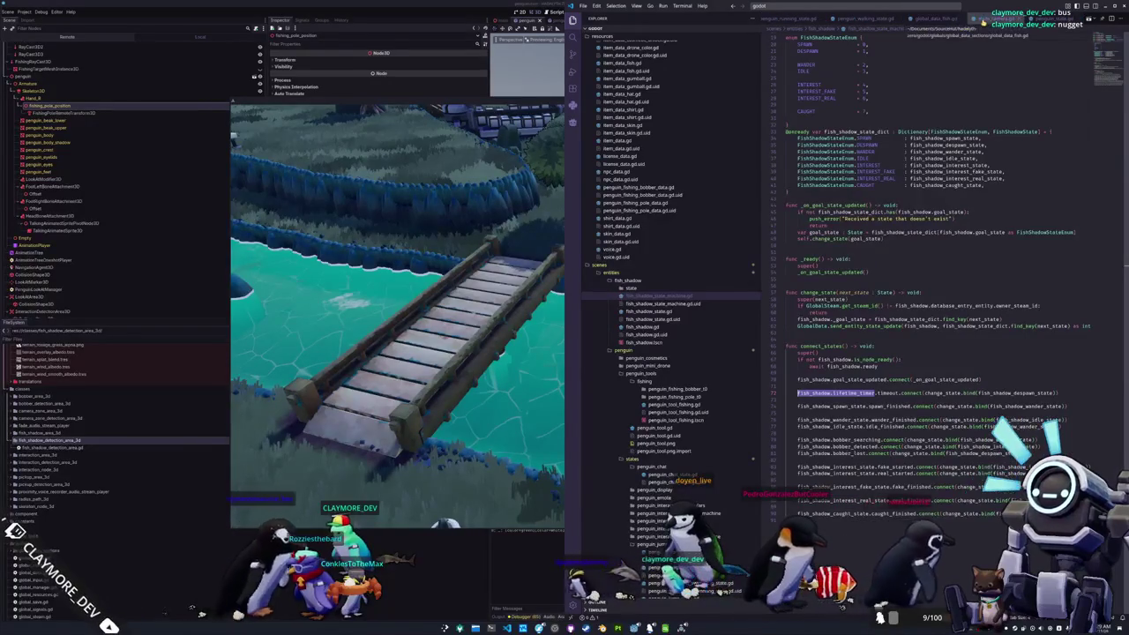
pyautogui.click(948, 19)
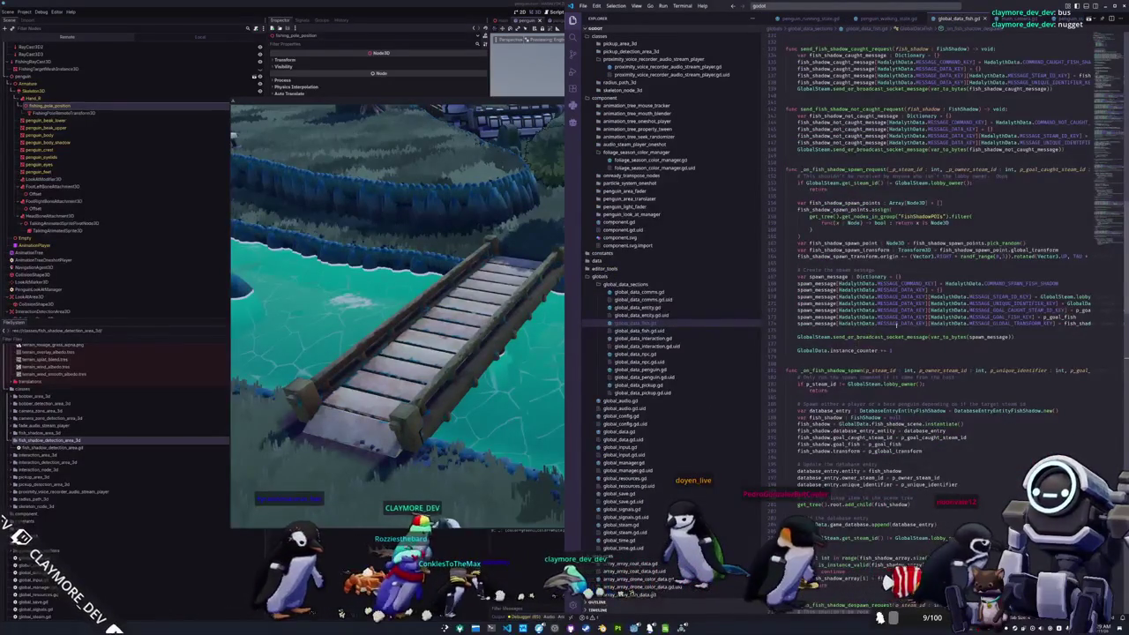
pyautogui.scroll(-2, 934, 176)
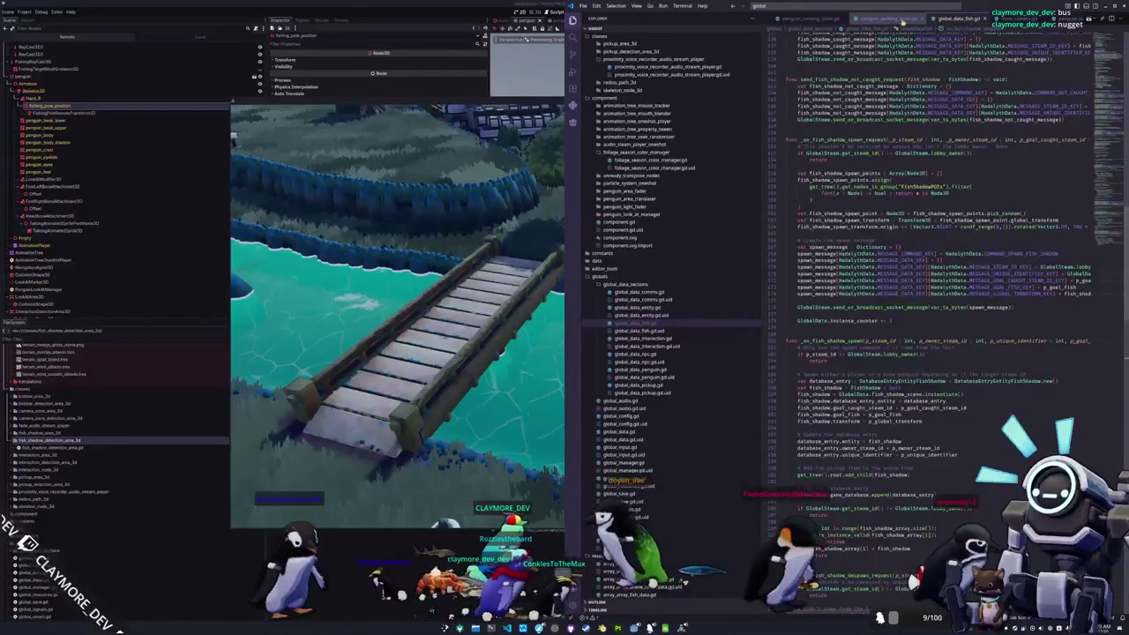
pyautogui.click(908, 21)
pyautogui.click(657, 301)
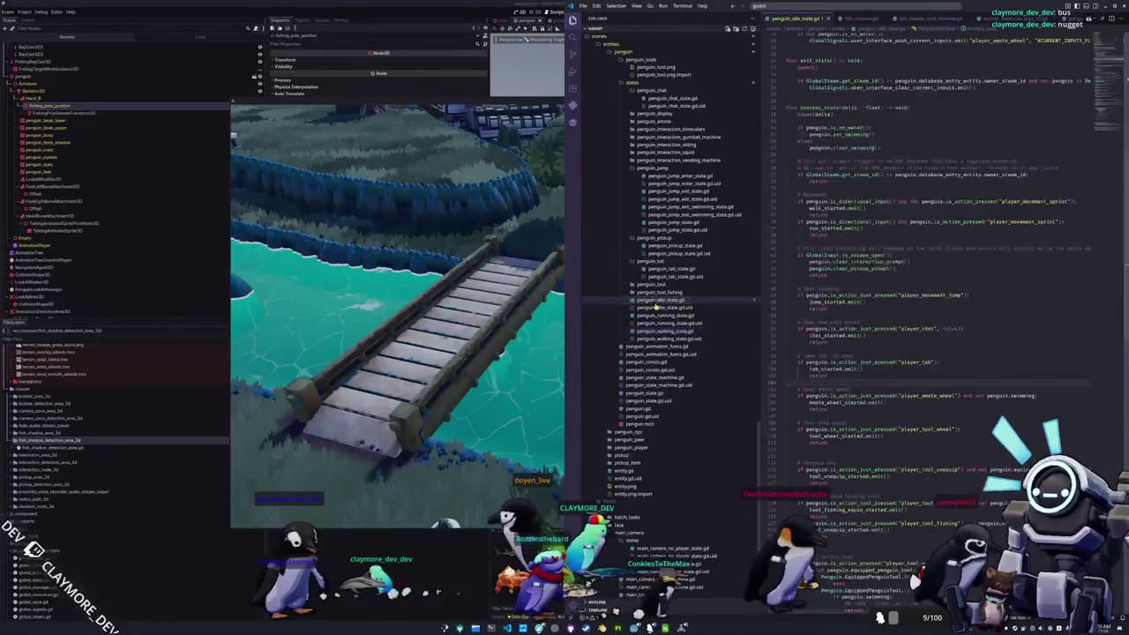
# Step: In penguin.gd, replace the despawn request line with fish_shadow_area.fish_shadow.lifetime_timer.time_left = 0.0
pyautogui.click(639, 408)
pyautogui.scroll(-20, 814, 373)
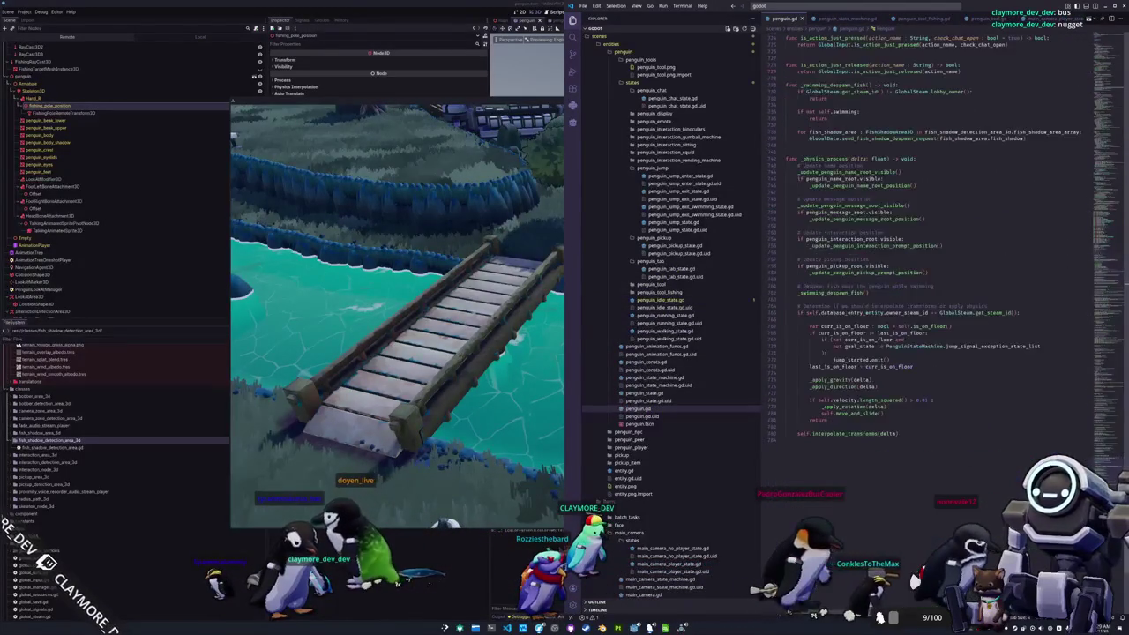
pyautogui.scroll(2, 862, 328)
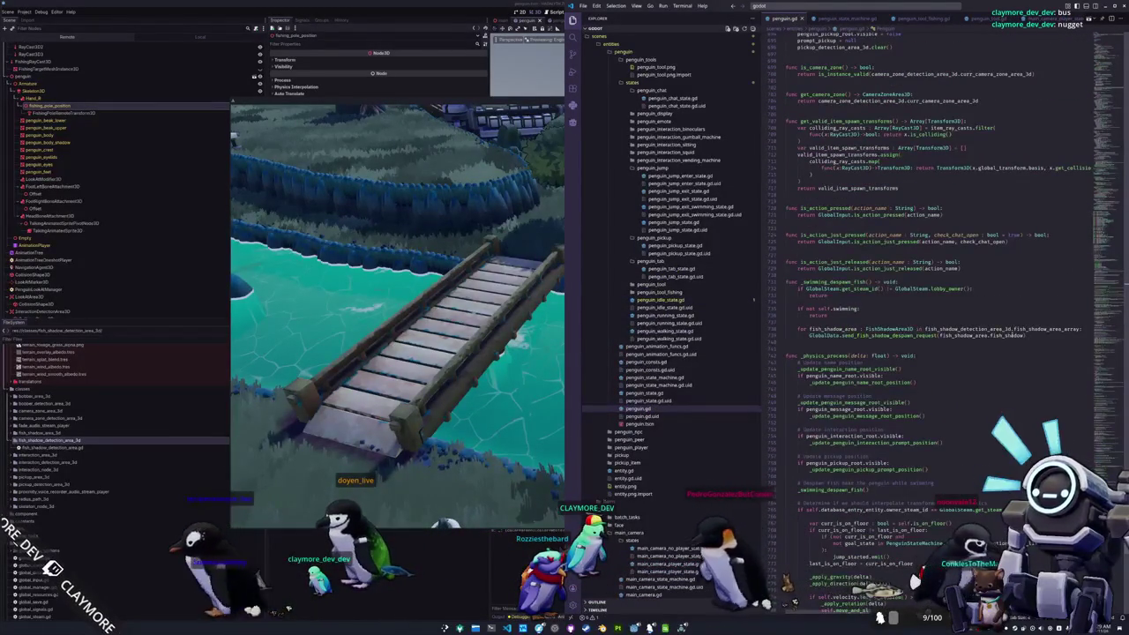
pyautogui.moveTo(1026, 335); pyautogui.dragTo(809, 335)
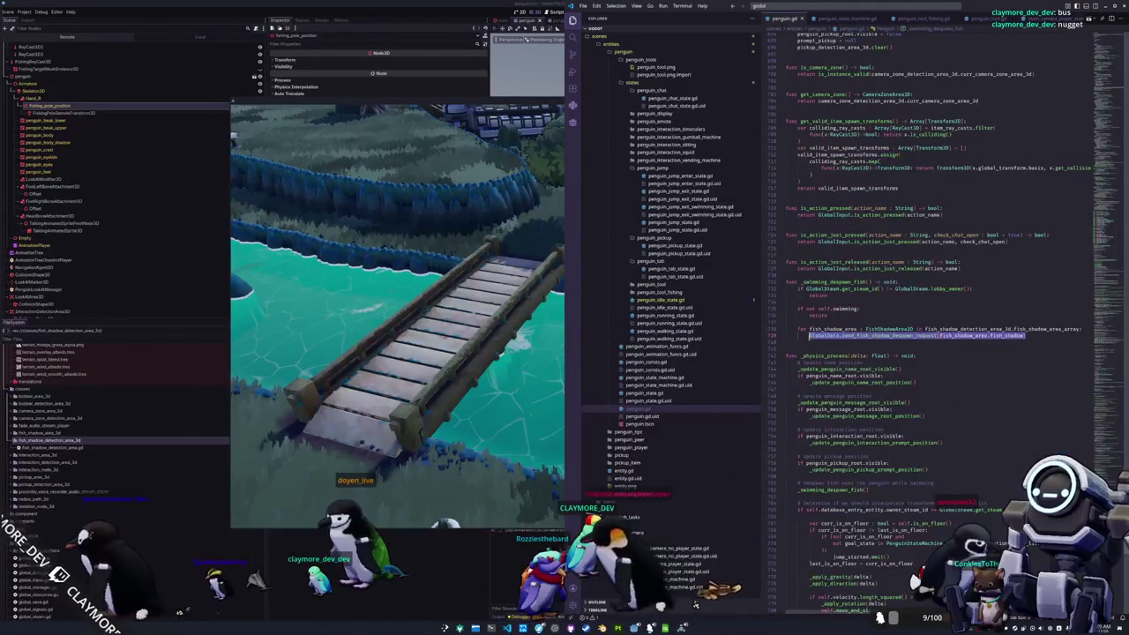
pyautogui.write('fish_shadow_area.')
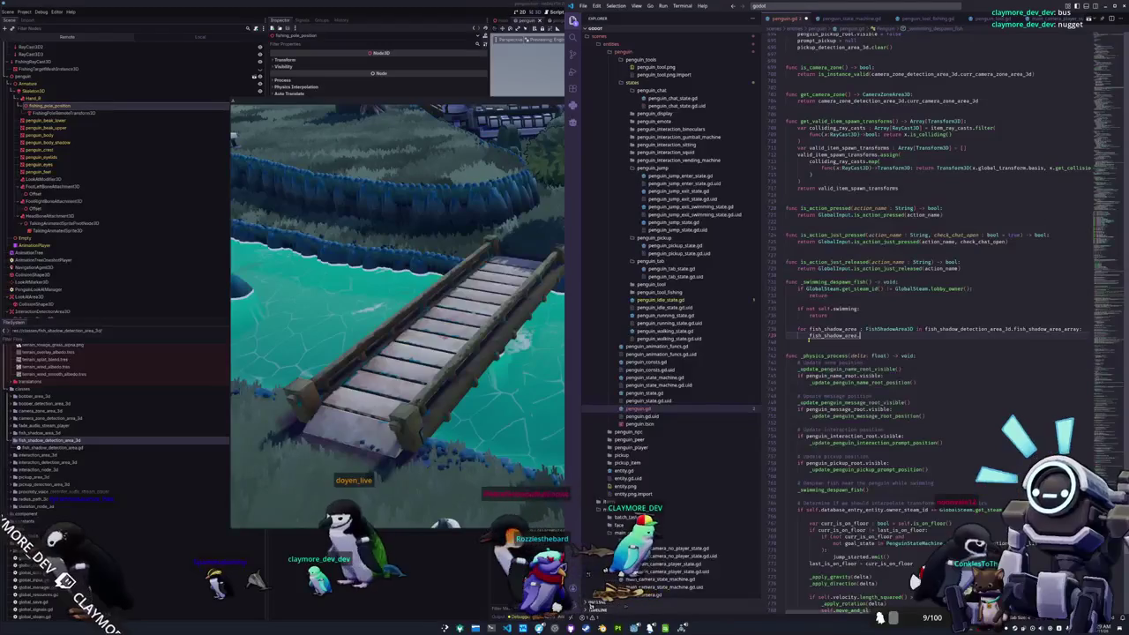
pyautogui.write('fish_shadow.')
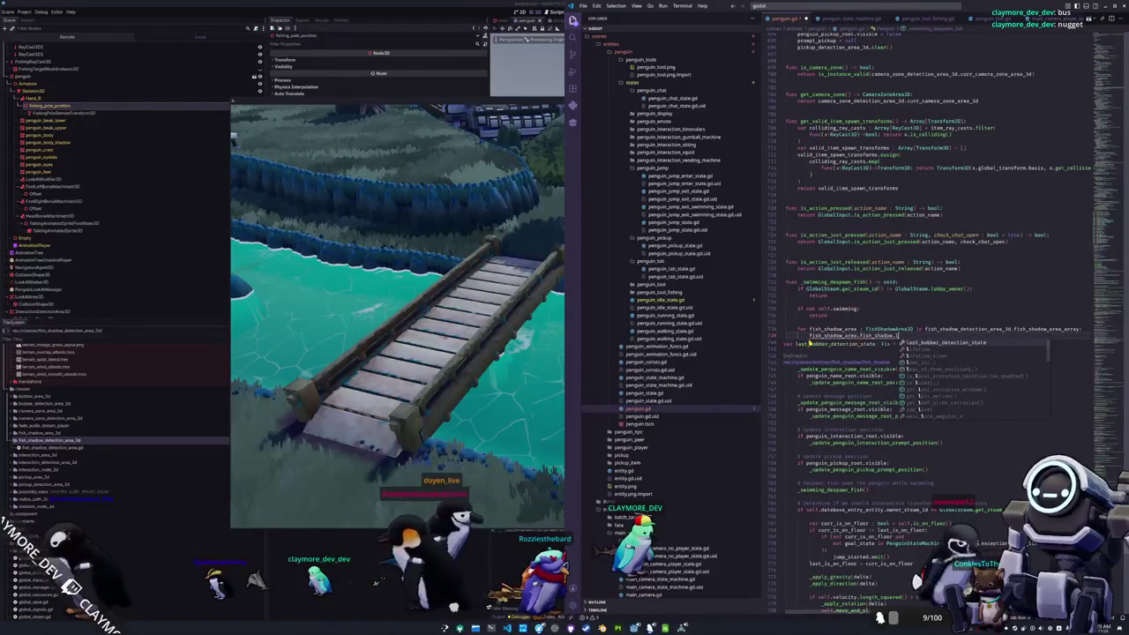
pyautogui.write('lifetime_timer.time')
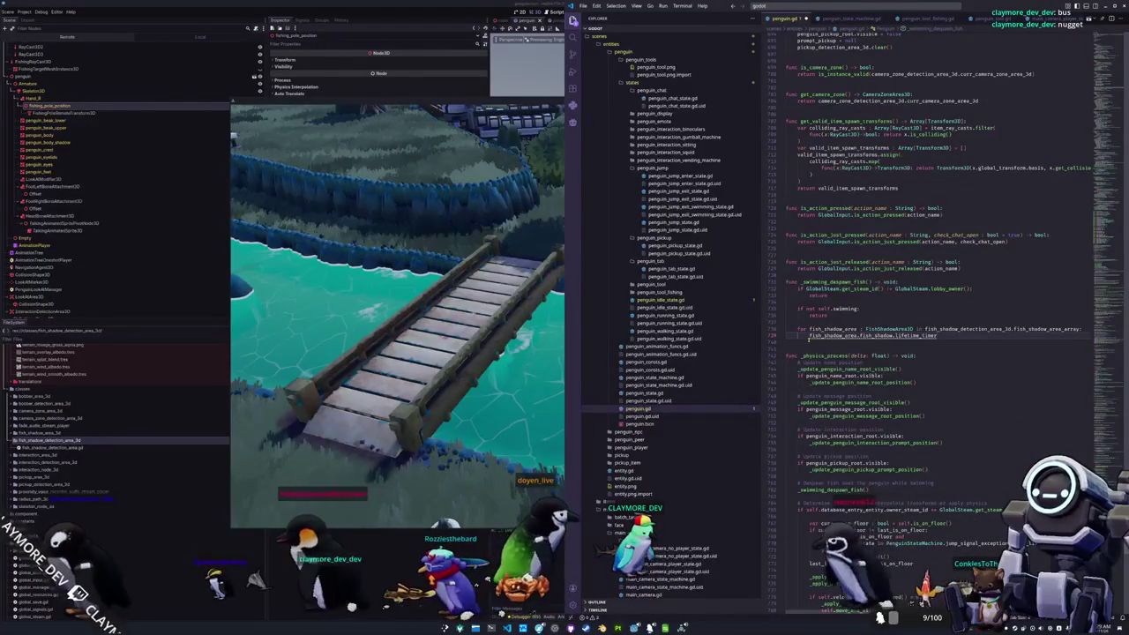
pyautogui.press('Return')
pyautogui.write('= 0.0')
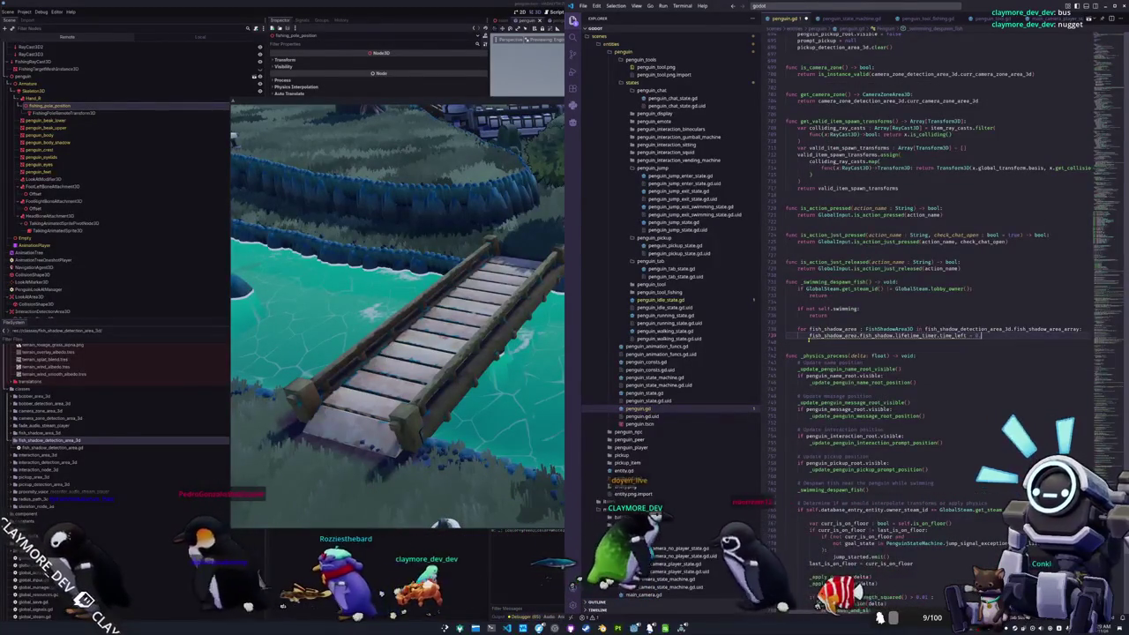
# Step: Change time_left to wait_time and launch the game with F5
pyautogui.hotkey('shift', 'Left')
pyautogui.hotkey('shift', 'Left')
pyautogui.hotkey('shift', 'Left')
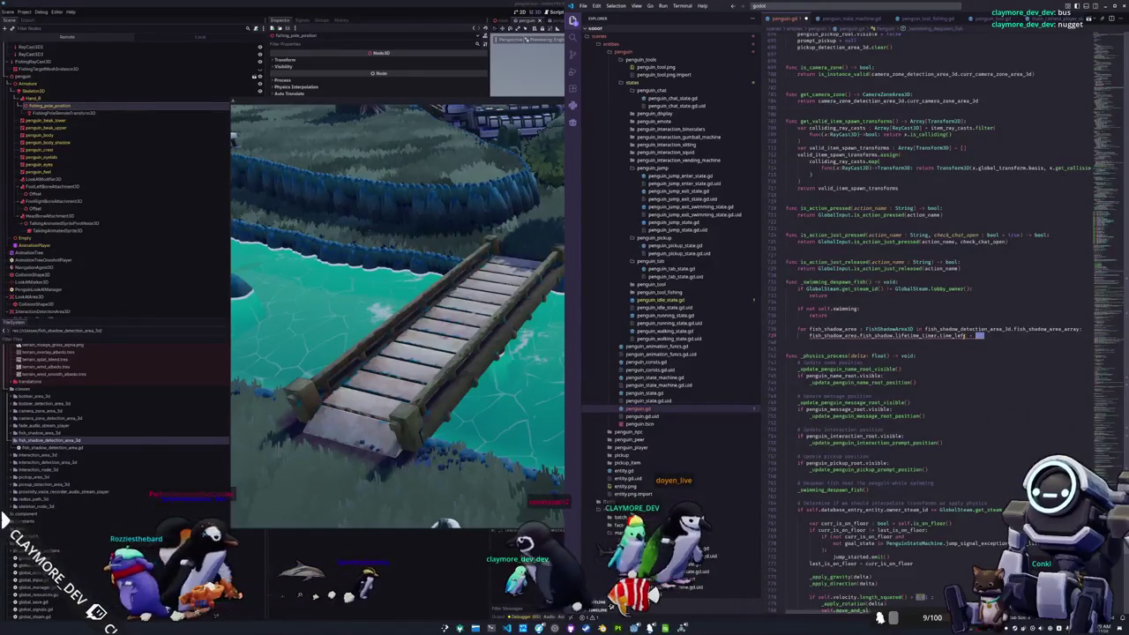
pyautogui.moveTo(882, 335)
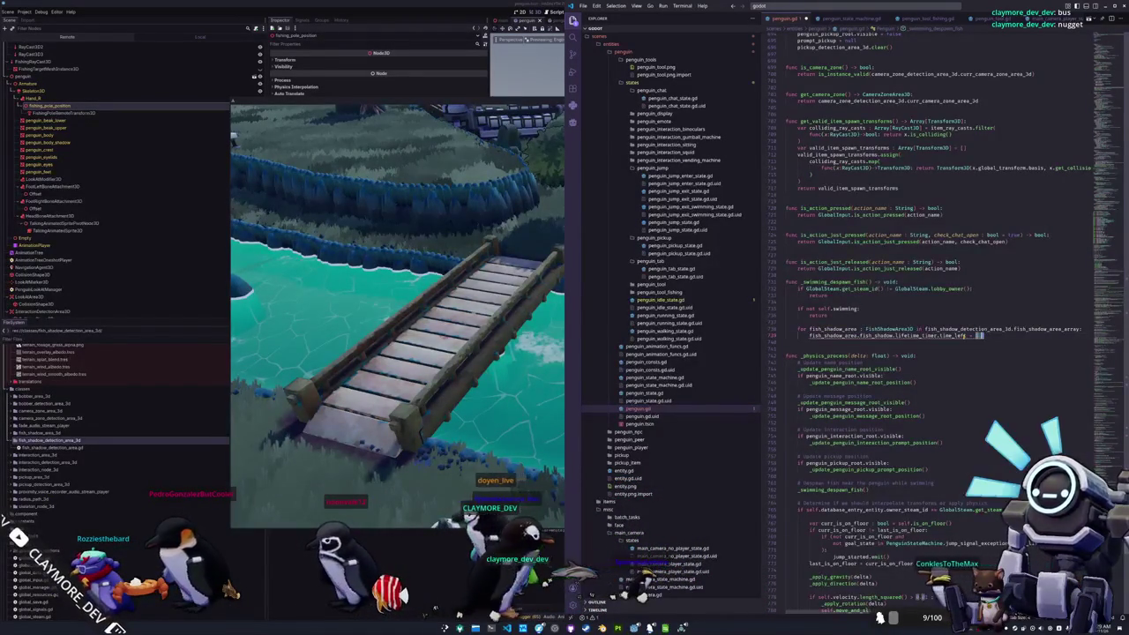
pyautogui.write('wait')
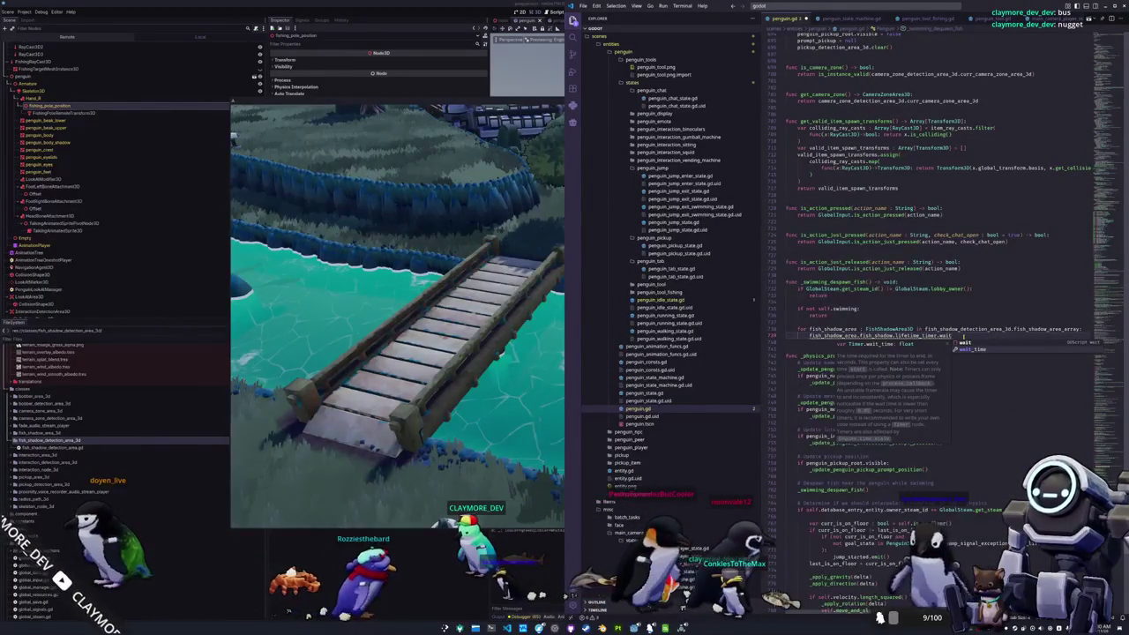
pyautogui.write('_time =')
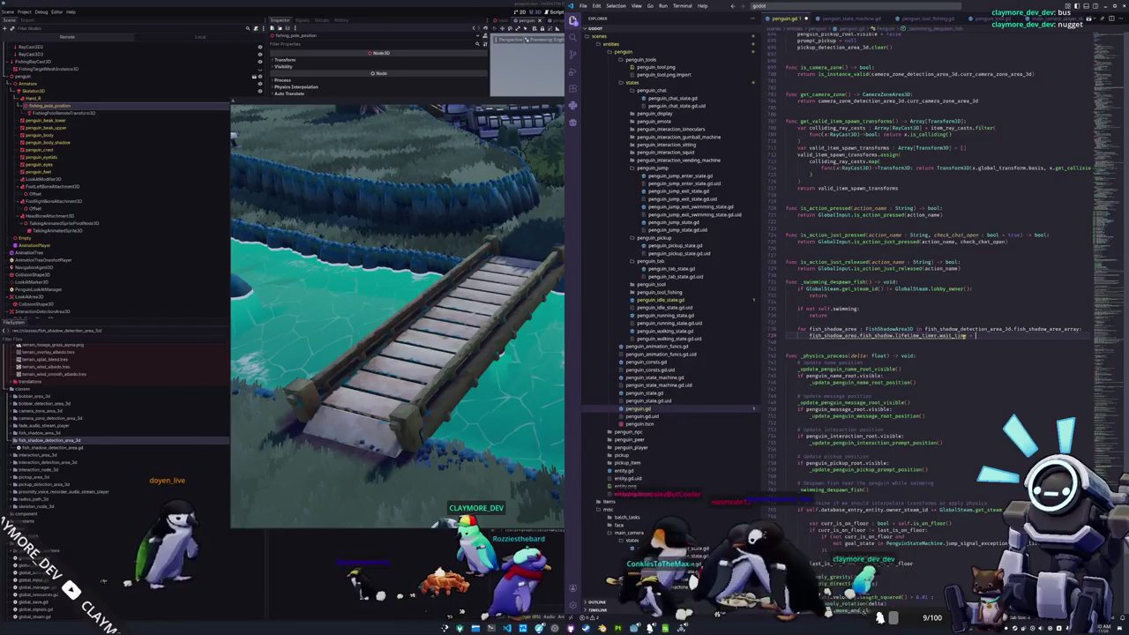
pyautogui.press('F5')
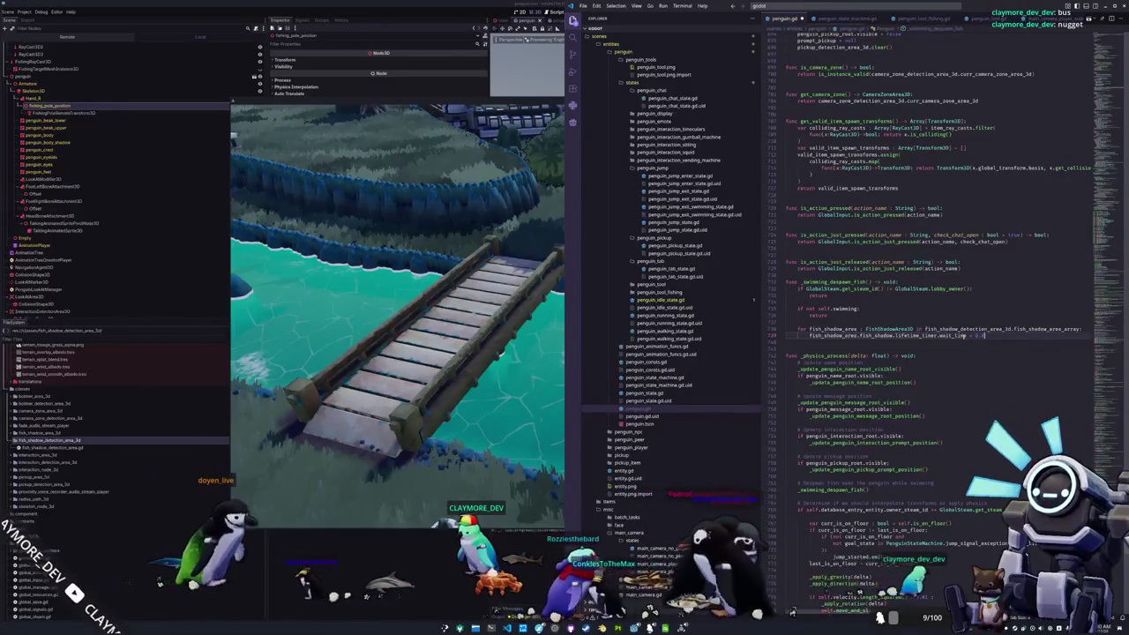
# Step: Swim the penguin toward the gate, then stop and rerun the game
pyautogui.press('d')
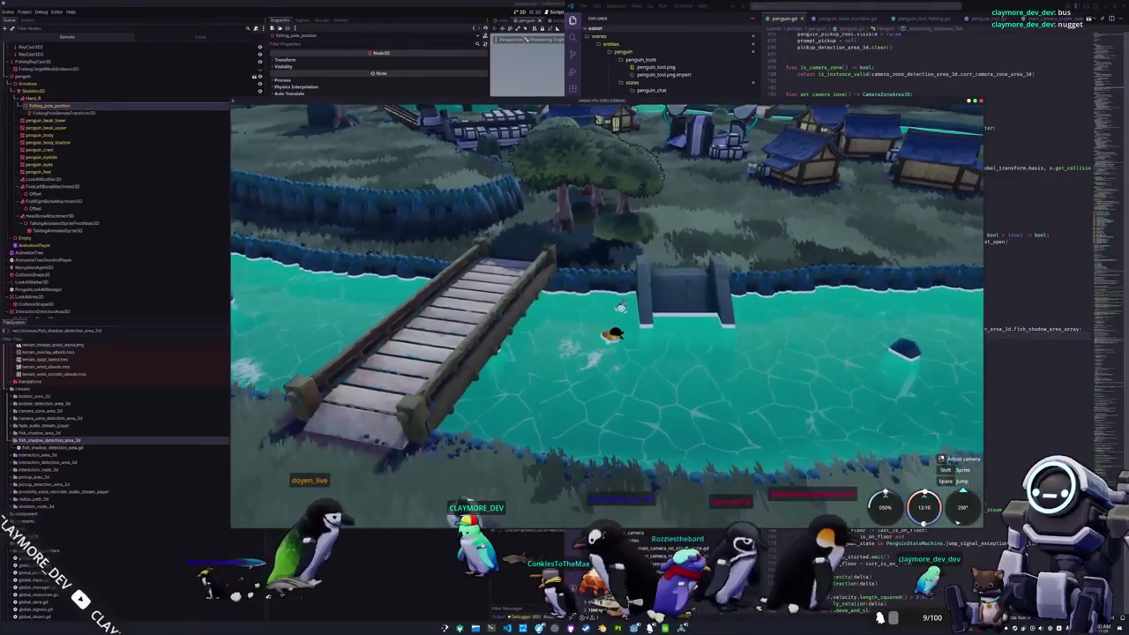
pyautogui.scroll(3, 570, 300)
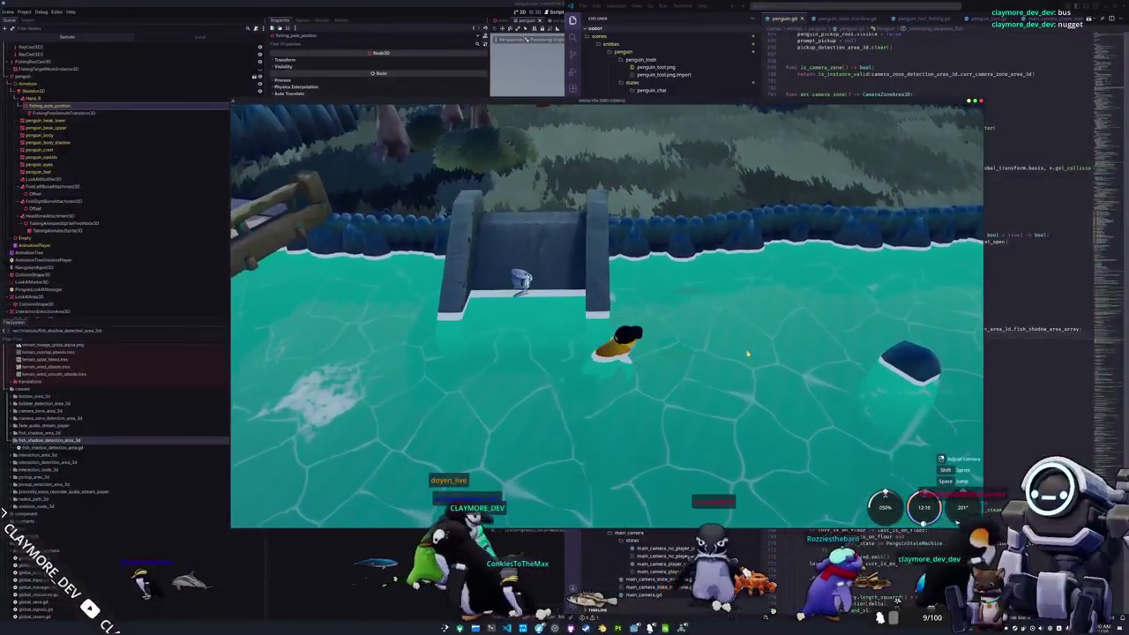
pyautogui.press('d')
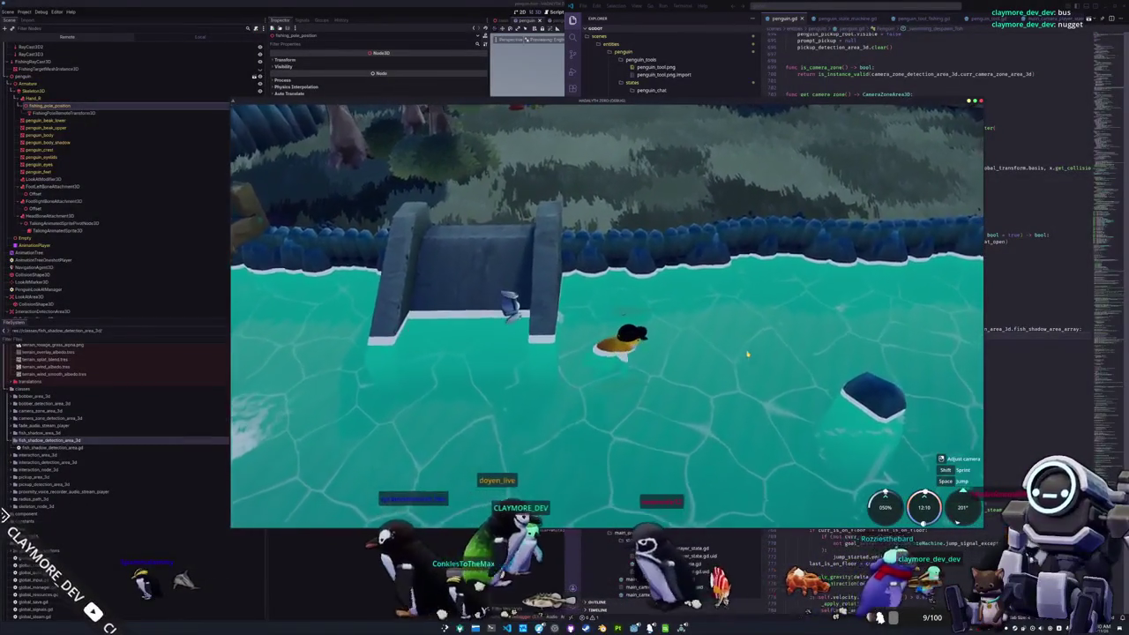
pyautogui.press('F8')
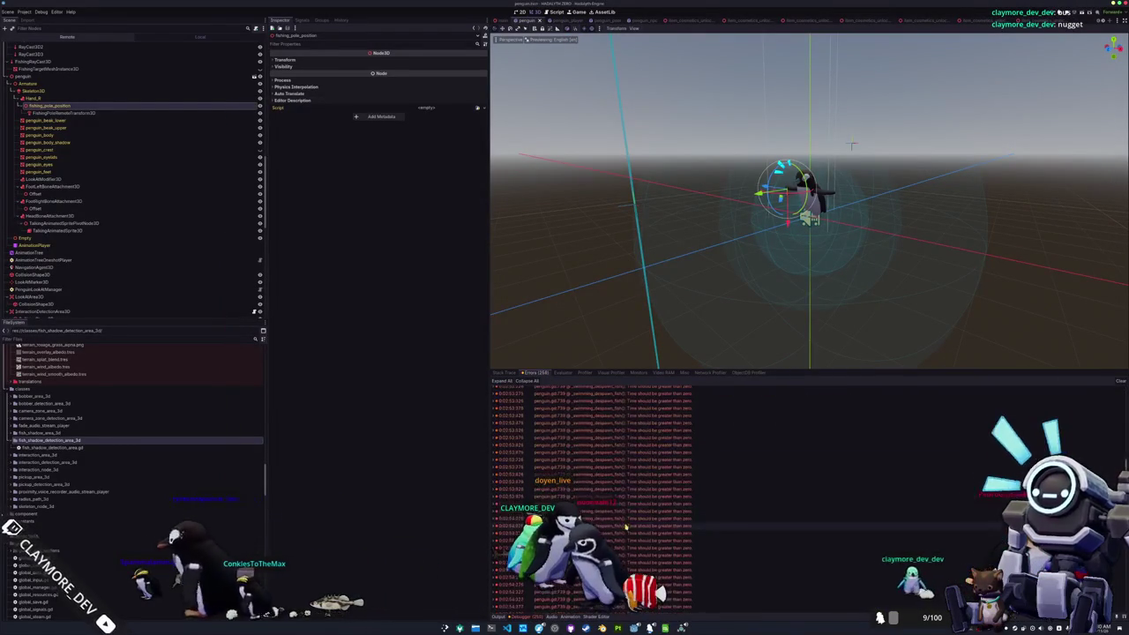
pyautogui.press('F5')
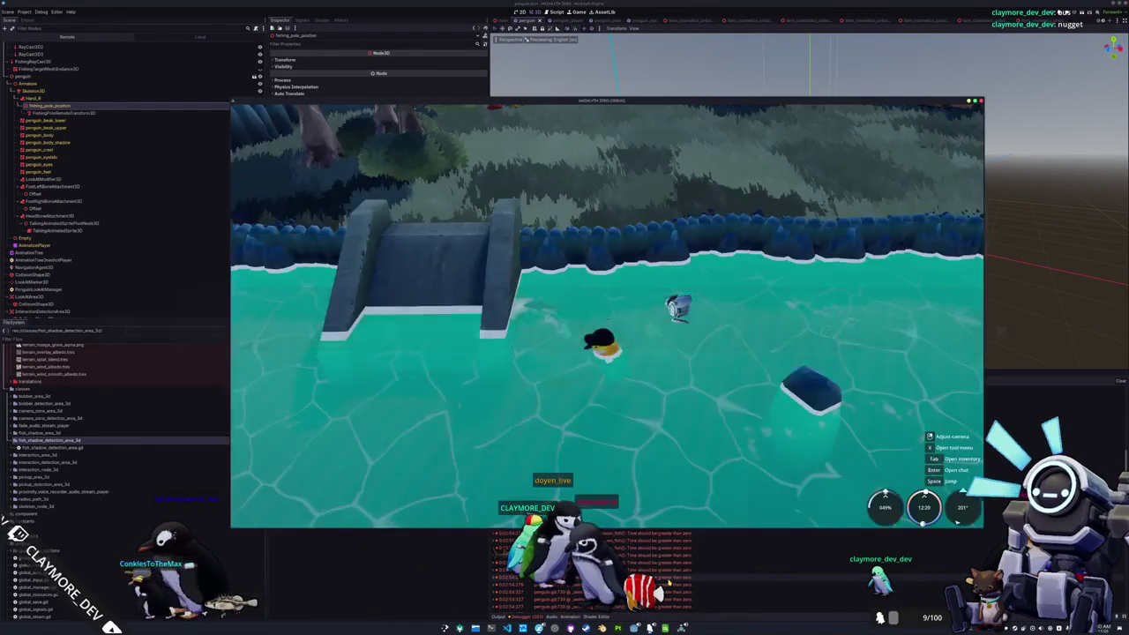
# Step: Swim the penguin along the shore, then return to the penguin.gd script
pyautogui.hotkey('alt', 'Tab')
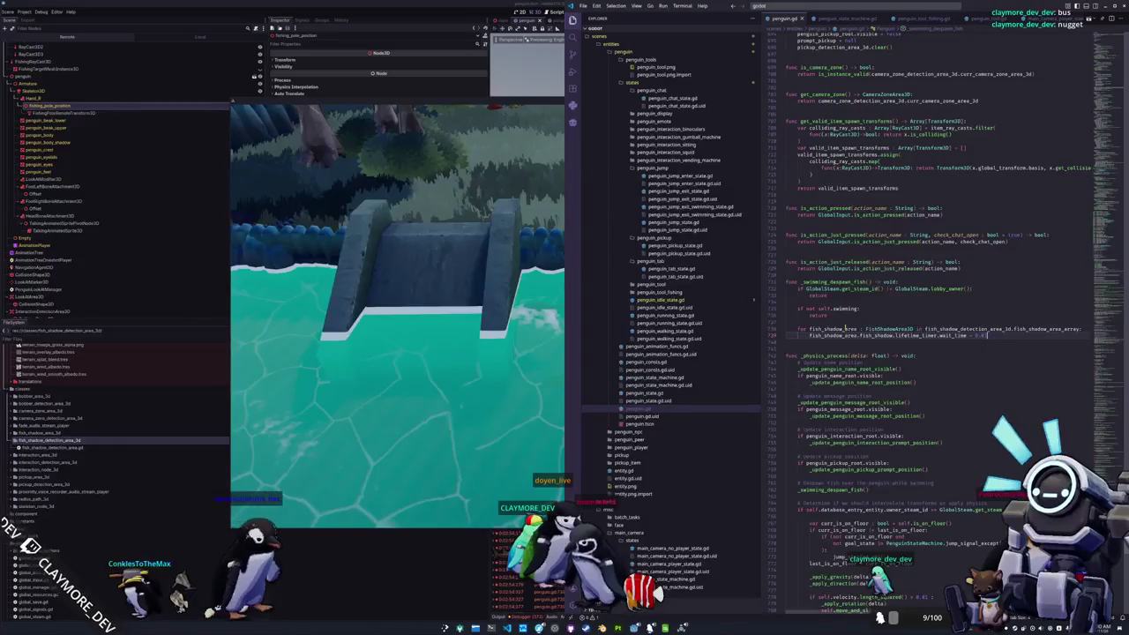
pyautogui.click(535, 103)
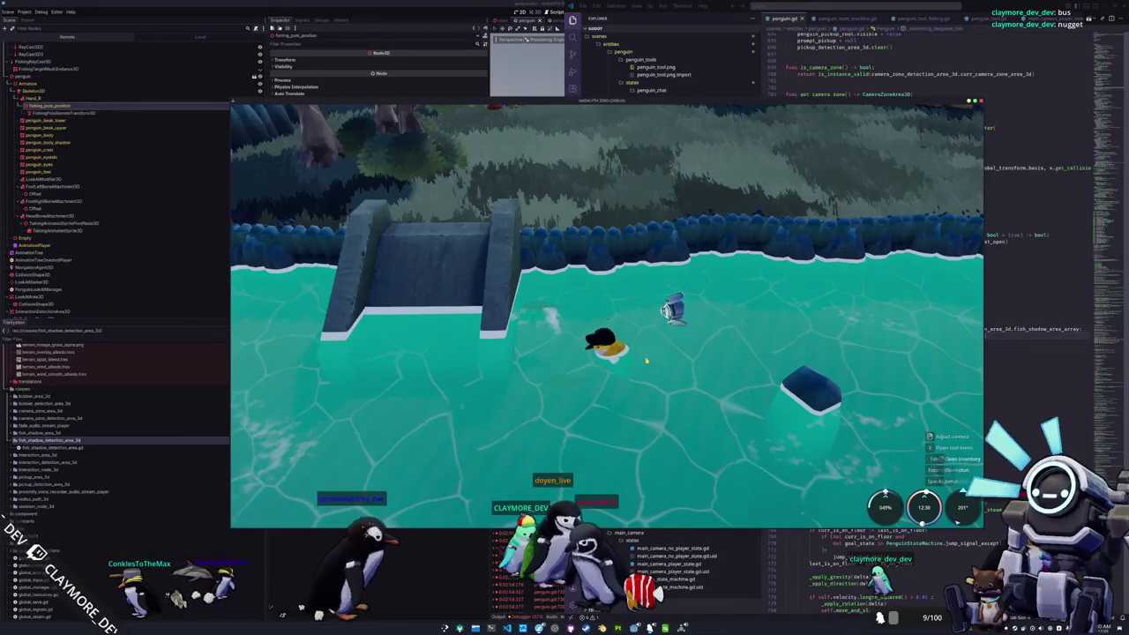
pyautogui.press('a')
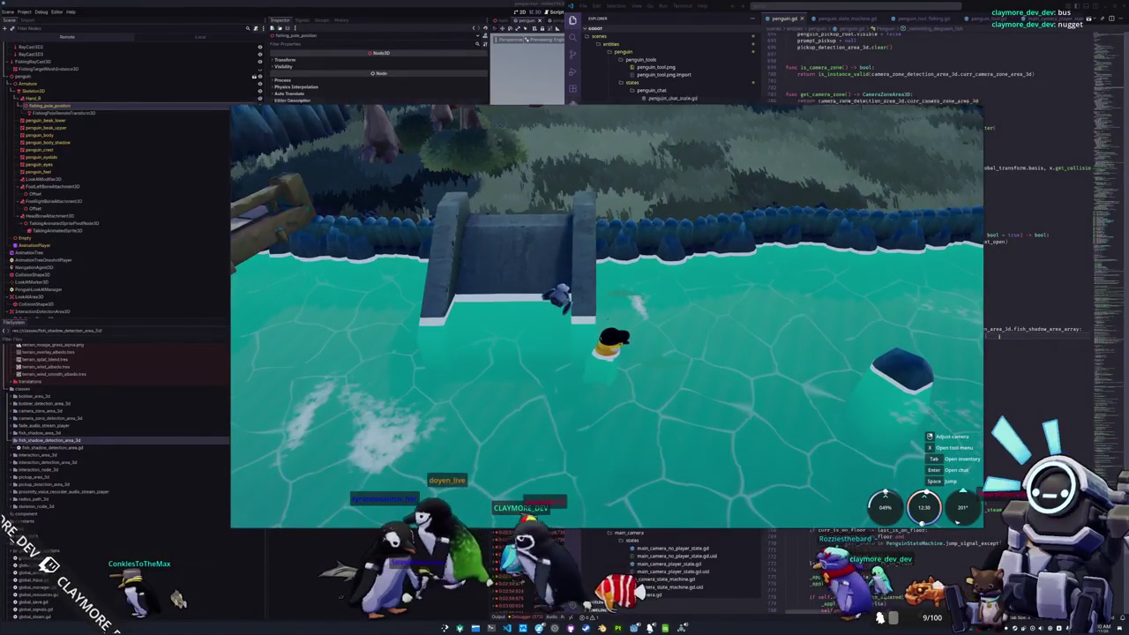
pyautogui.click(999, 337)
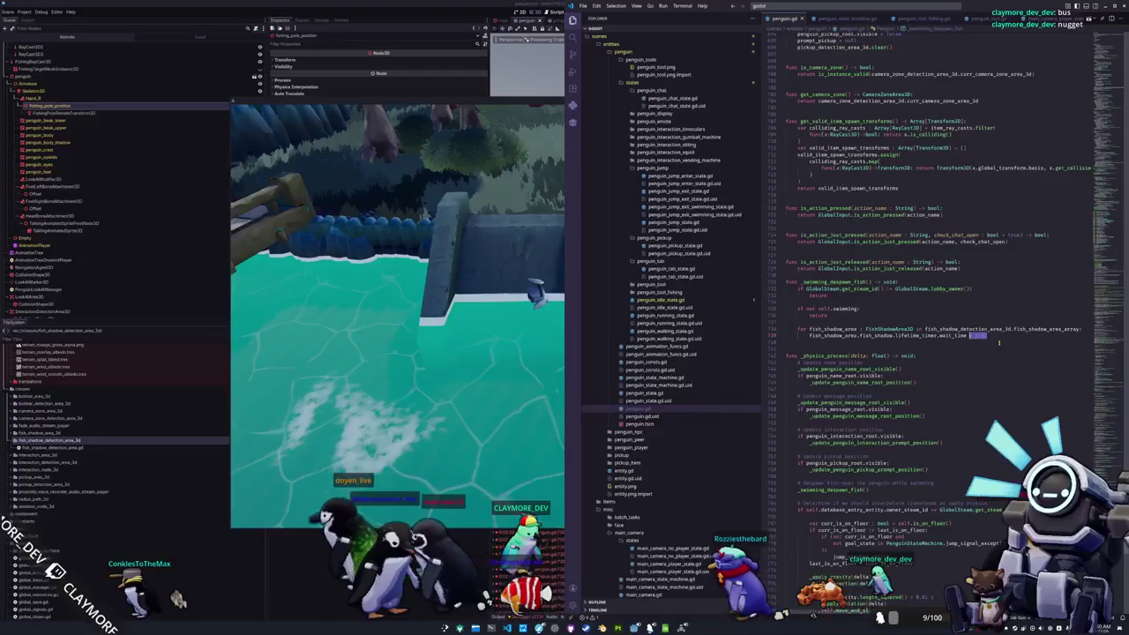
# Step: Add an if condition on fish_shadow_area.fish_shadow.lifetime_timer.is_stopped() above the timer line
pyautogui.hotkey('ctrl', 'shift', 'Left')
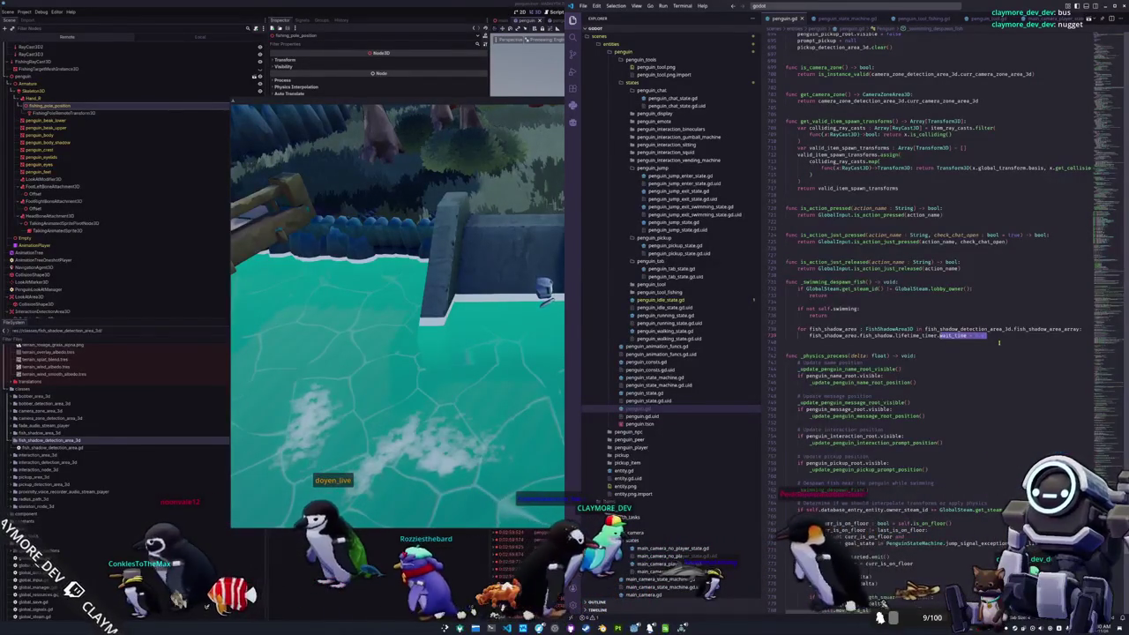
pyautogui.press('Home')
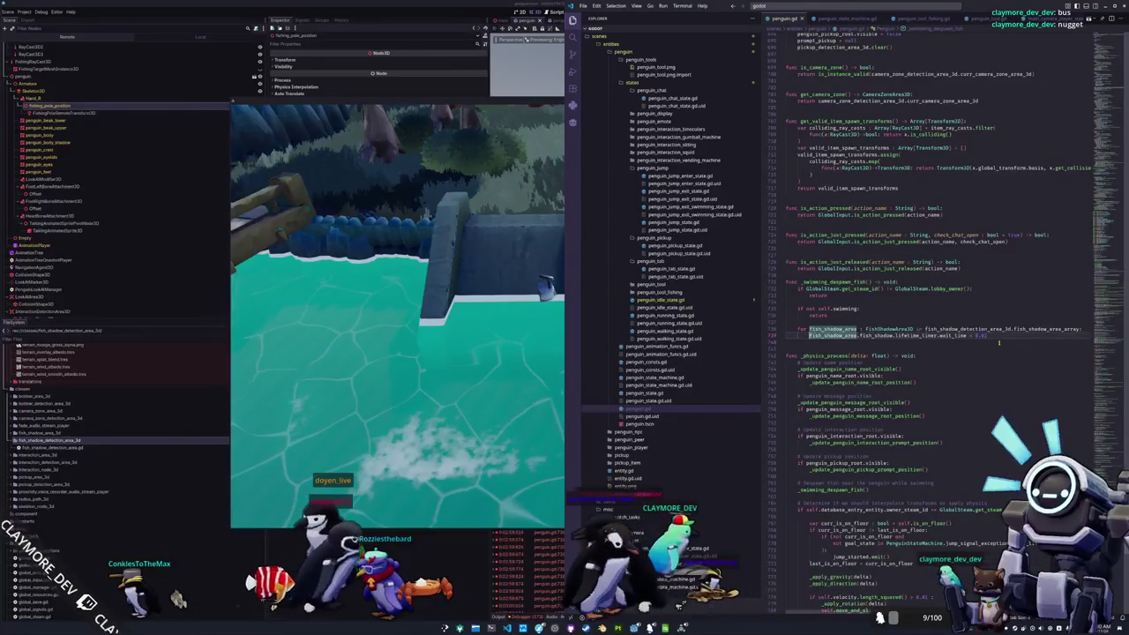
pyautogui.press('Return')
pyautogui.press('Up')
pyautogui.write('if fish_sha')
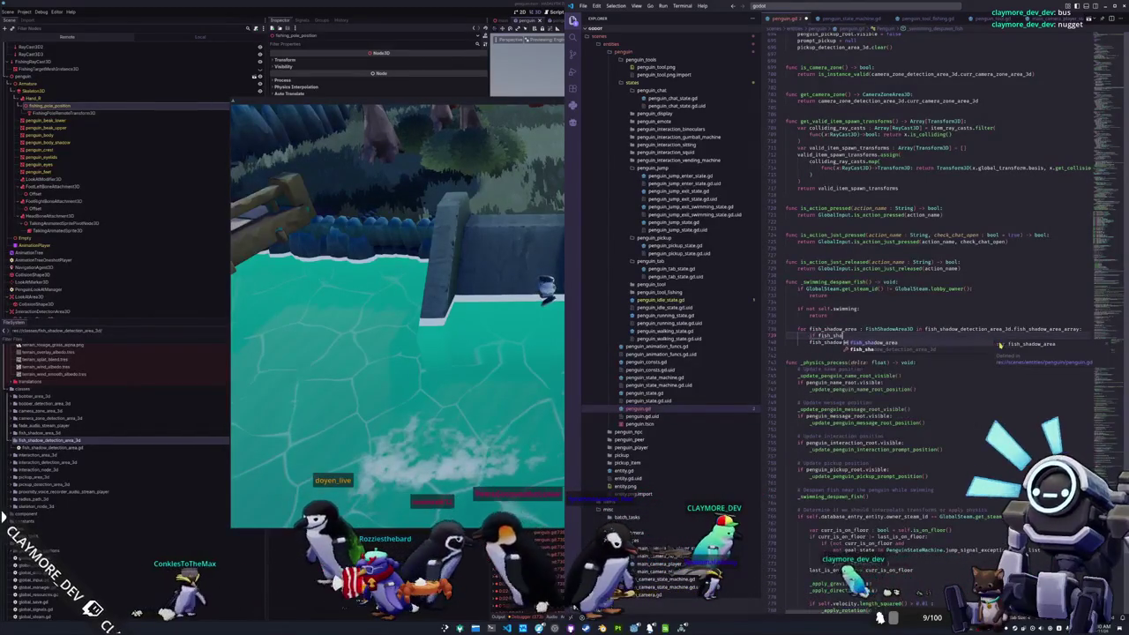
pyautogui.press('Return')
pyautogui.write('.fis')
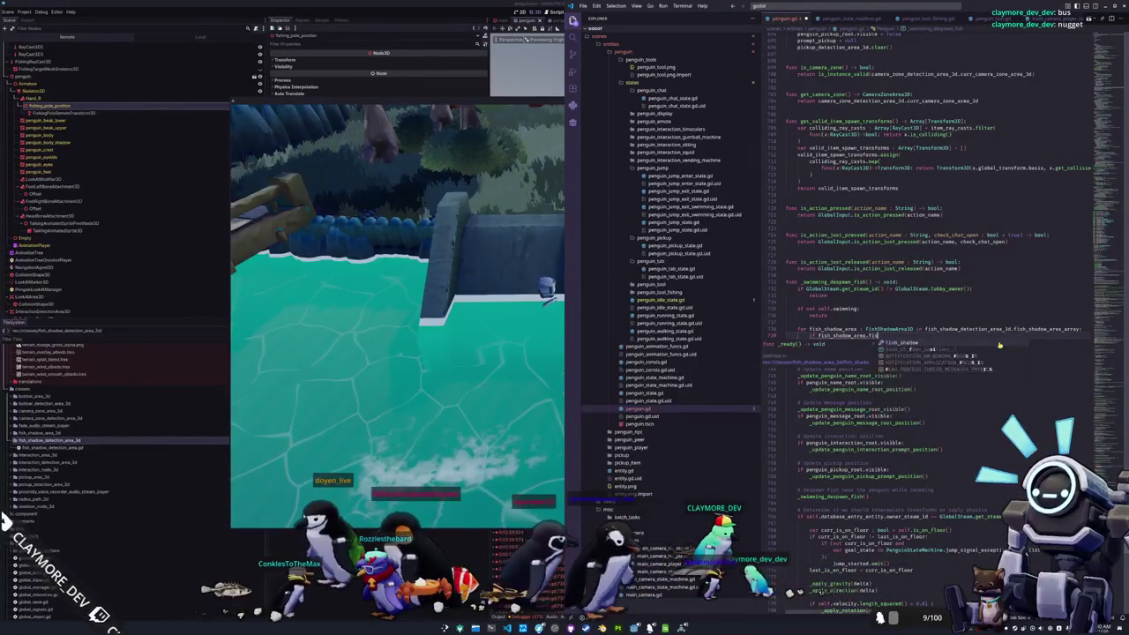
pyautogui.write('h_shadow')
pyautogui.write('.life')
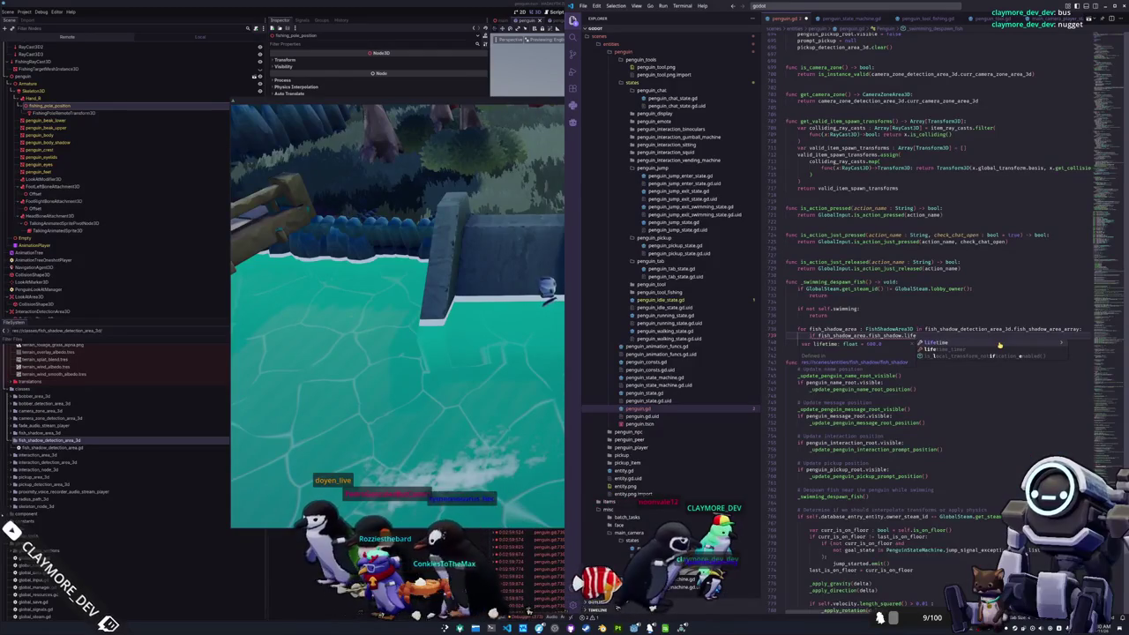
pyautogui.press('Down')
pyautogui.press('Return')
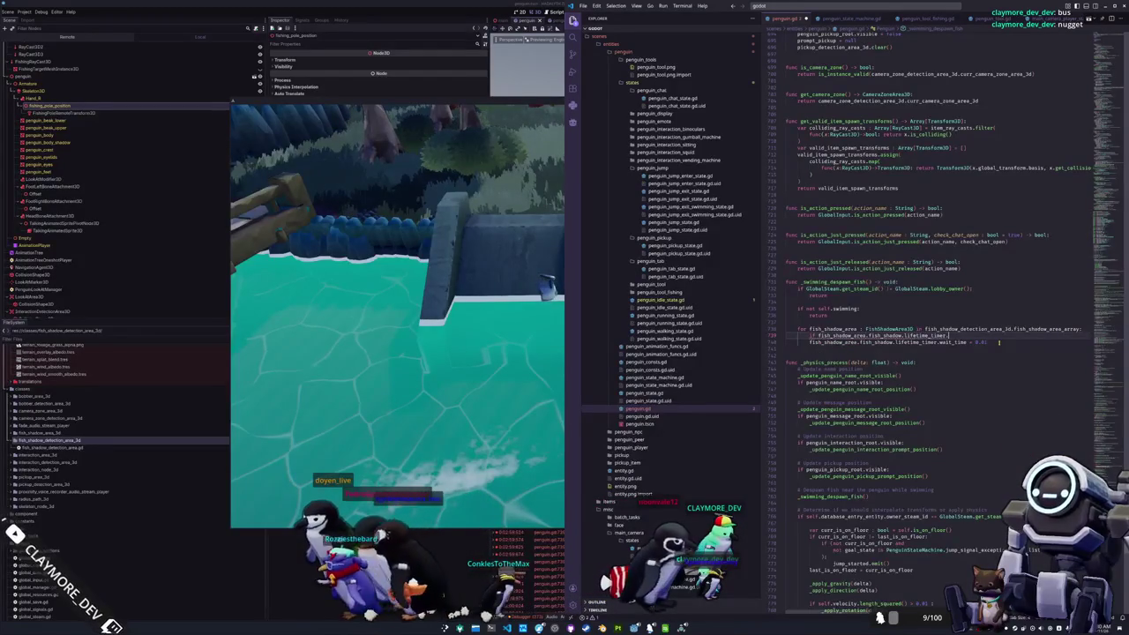
pyautogui.write('.is_sto')
pyautogui.press('Return')
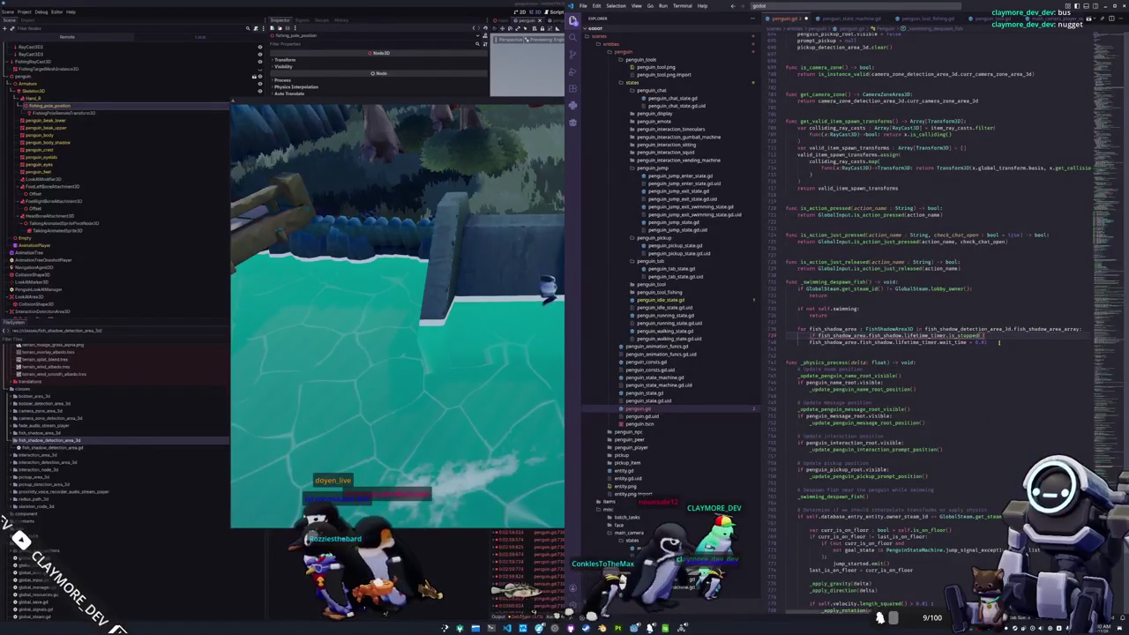
# Step: Negate the check with not, and inside it call lifetime_timer.stop() then lifetime_timer.timeout.emit()
pyautogui.write('not')
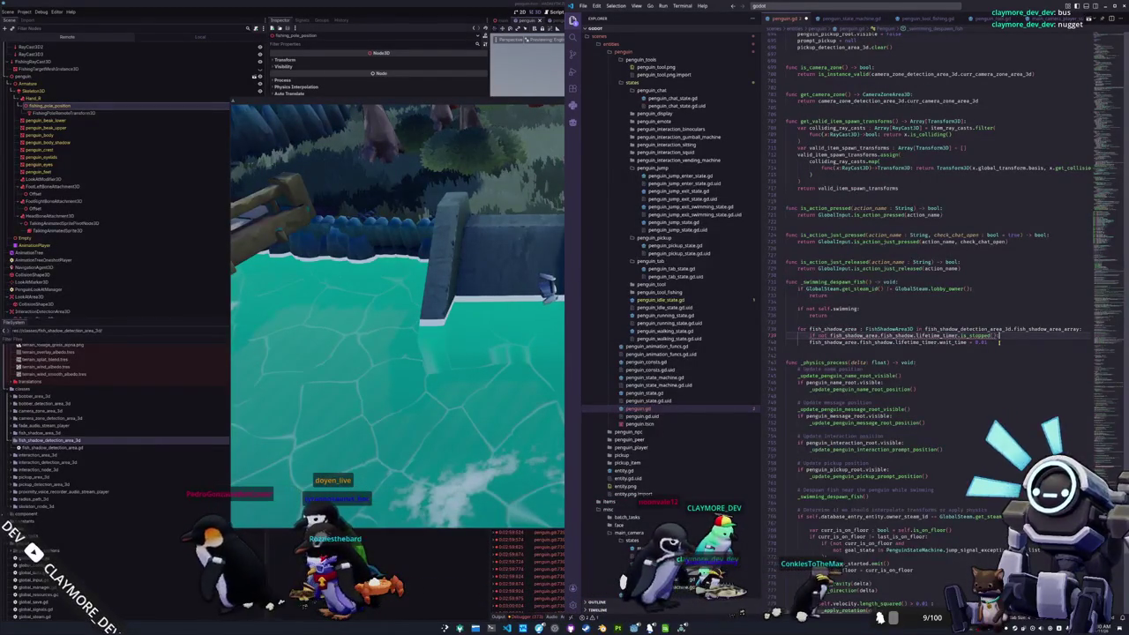
pyautogui.press('Return')
pyautogui.press('Tab')
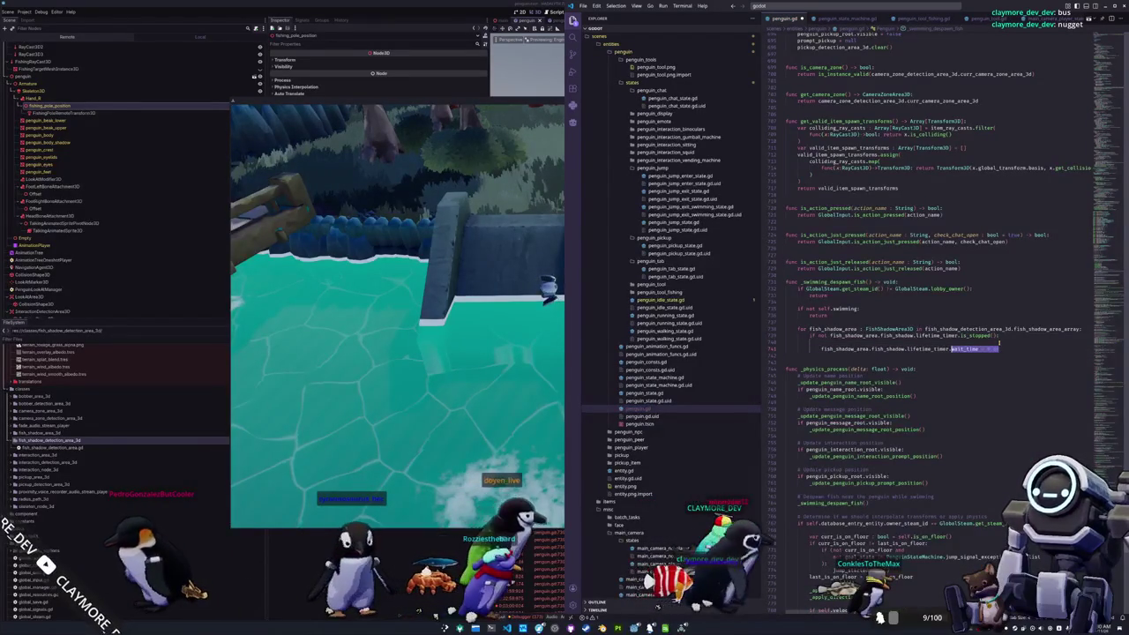
pyautogui.write('.stop')
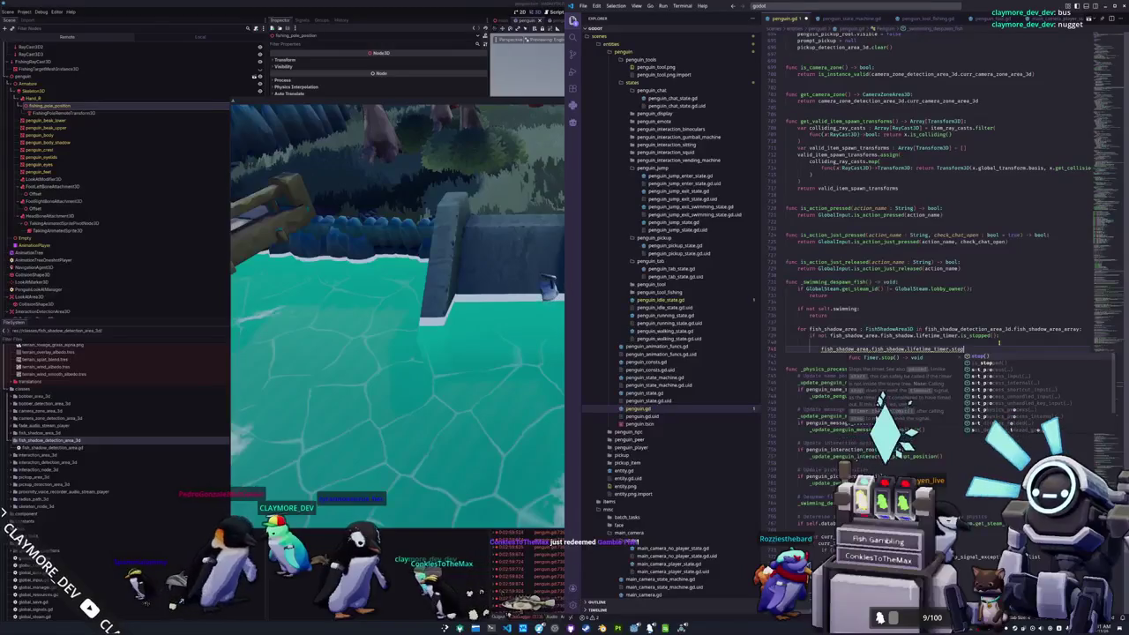
pyautogui.press('Return')
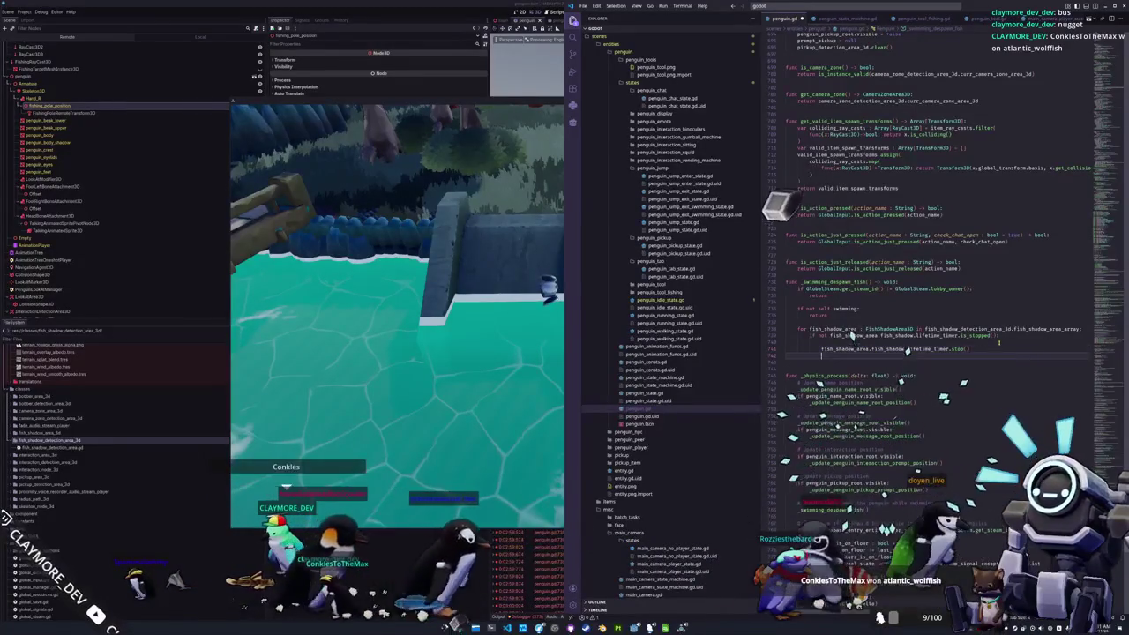
pyautogui.write('fish_shadow')
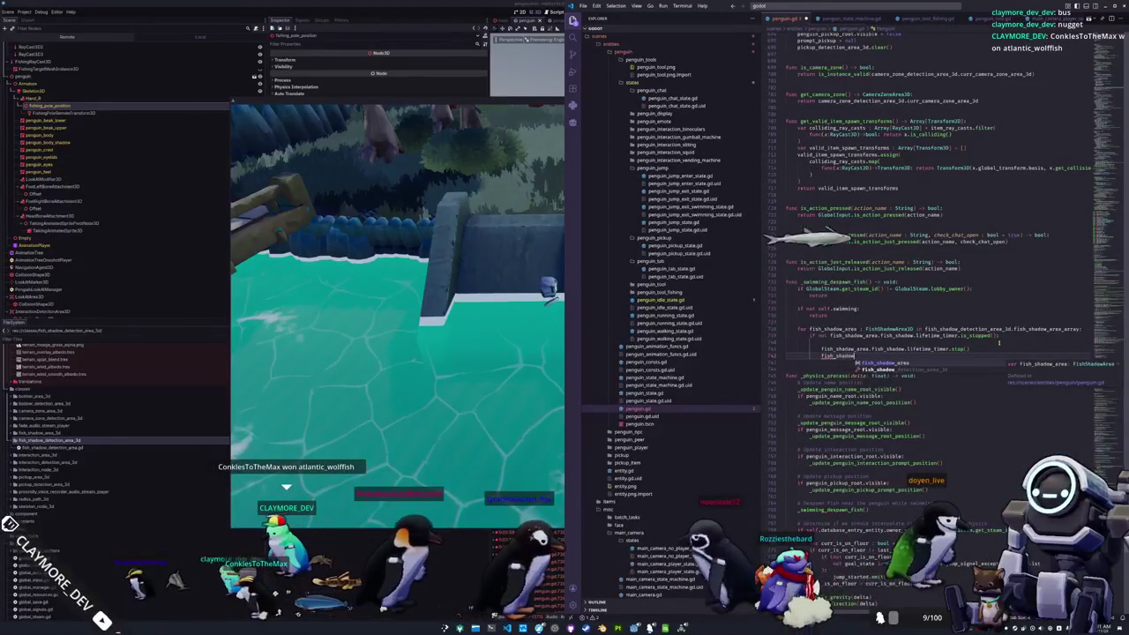
pyautogui.write('_area.f')
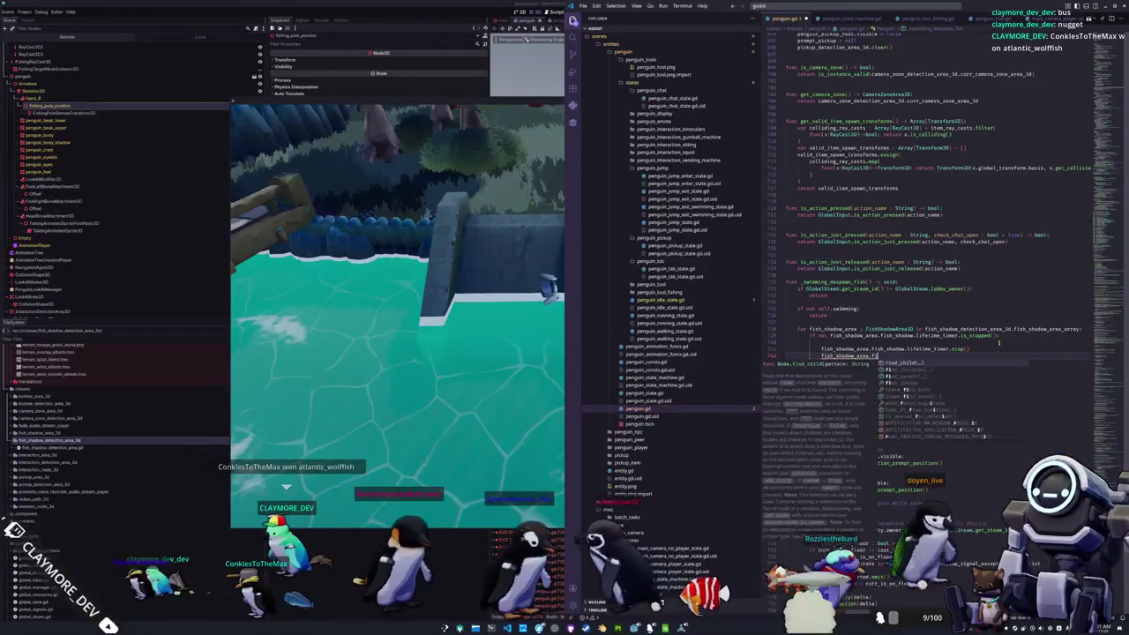
pyautogui.write('ish_shadow.life')
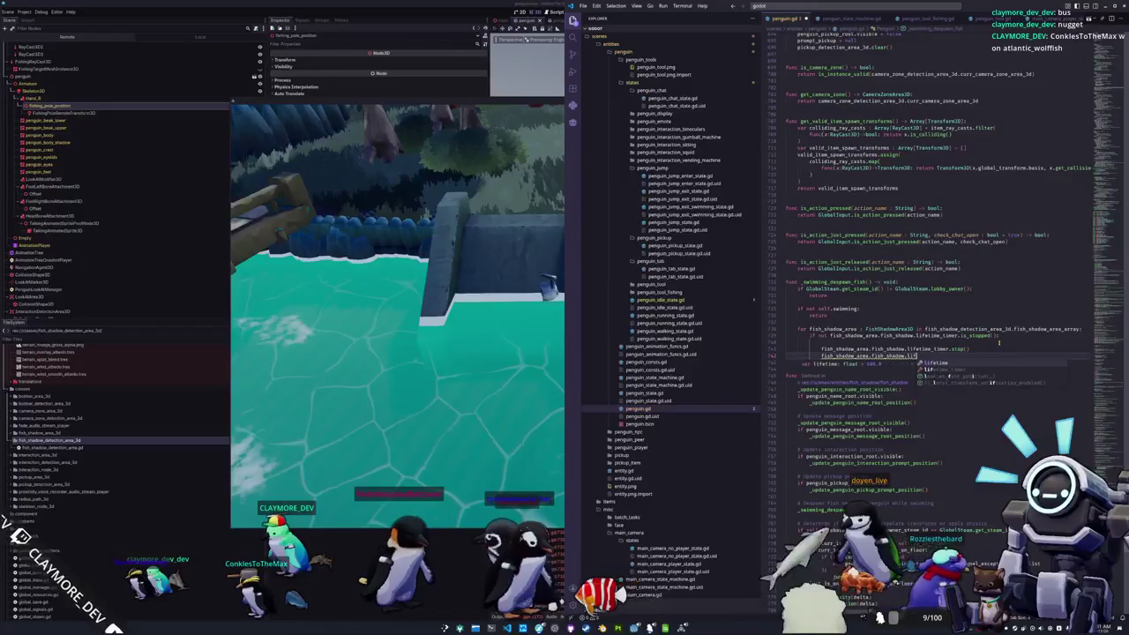
pyautogui.write('time_timer.timeout.em')
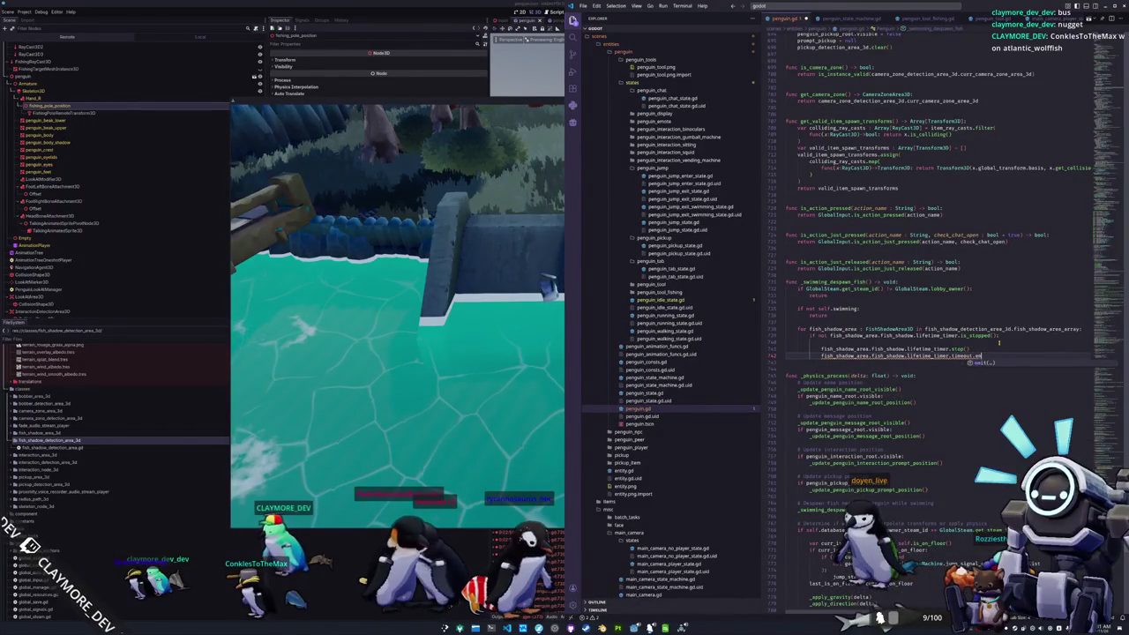
pyautogui.press('Return')
pyautogui.press('Down')
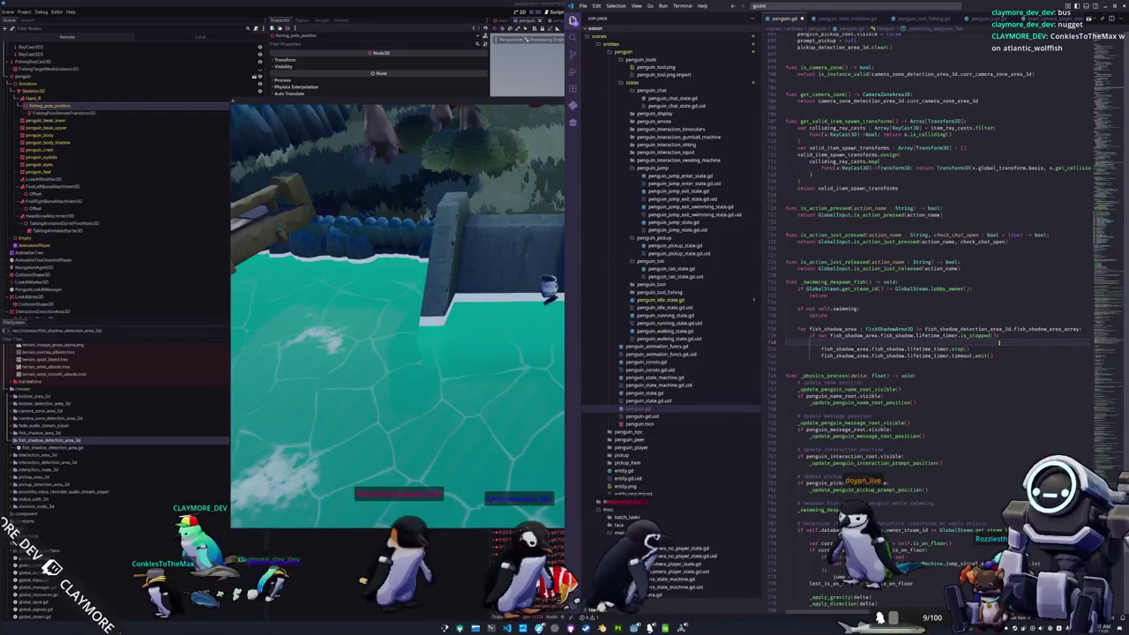
# Step: Add 'if not is_instance_valid(fish_shadow_area): continue' at the loop's top, then switch to run the game
pyautogui.press('BackSpace')
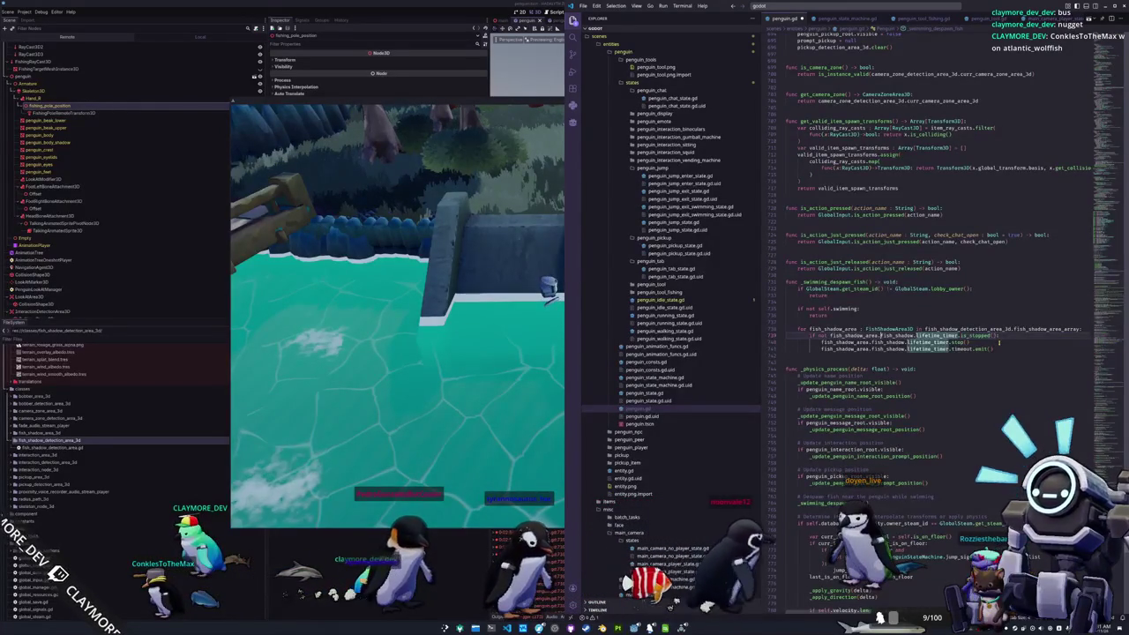
pyautogui.press('Return')
pyautogui.press('Return')
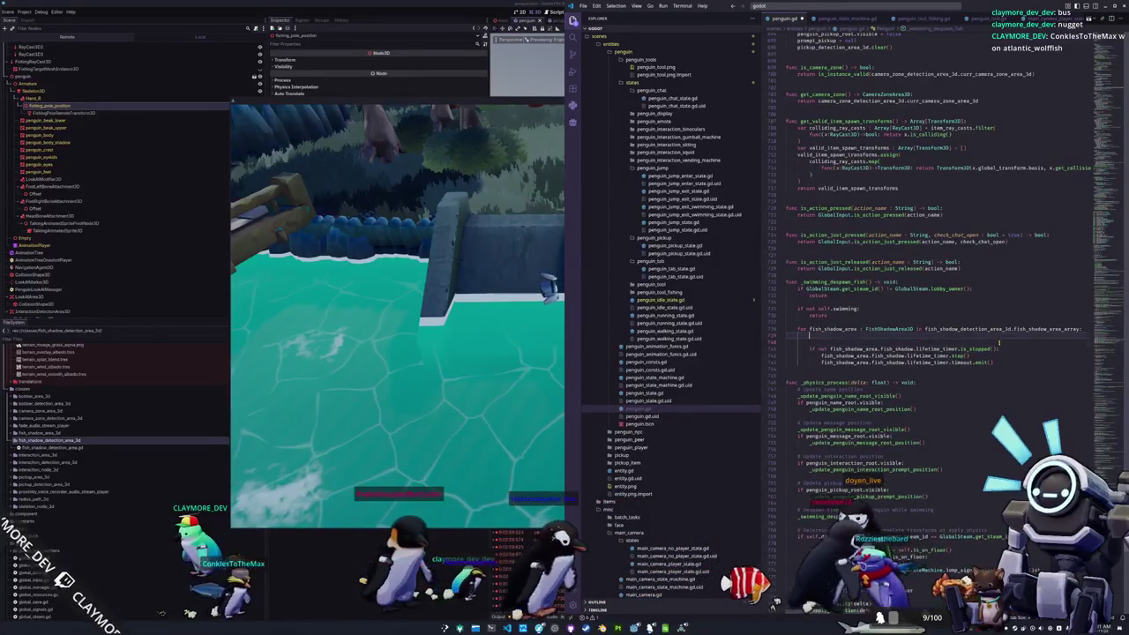
pyautogui.write('if not')
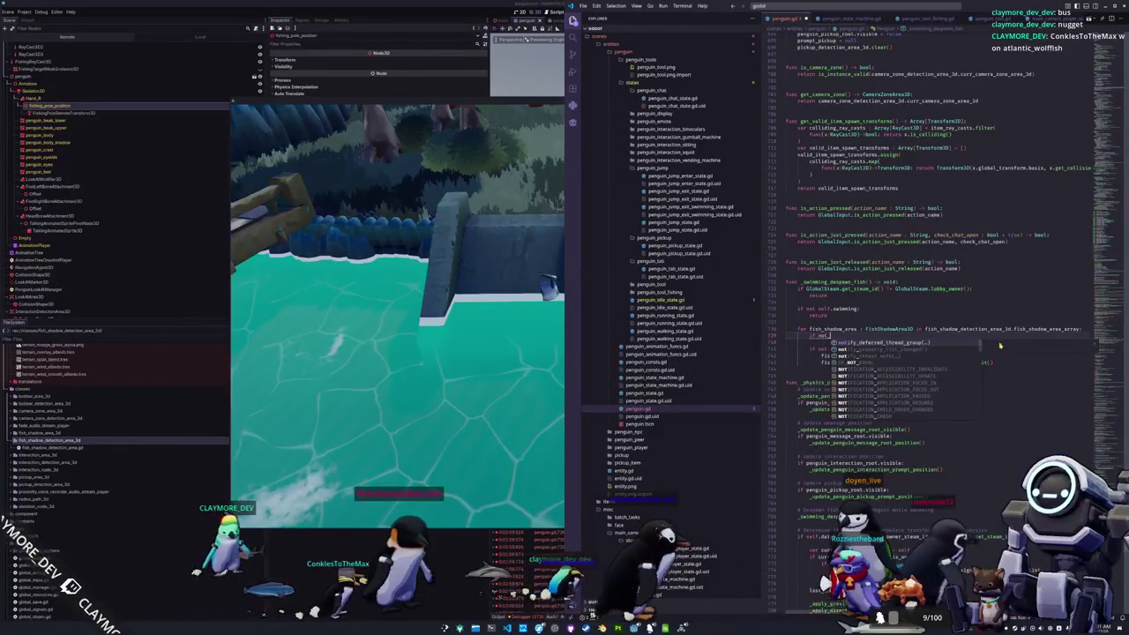
pyautogui.write(' is_instan')
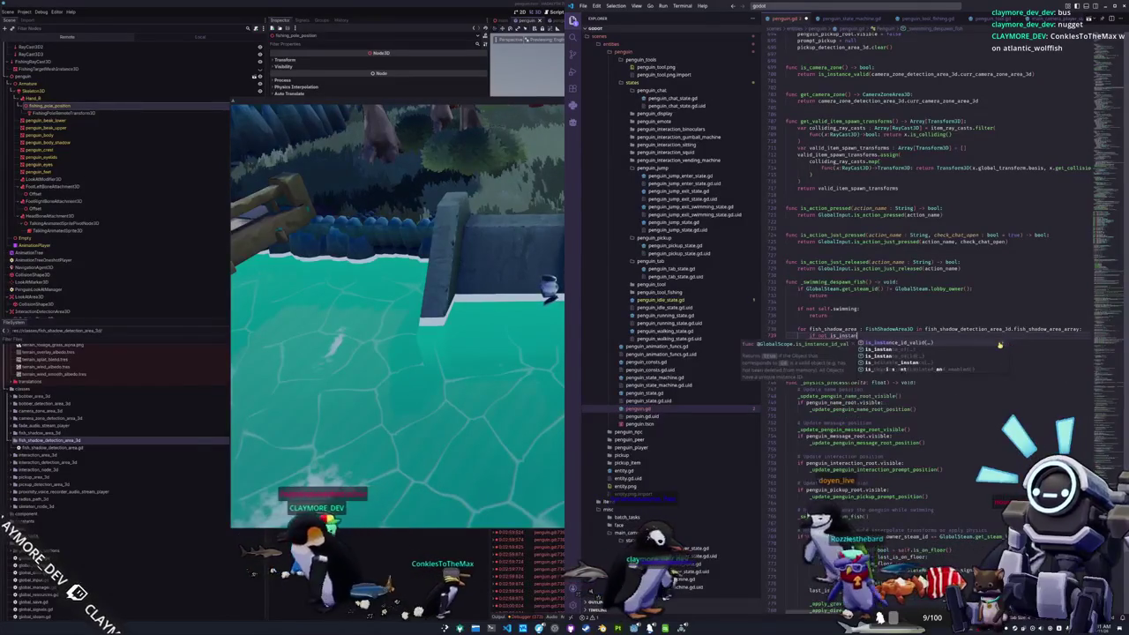
pyautogui.write('ce_valid(fish_shadow_are')
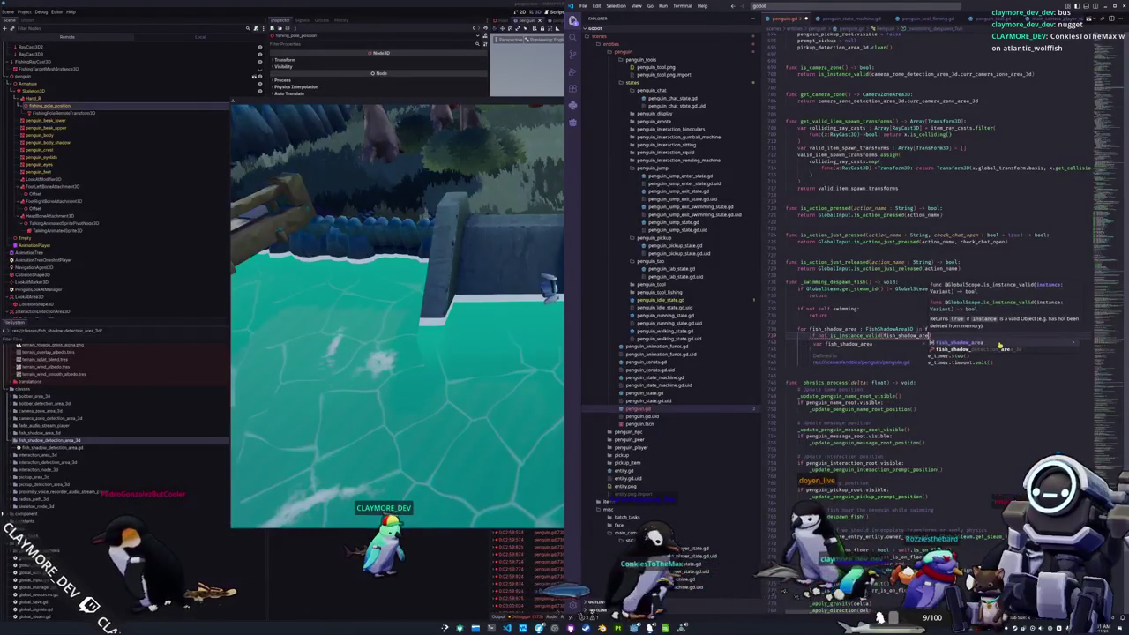
pyautogui.press('Return')
pyautogui.write('):')
pyautogui.press('Return')
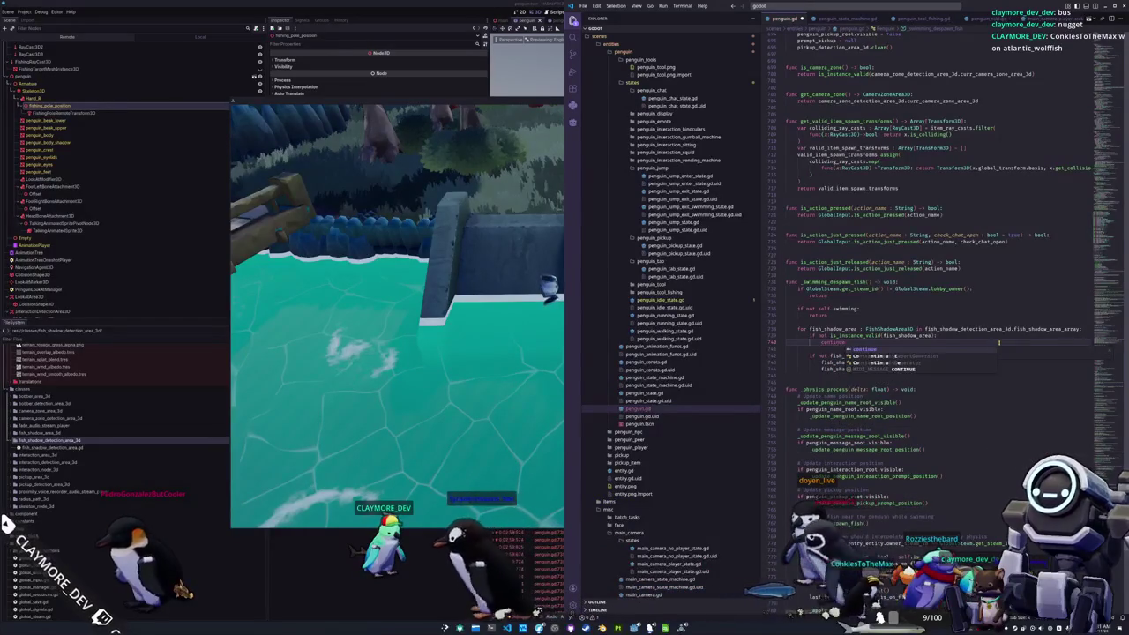
pyautogui.press('Return')
pyautogui.press('Return')
pyautogui.hotkey('alt', 'Tab')
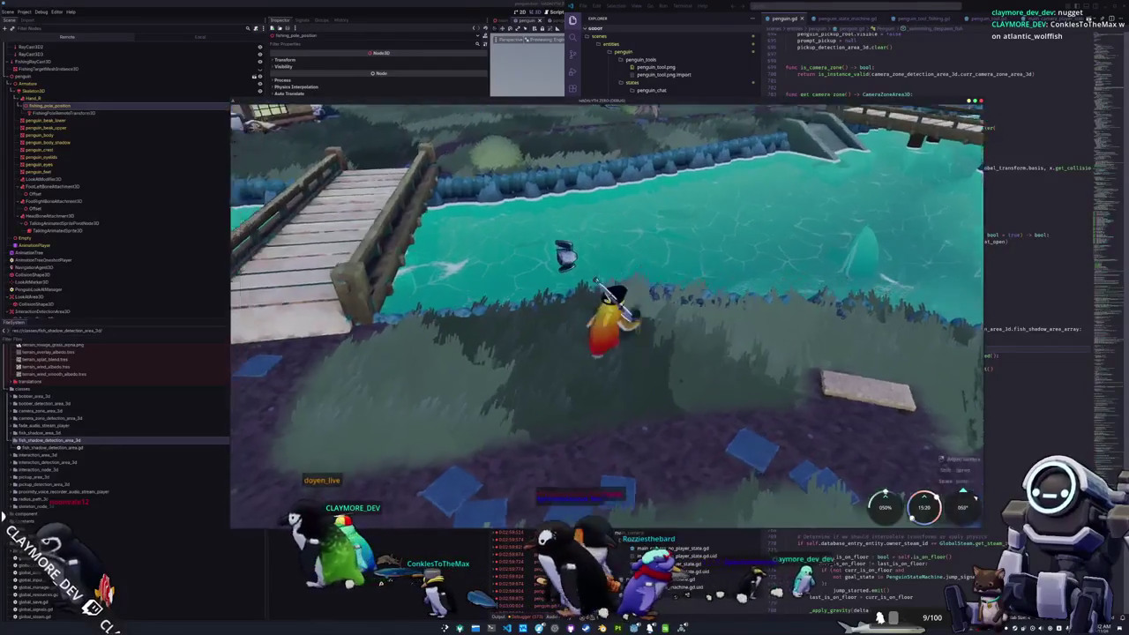
# Step: Walk the penguin along the shore to the bridge and cast the fishing line
pyautogui.press('w')
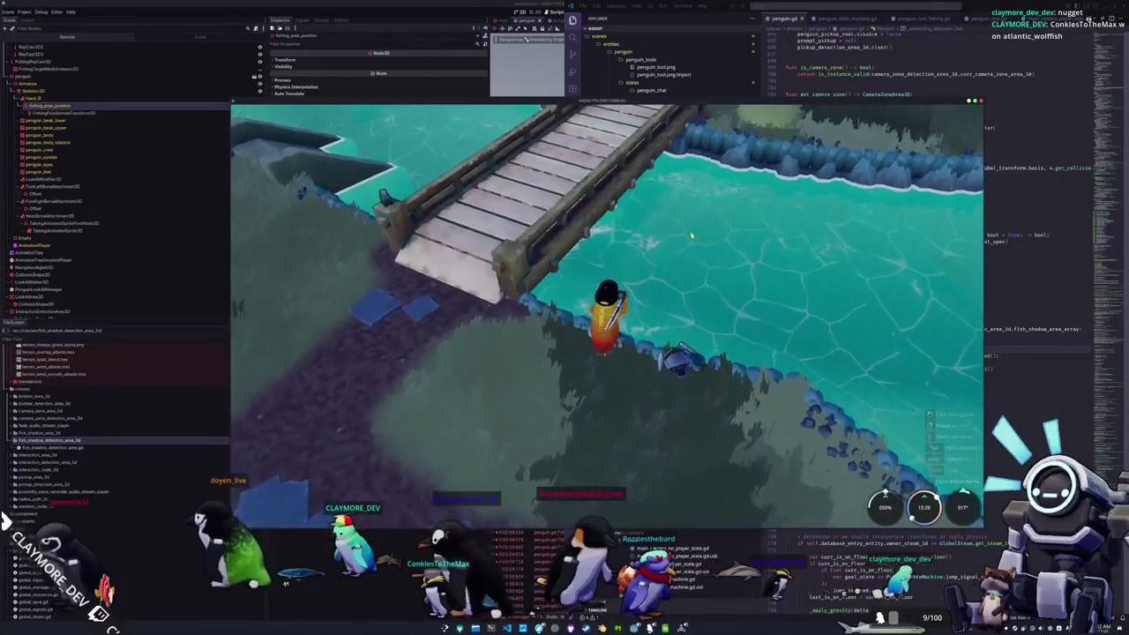
pyautogui.press('Return')
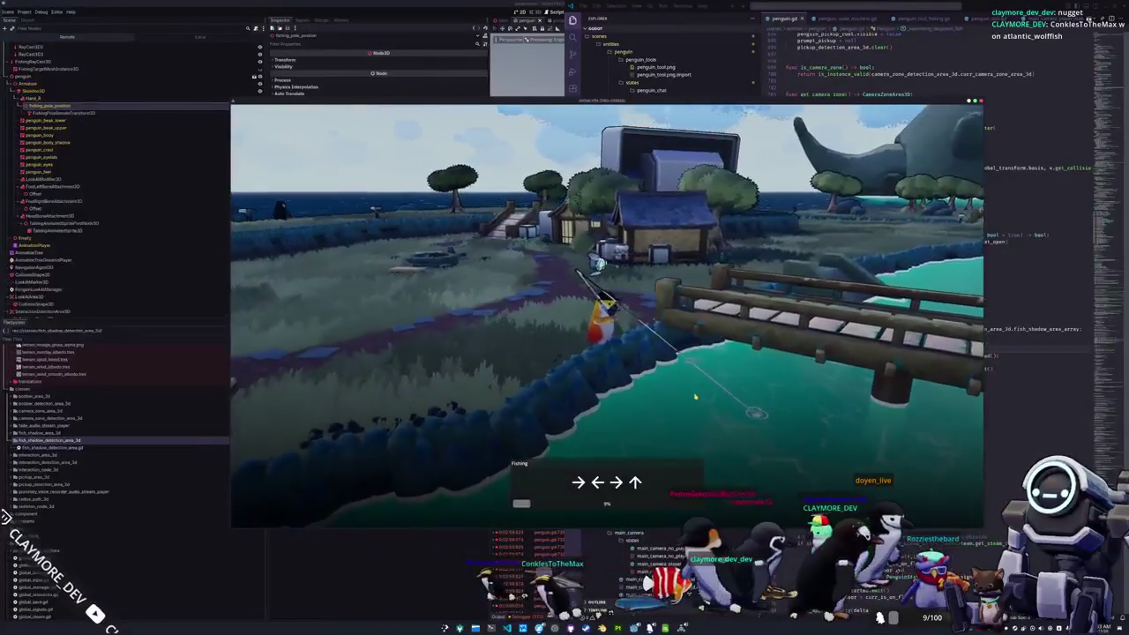
# Step: Match every prompted arrow sequence in the fishing minigame to reel in a Quahog Clam
pyautogui.press('Right')
pyautogui.press('Left')
pyautogui.press('Right')
pyautogui.press('Up')
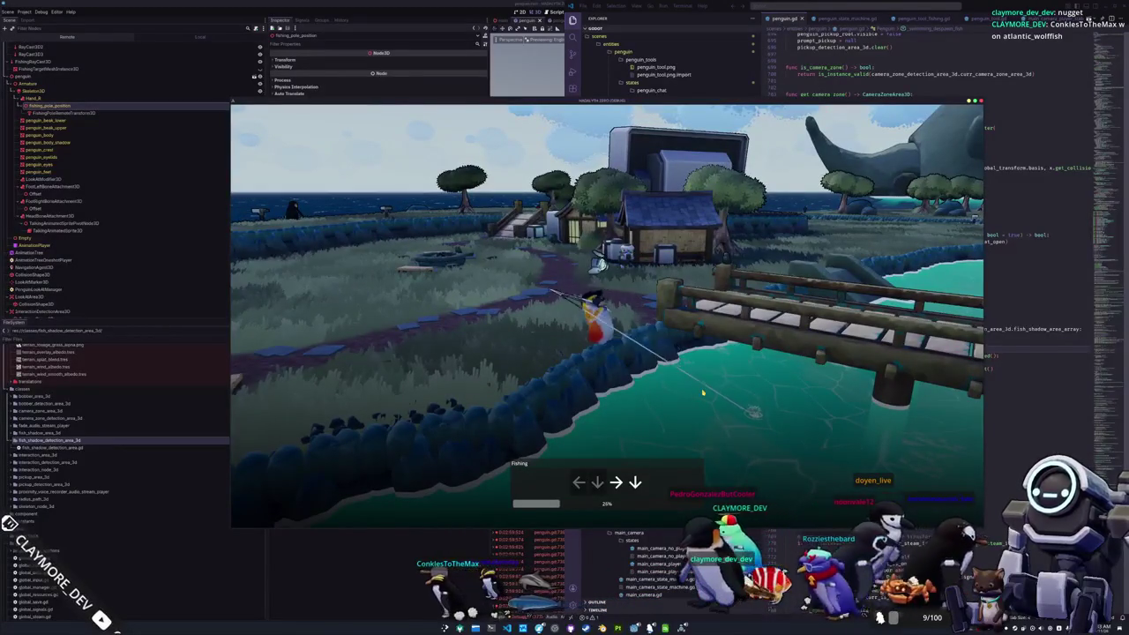
pyautogui.press('Up')
pyautogui.press('Right')
pyautogui.press('Right')
pyautogui.press('Right')
pyautogui.press('Left')
pyautogui.press('Left')
pyautogui.press('Up')
pyautogui.press('Down')
pyautogui.press('Right')
pyautogui.press('Up')
pyautogui.press('Up')
pyautogui.press('Left')
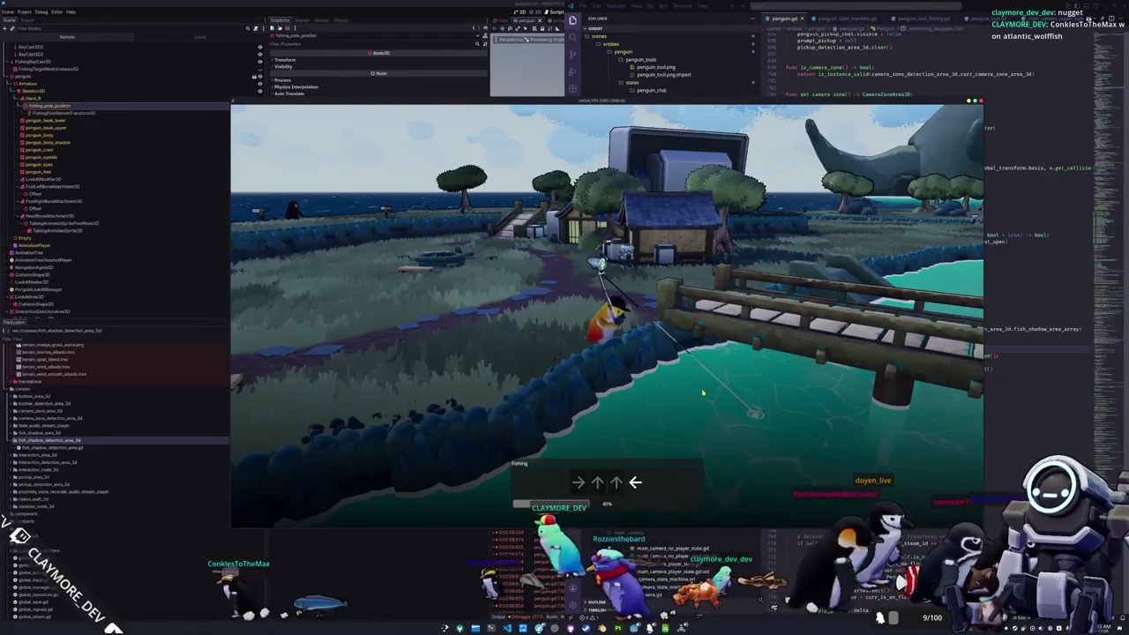
pyautogui.press('Right')
pyautogui.press('Up')
pyautogui.press('Left')
pyautogui.press('Up')
pyautogui.press('Down')
pyautogui.press('Up')
pyautogui.press('Left')
pyautogui.press('Left')
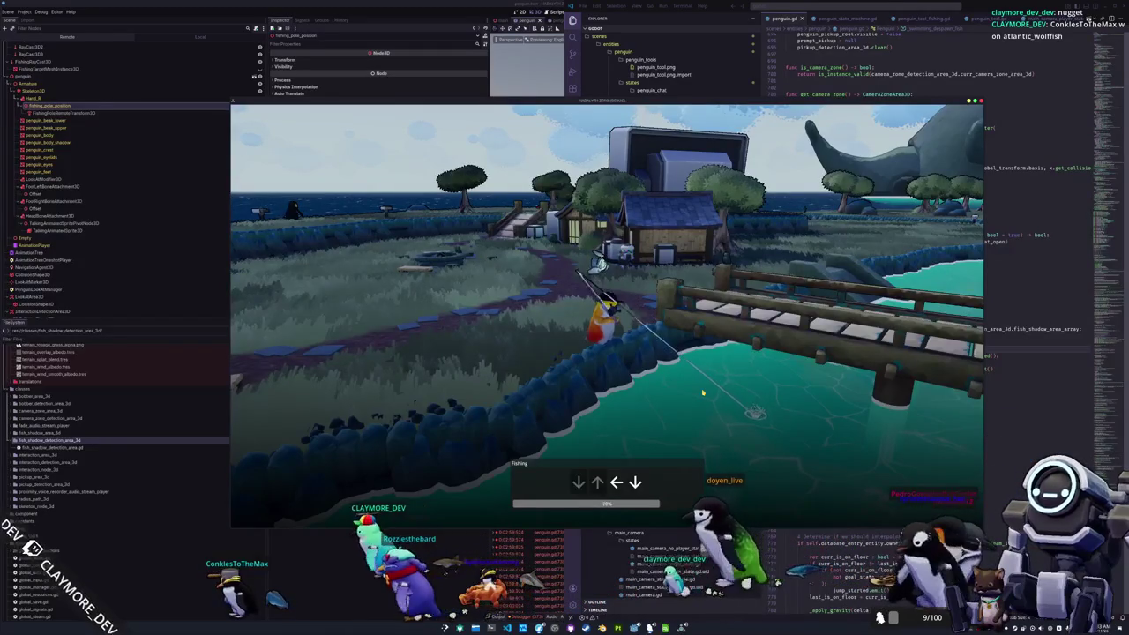
pyautogui.press('Down')
pyautogui.press('Up')
pyautogui.press('Left')
pyautogui.press('Down')
pyautogui.press('Right')
pyautogui.press('Down')
pyautogui.press('Up')
pyautogui.press('Up')
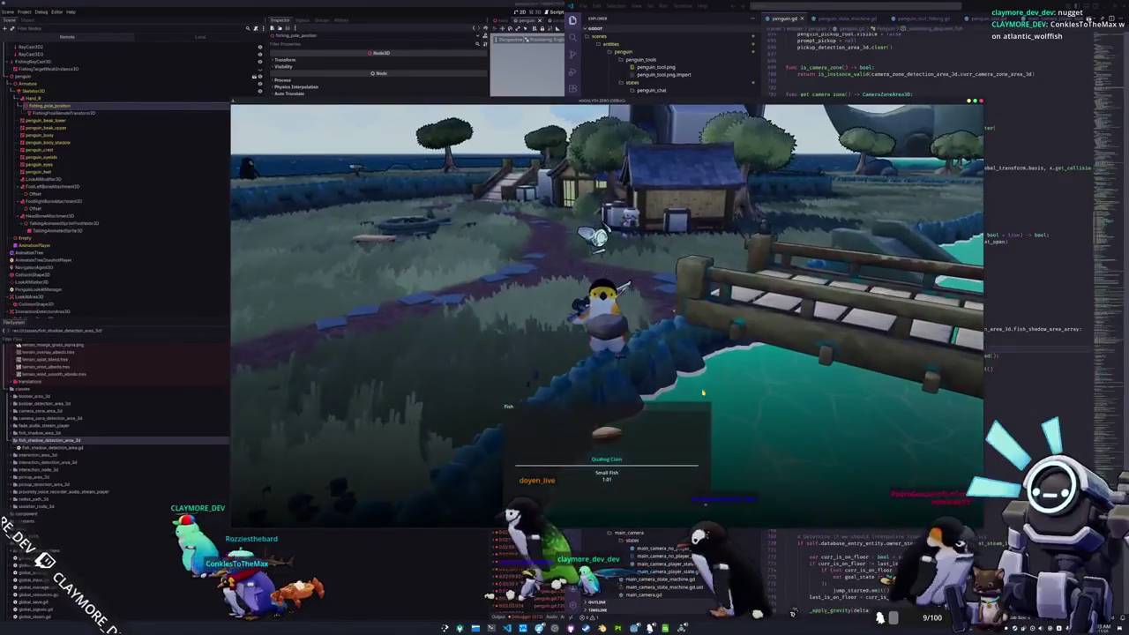
# Step: Drop the Quahog Clam from the inventory, look down on the penguin, and reopen the inventory
pyautogui.press('i')
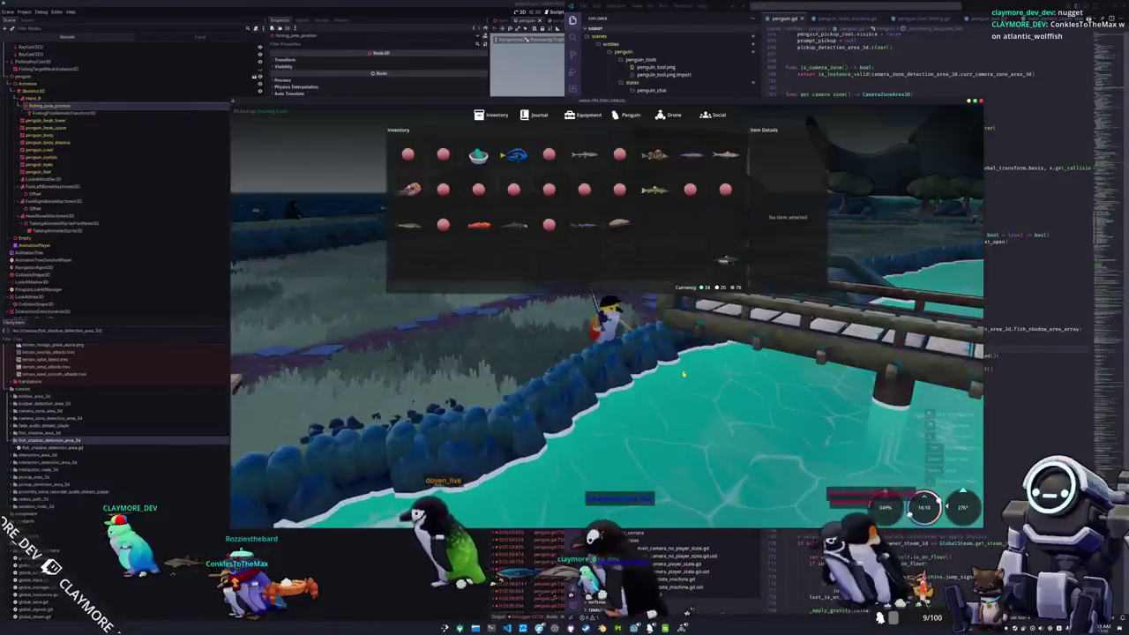
pyautogui.click(618, 226)
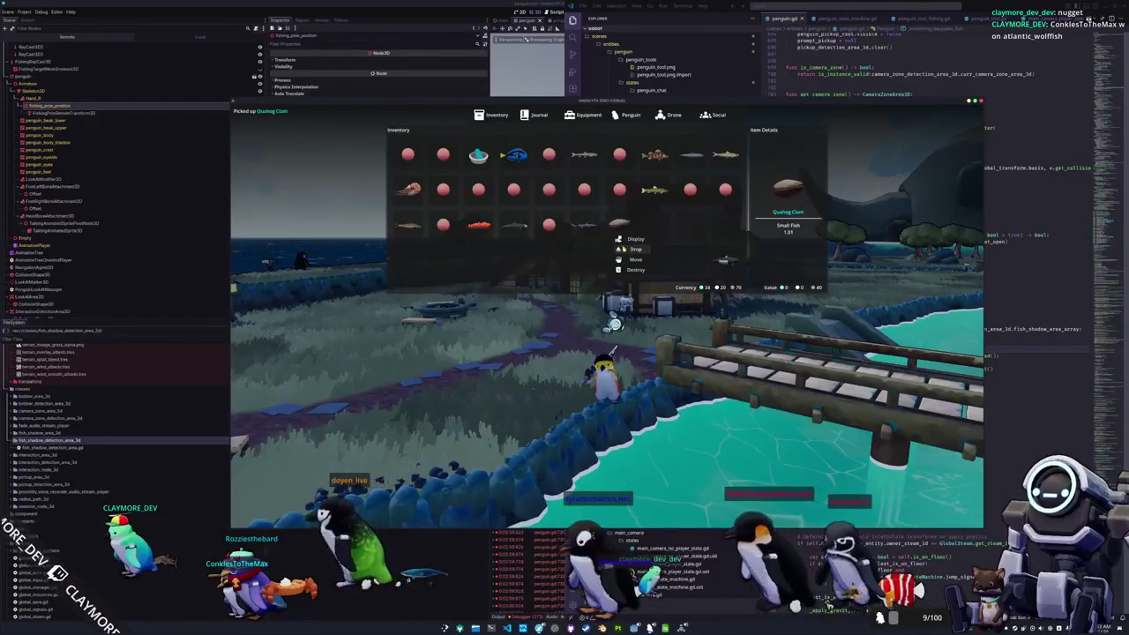
pyautogui.click(630, 251)
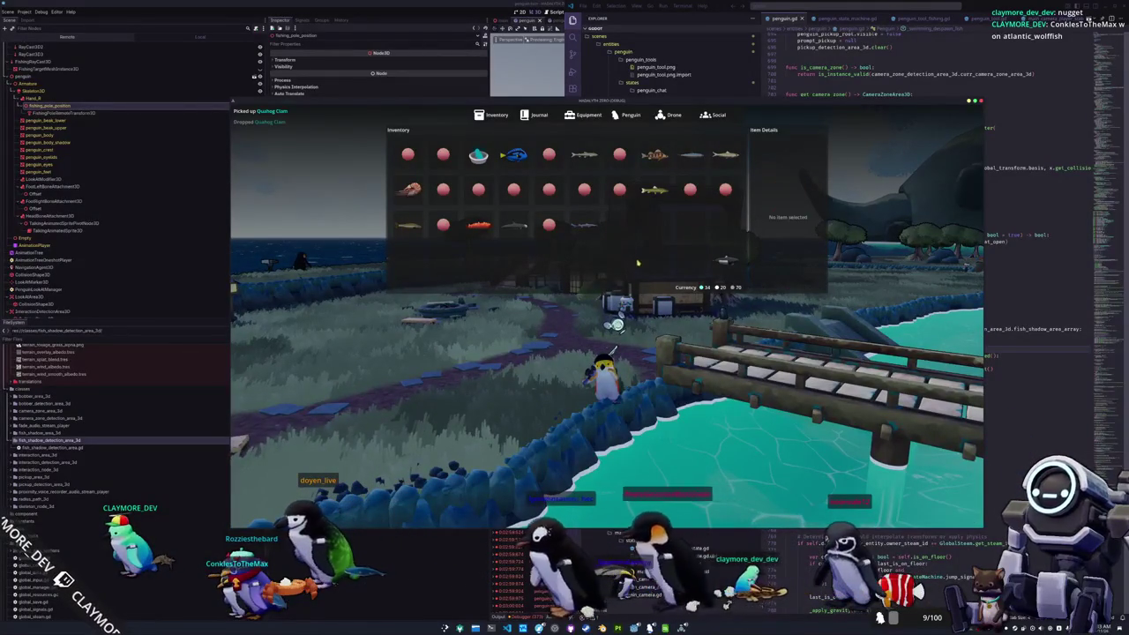
pyautogui.moveTo(639, 352); pyautogui.dragTo(679, 414)
pyautogui.press('Tab')
# Step: Drop two Gumballs, the Yellow Perch, the Pacific Sardine and the Pacific Herring
pyautogui.click(584, 189)
pyautogui.click(598, 224)
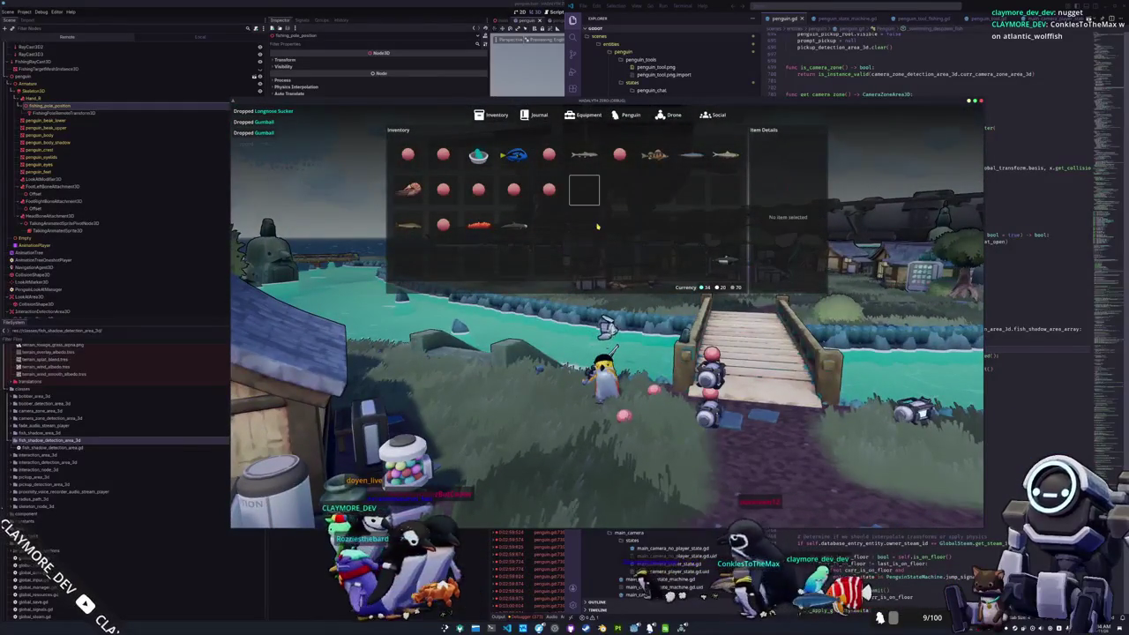
pyautogui.click(619, 154)
pyautogui.click(634, 178)
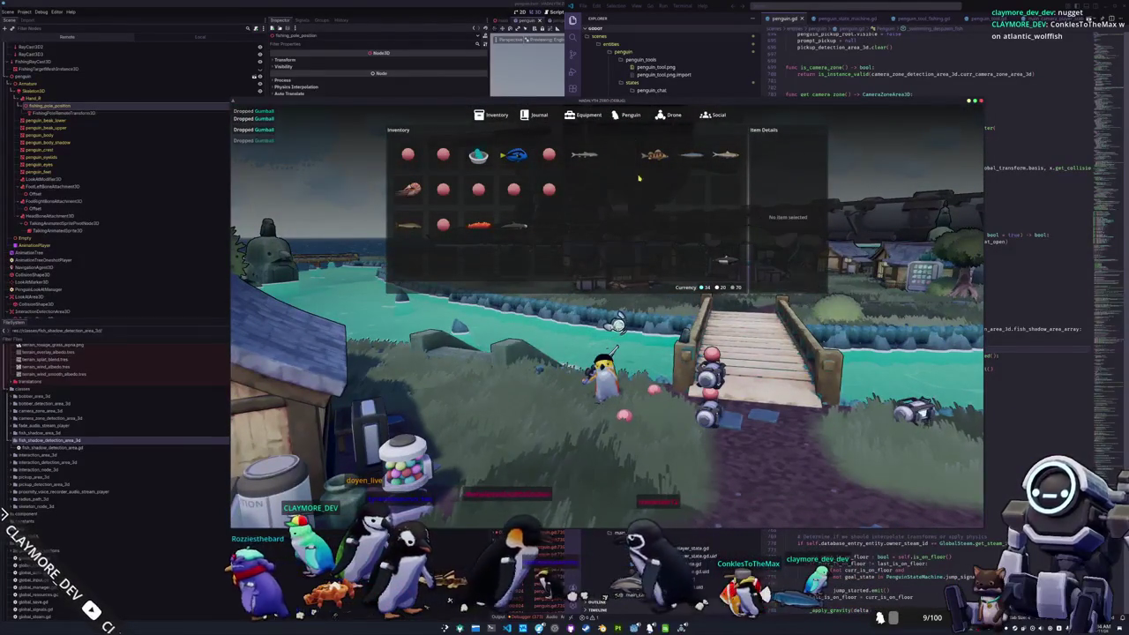
pyautogui.click(655, 155)
pyautogui.click(670, 179)
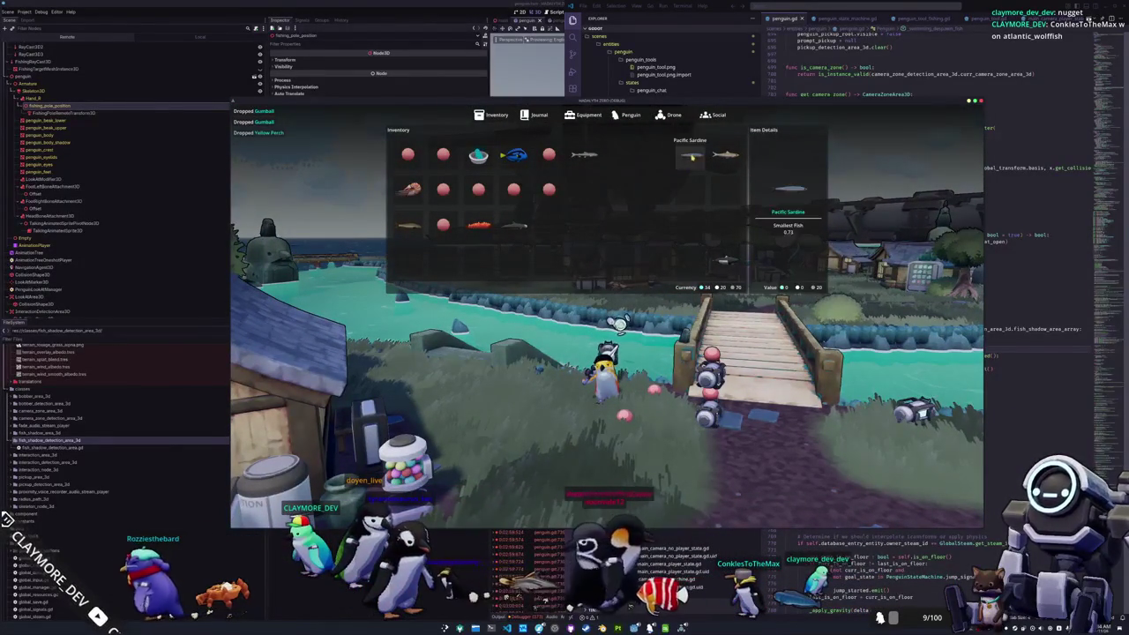
pyautogui.click(689, 155)
pyautogui.click(704, 179)
pyautogui.click(725, 154)
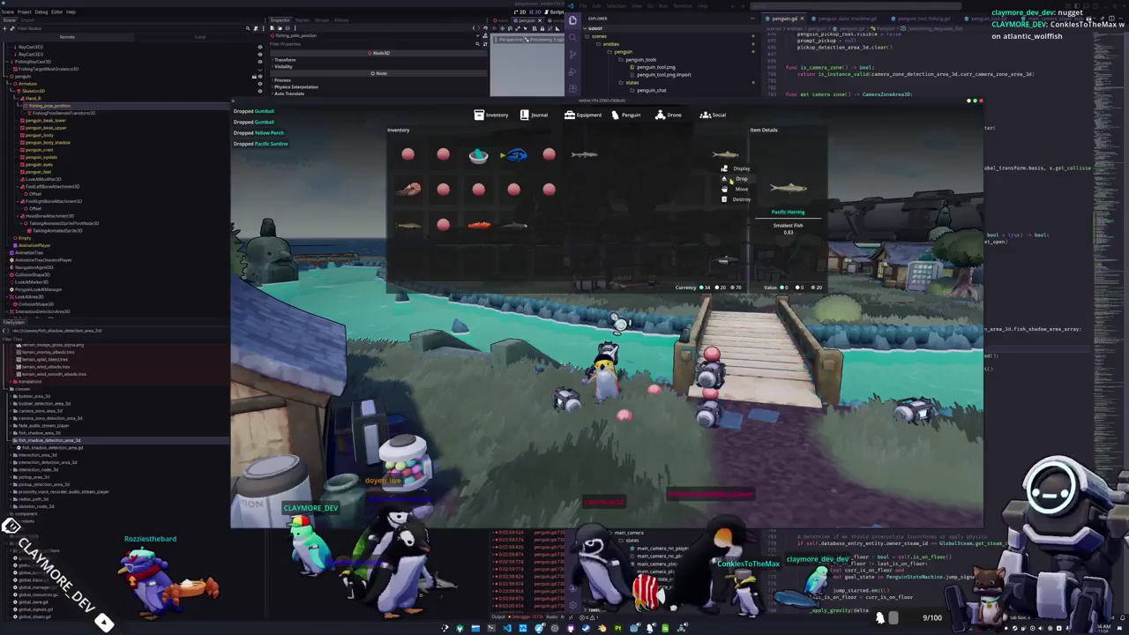
pyautogui.click(734, 179)
# Step: Drop the Pond Smelt, Blue Tang and remaining three Gumballs, then close the inventory
pyautogui.click(584, 155)
pyautogui.click(596, 177)
pyautogui.click(548, 155)
pyautogui.click(561, 177)
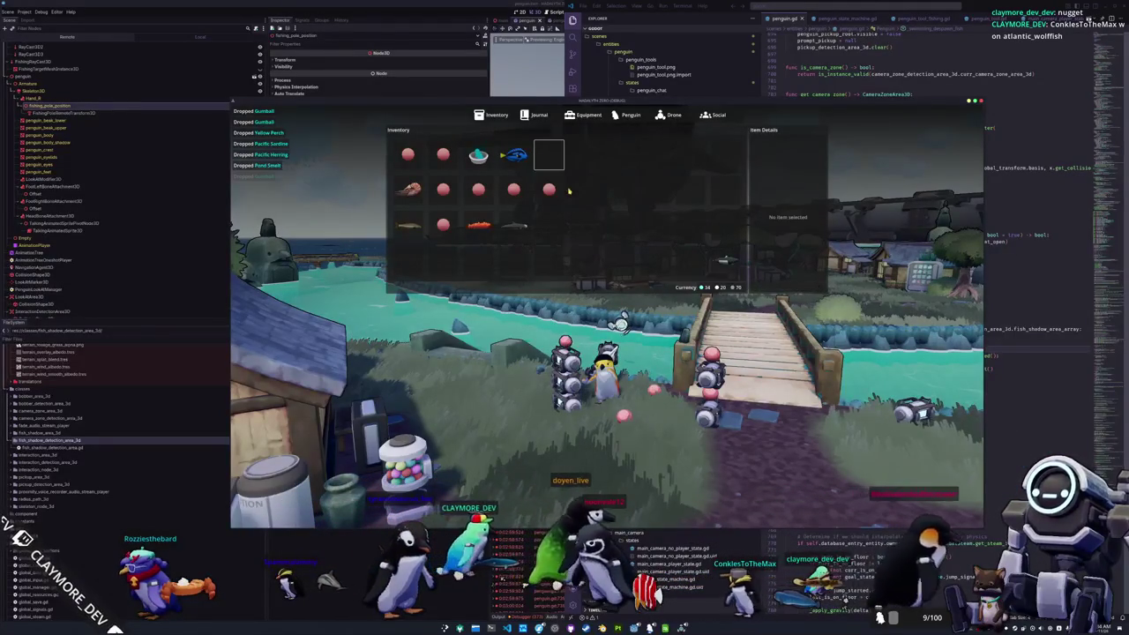
pyautogui.click(515, 157)
pyautogui.click(527, 178)
pyautogui.click(515, 199)
pyautogui.click(529, 214)
pyautogui.click(545, 199)
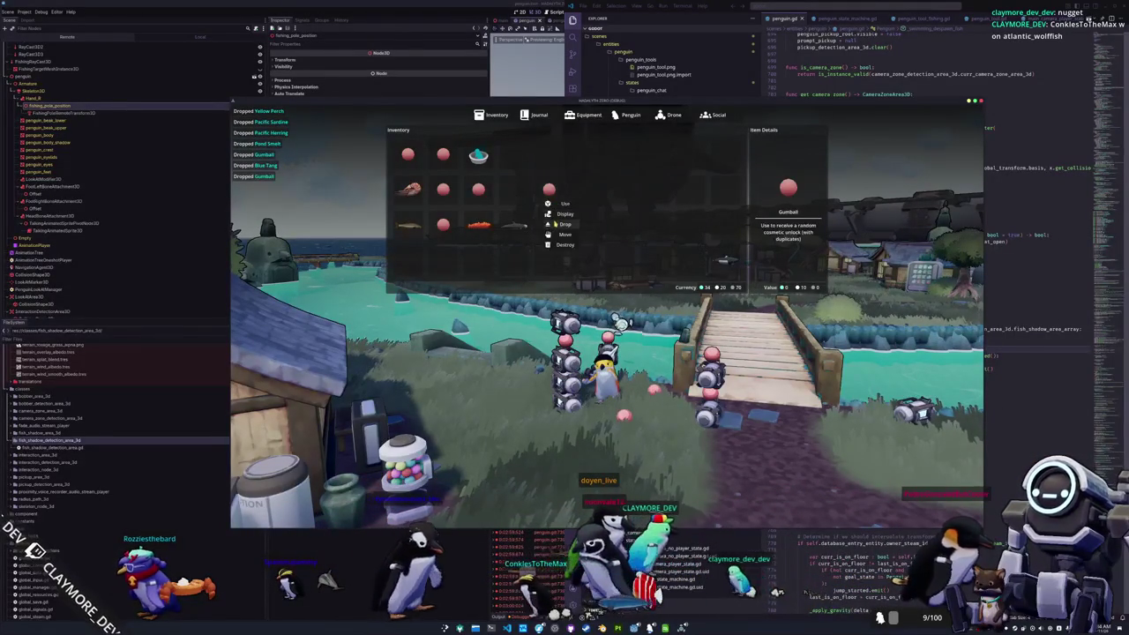
pyautogui.click(555, 226)
pyautogui.press('Tab')
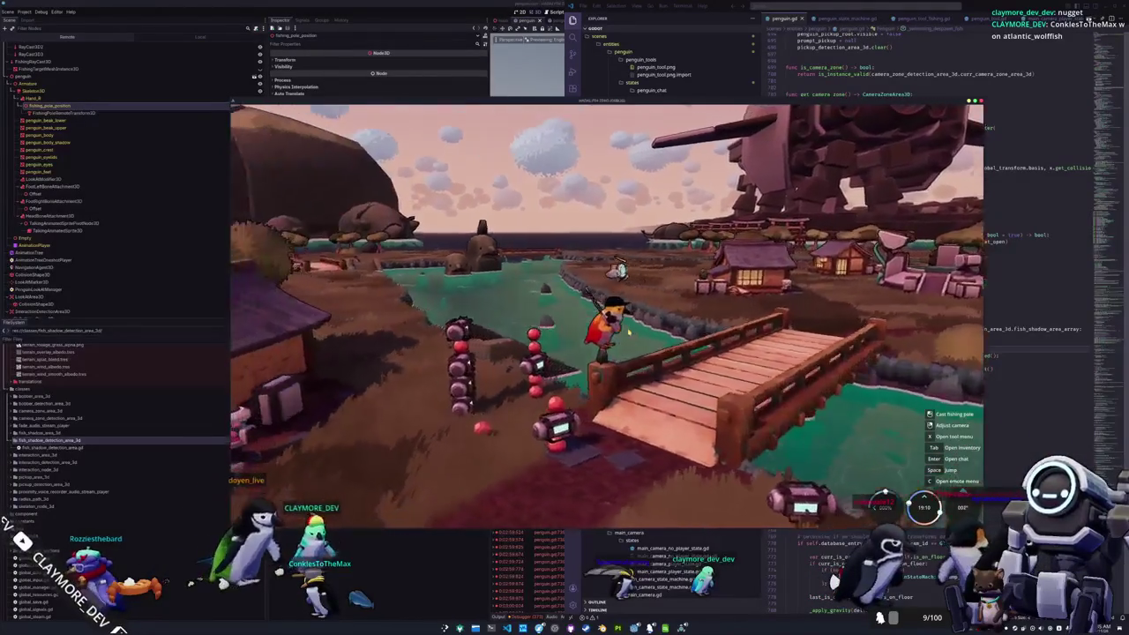
# Step: Capture a region around the penguin on the bridge post, then dismiss the preview
pyautogui.press('super+shift+s')
pyautogui.moveTo(519, 216)
pyautogui.mouseDown()
pyautogui.moveTo(629, 257)
pyautogui.moveTo(707, 432)
pyautogui.moveTo(753, 479)
pyautogui.moveTo(725, 480)
pyautogui.mouseUp()
pyautogui.press('Return')
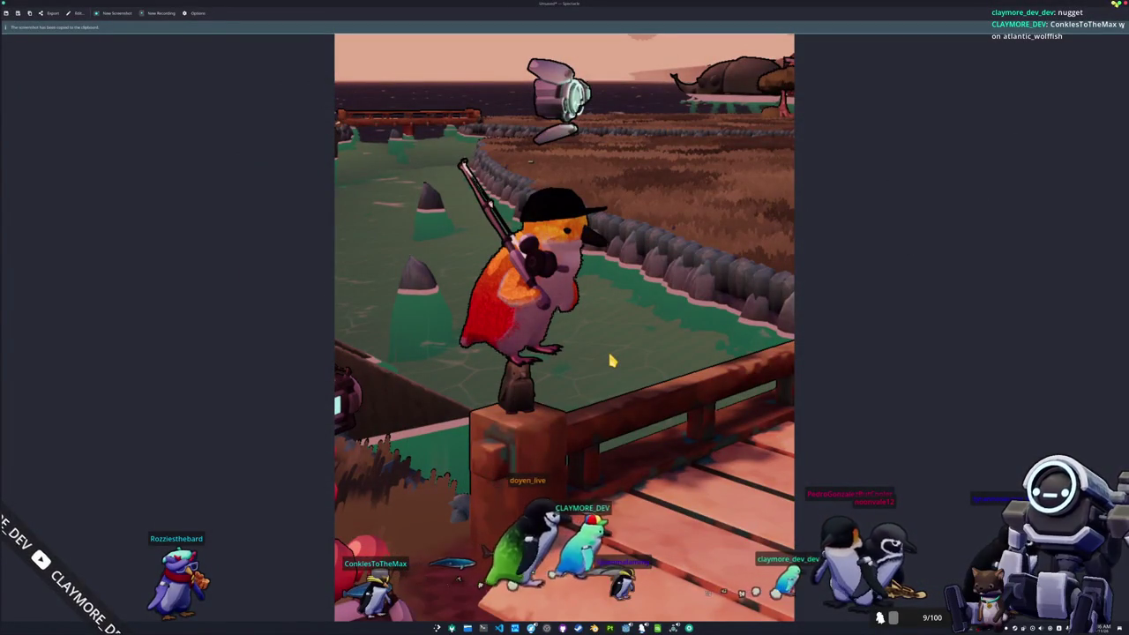
pyautogui.press('Escape')
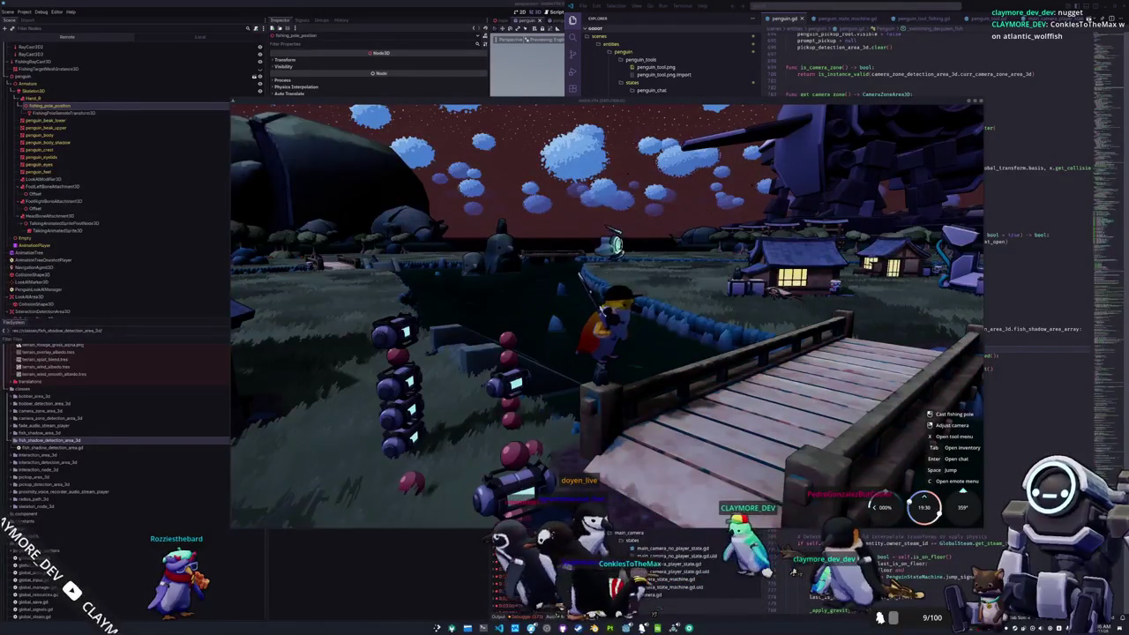
# Step: Capture the region again, save it as a PNG screenshot, and close Spectacle
pyautogui.press('super+shift+Print')
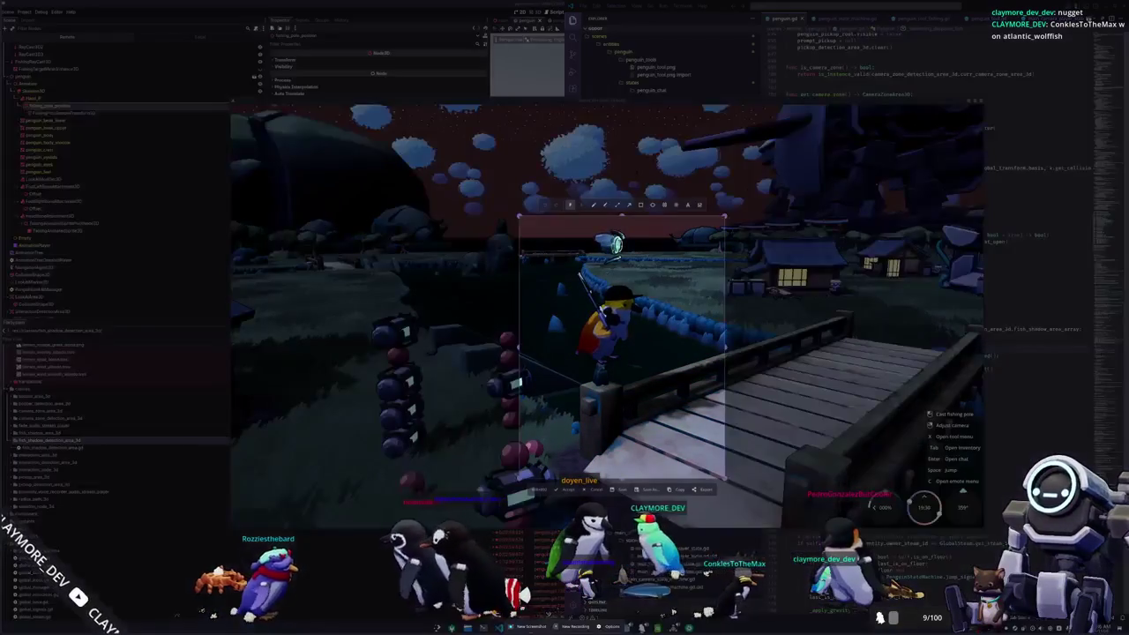
pyautogui.press('Return')
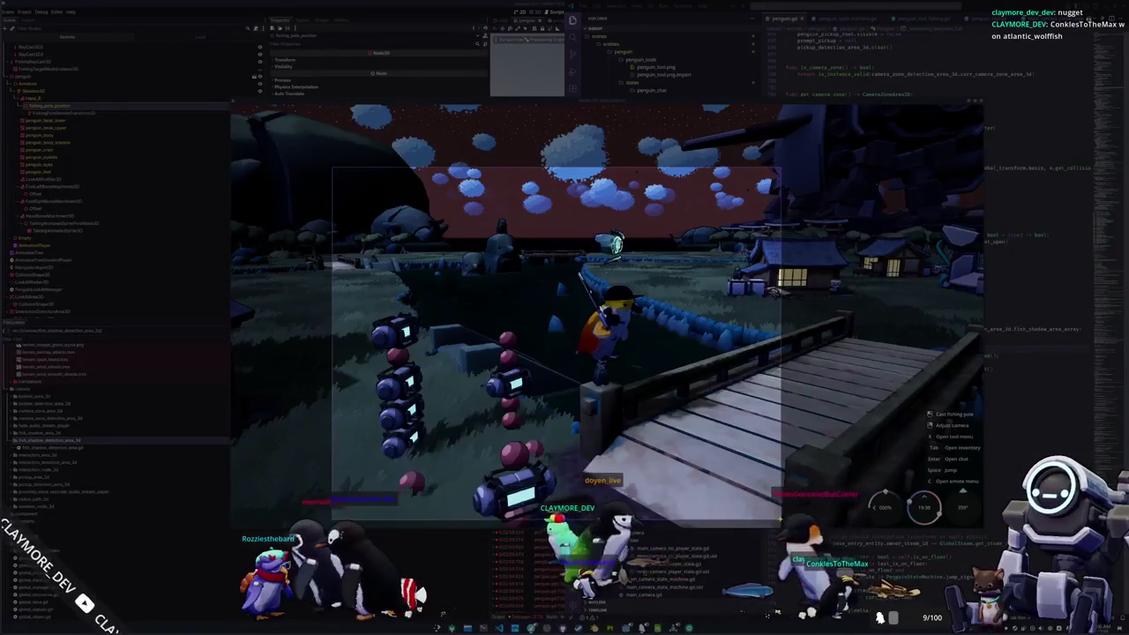
pyautogui.hotkey('ctrl', 's')
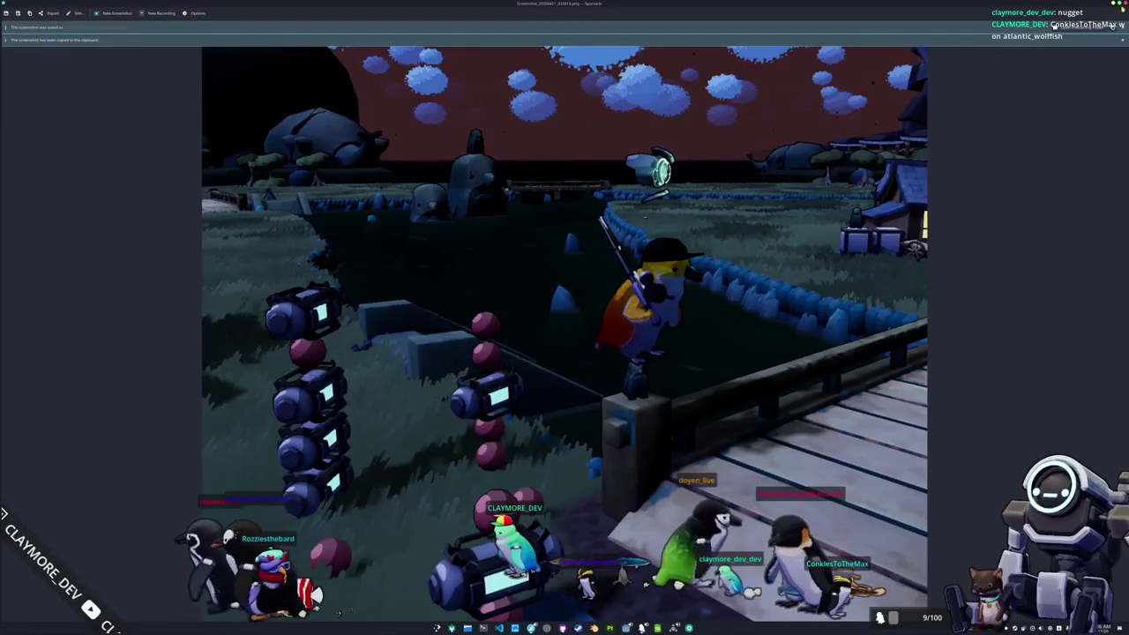
pyautogui.hotkey('ctrl', 'q')
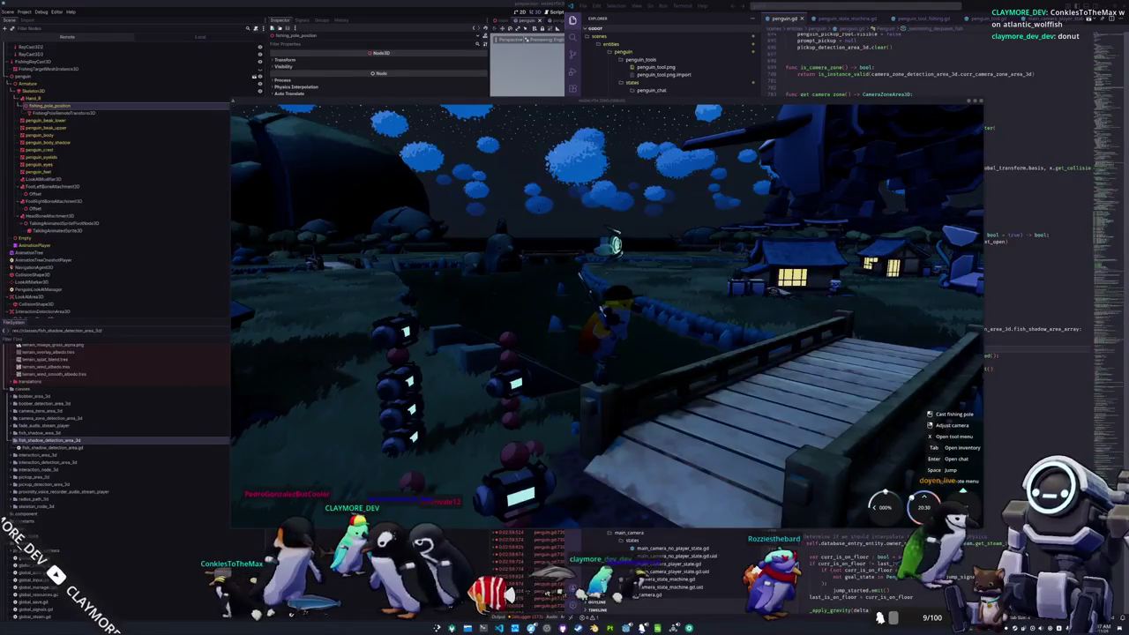
# Step: Stop the running game to return to the Godot editor
pyautogui.press('F5')
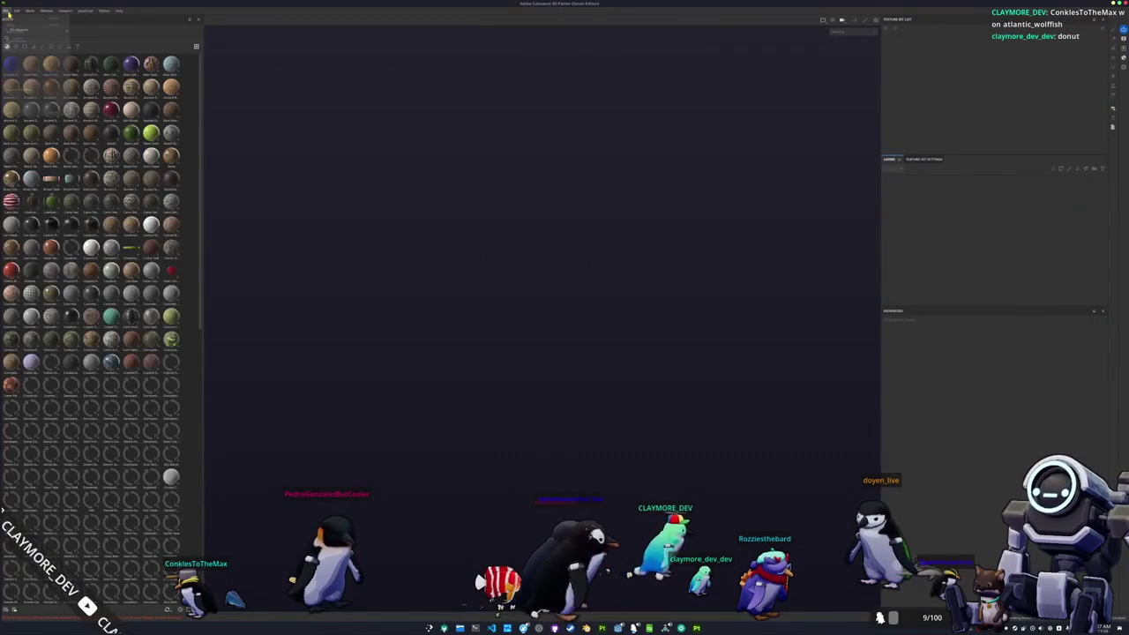
# Step: Start opening a project and browse from the home folder into Documents' project subfolders
pyautogui.click(5, 11)
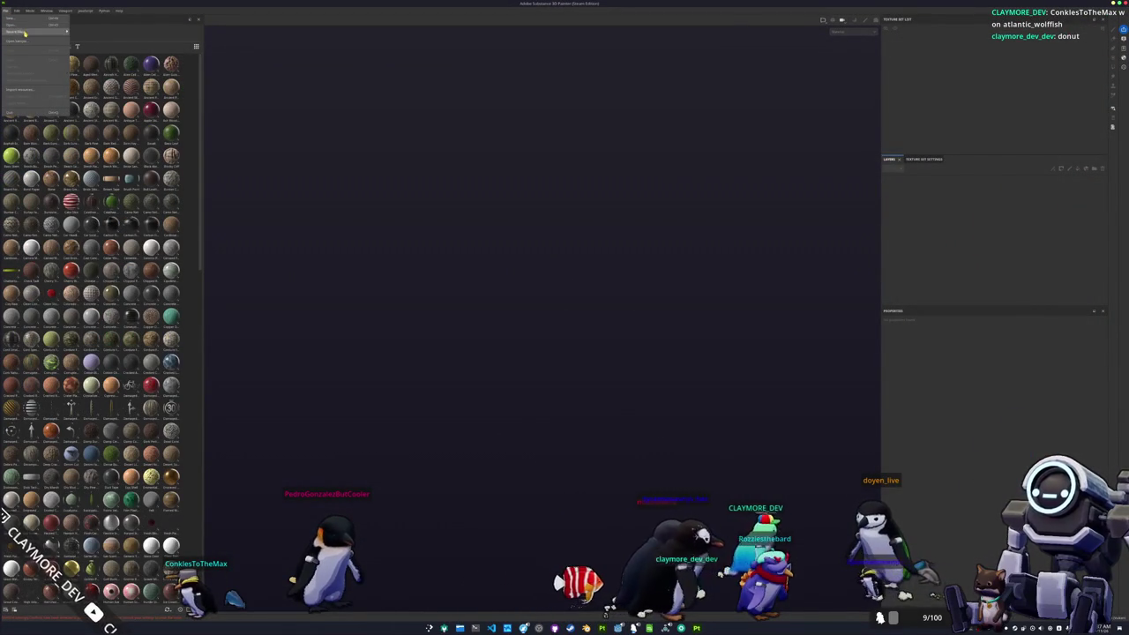
pyautogui.click(28, 25)
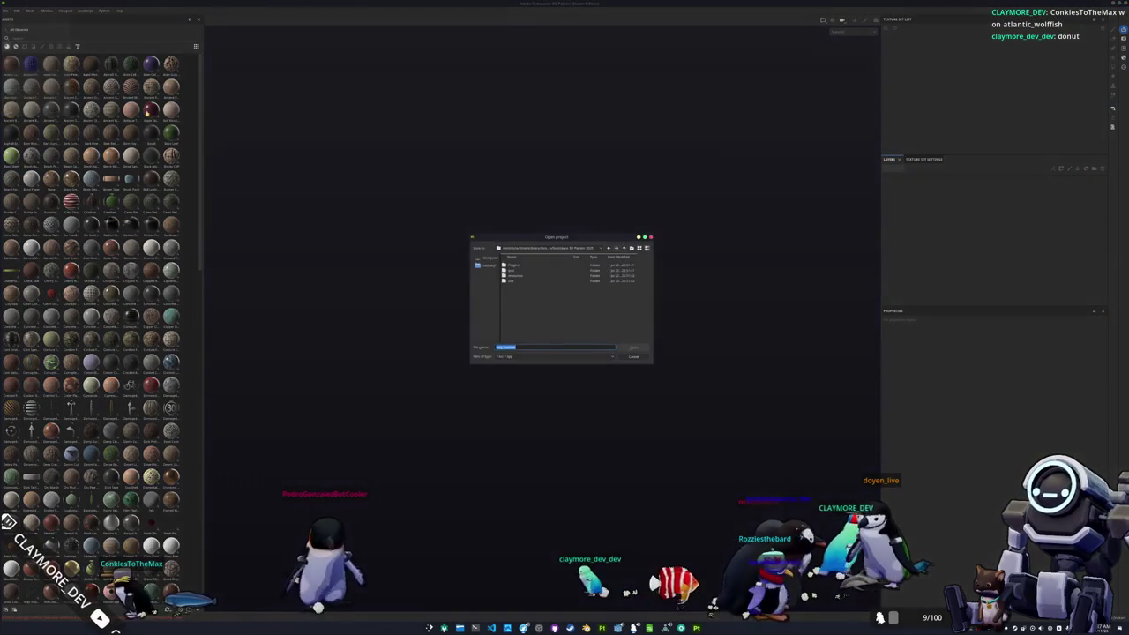
pyautogui.click(533, 249)
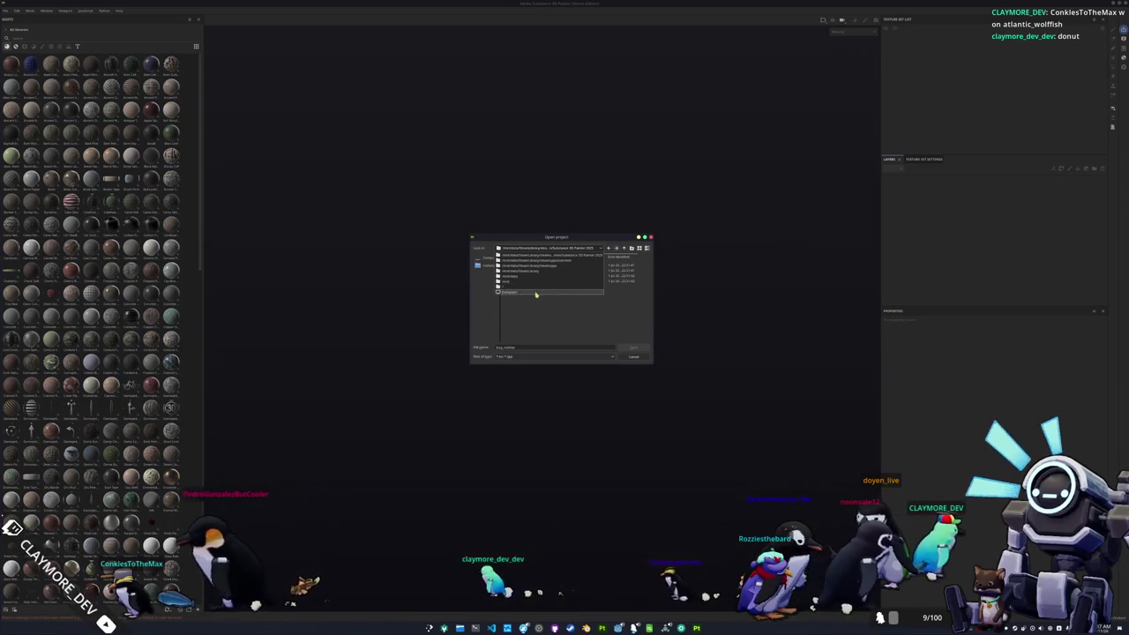
pyautogui.click(529, 276)
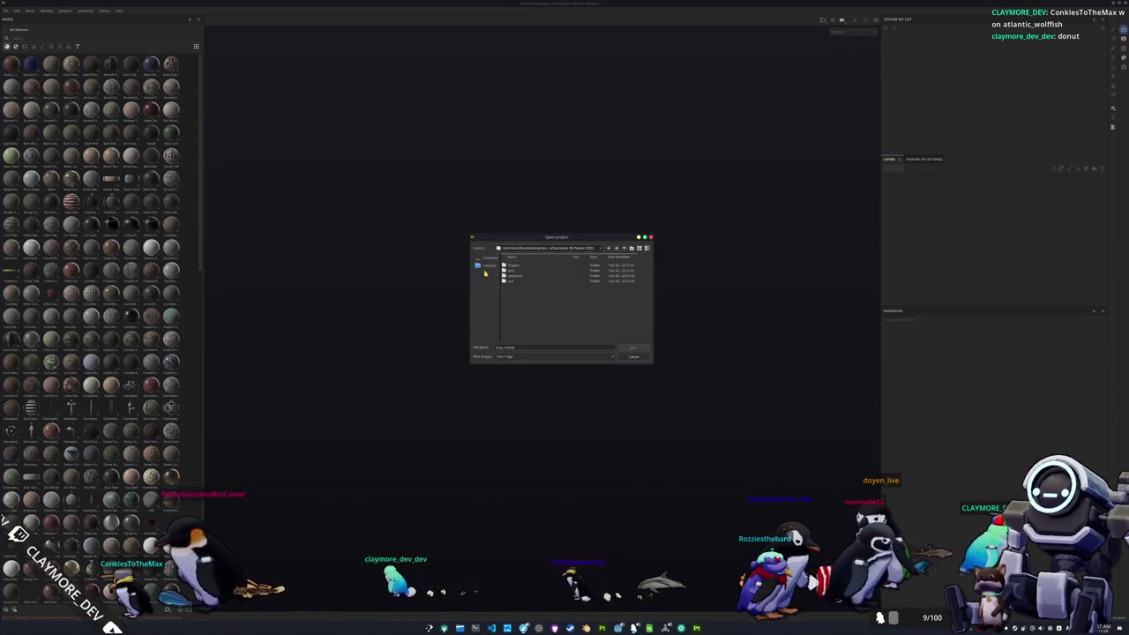
pyautogui.click(520, 302)
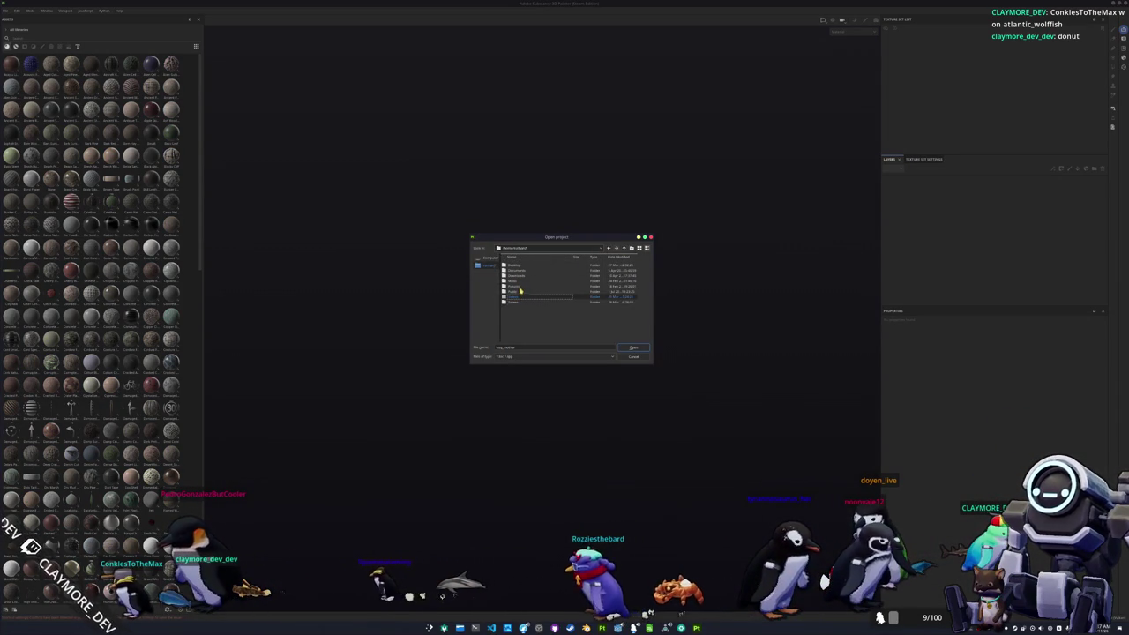
pyautogui.click(524, 271)
pyautogui.doubleClick(524, 271)
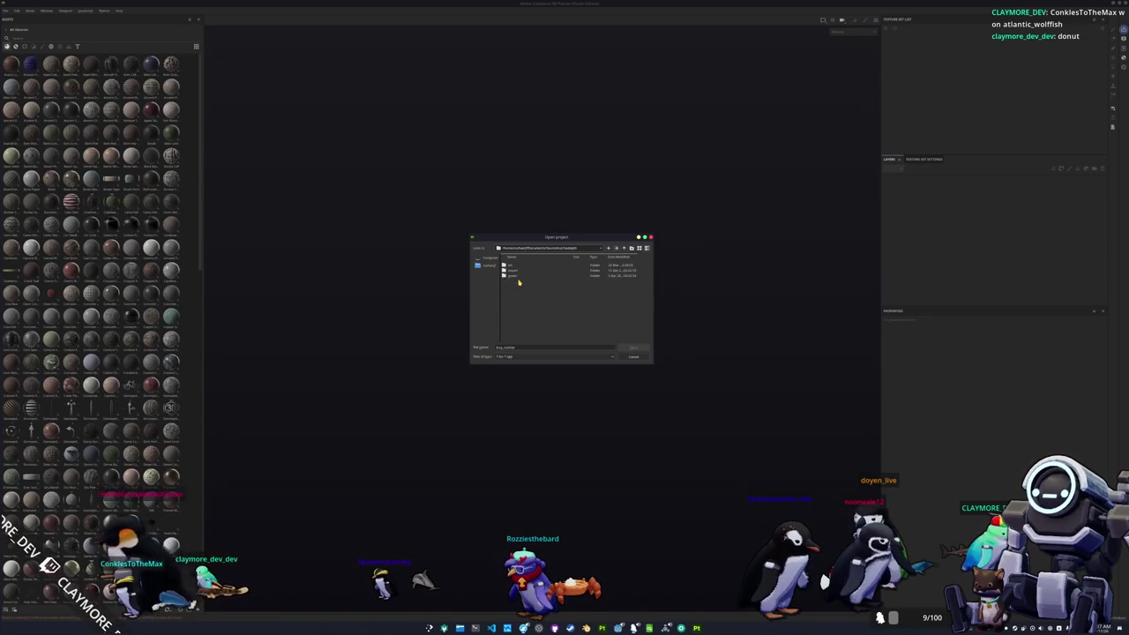
pyautogui.doubleClick(518, 276)
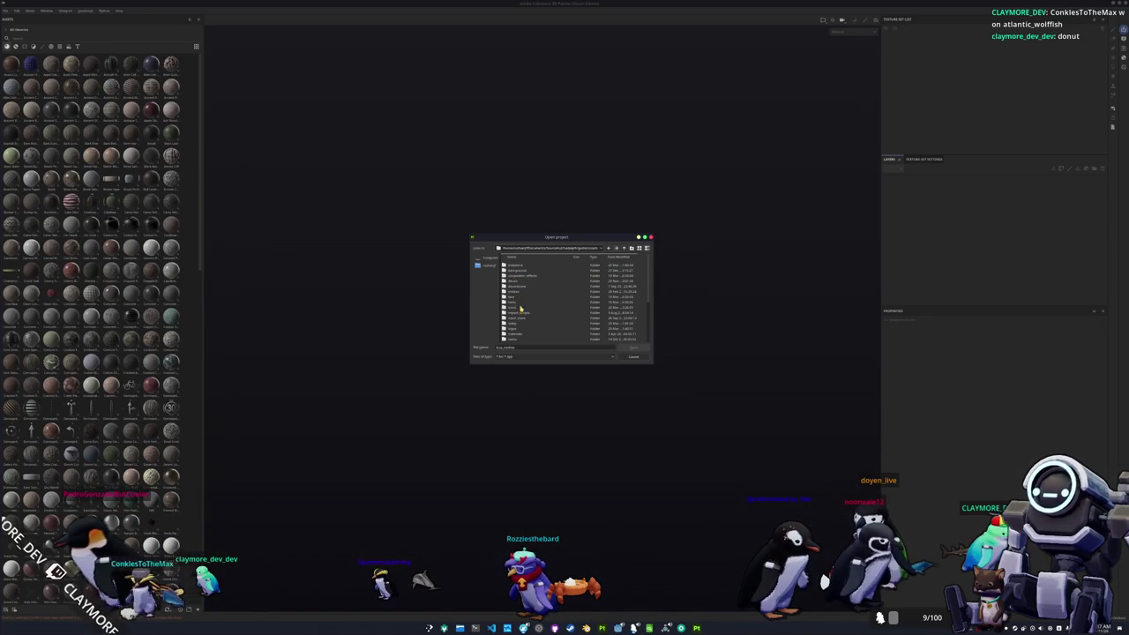
pyautogui.scroll(-2, 520, 303)
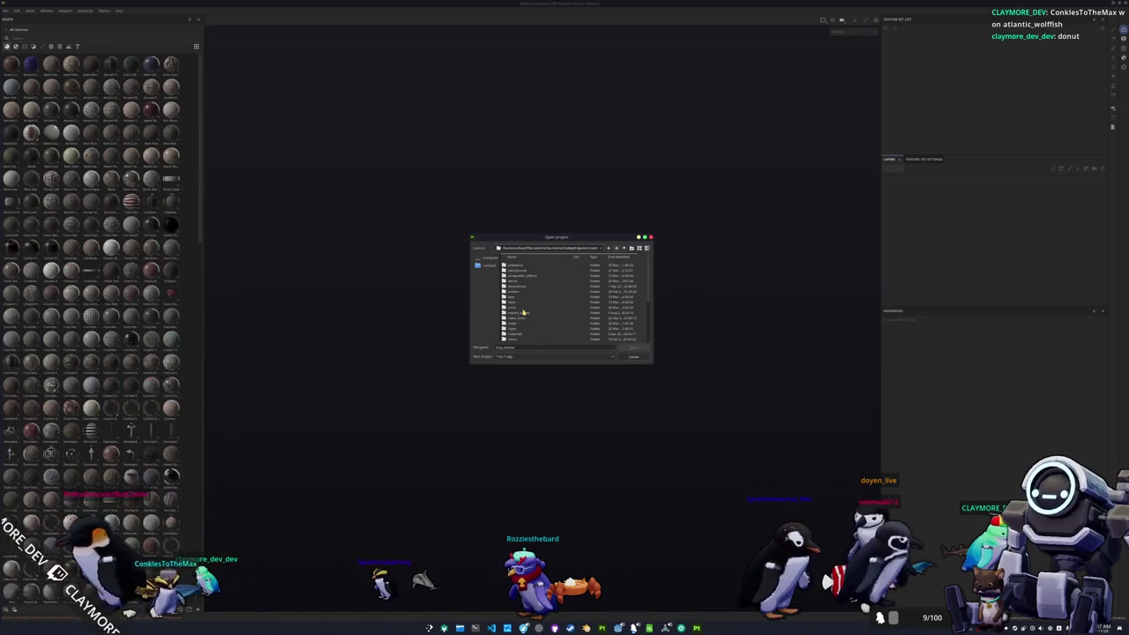
pyautogui.click(624, 249)
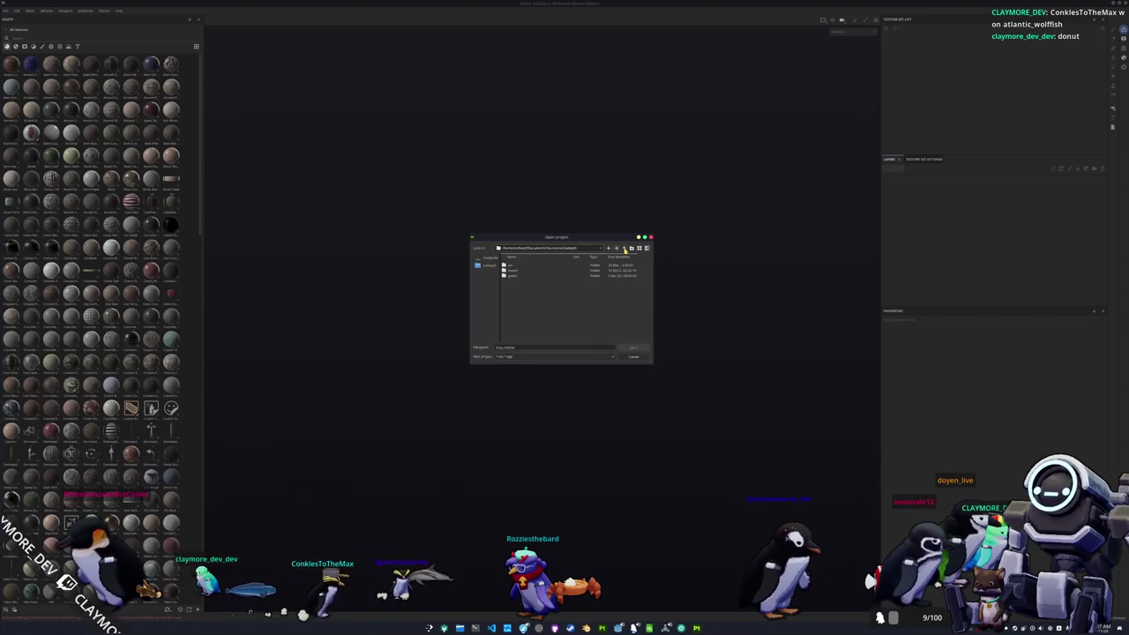
pyautogui.doubleClick(517, 286)
pyautogui.doubleClick(516, 283)
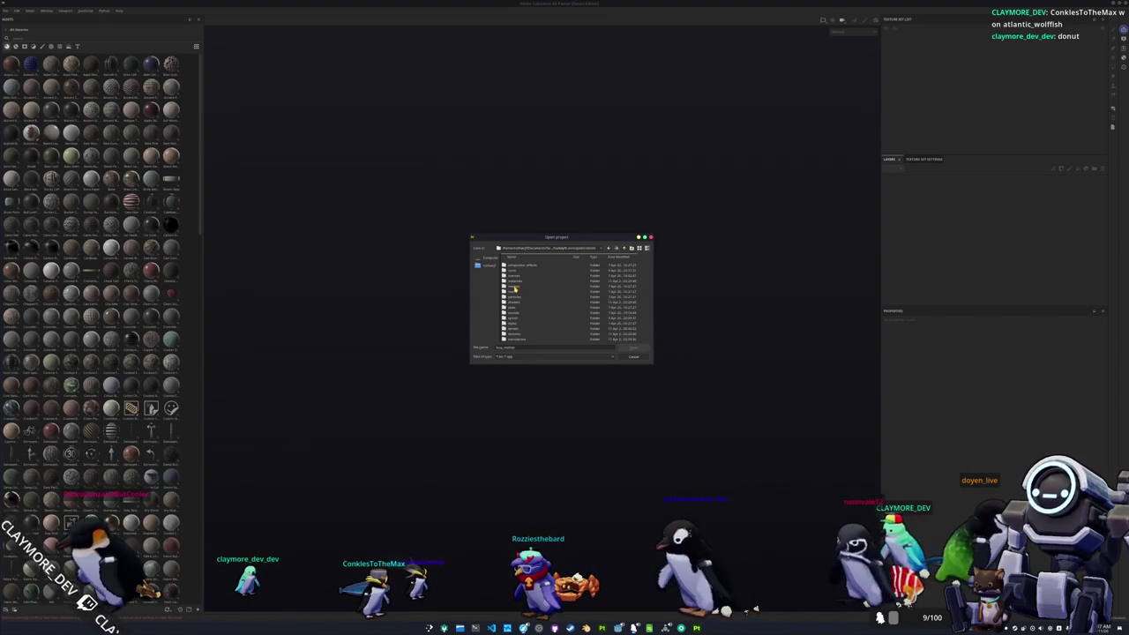
pyautogui.doubleClick(514, 288)
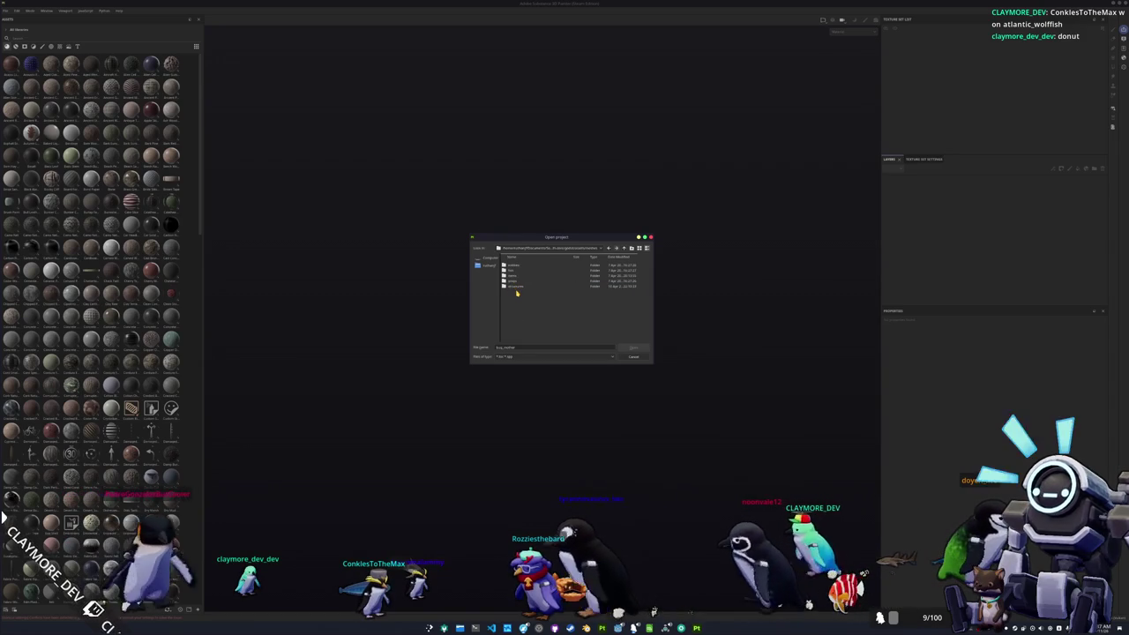
# Step: Explore the nested folders around the penguin .spp files, stepping back through visited folders
pyautogui.click(520, 270)
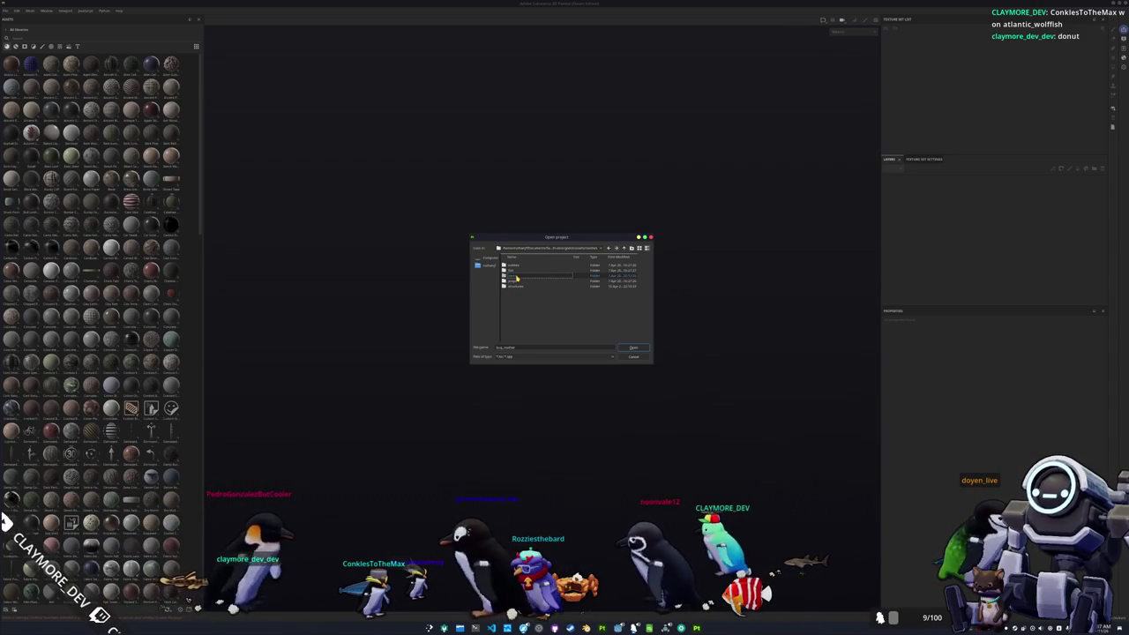
pyautogui.doubleClick(519, 270)
pyautogui.doubleClick(515, 276)
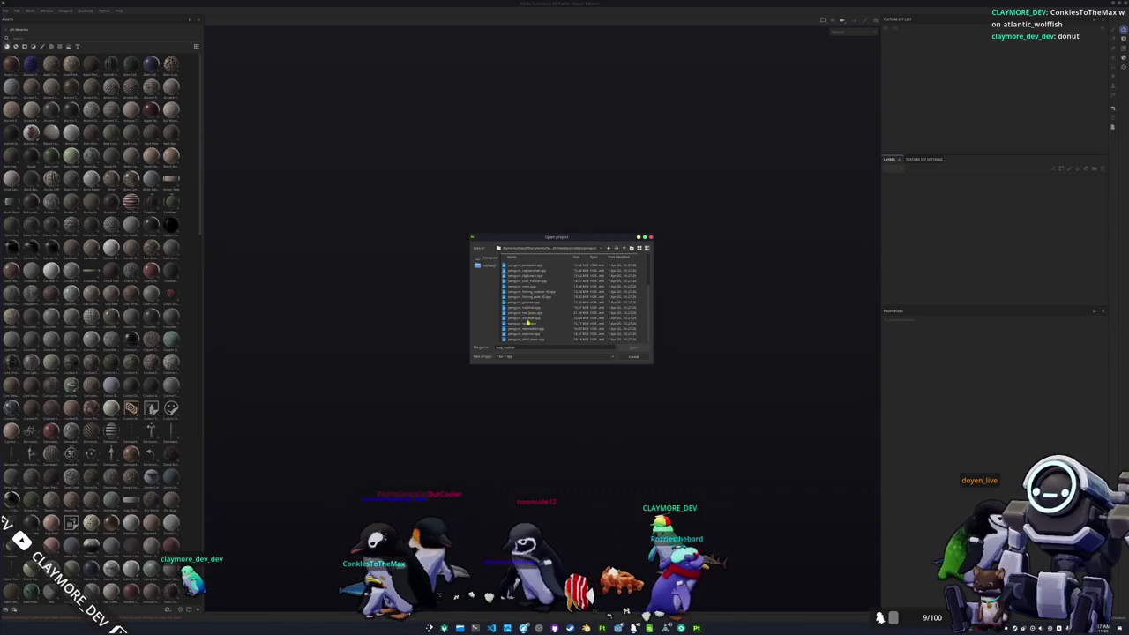
pyautogui.scroll(2, 540, 327)
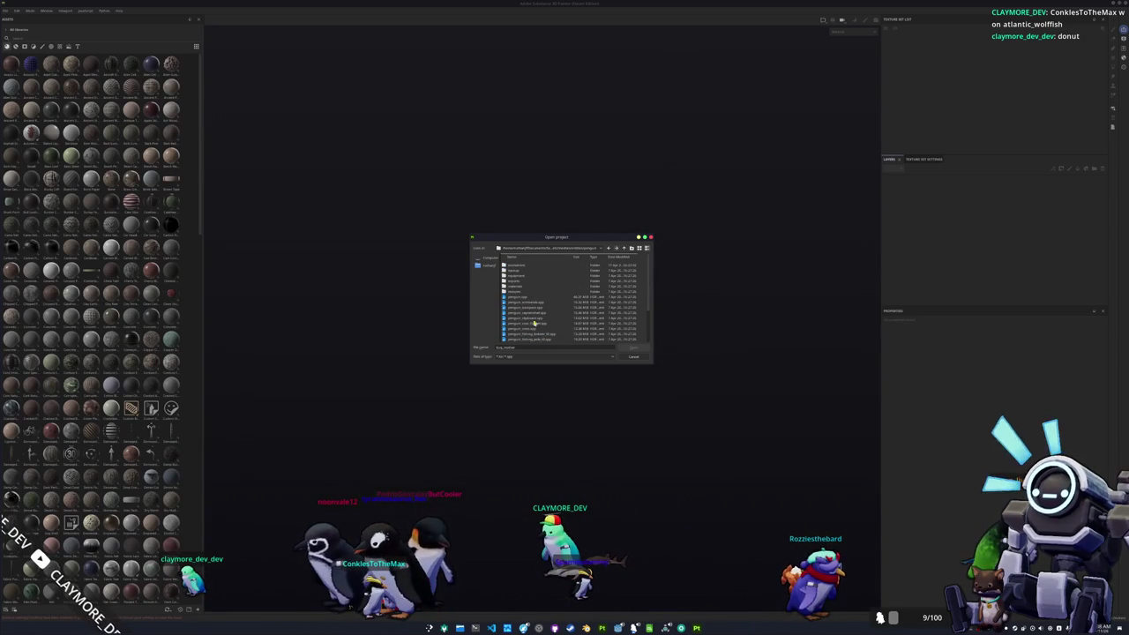
pyautogui.doubleClick(511, 293)
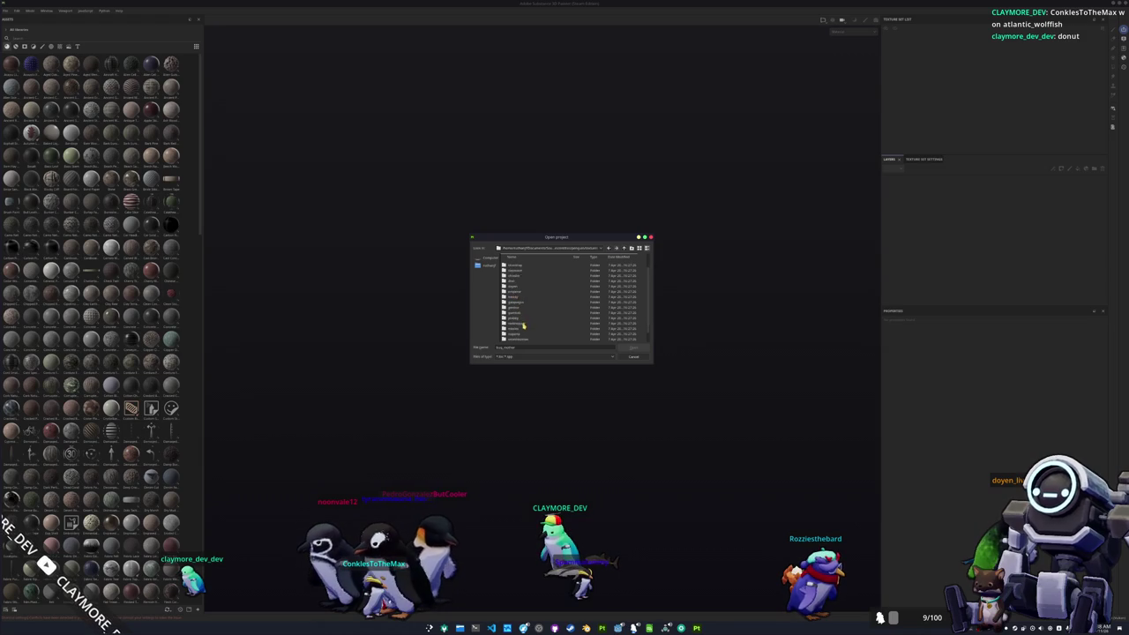
pyautogui.doubleClick(516, 321)
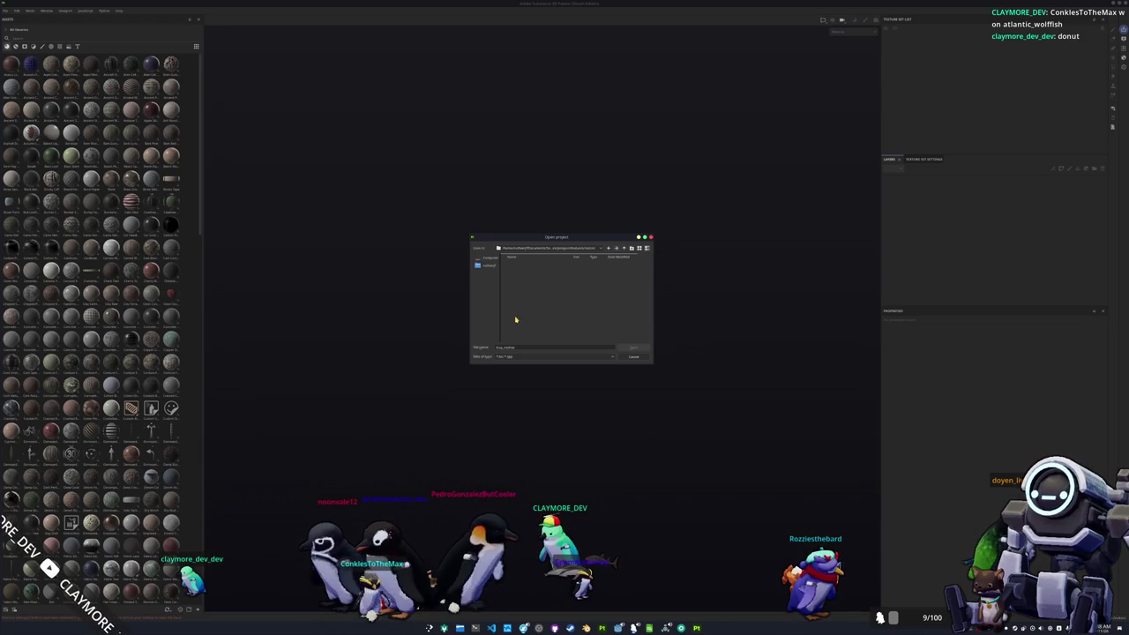
pyautogui.click(626, 249)
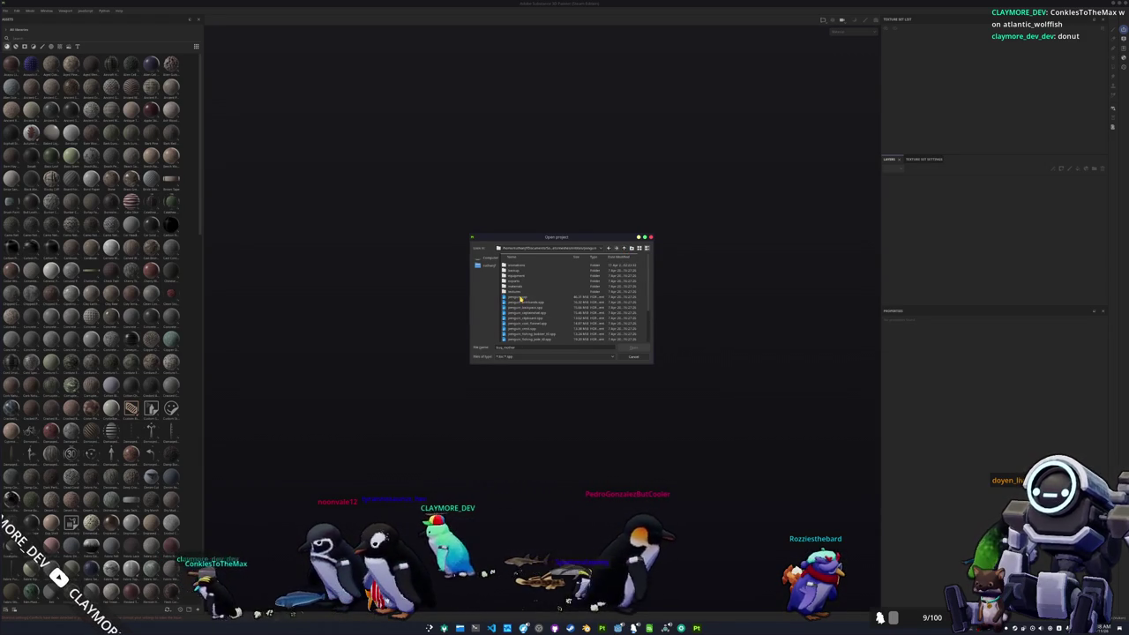
pyautogui.click(520, 298)
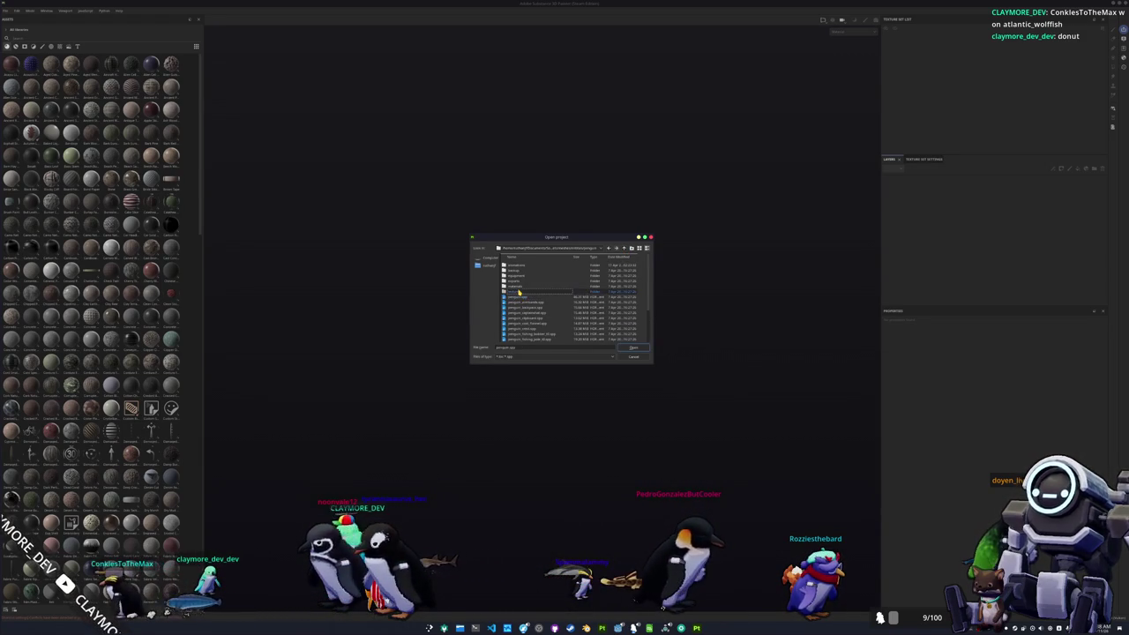
pyautogui.press('BackSpace')
pyautogui.click(625, 249)
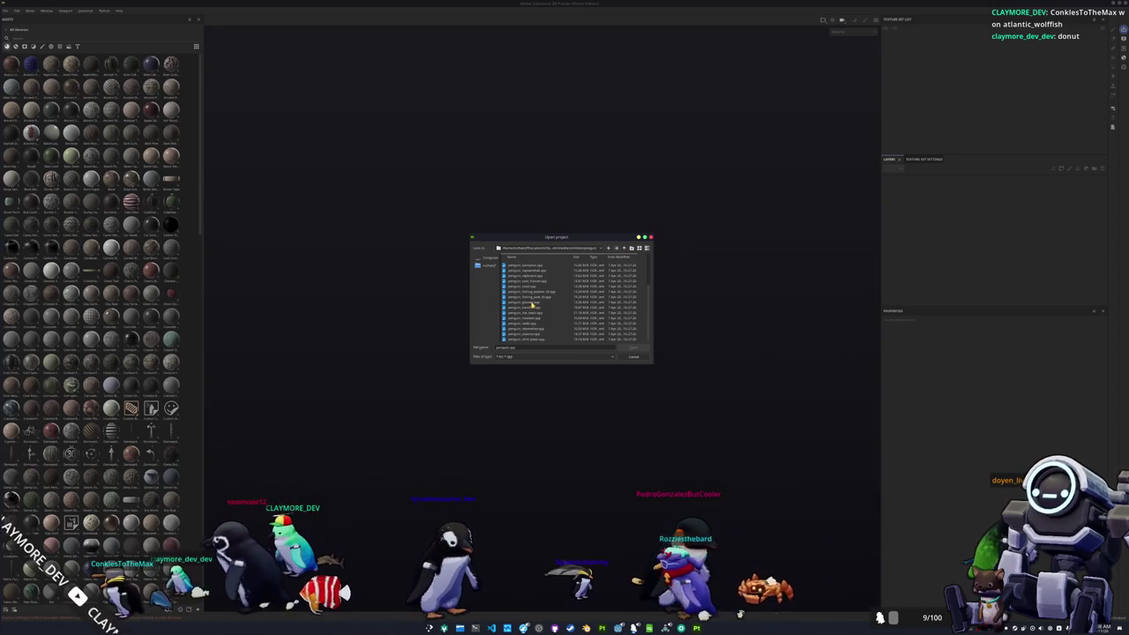
pyautogui.click(622, 250)
pyautogui.click(625, 250)
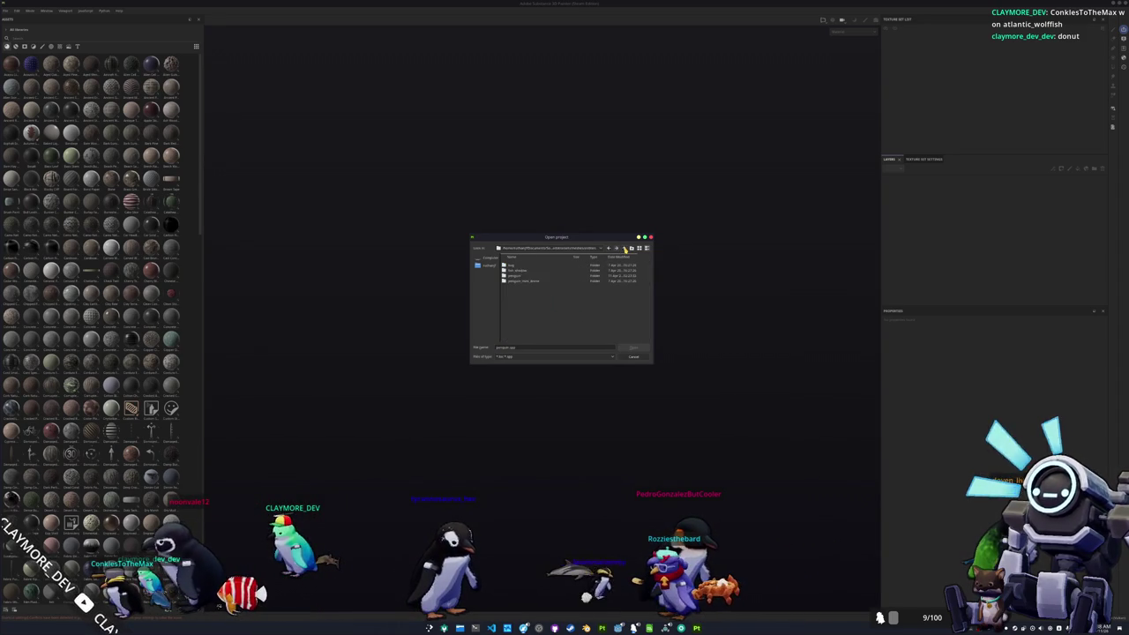
pyautogui.click(625, 249)
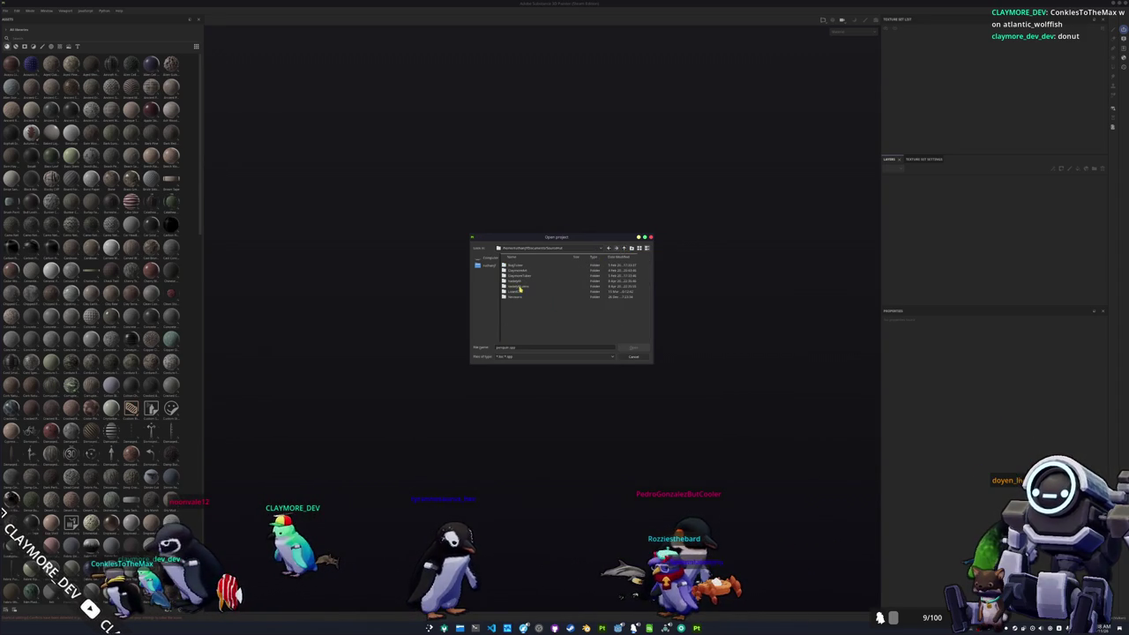
# Step: Return to the penguin projects folder and open the last penguin .spp file listed
pyautogui.doubleClick(523, 276)
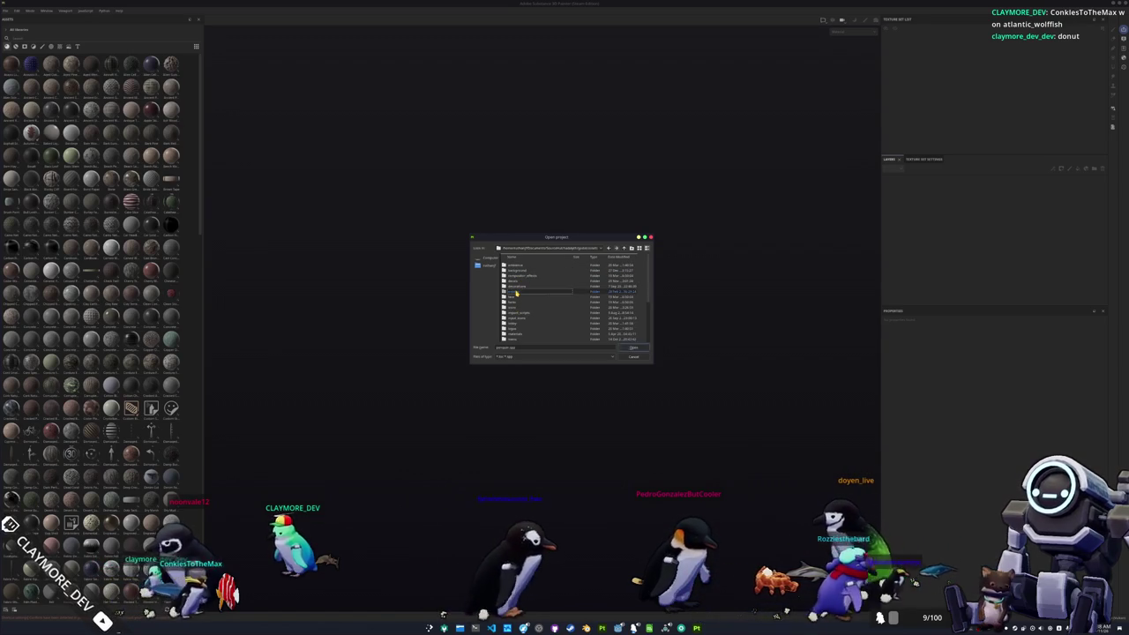
pyautogui.doubleClick(518, 281)
pyautogui.click(514, 286)
pyautogui.doubleClick(515, 287)
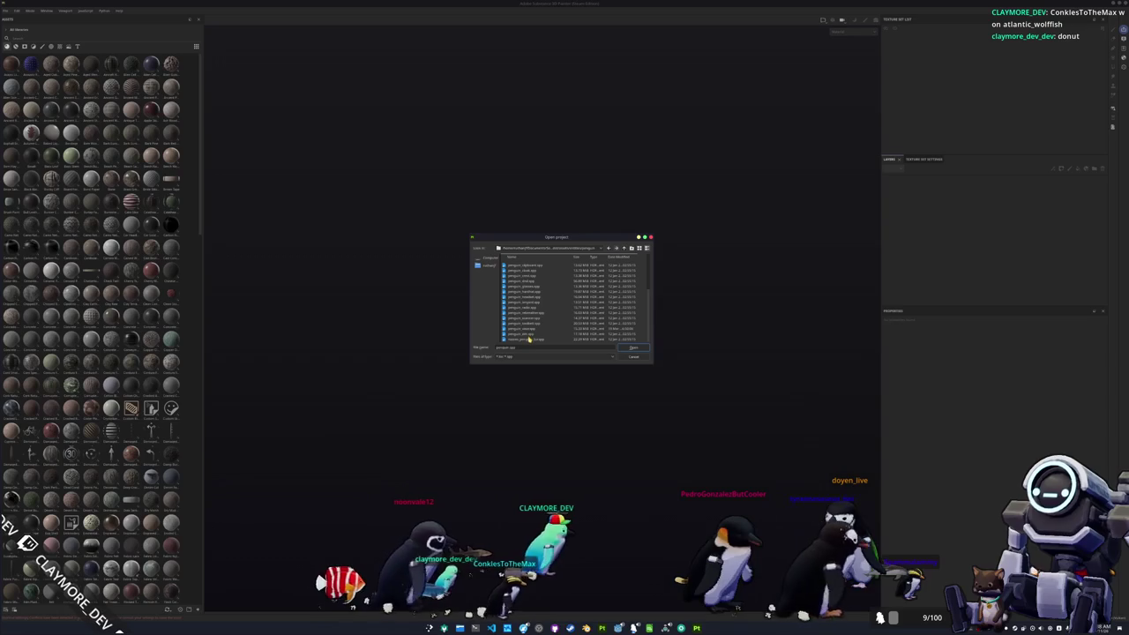
pyautogui.click(526, 307)
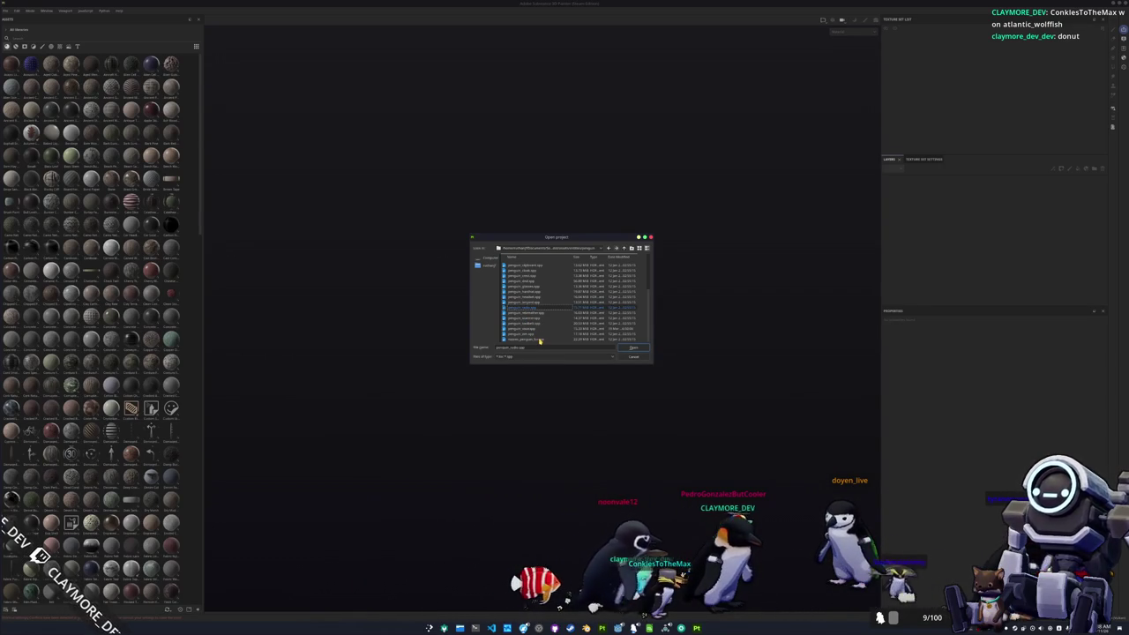
pyautogui.click(540, 340)
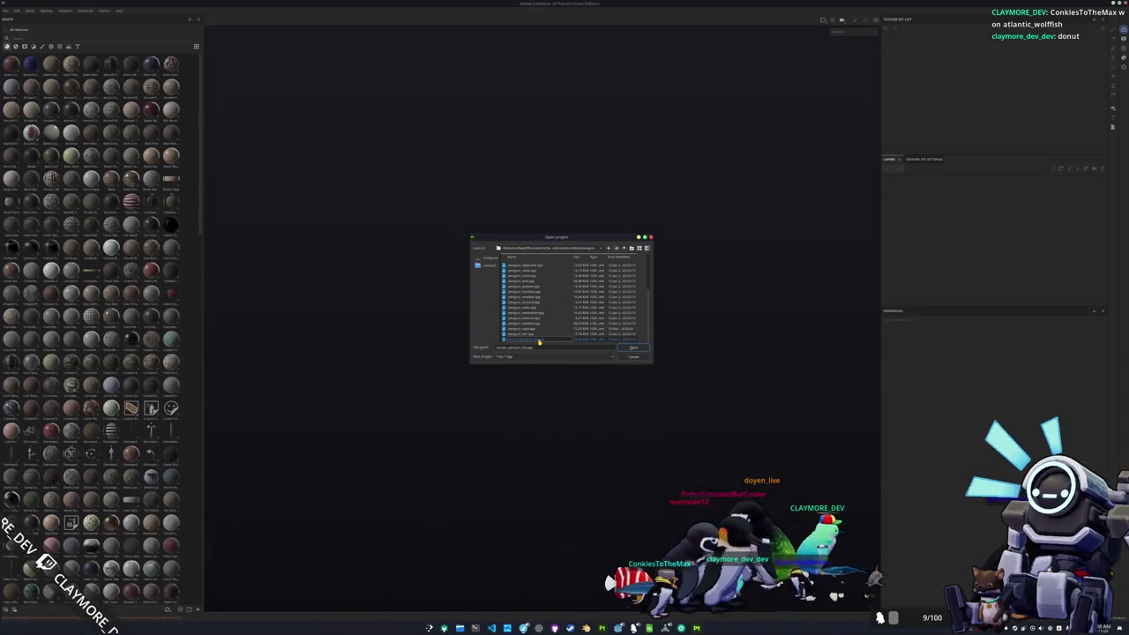
pyautogui.doubleClick(540, 341)
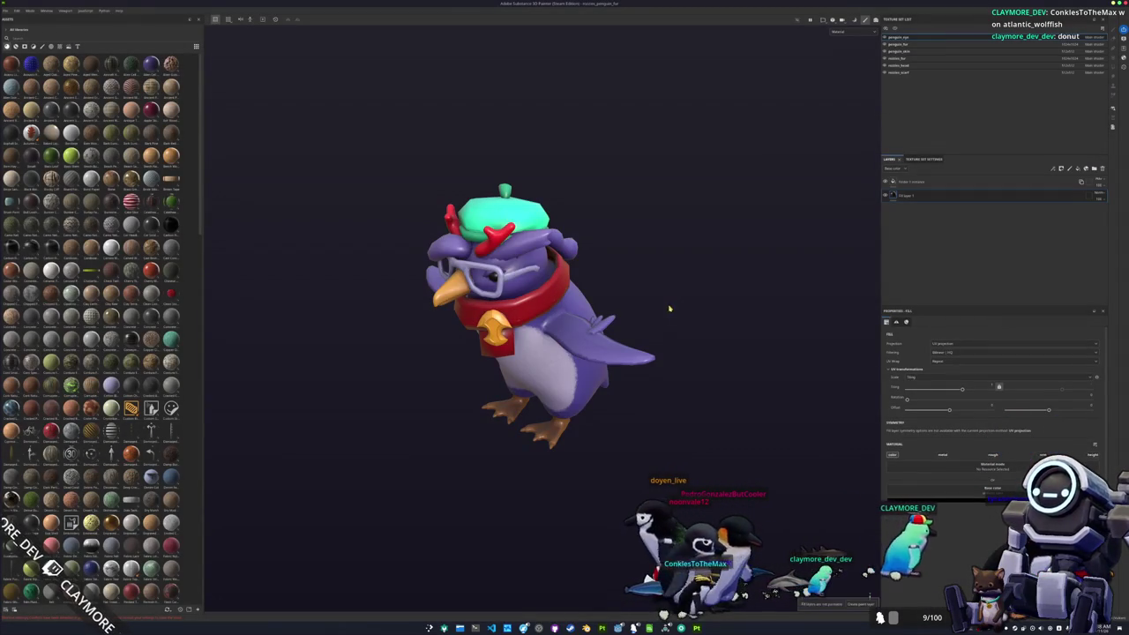
# Step: Switch the viewport to Base color and select the penguin_fur texture set
pyautogui.click(840, 32)
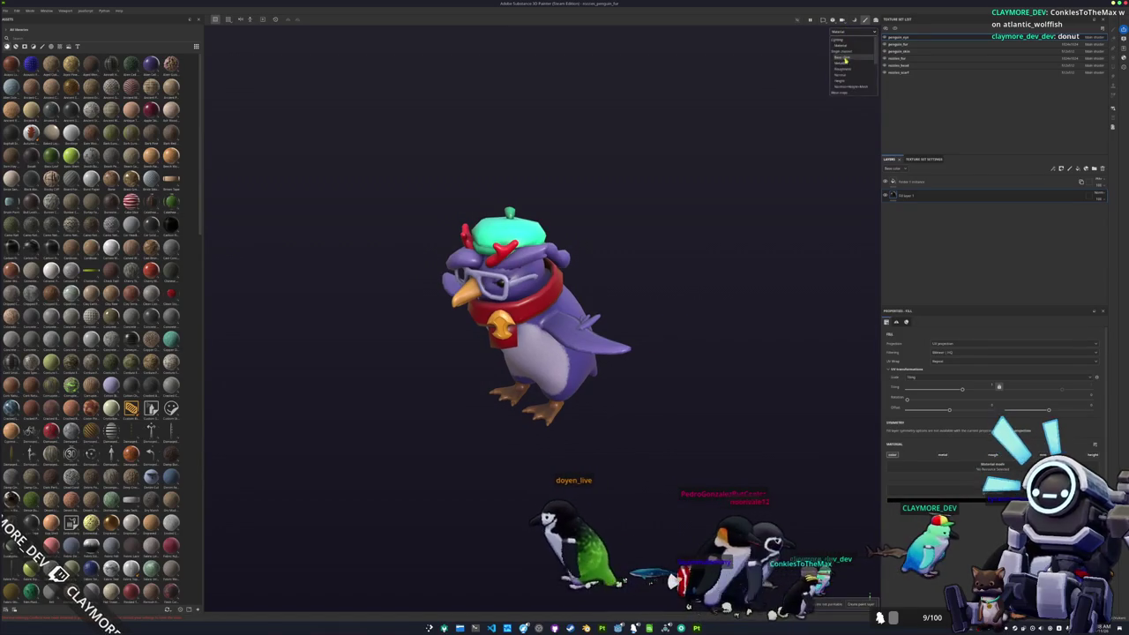
pyautogui.click(843, 57)
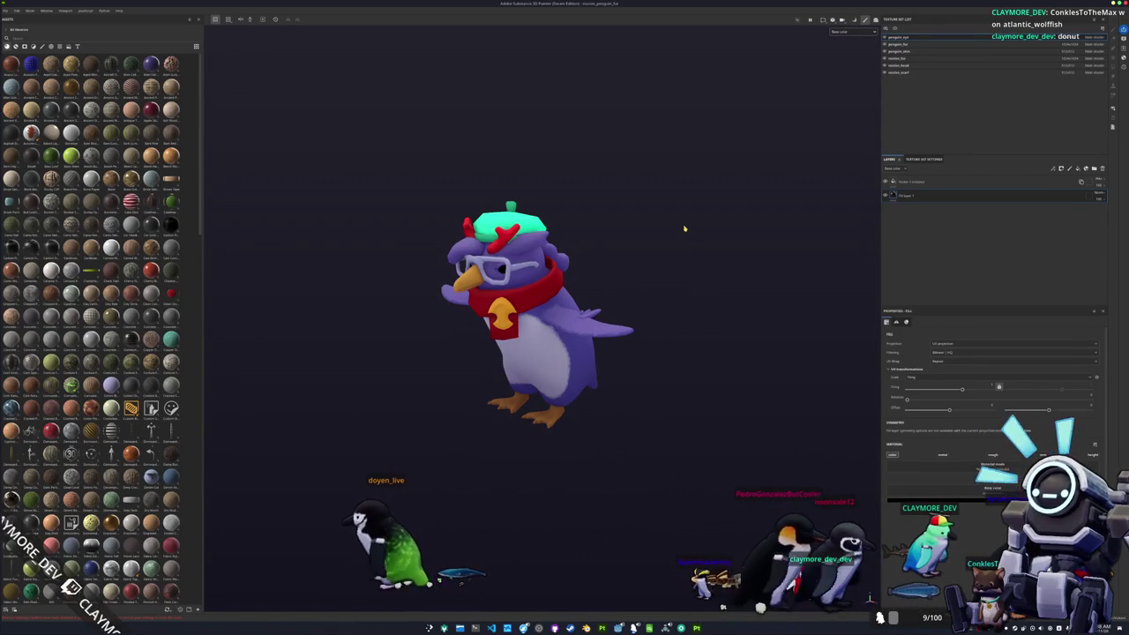
pyautogui.click(902, 58)
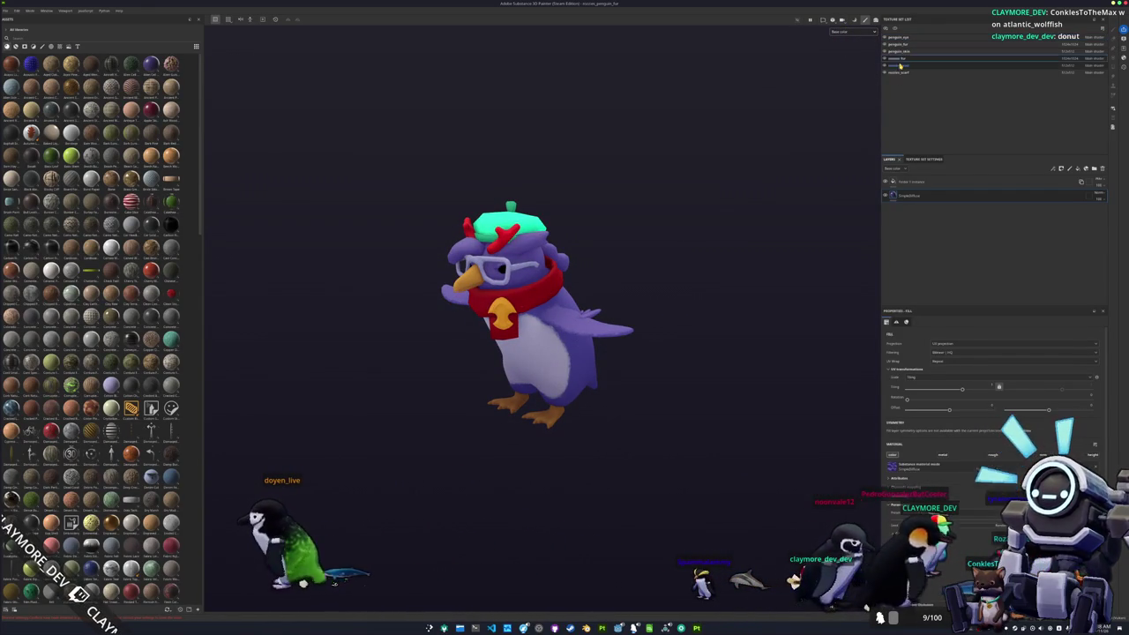
pyautogui.click(922, 198)
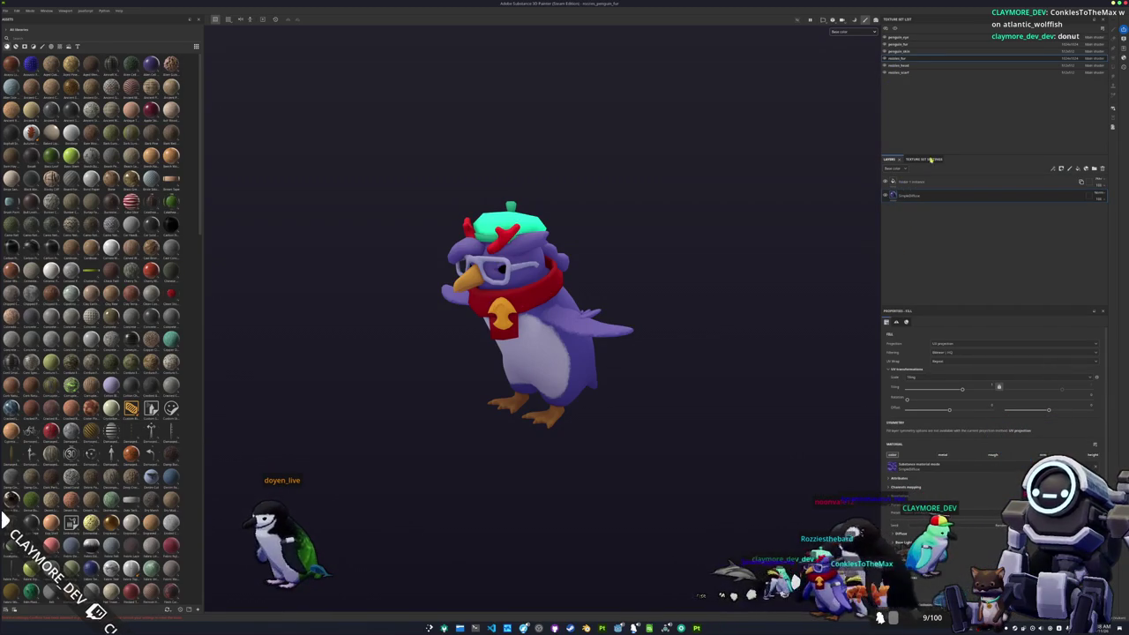
pyautogui.click(899, 44)
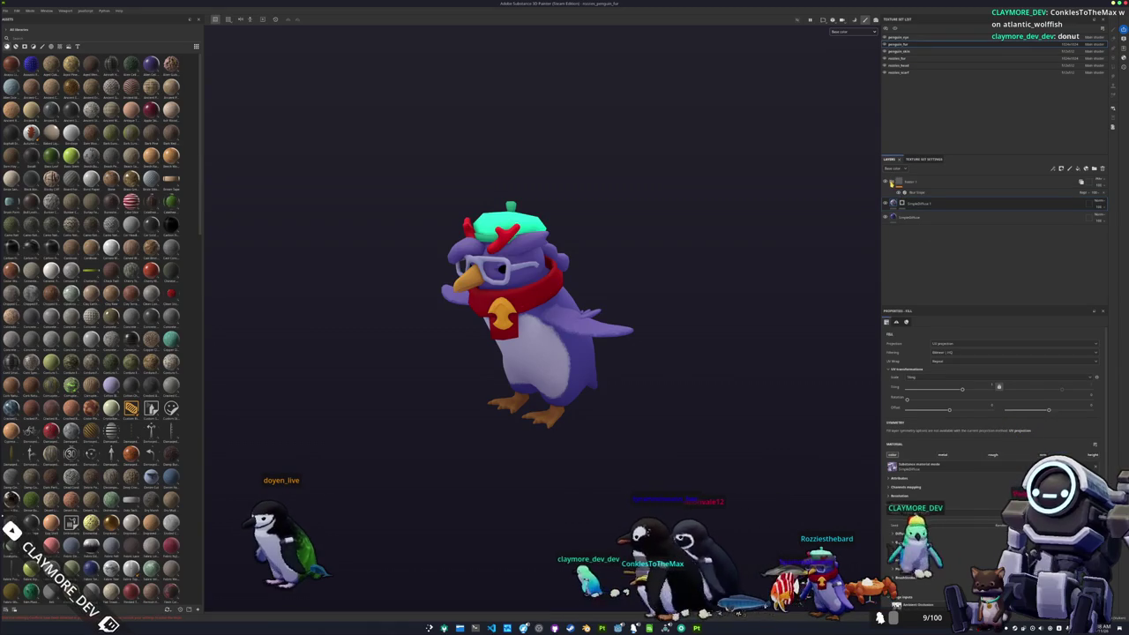
# Step: Reorder penguin_fur's layers so a folder is on top, and rename it 'Fresnel'
pyautogui.moveTo(908, 182); pyautogui.dragTo(971, 188)
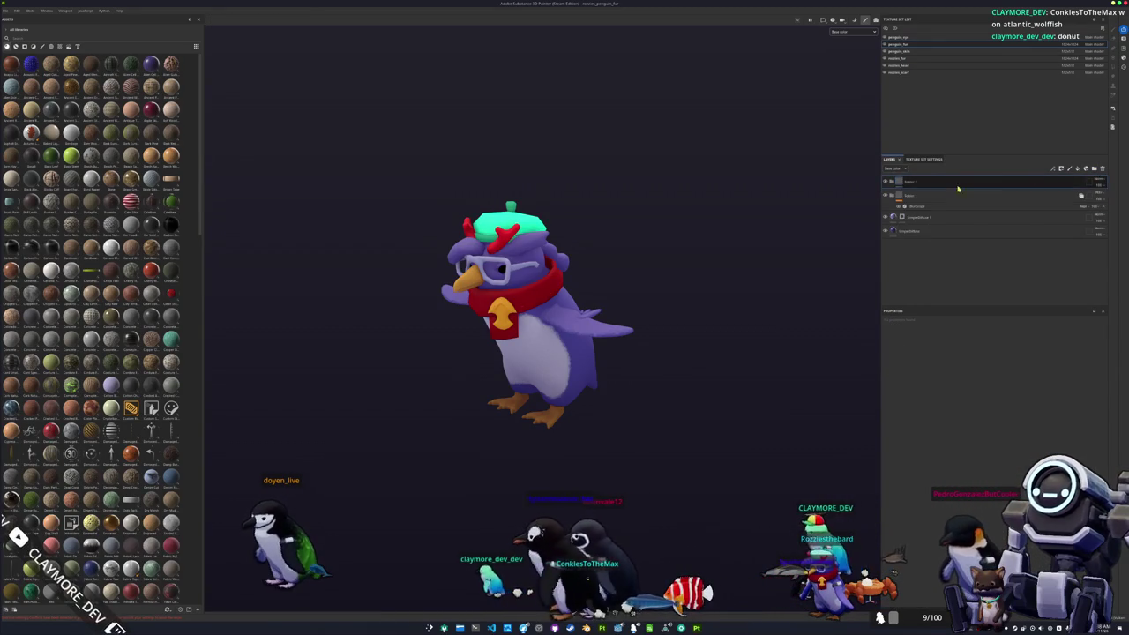
pyautogui.moveTo(917, 217); pyautogui.dragTo(937, 182)
pyautogui.doubleClick(913, 181)
pyautogui.doubleClick(922, 181)
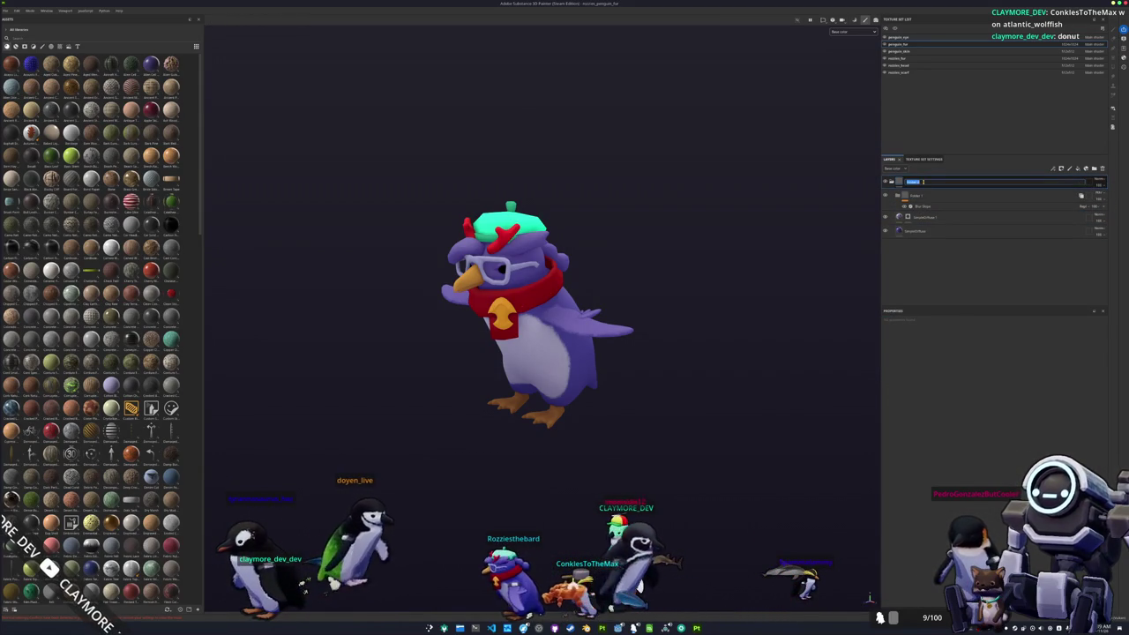
pyautogui.write('Fresnel')
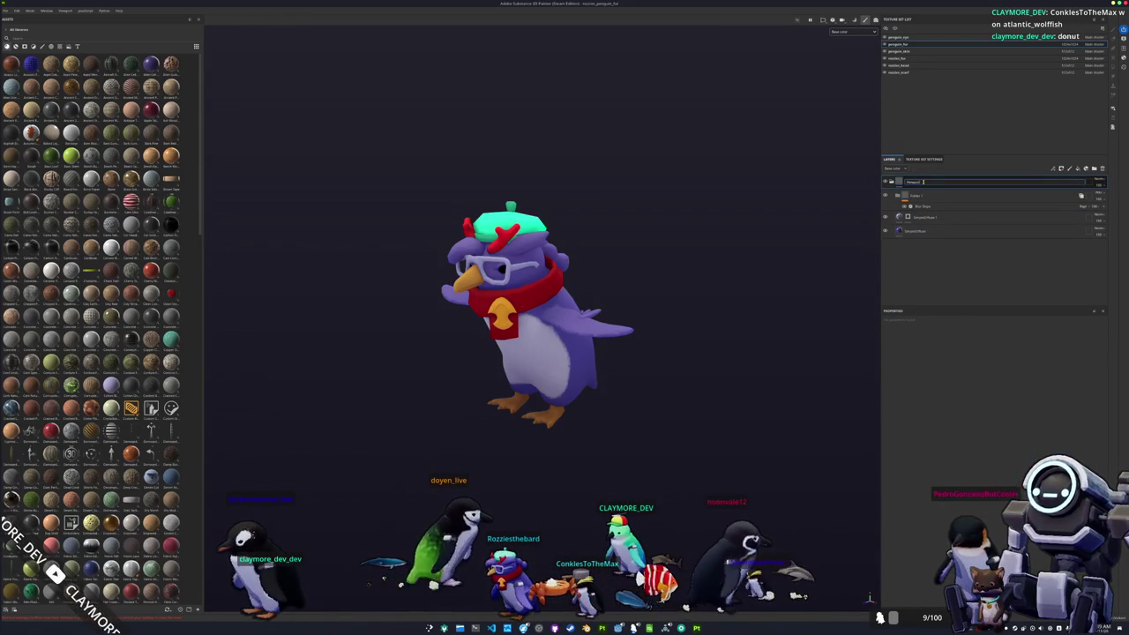
pyautogui.press('Return')
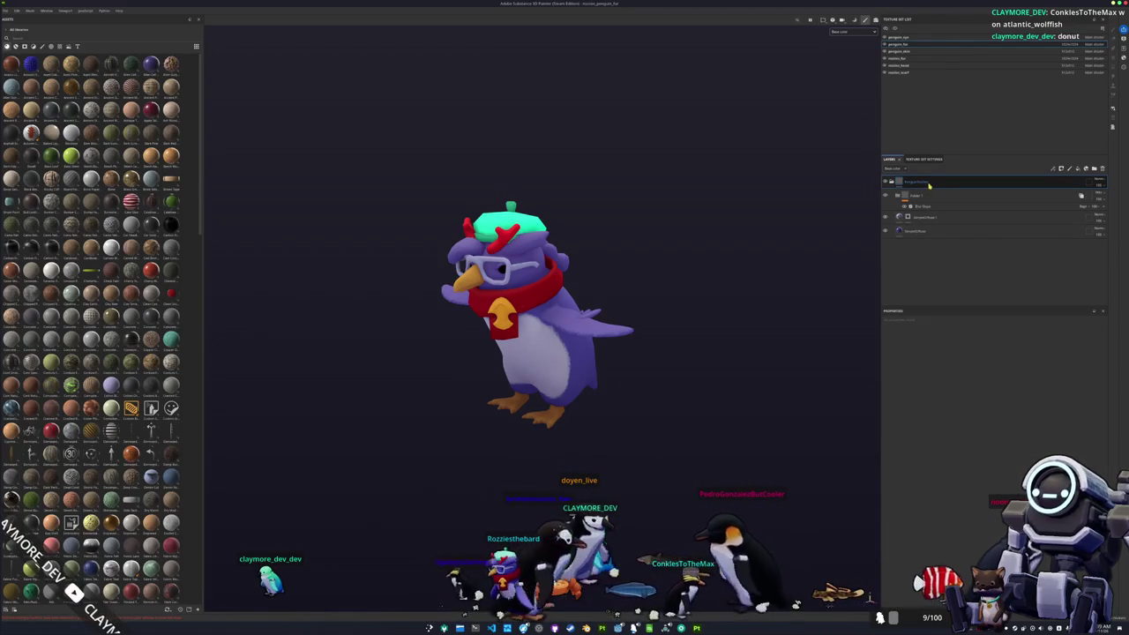
pyautogui.click(928, 186)
# Step: Save the Fresnel folder as a smart material, then select the penguin_skin texture set
pyautogui.rightClick(928, 184)
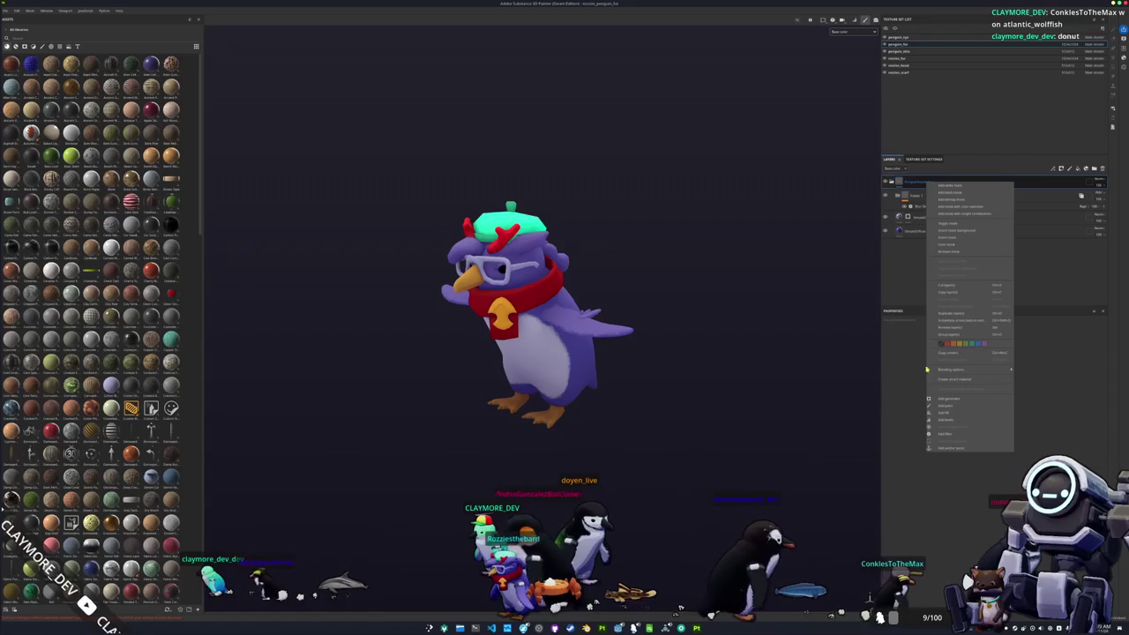
pyautogui.click(957, 380)
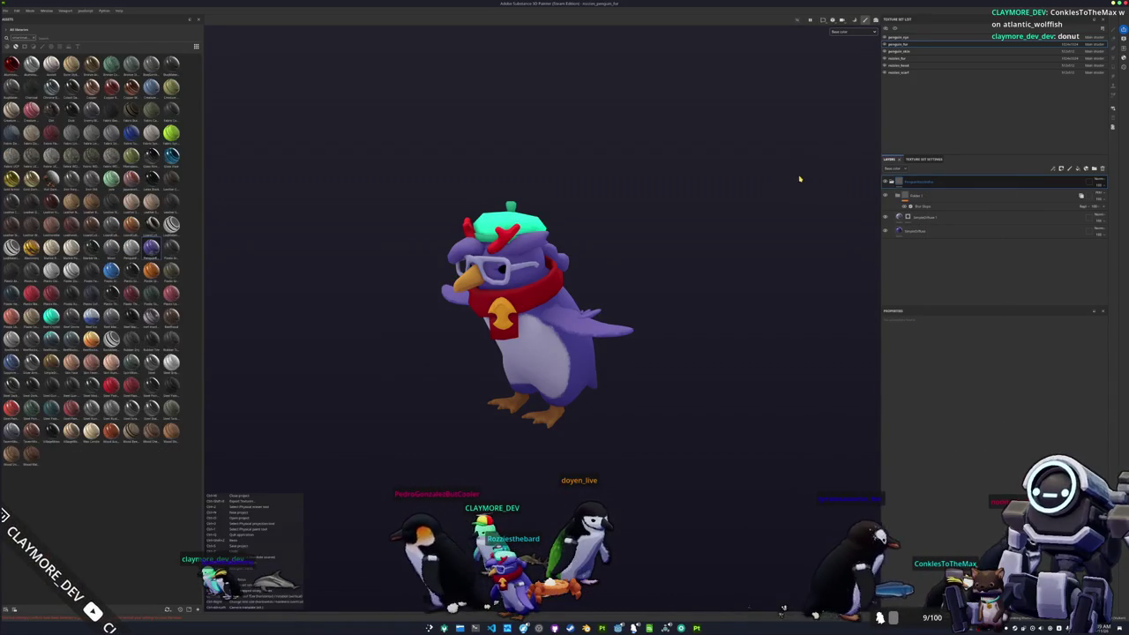
pyautogui.click(898, 52)
pyautogui.click(918, 182)
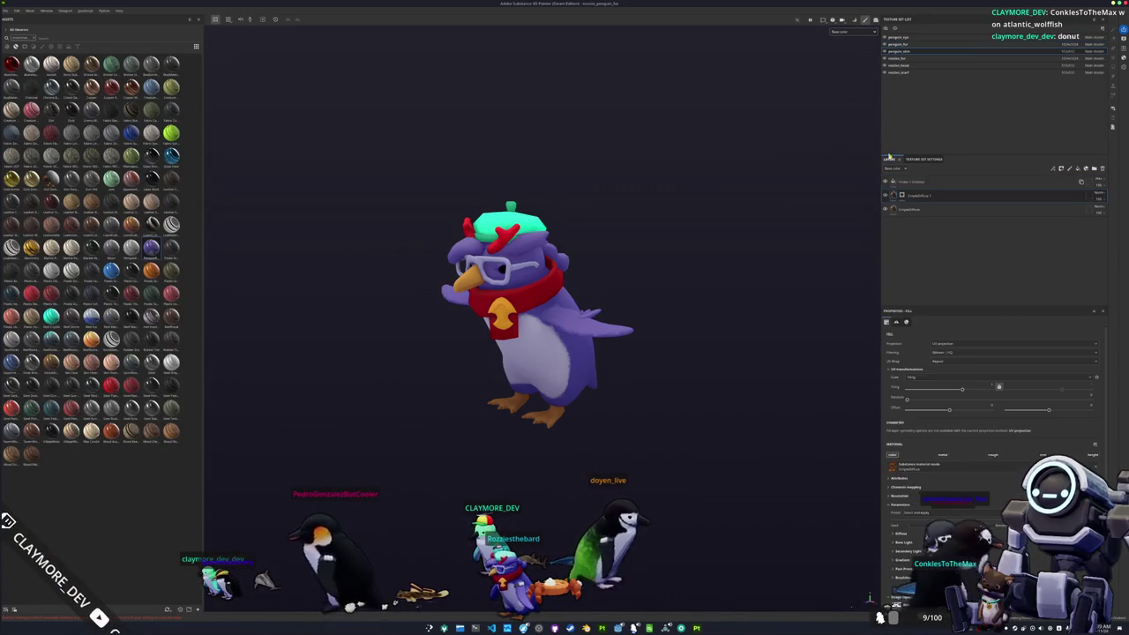
# Step: Group two penguin_skin layers into a new folder named 'Feathers'
pyautogui.hotkey('ctrl', 'g')
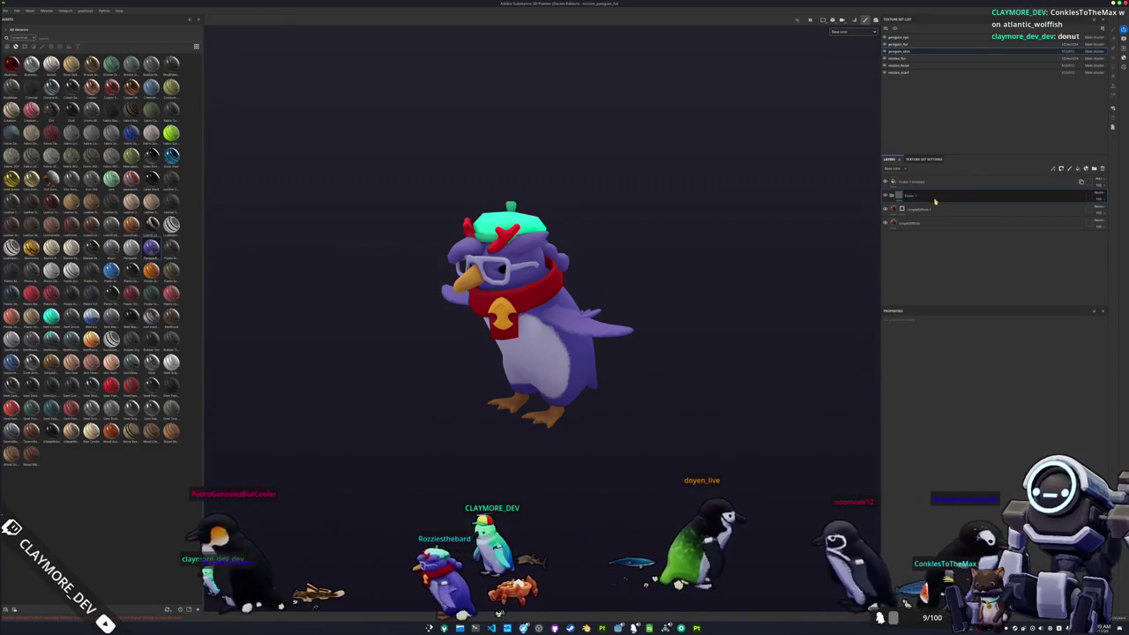
pyautogui.click(922, 209)
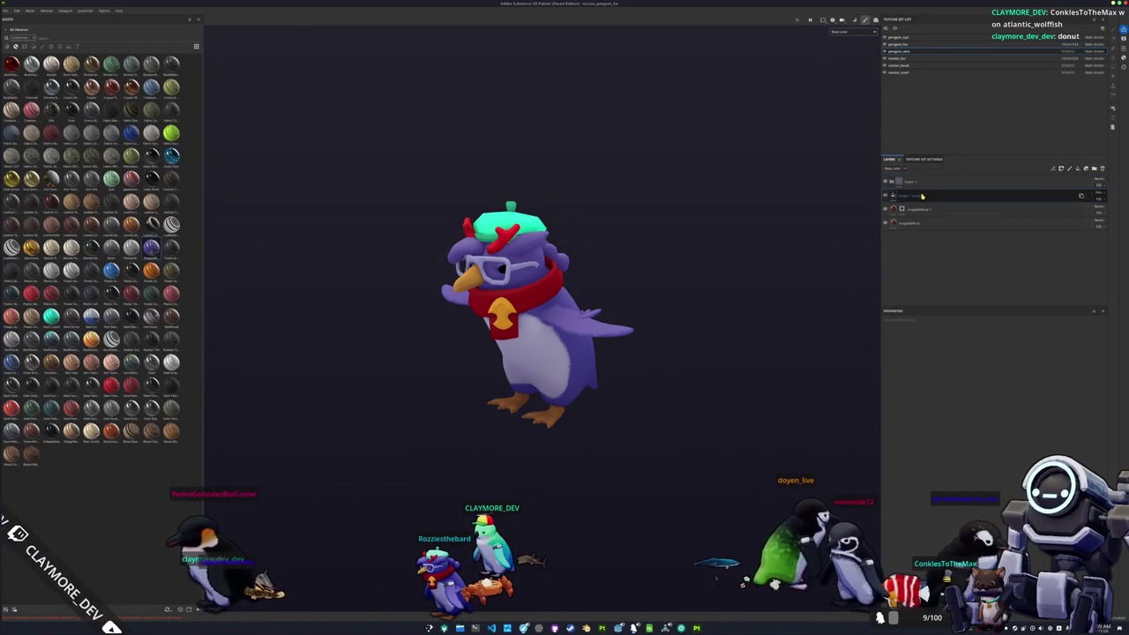
pyautogui.keyDown('shift'); pyautogui.click(923, 223); pyautogui.keyUp('shift')
pyautogui.moveTo(924, 223); pyautogui.dragTo(920, 184)
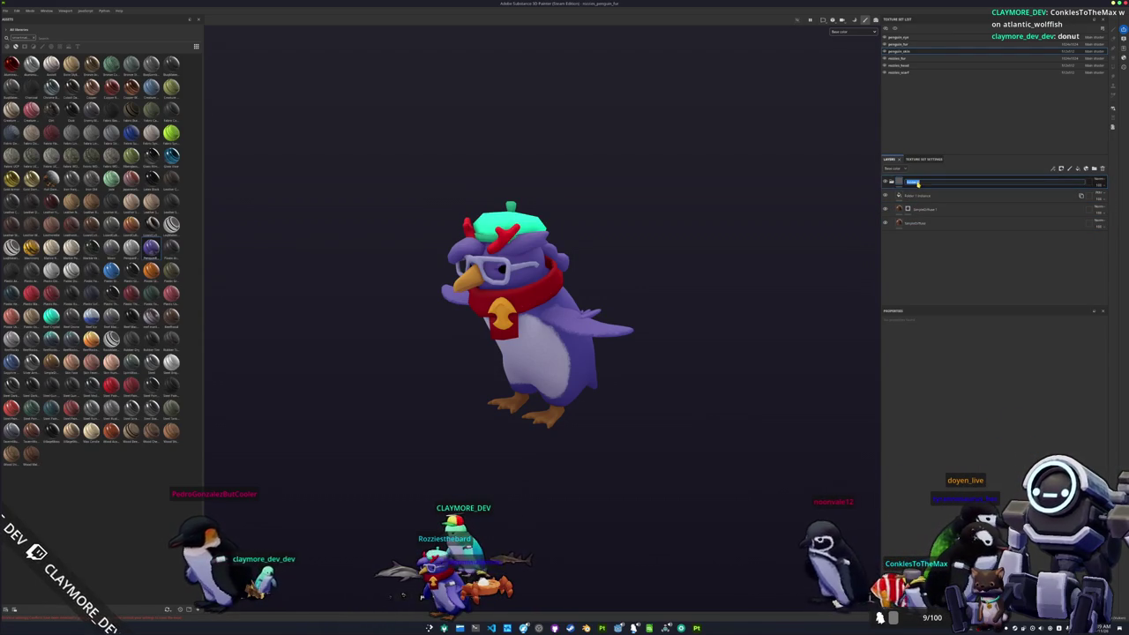
pyautogui.write('Feathers')
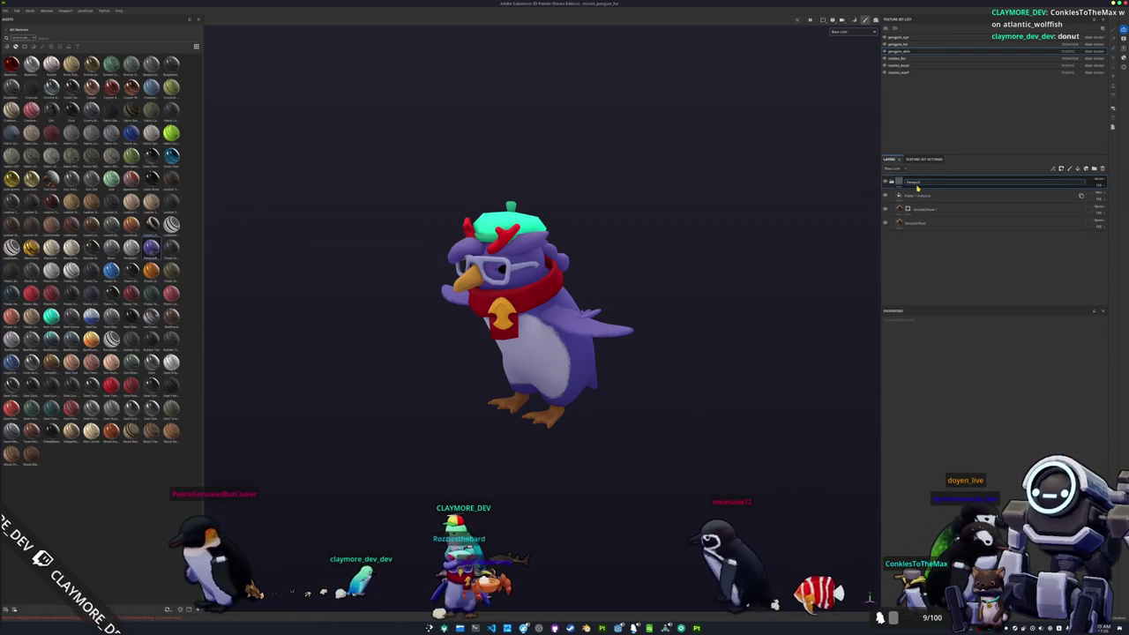
pyautogui.press('Return')
# Step: Save the Feathers folder as a smart material
pyautogui.rightClick(923, 183)
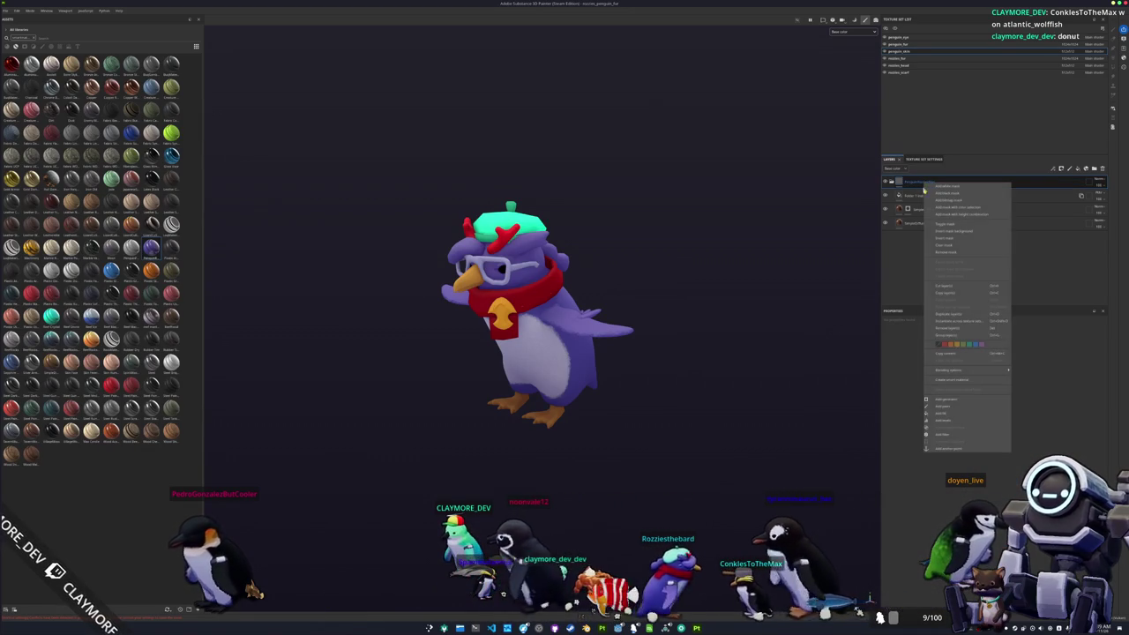
pyautogui.click(956, 381)
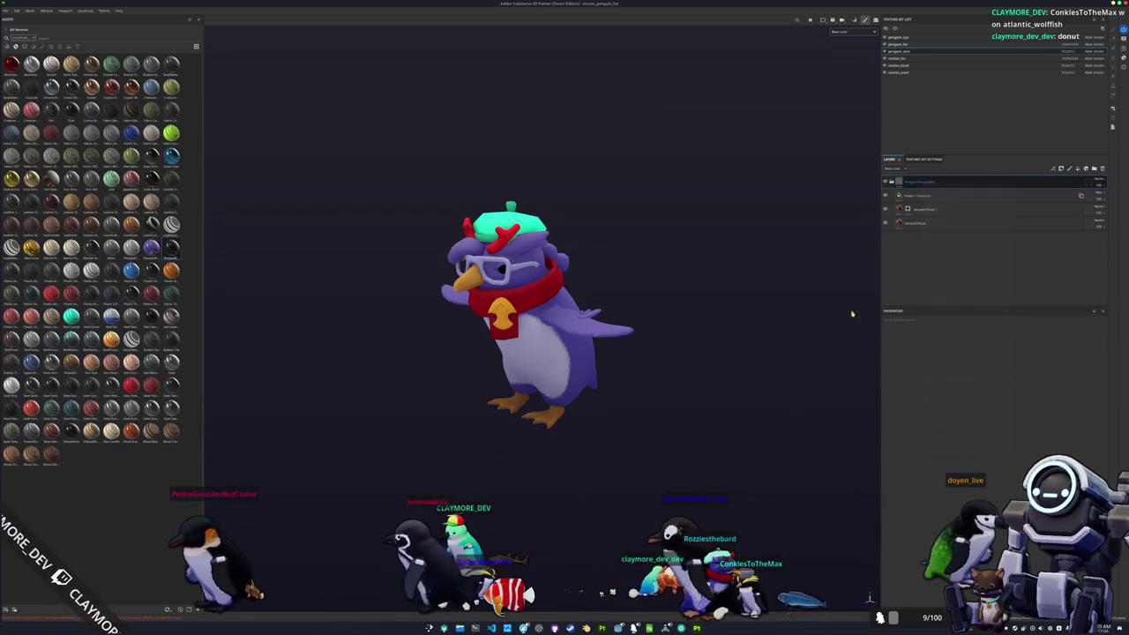
pyautogui.click(7, 10)
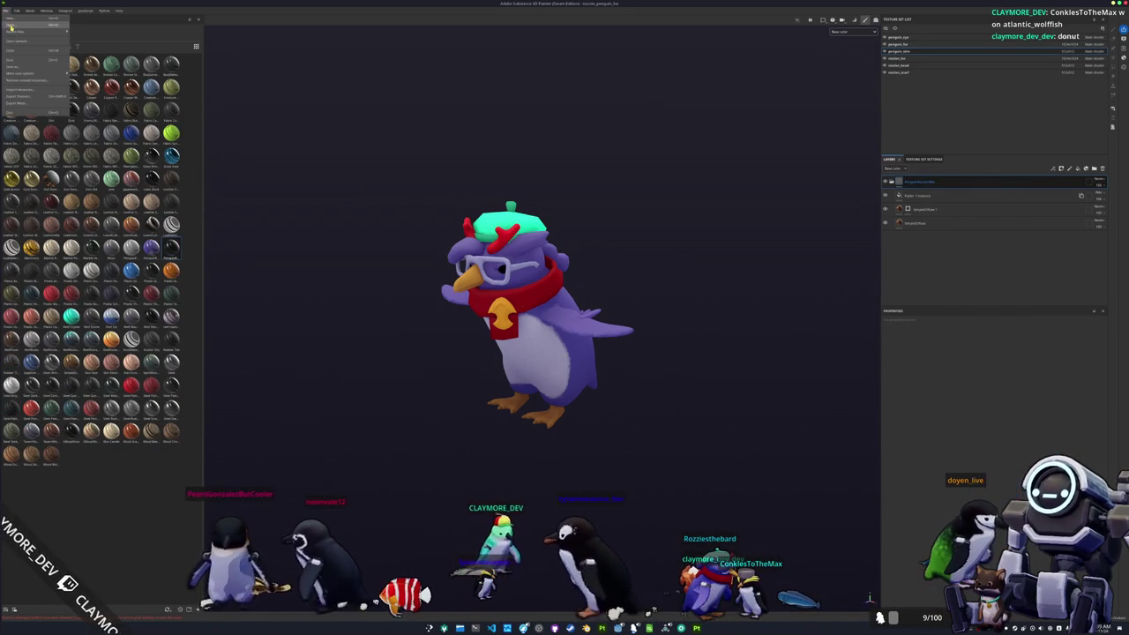
# Step: Browse into the penguin projects folder and open penguin.spp
pyautogui.click(22, 26)
pyautogui.click(624, 249)
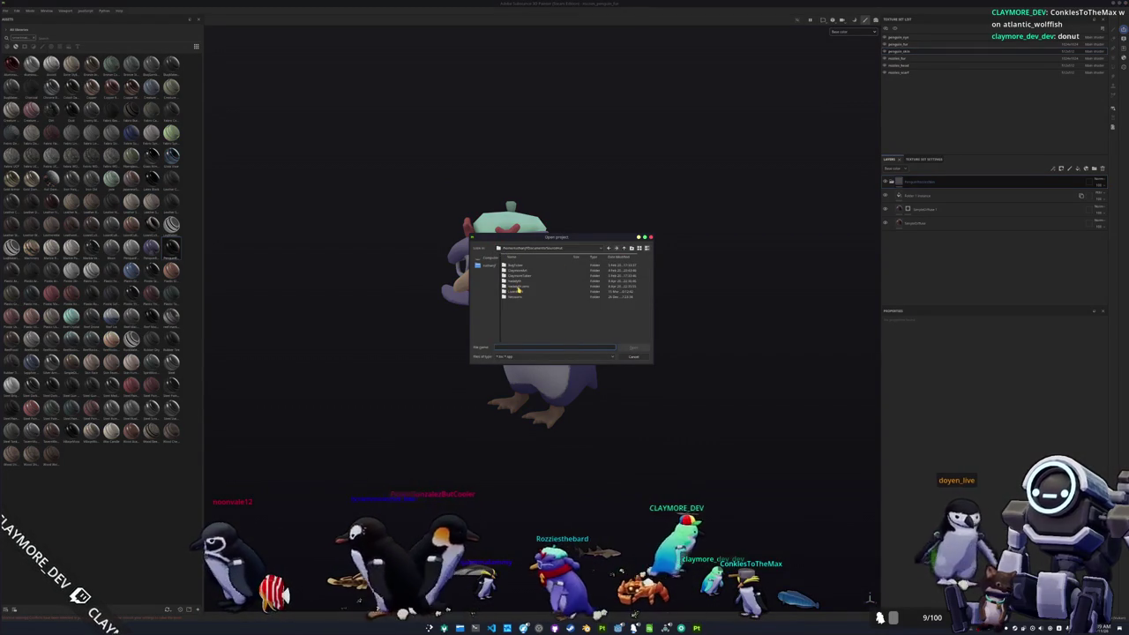
pyautogui.doubleClick(517, 281)
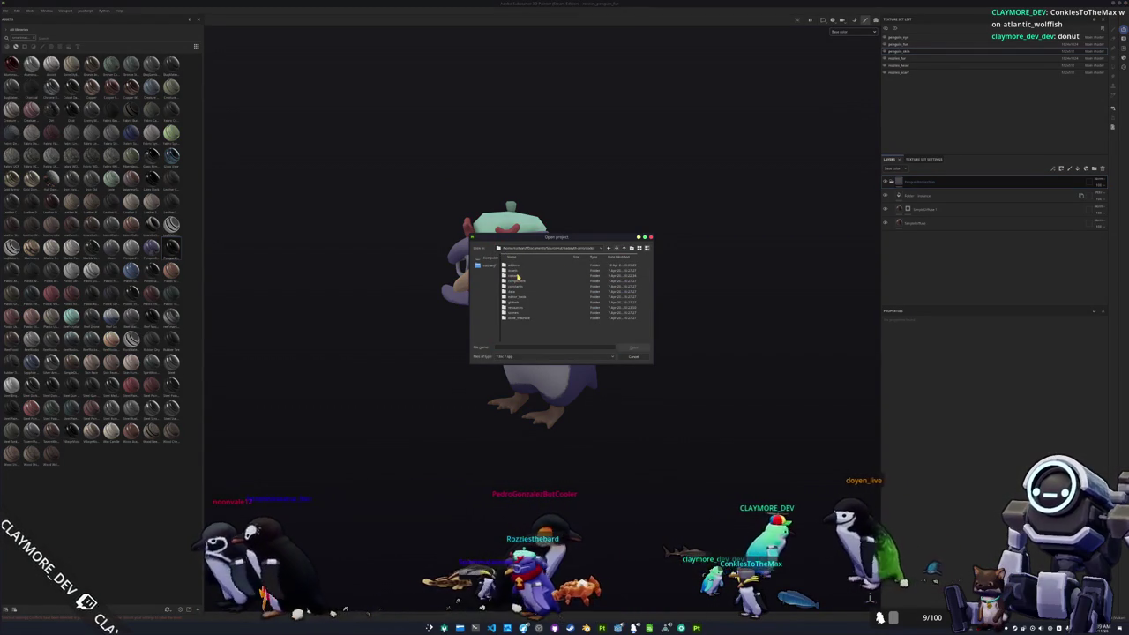
pyautogui.doubleClick(516, 275)
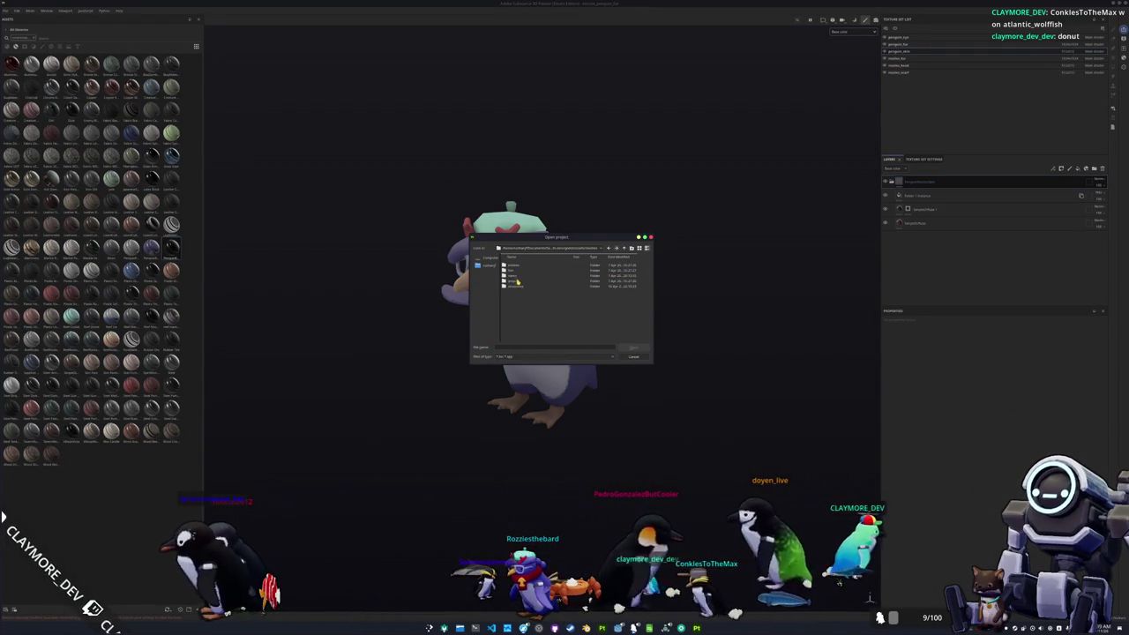
pyautogui.doubleClick(513, 275)
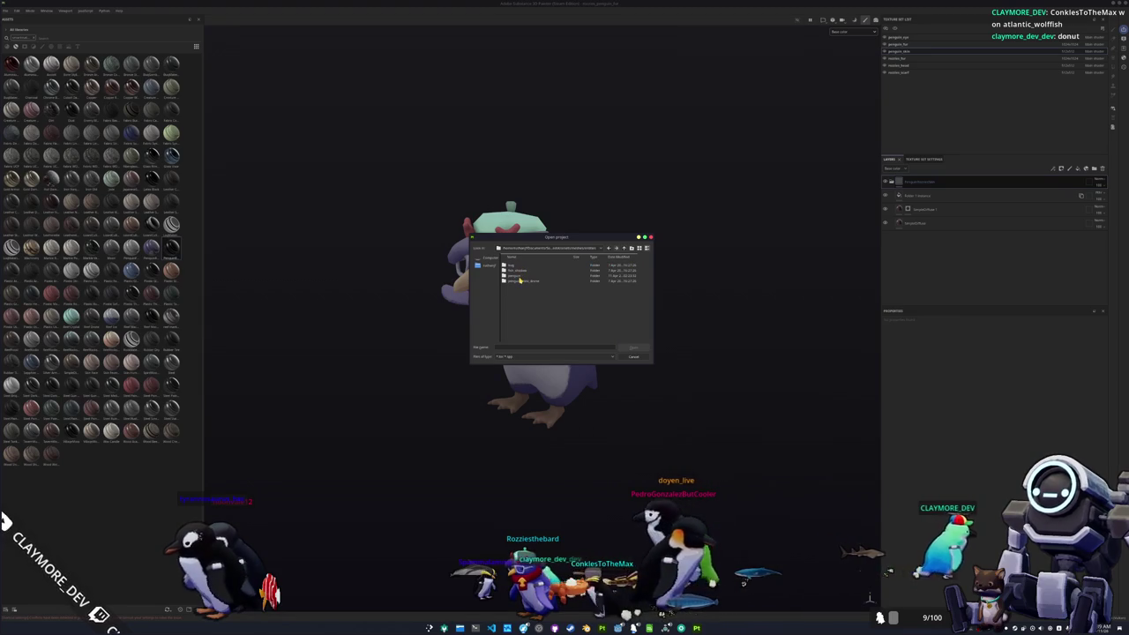
pyautogui.doubleClick(519, 276)
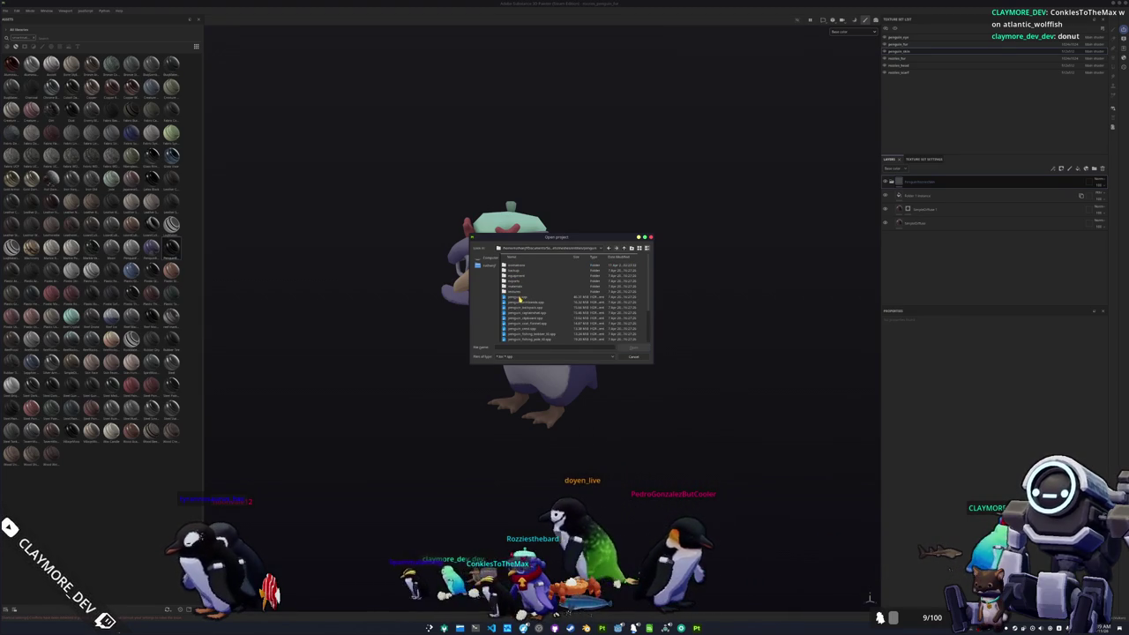
pyautogui.doubleClick(519, 298)
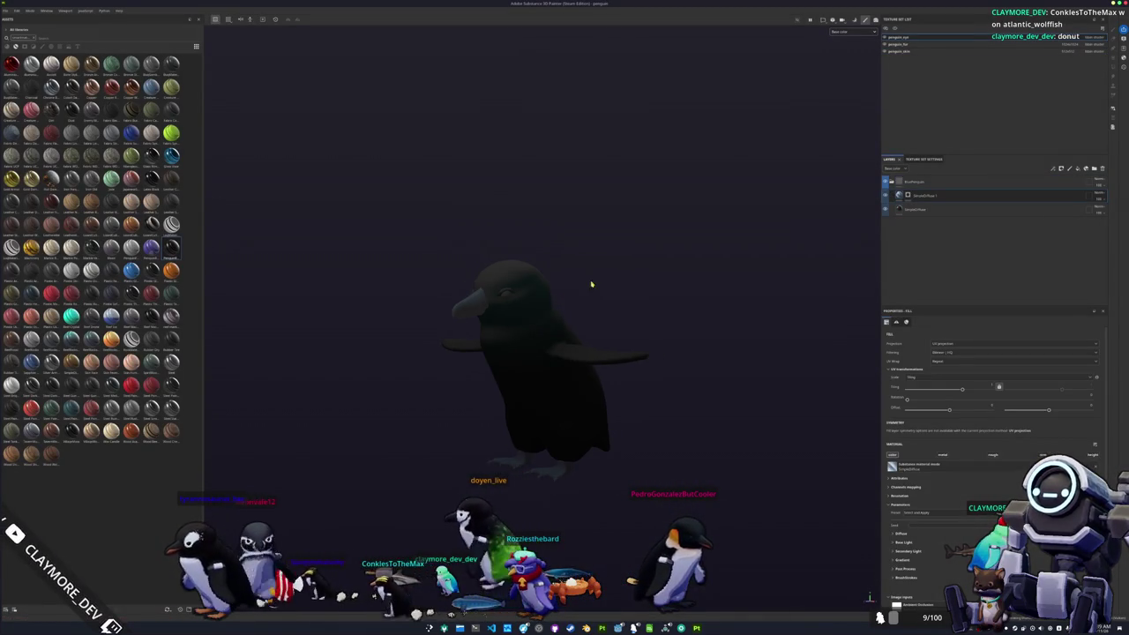
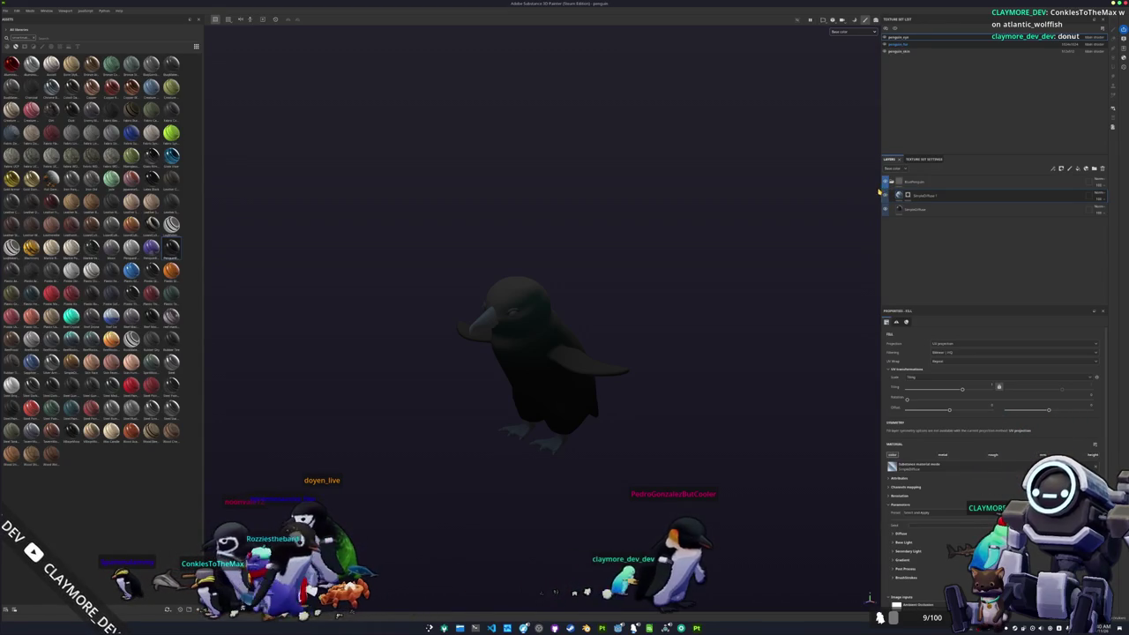
# Step: Delete the black fill layer from the penguin_fur texture set
pyautogui.click(899, 43)
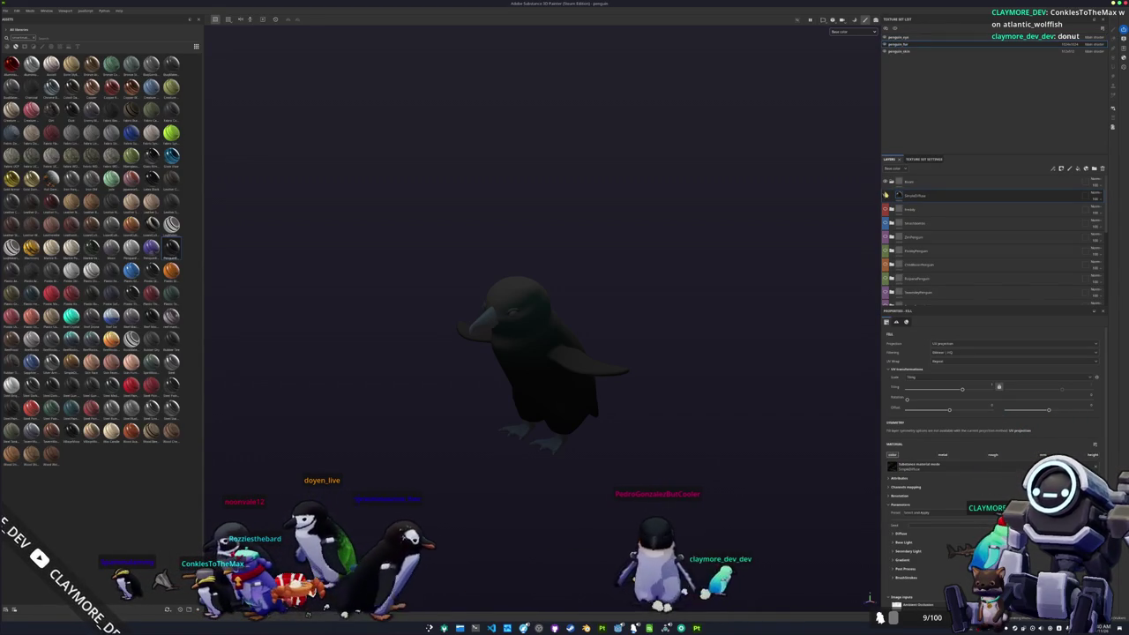
pyautogui.click(884, 195)
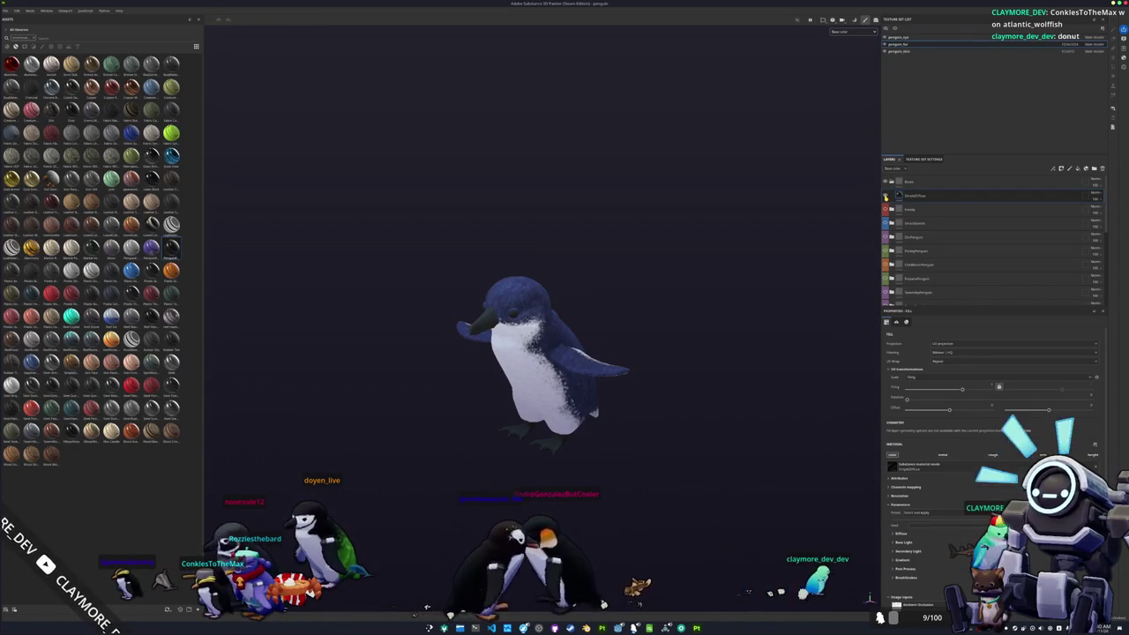
pyautogui.click(885, 196)
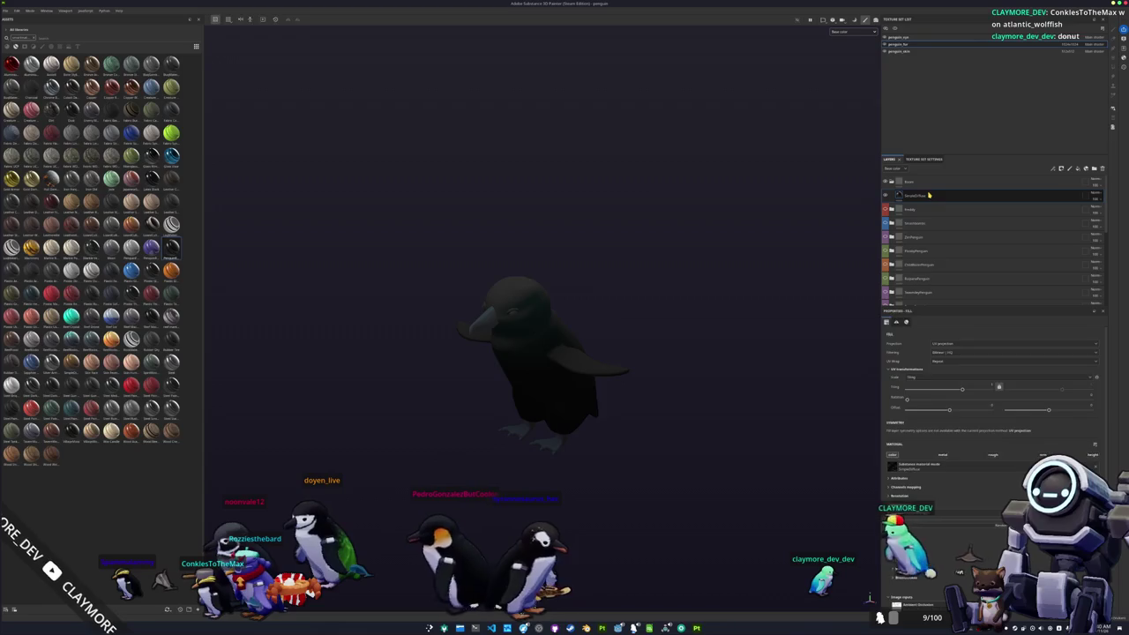
pyautogui.press('Delete')
# Step: Drag the purple penguin material onto the fur layer stack, then select the penguin_skin texture set
pyautogui.moveTo(152, 247)
pyautogui.mouseDown()
pyautogui.moveTo(429, 215)
pyautogui.moveTo(915, 194)
pyautogui.mouseUp()
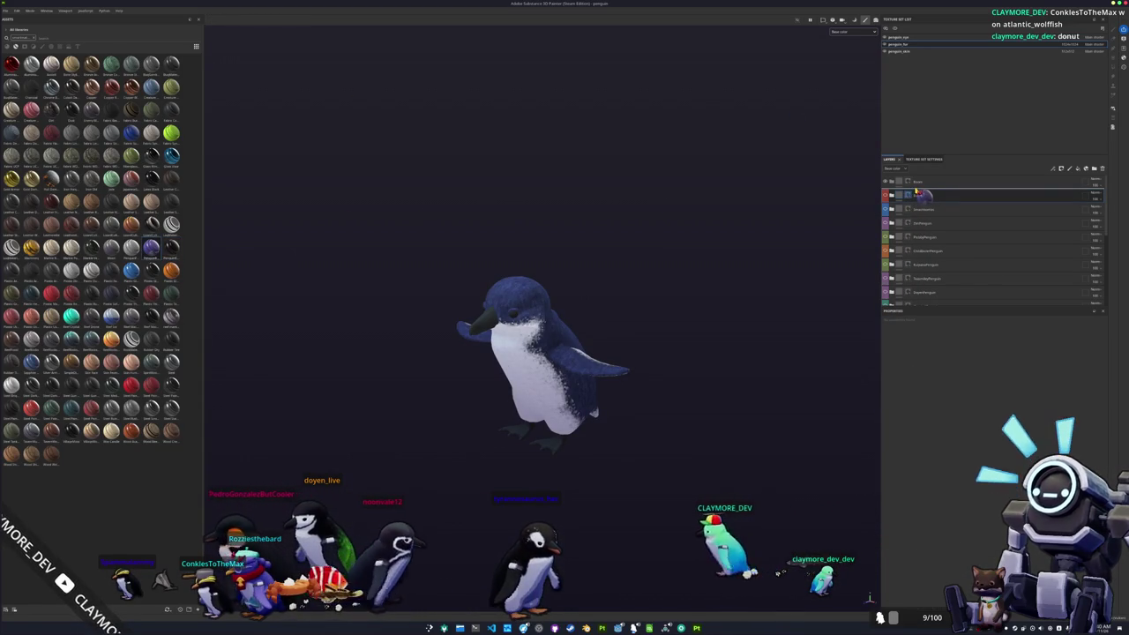
pyautogui.click(897, 196)
pyautogui.moveTo(703, 255)
pyautogui.mouseDown()
pyautogui.moveTo(406, 245)
pyautogui.moveTo(635, 229)
pyautogui.mouseUp()
pyautogui.rightClick(927, 198)
pyautogui.click(904, 199)
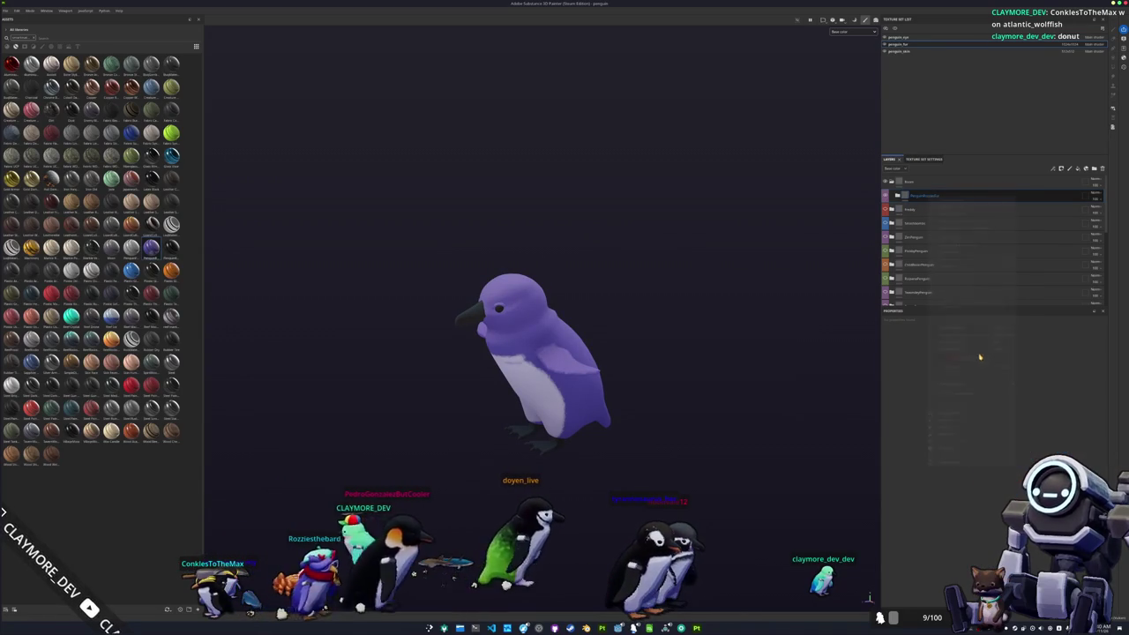
pyautogui.moveTo(623, 252); pyautogui.dragTo(635, 235)
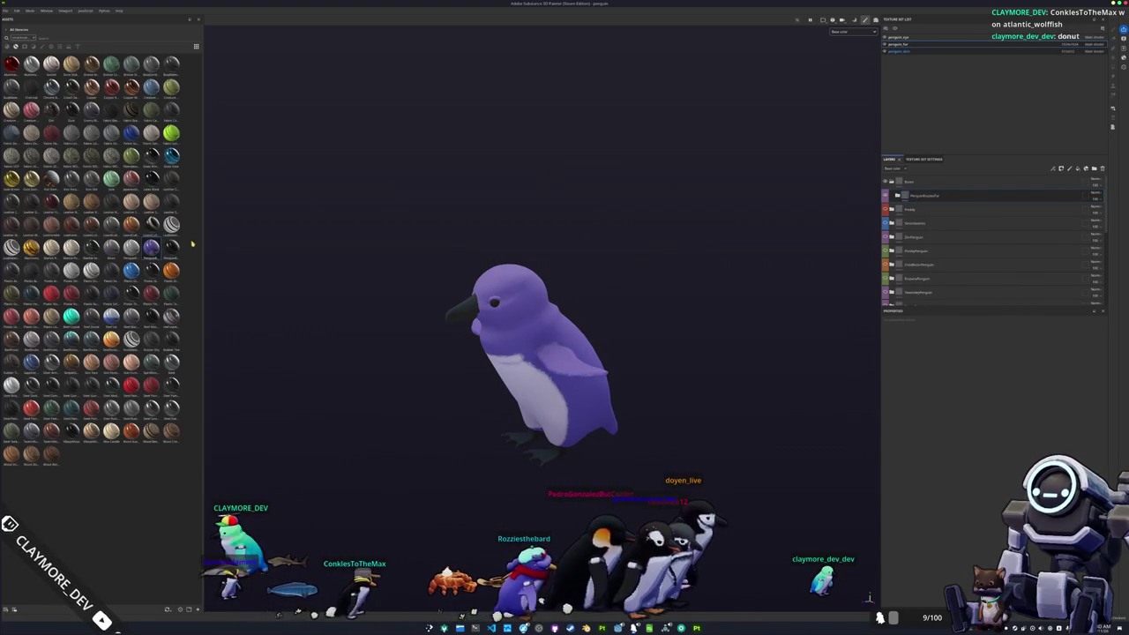
pyautogui.click(899, 50)
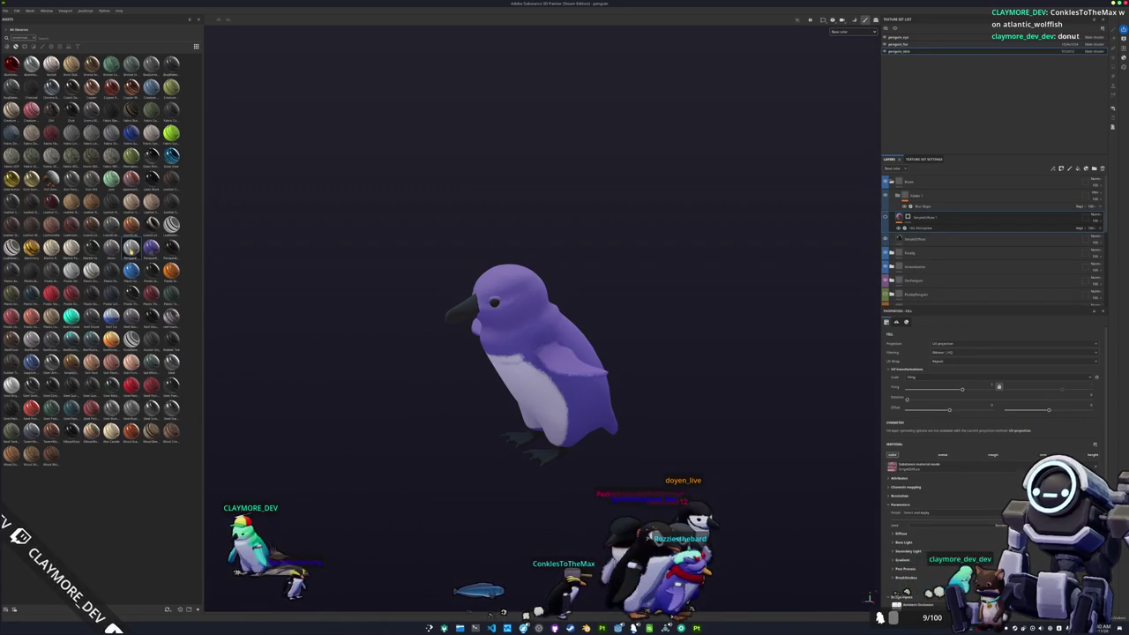
# Step: Expand the top penguin folder in the skin layer stack to inspect its layers
pyautogui.moveTo(132, 249)
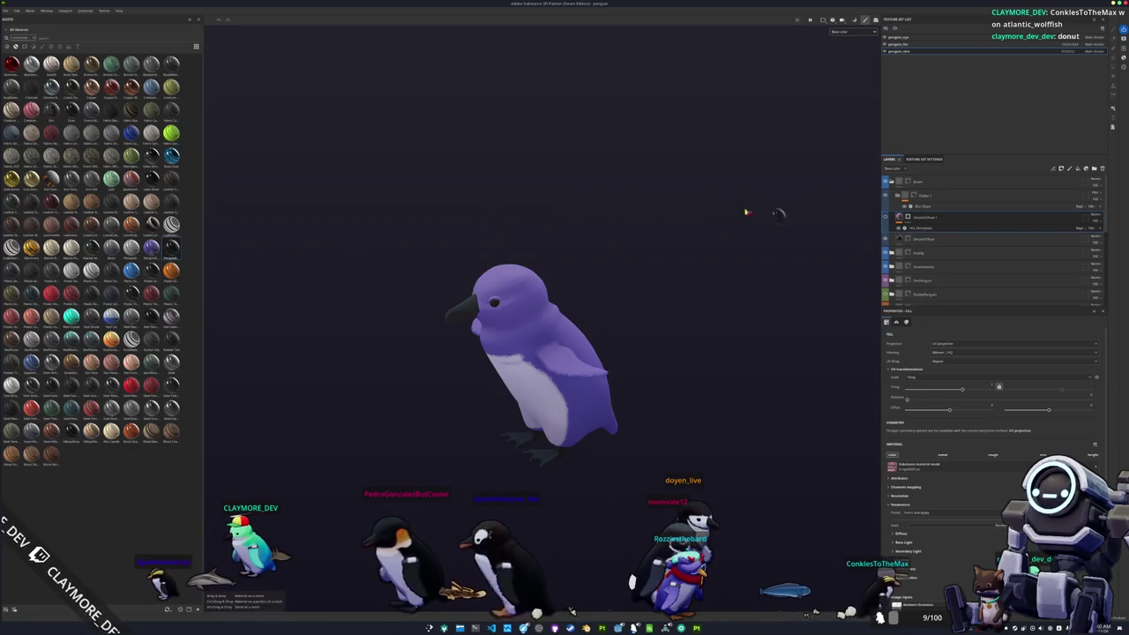
pyautogui.scroll(1, 919, 180)
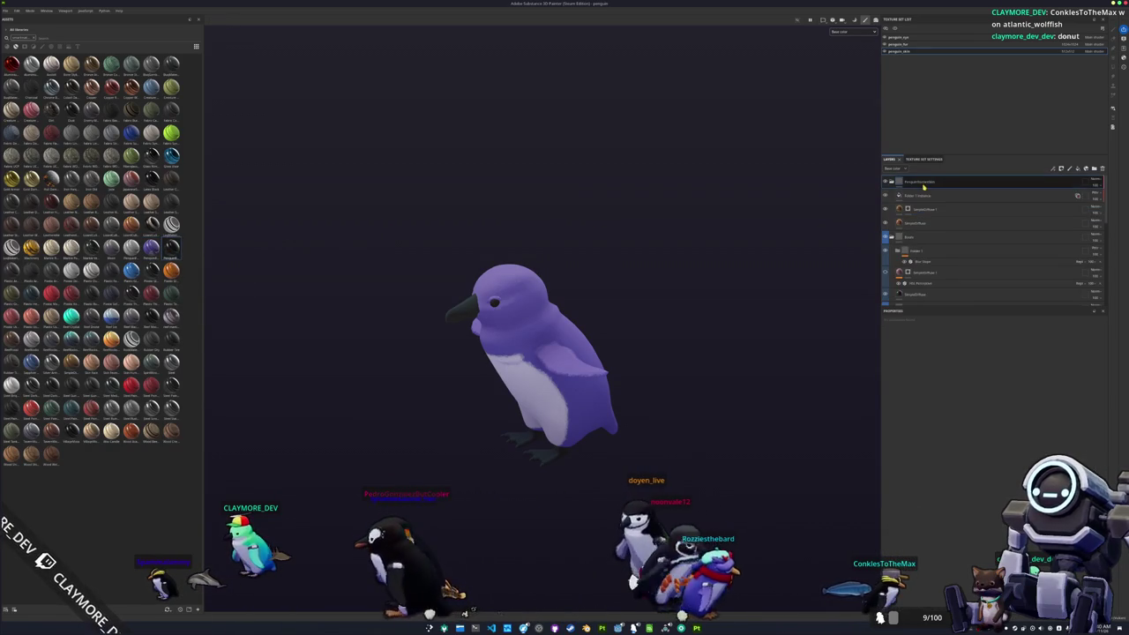
pyautogui.click(891, 182)
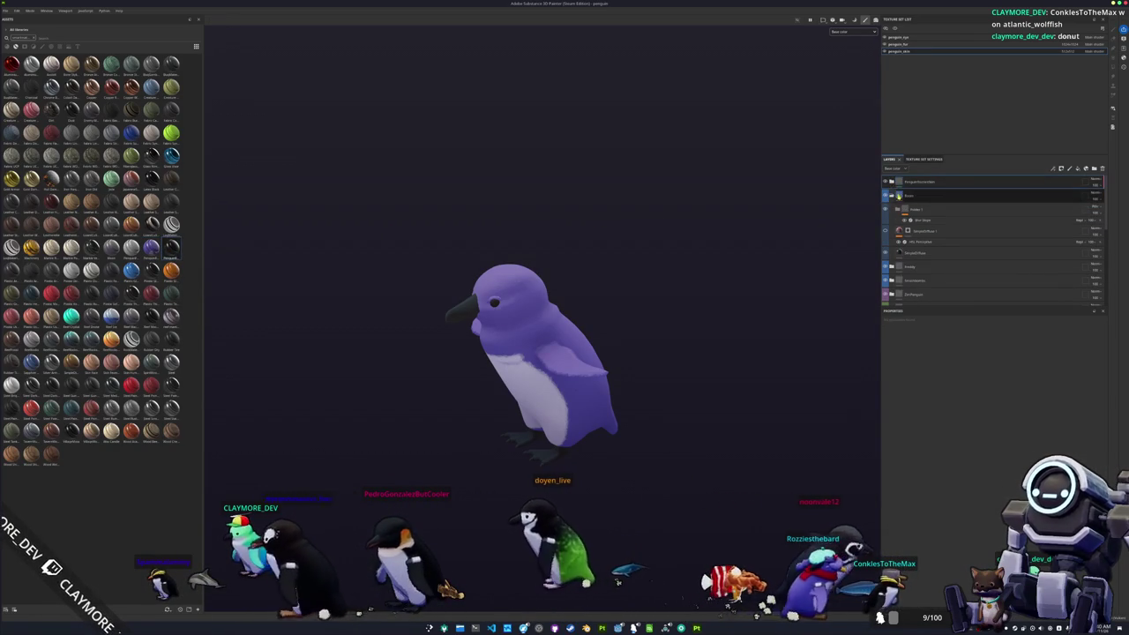
pyautogui.click(890, 182)
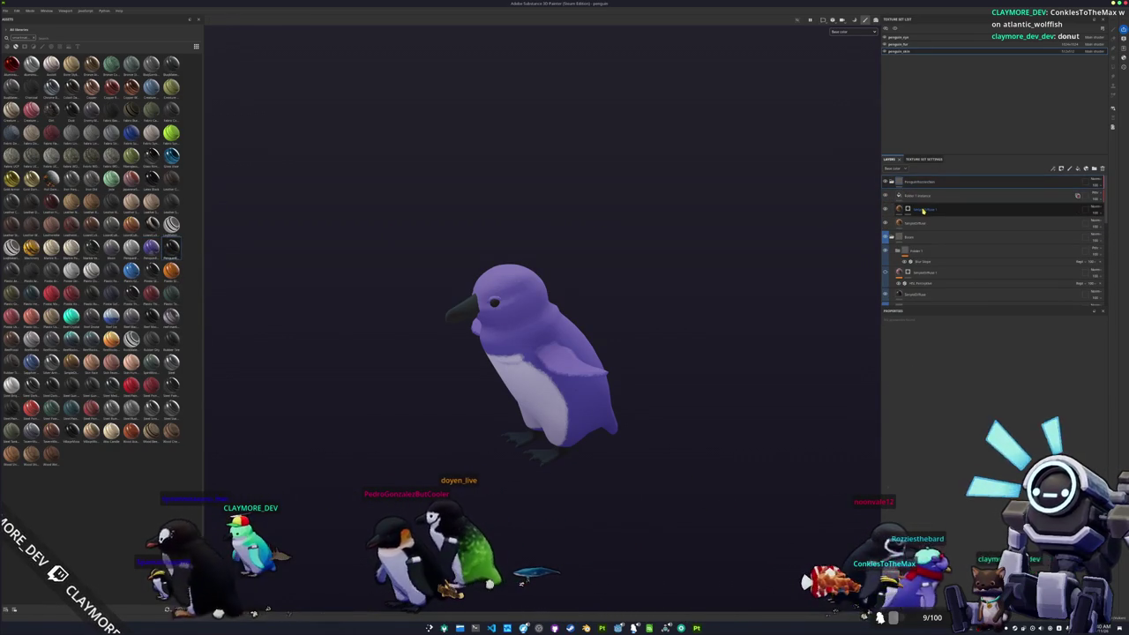
pyautogui.click(910, 210)
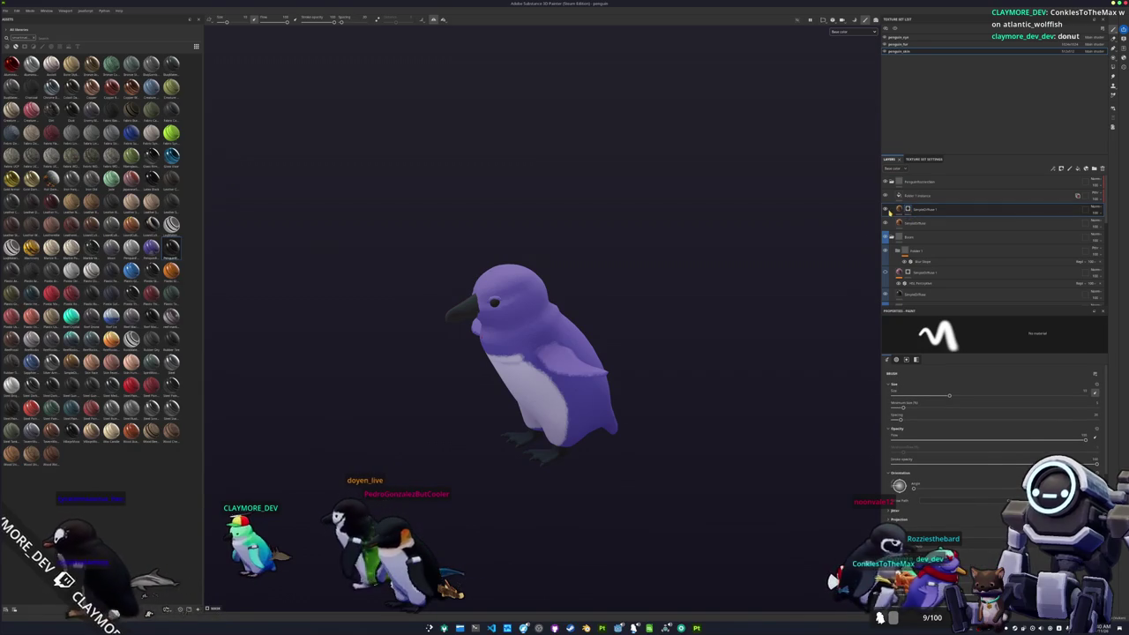
pyautogui.rightClick(908, 209)
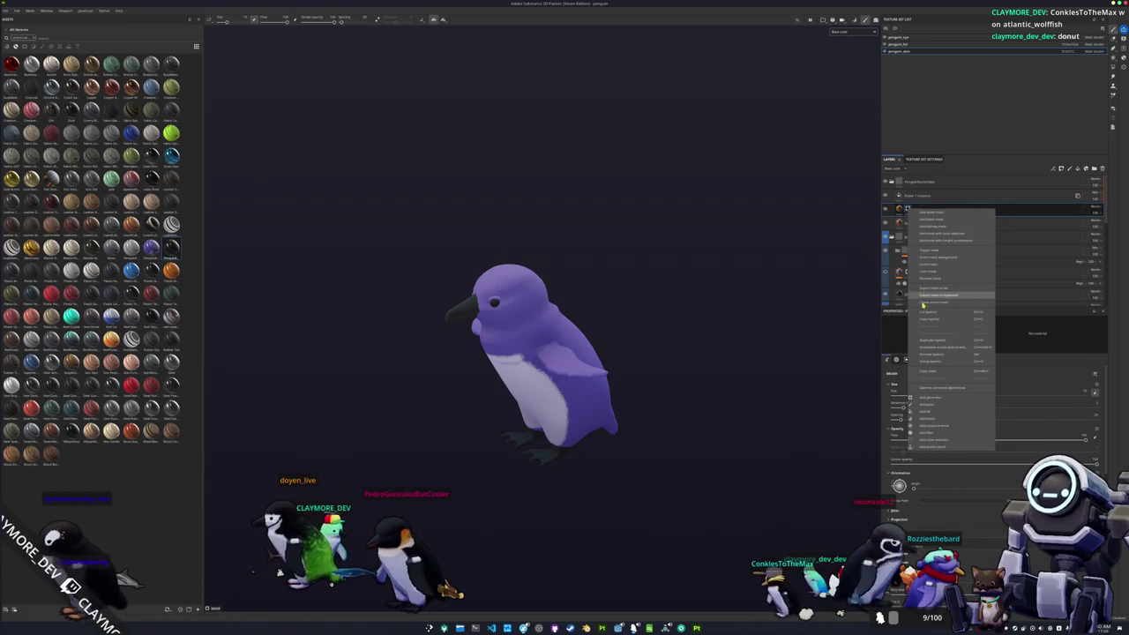
pyautogui.click(923, 198)
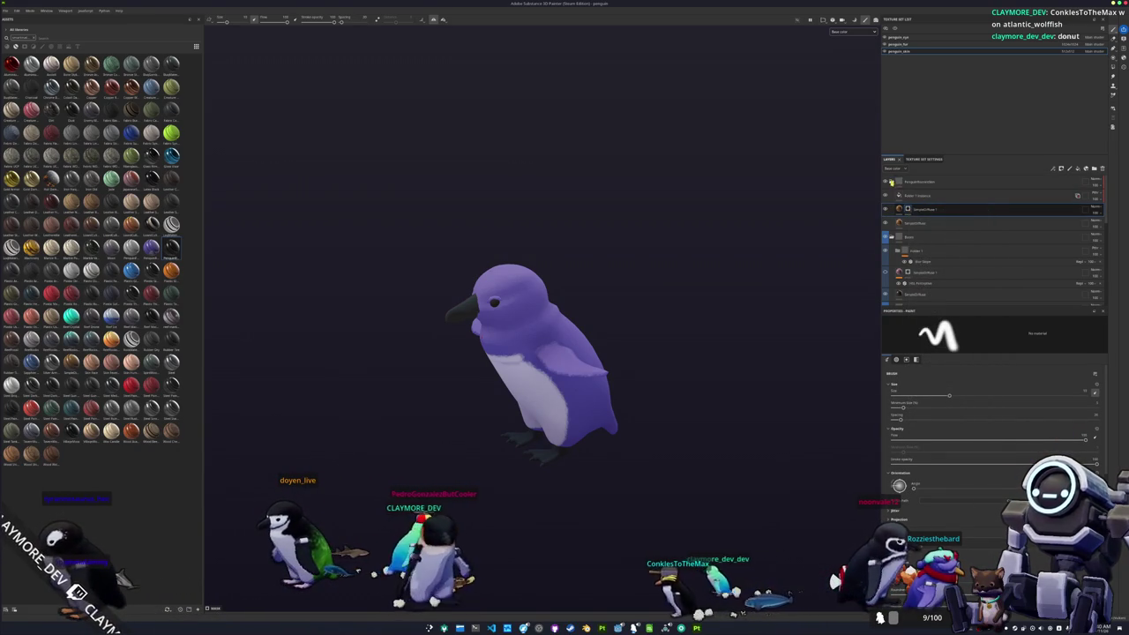
pyautogui.click(896, 182)
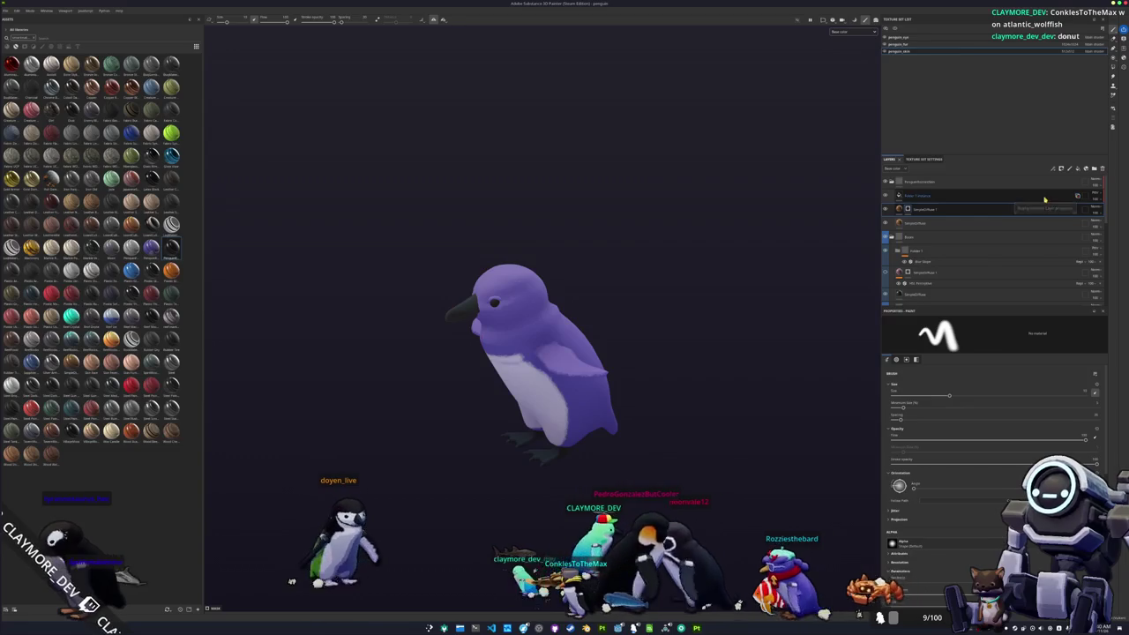
# Step: Delete the Folder 1 instance layer and view the penguin's orange beak and feet up close
pyautogui.click(1077, 196)
pyautogui.press('Delete')
pyautogui.moveTo(653, 221)
pyautogui.mouseDown()
pyautogui.moveTo(667, 226)
pyautogui.moveTo(683, 270)
pyautogui.moveTo(799, 214)
pyautogui.moveTo(662, 205)
pyautogui.mouseUp()
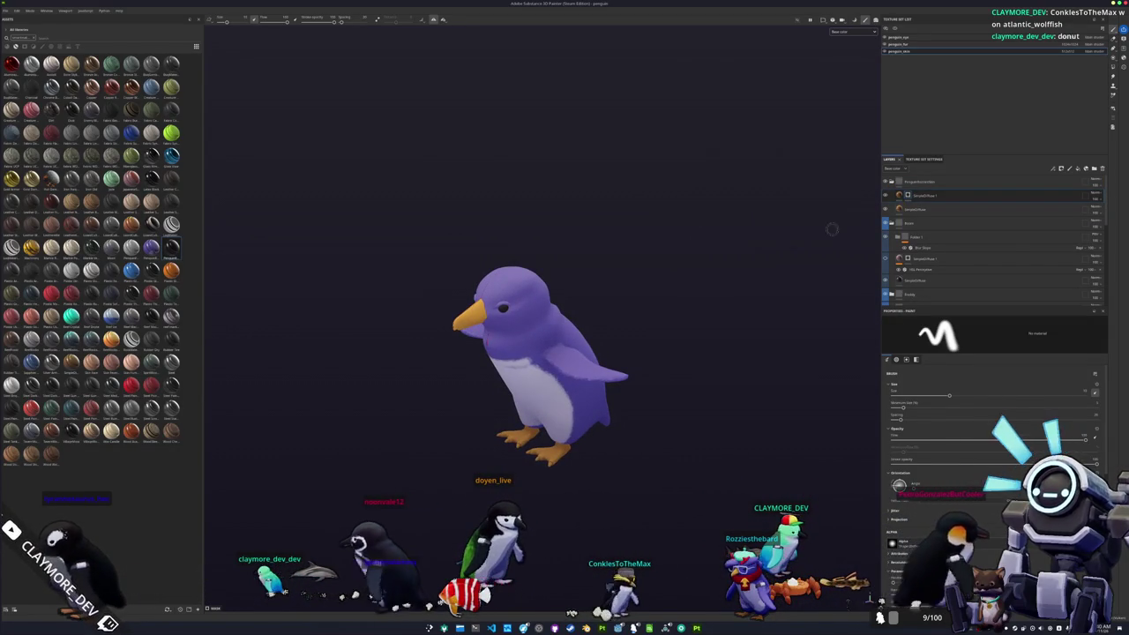
pyautogui.scroll(6, 685, 351)
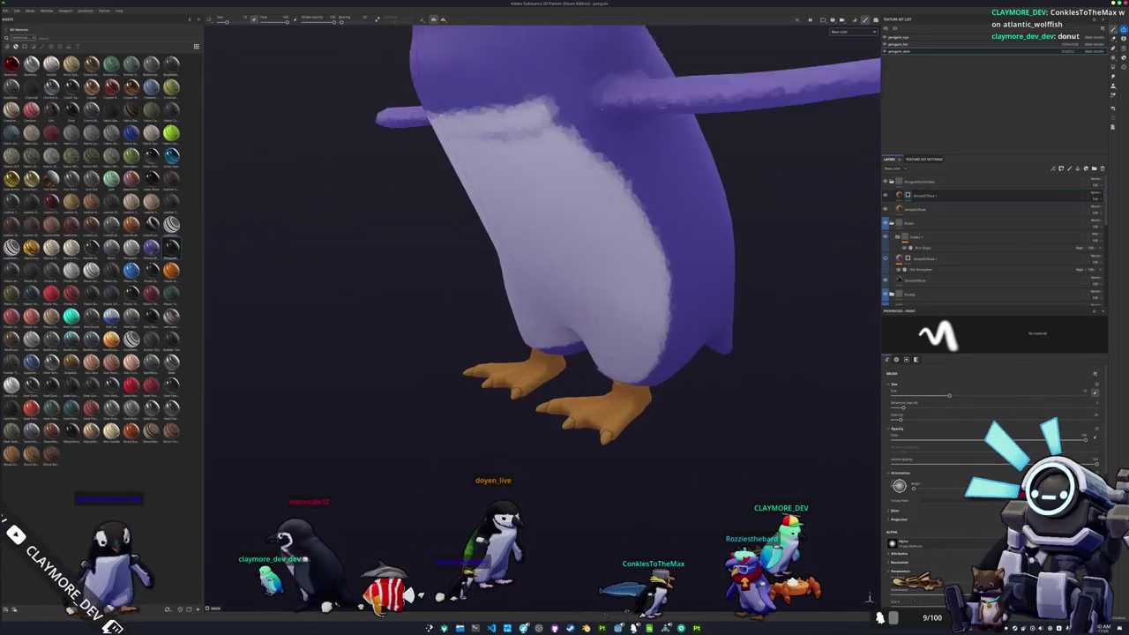
pyautogui.scroll(2, 685, 350)
pyautogui.moveTo(776, 220); pyautogui.dragTo(831, 214)
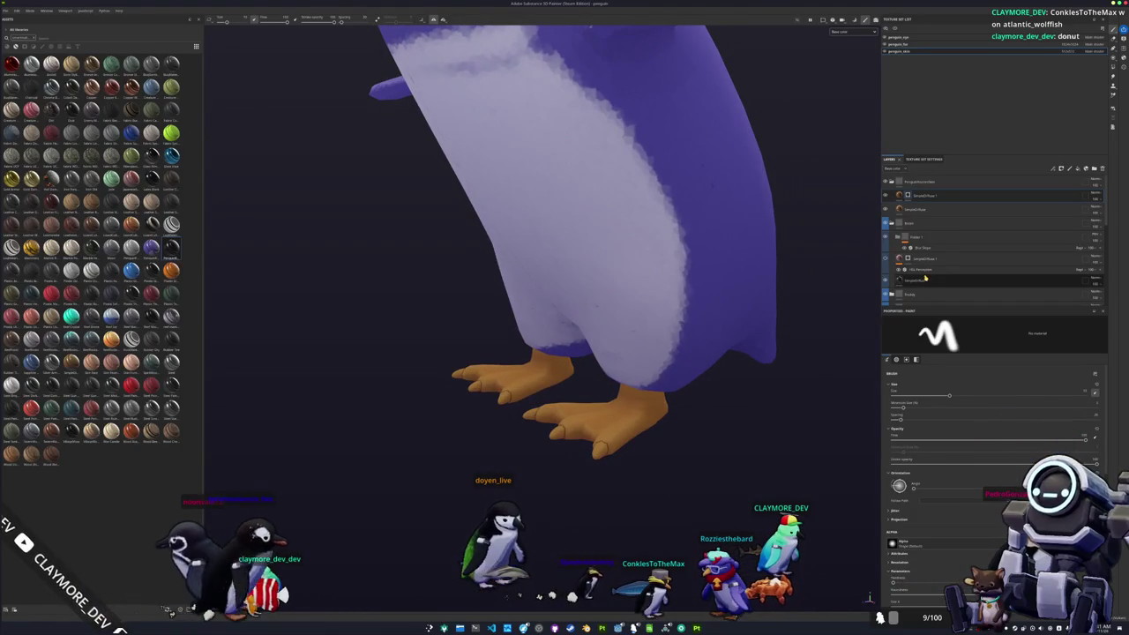
# Step: Give the feet's fill layer a black mask with a Paint effect
pyautogui.click(940, 182)
pyautogui.click(944, 196)
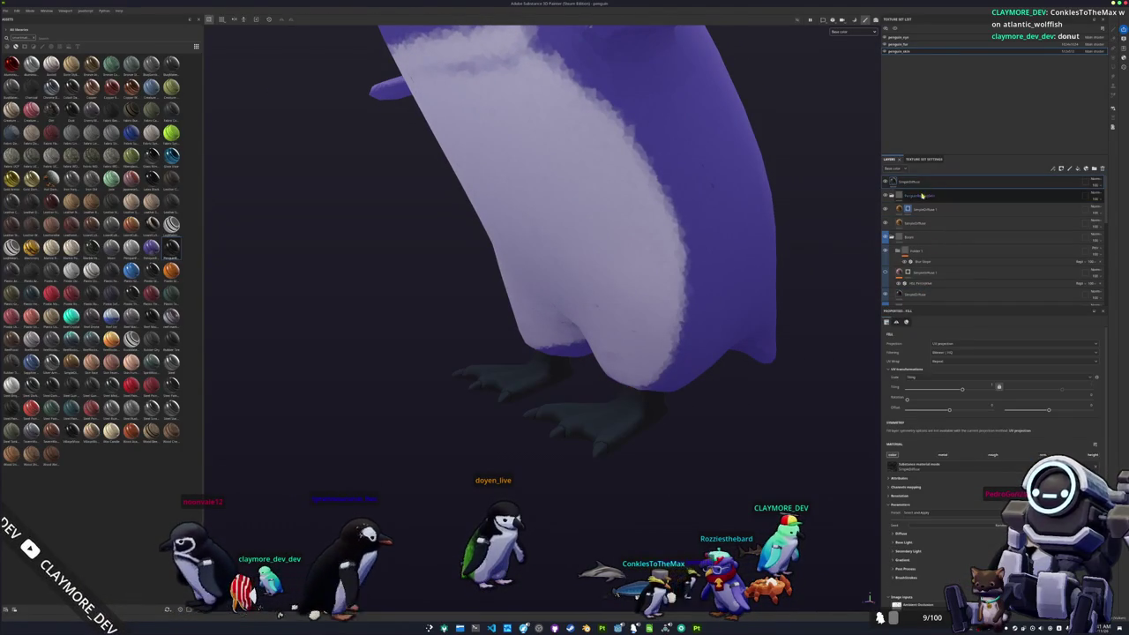
pyautogui.rightClick(920, 199)
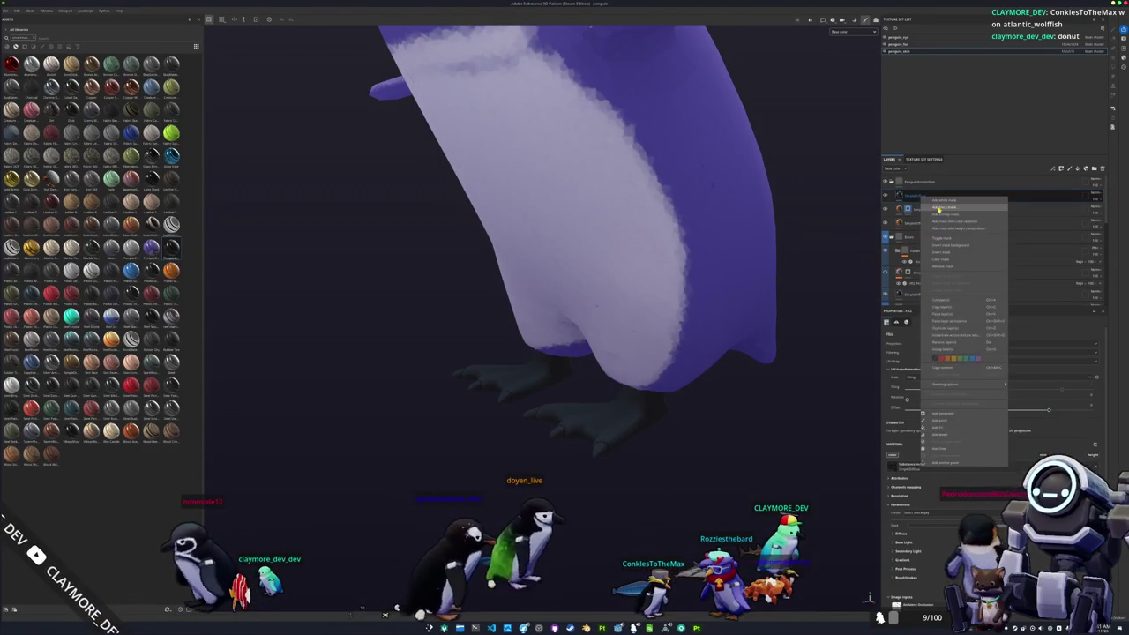
pyautogui.click(934, 204)
pyautogui.rightClick(909, 195)
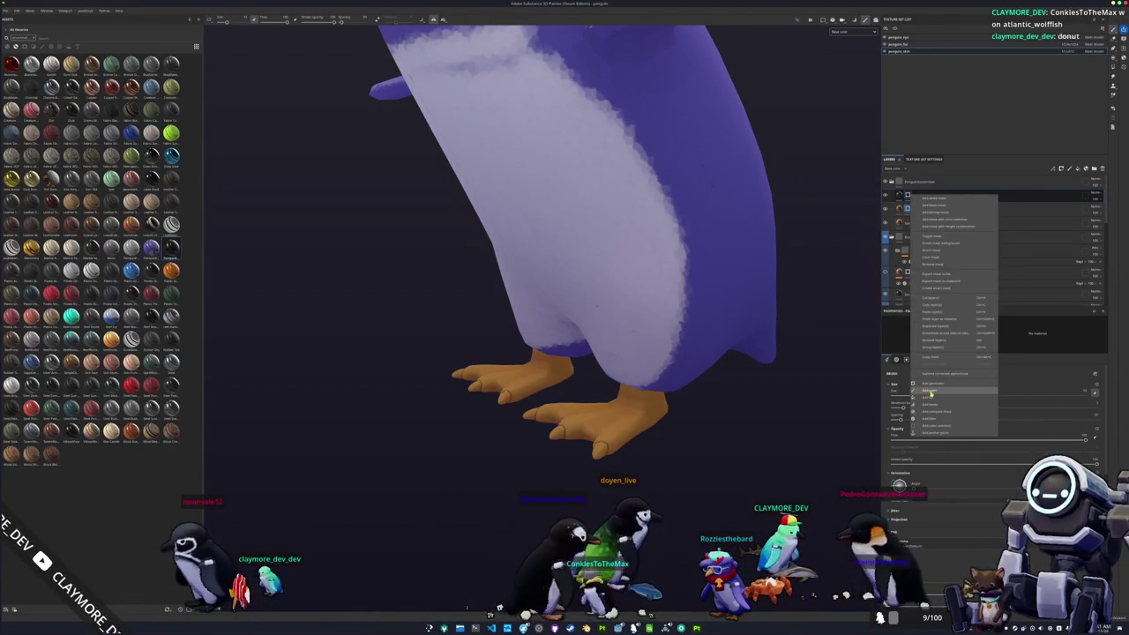
pyautogui.click(926, 390)
# Step: Polygon-fill the toe tips on both feet so the claws turn dark
pyautogui.click(1113, 71)
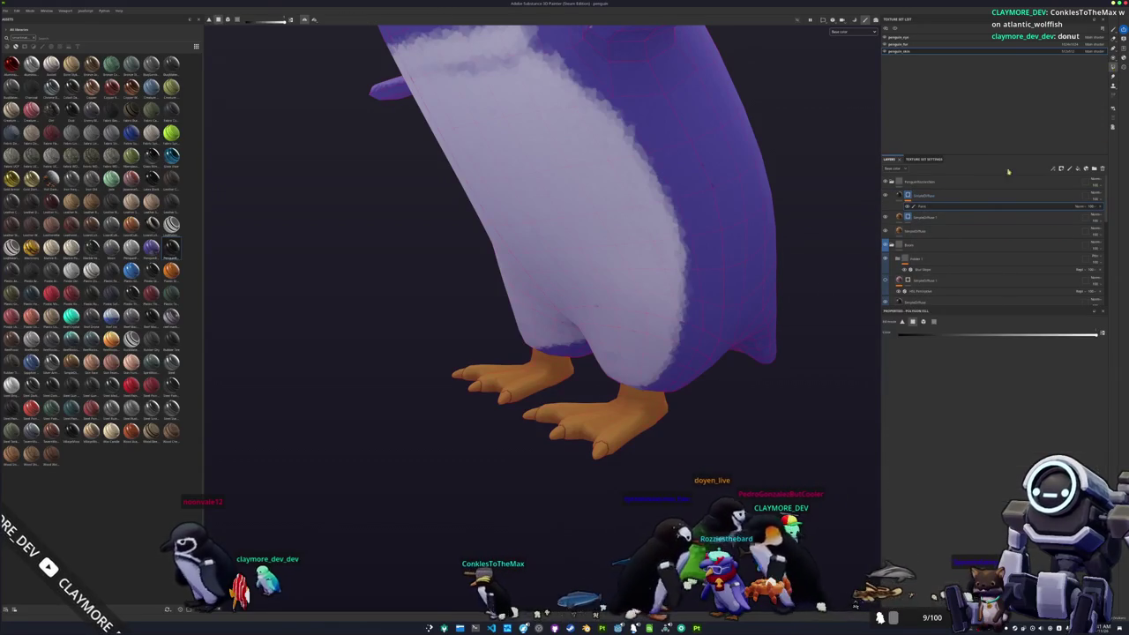
pyautogui.scroll(3, 667, 403)
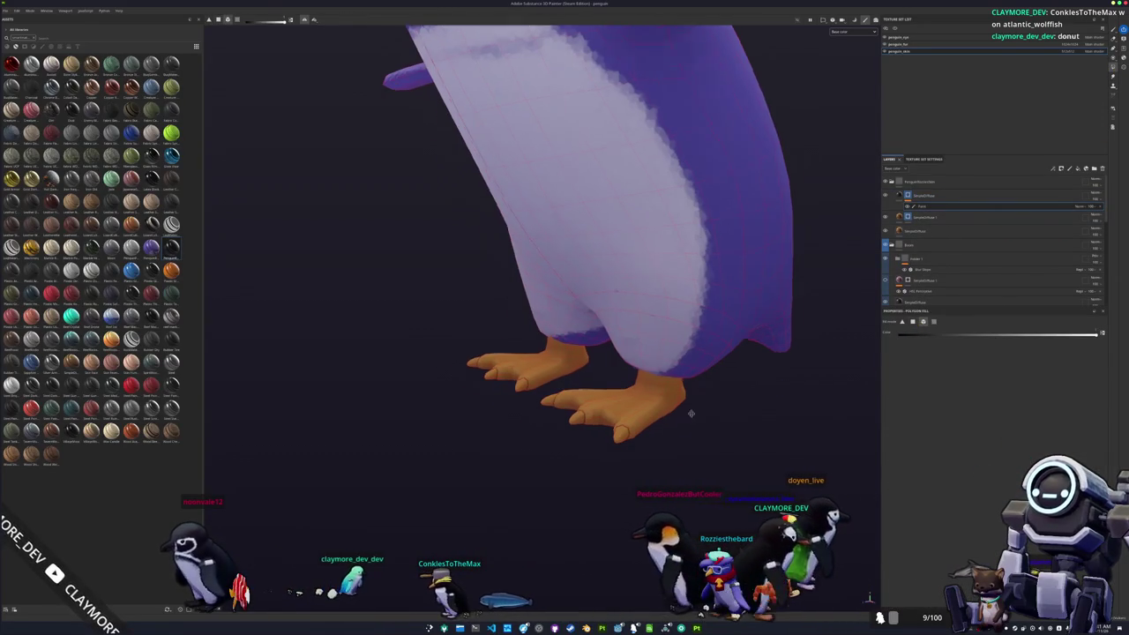
pyautogui.click(686, 407)
pyautogui.click(596, 394)
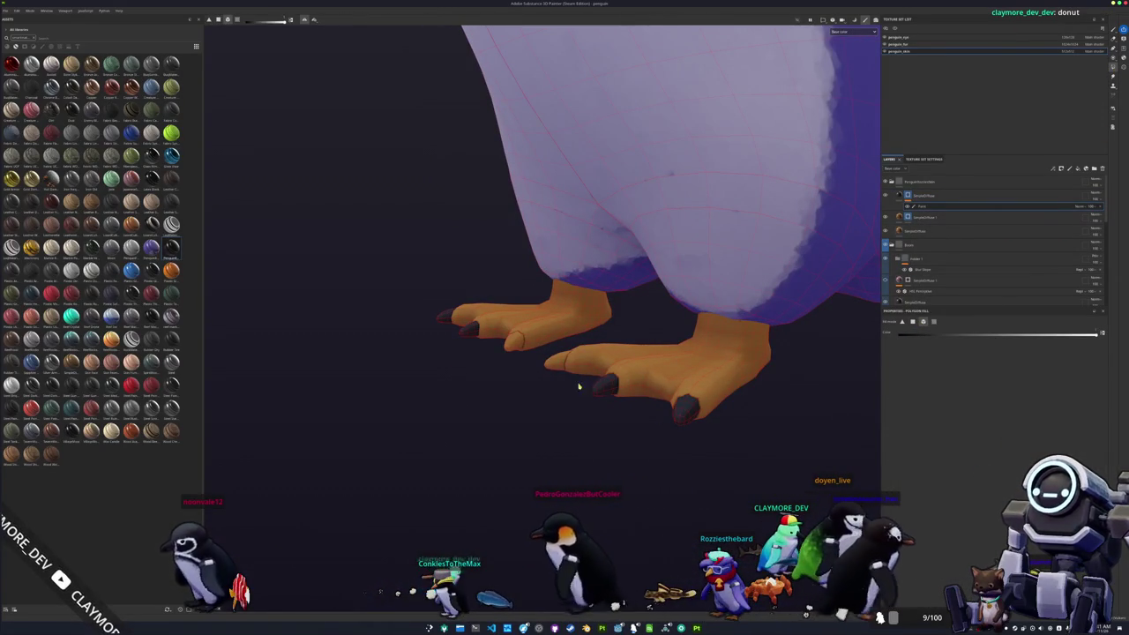
pyautogui.scroll(-10, 558, 366)
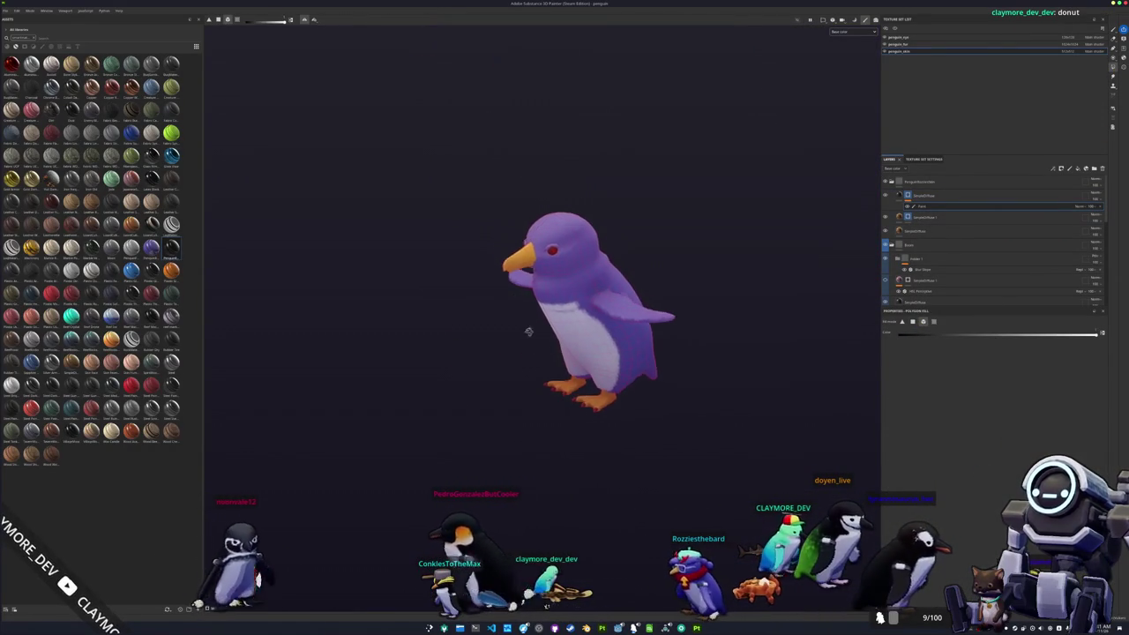
pyautogui.click(922, 182)
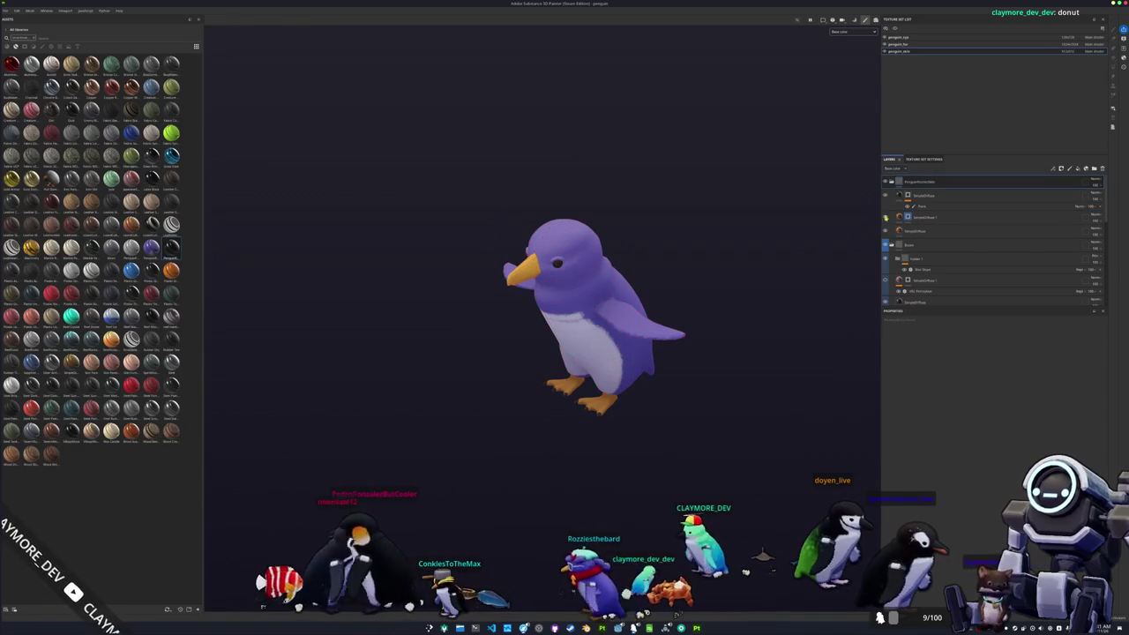
pyautogui.scroll(1, 792, 276)
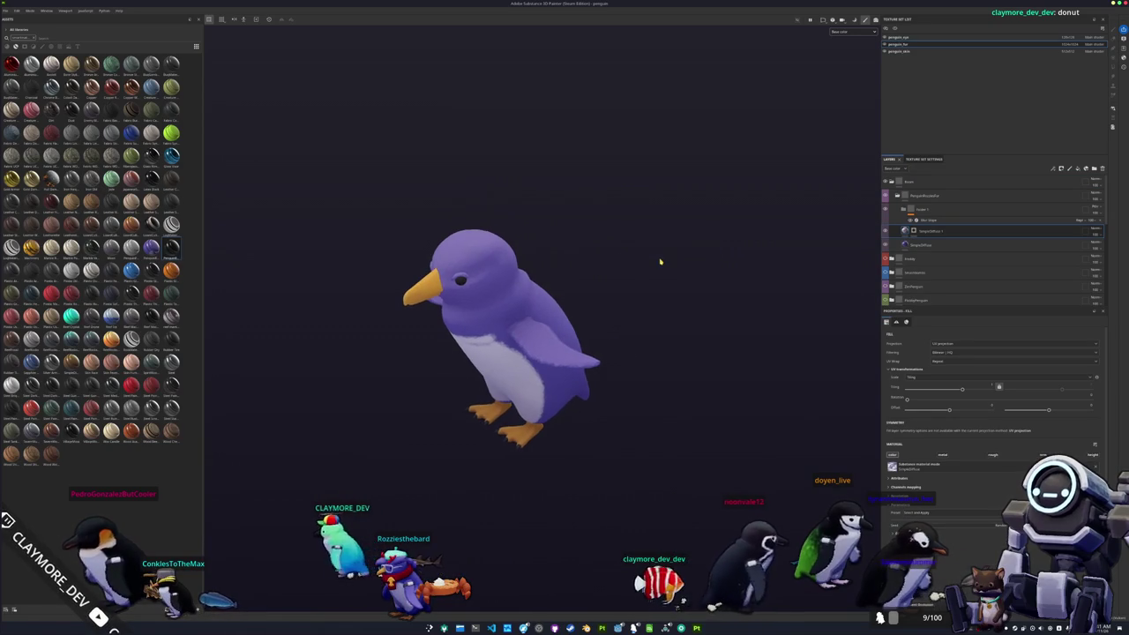
# Step: In Export Textures, browse the output directory to a folder inside the game project
pyautogui.hotkey('ctrl', 'shift', 'e')
pyautogui.click(639, 229)
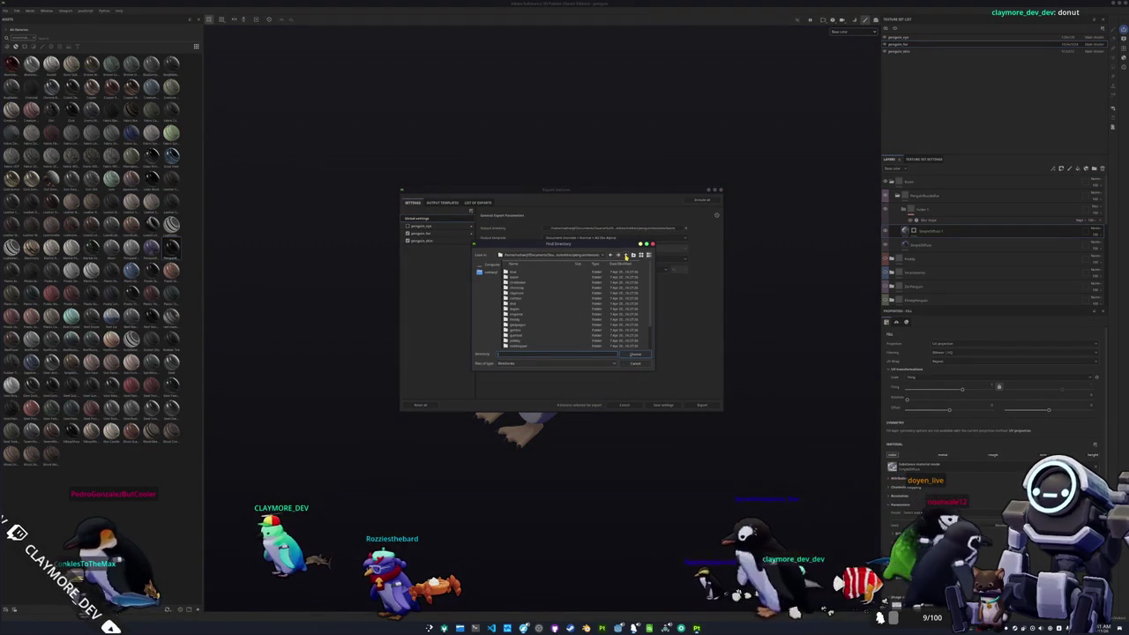
pyautogui.click(582, 256)
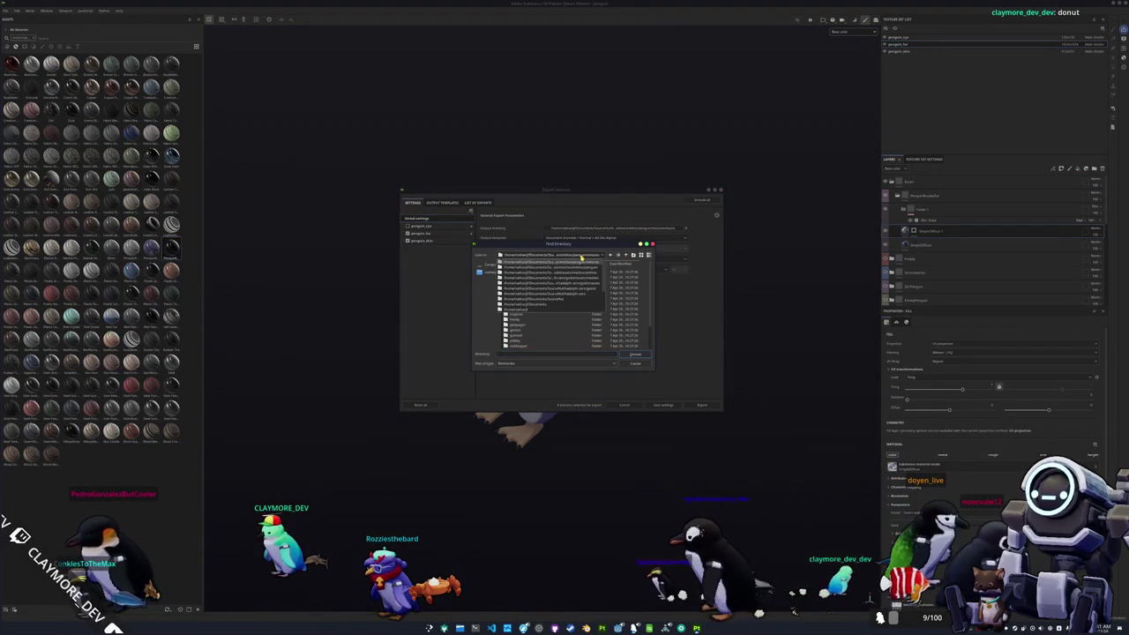
pyautogui.click(581, 264)
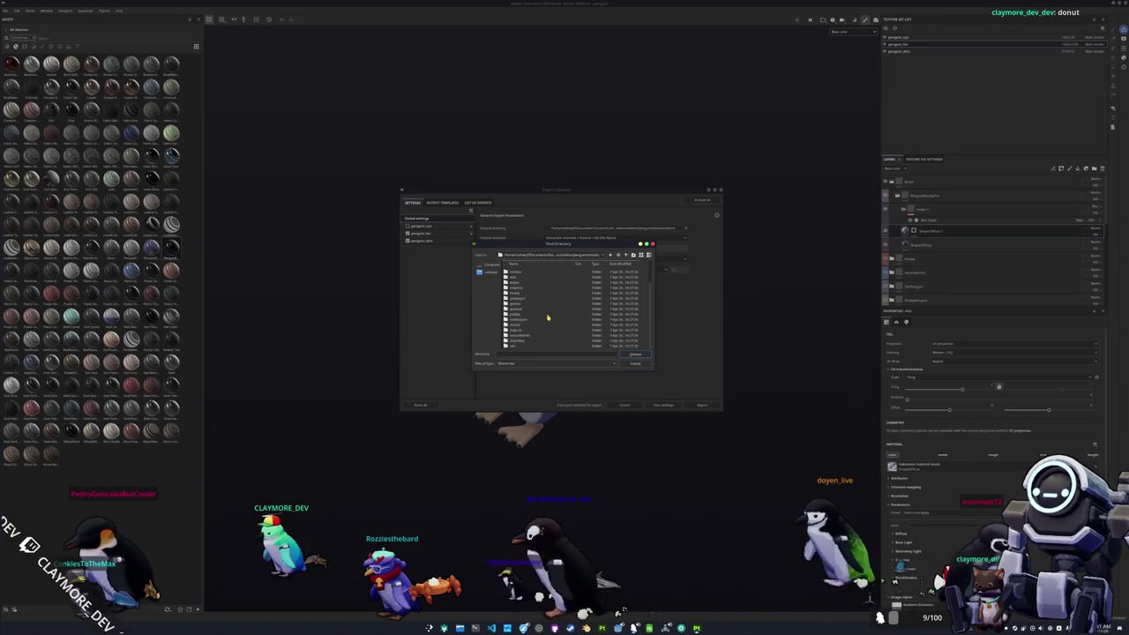
pyautogui.doubleClick(518, 328)
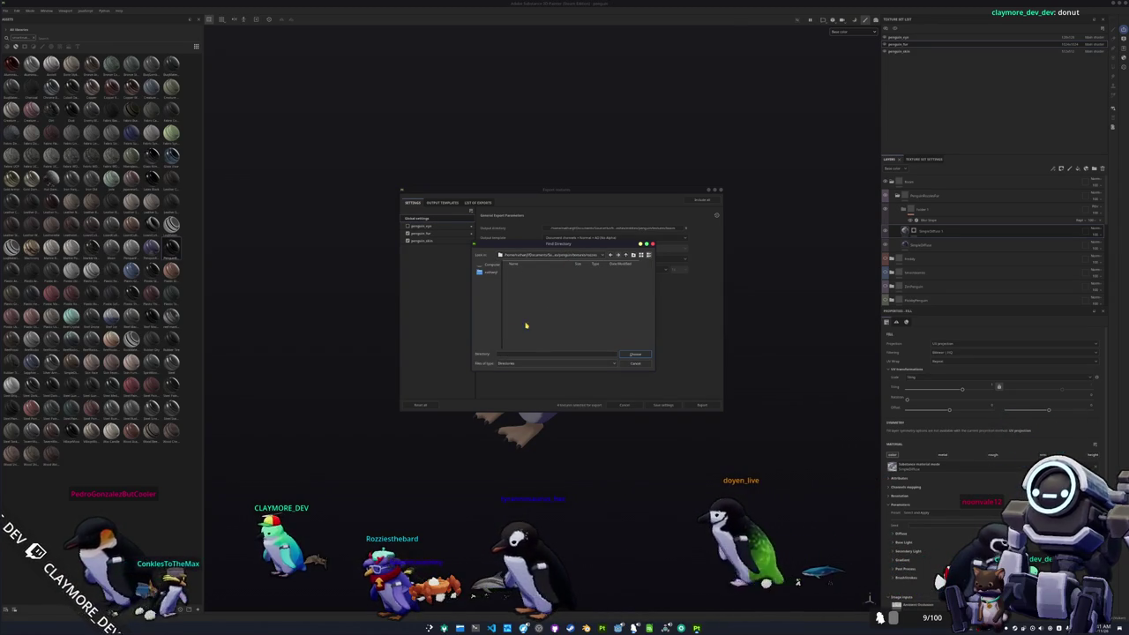
pyautogui.click(634, 355)
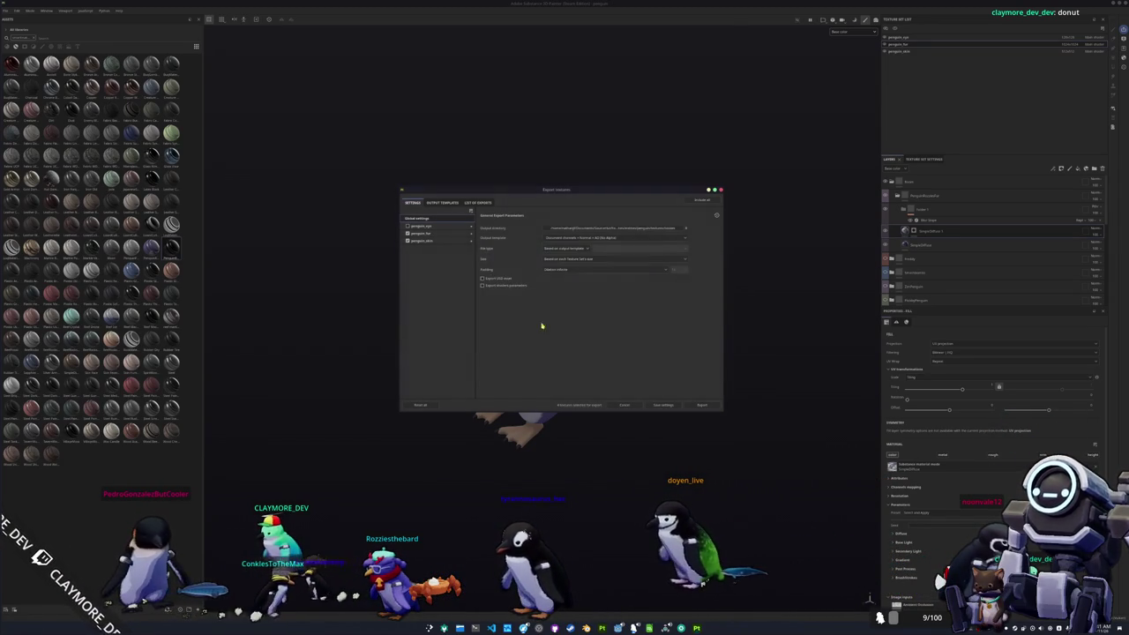
pyautogui.click(436, 232)
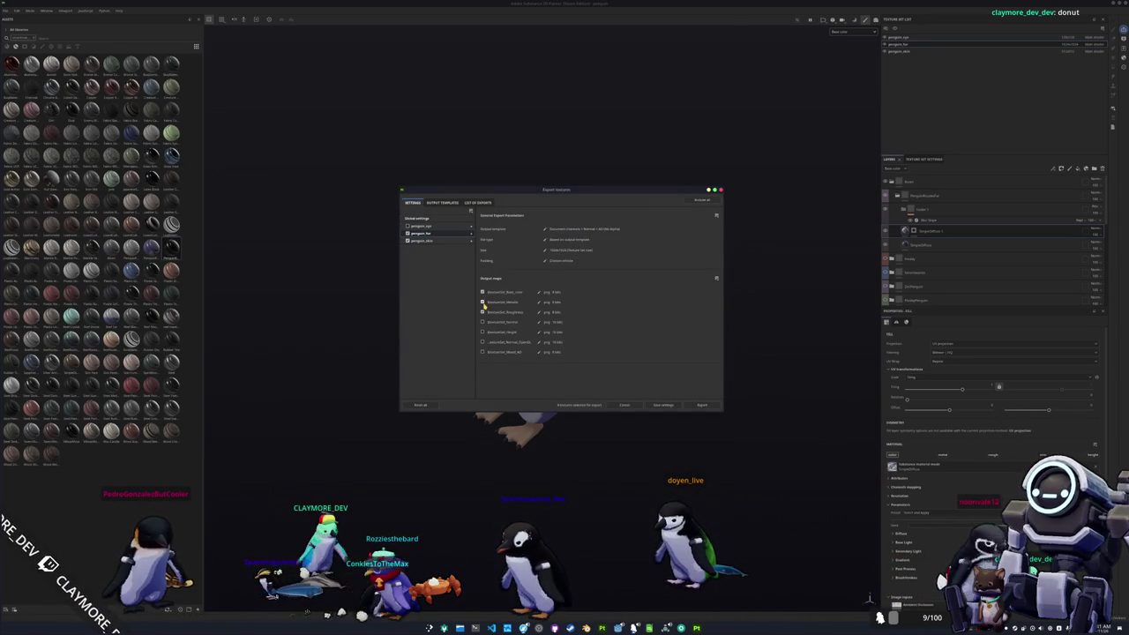
pyautogui.click(416, 218)
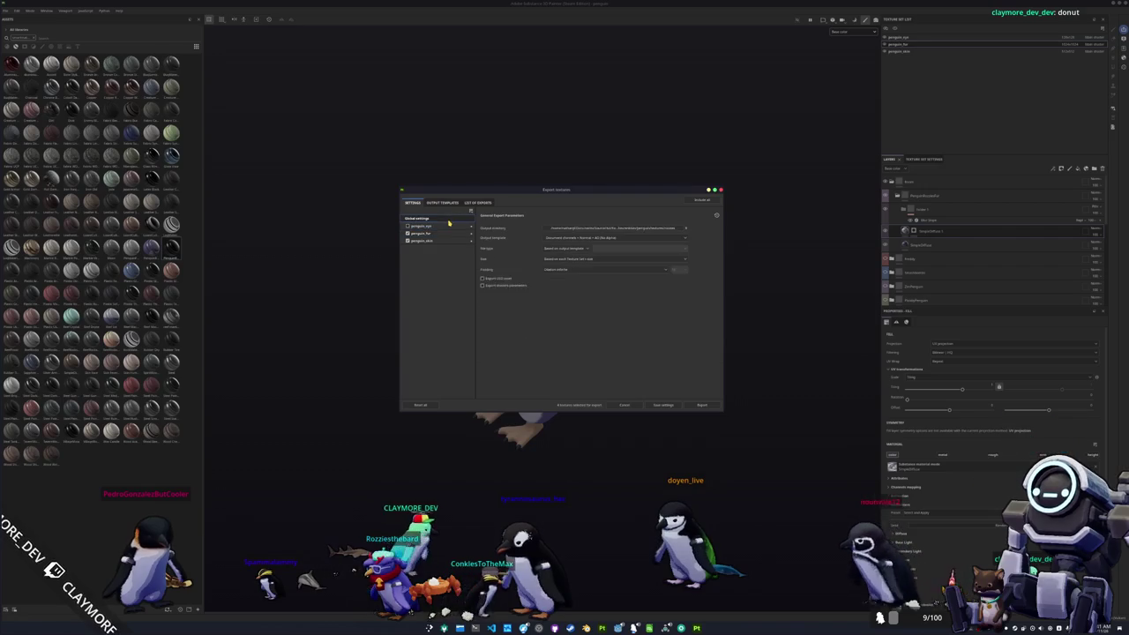
# Step: Create a new folder as the export destination and export the penguin textures into it
pyautogui.click(612, 229)
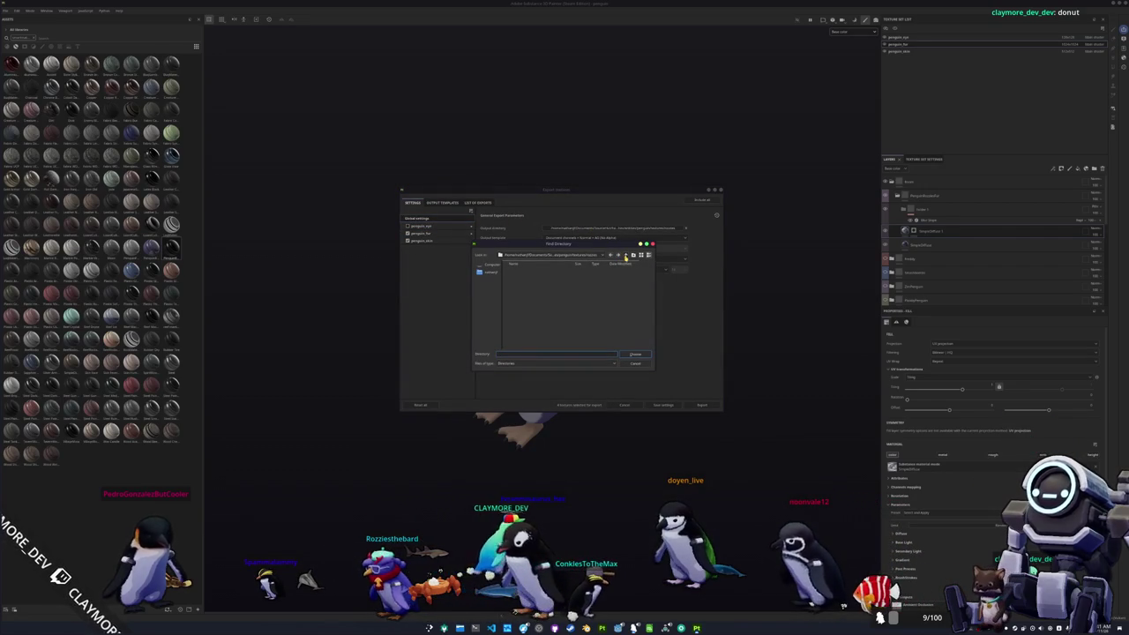
pyautogui.click(633, 256)
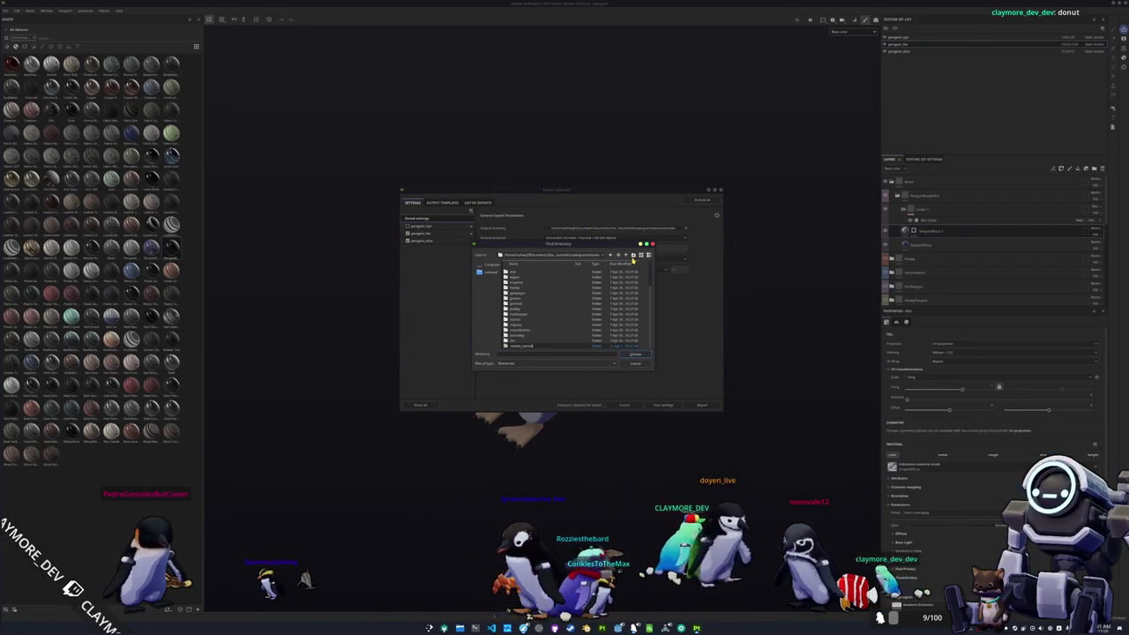
pyautogui.doubleClick(542, 347)
pyautogui.click(634, 354)
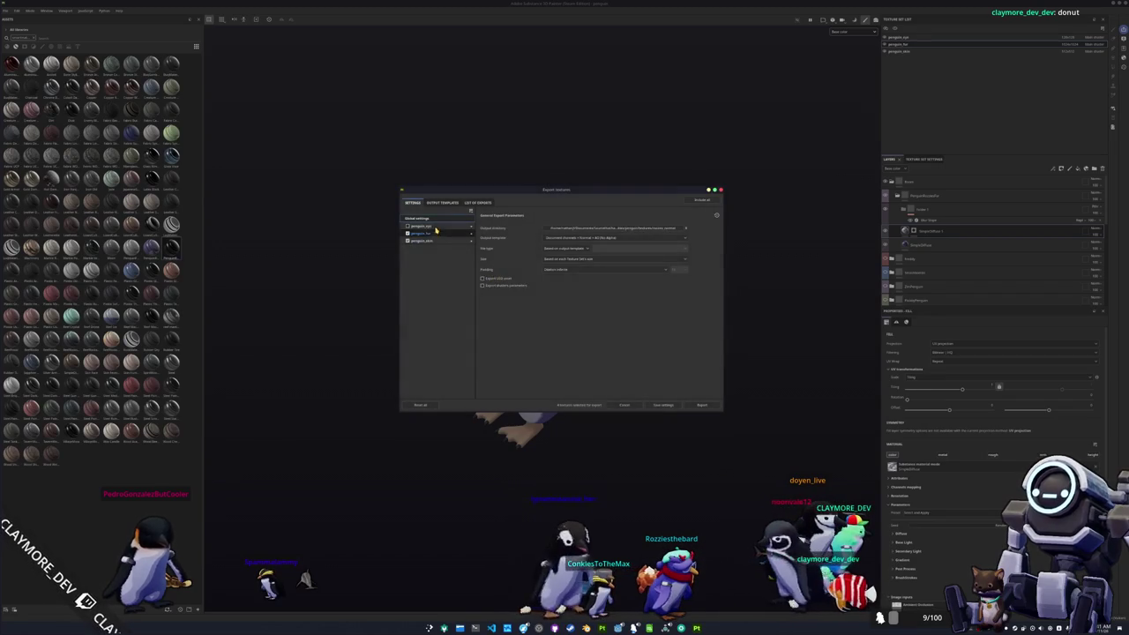
pyautogui.click(436, 234)
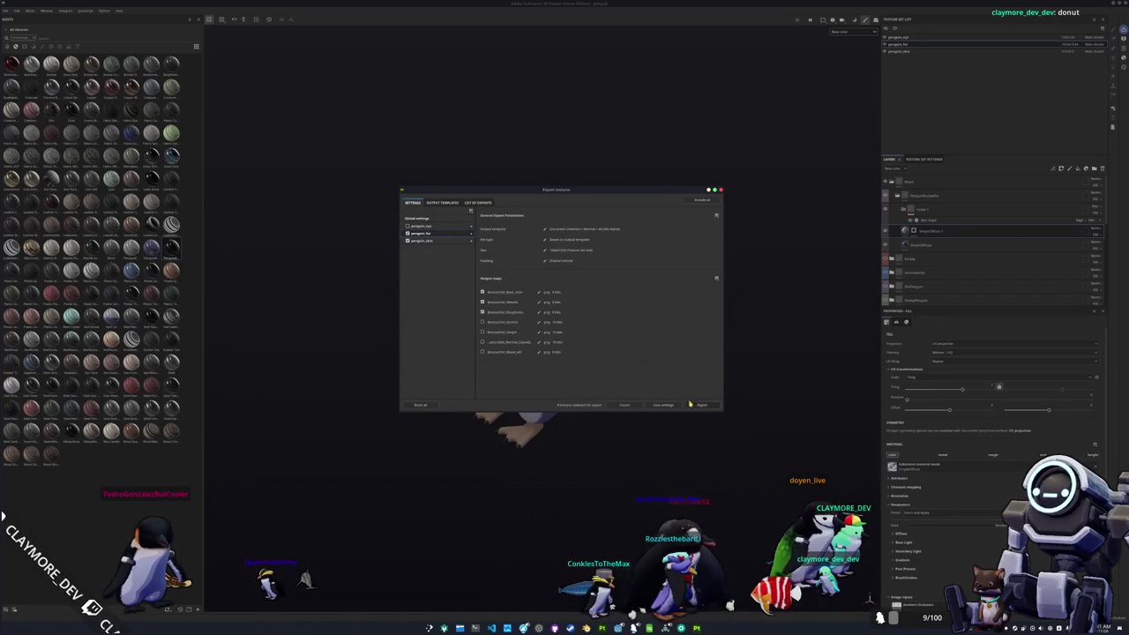
pyautogui.click(689, 404)
# Step: Close the export window, switch to Godot and clear the error log
pyautogui.press('Escape')
pyautogui.moveTo(670, 390)
pyautogui.keyDown('alt'); pyautogui.mouseDown()
pyautogui.moveTo(623, 433)
pyautogui.moveTo(708, 388)
pyautogui.mouseUp(); pyautogui.keyUp('alt')
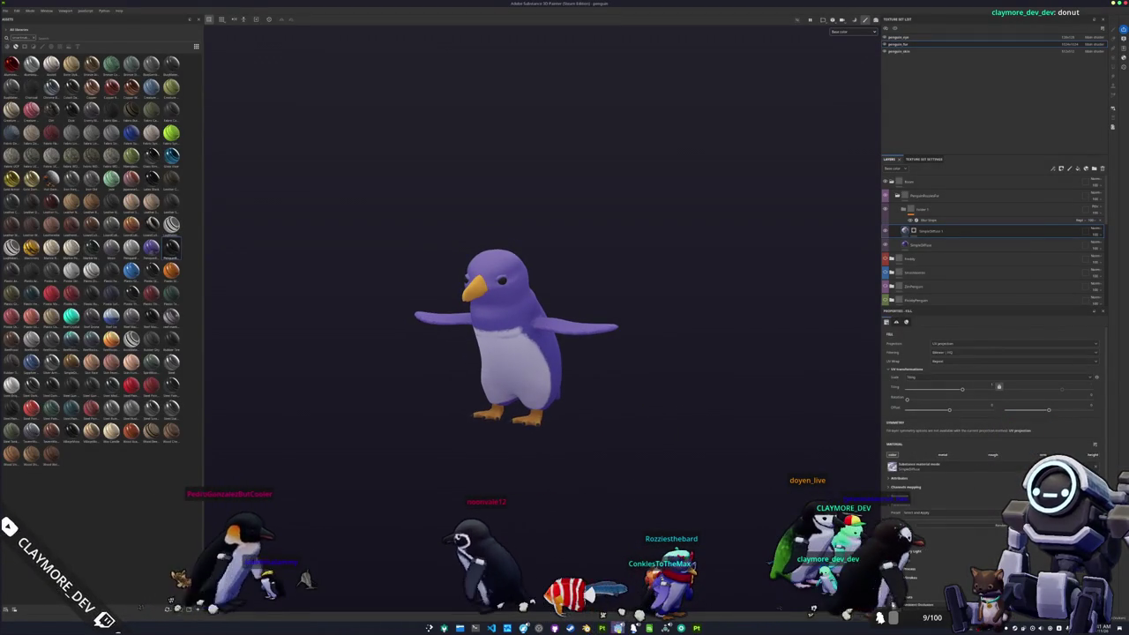
pyautogui.hotkey('alt', 'Tab')
pyautogui.click(1120, 382)
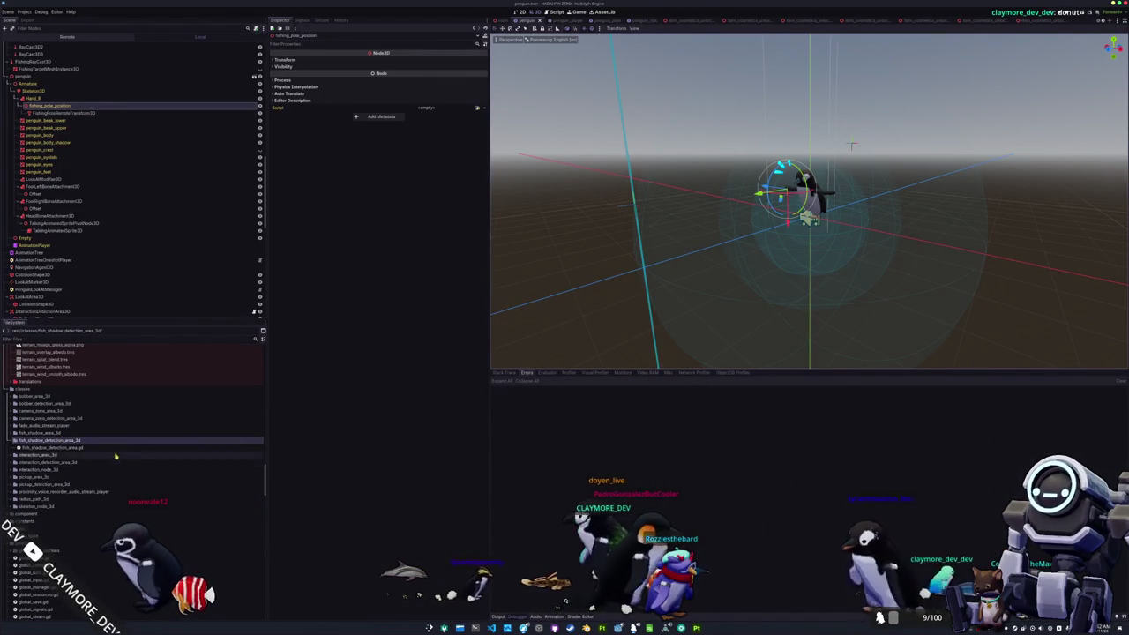
# Step: Expand res://assets/meshes/entities/penguin/textures in FileSystem and open the rozzies_normal folder
pyautogui.scroll(10, 132, 432)
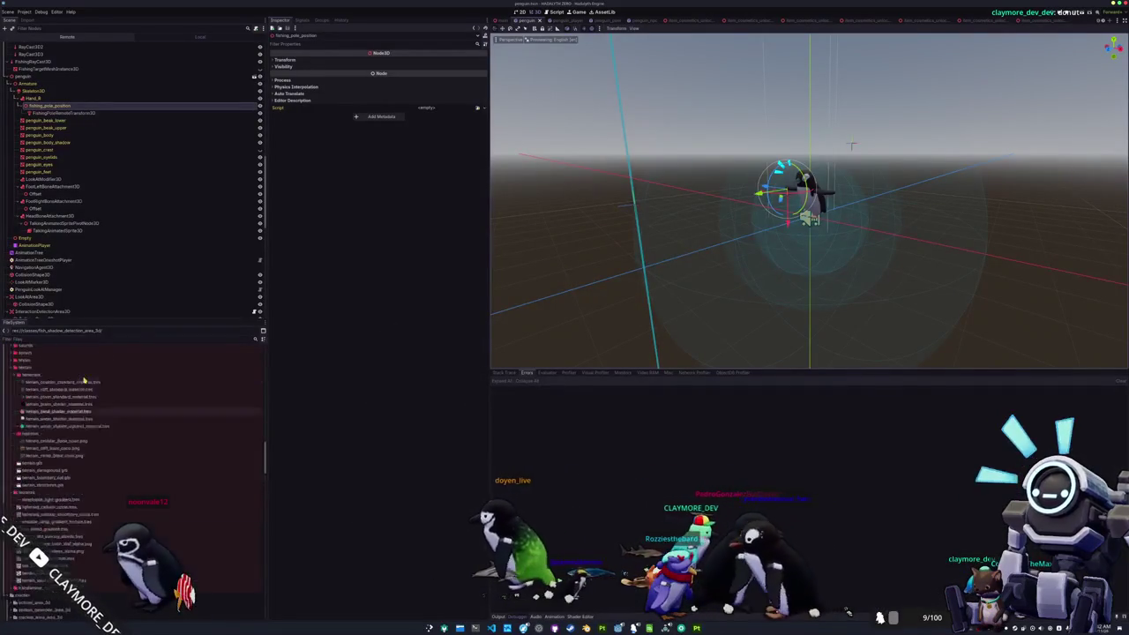
pyautogui.scroll(10, 55, 448)
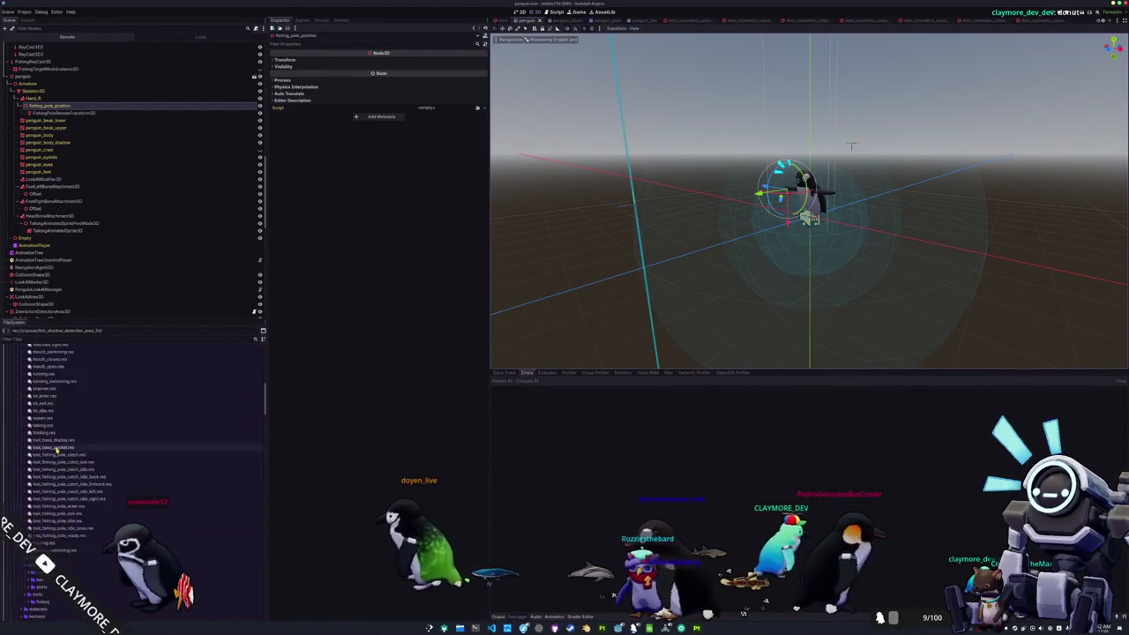
pyautogui.doubleClick(44, 460)
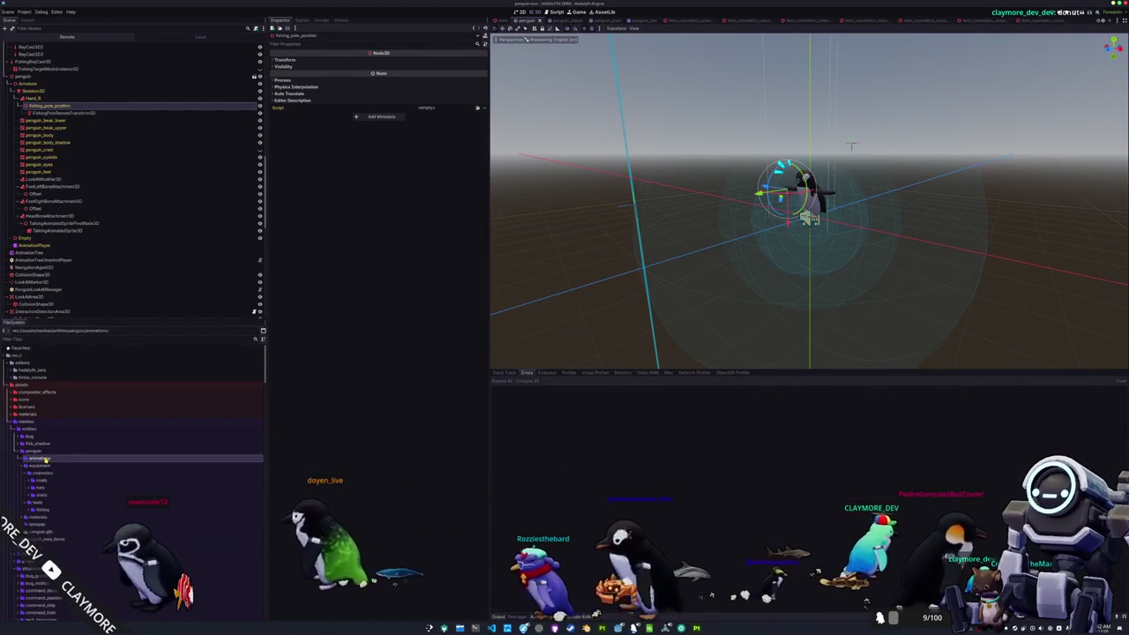
pyautogui.click(40, 452)
pyautogui.doubleClick(40, 452)
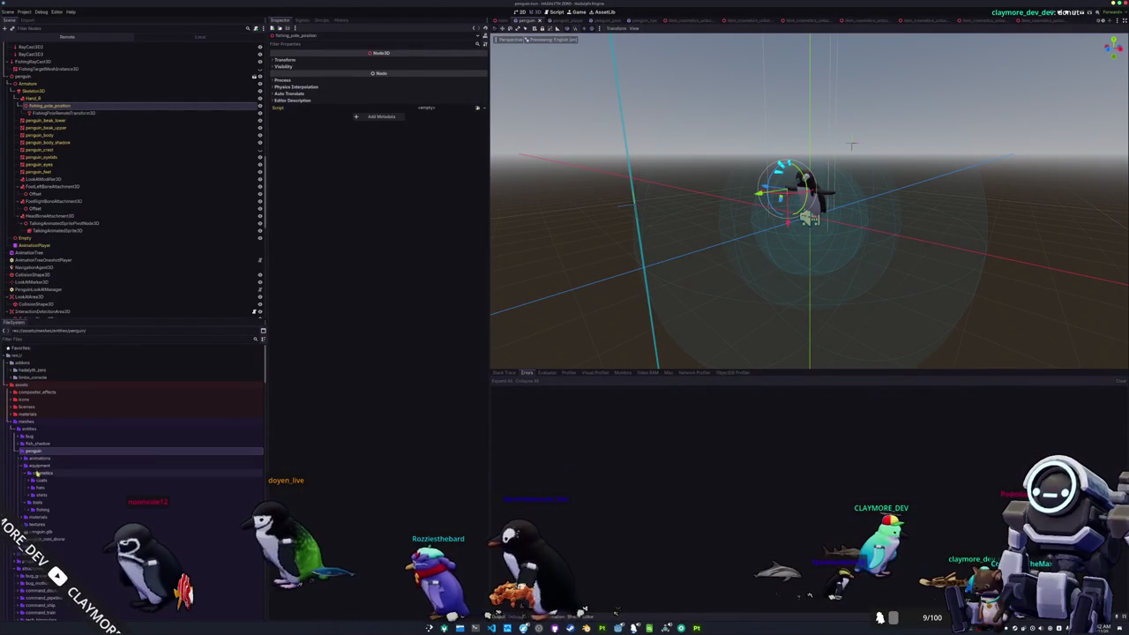
pyautogui.doubleClick(37, 466)
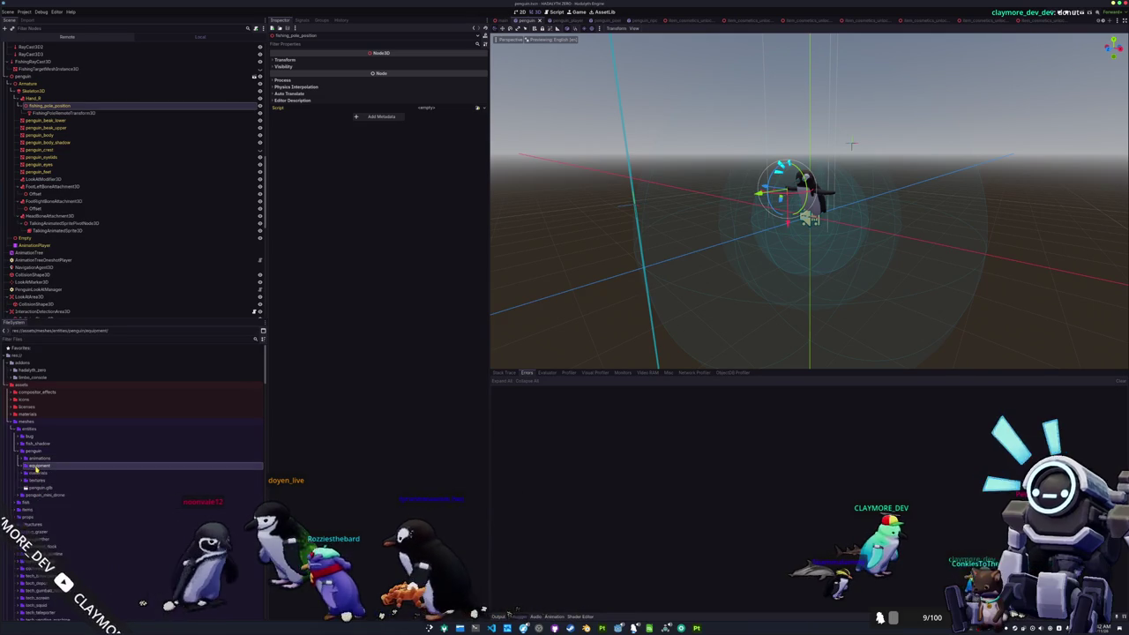
pyautogui.doubleClick(36, 479)
pyautogui.scroll(-5, 36, 484)
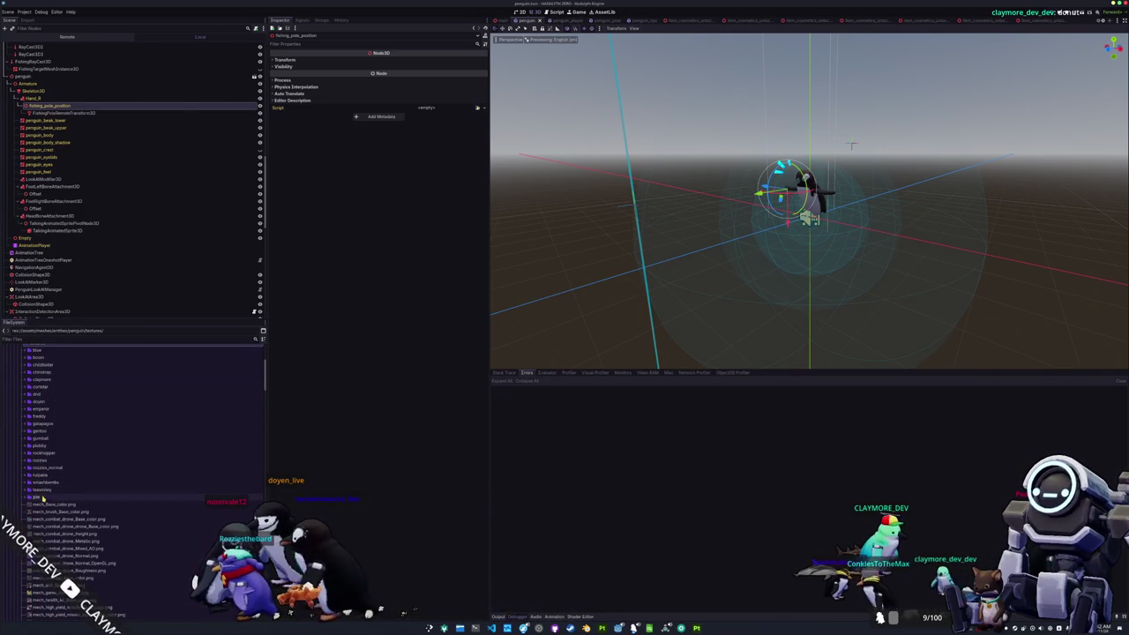
pyautogui.doubleClick(52, 469)
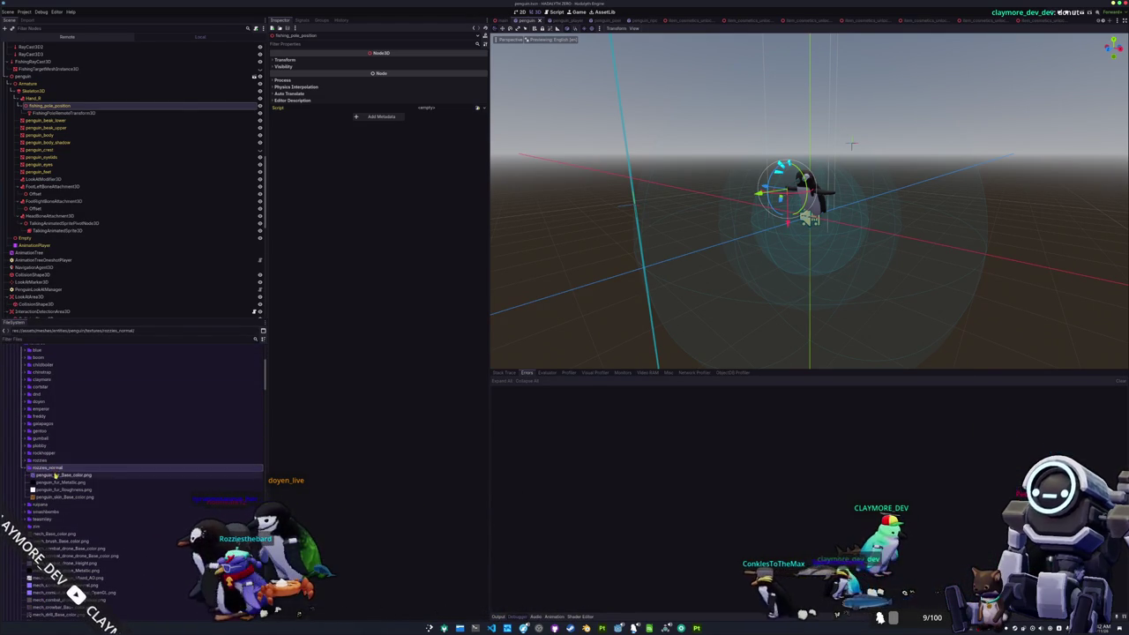
# Step: Duplicate the gumball folder in penguin/materials/skins and name the copy rozzies_normal
pyautogui.scroll(5, 53, 479)
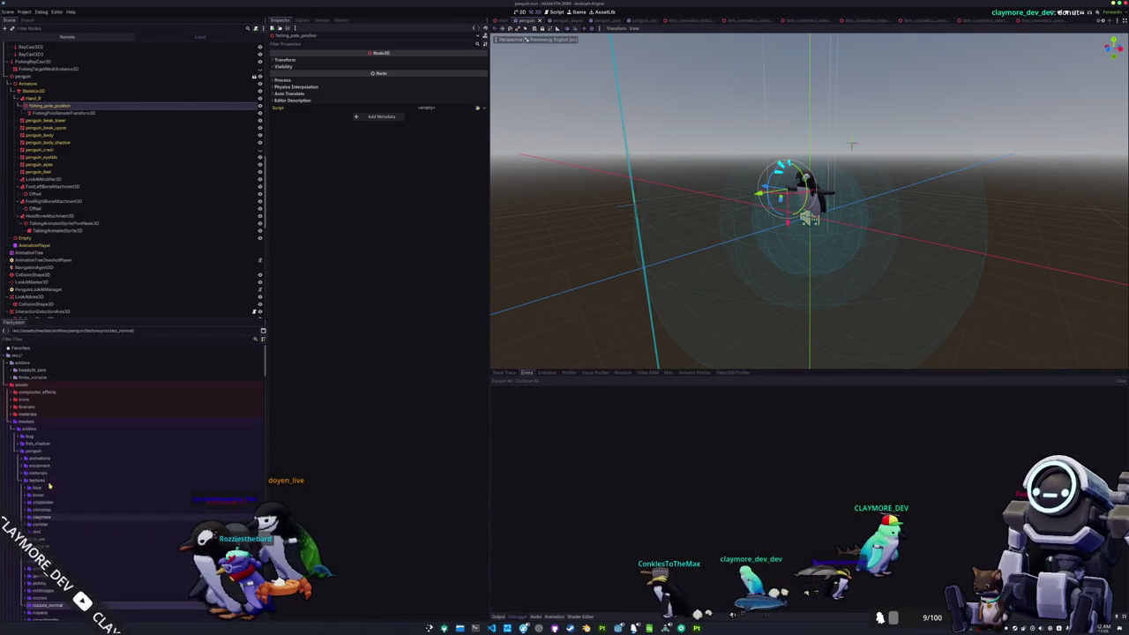
pyautogui.doubleClick(40, 473)
pyautogui.scroll(-3, 44, 450)
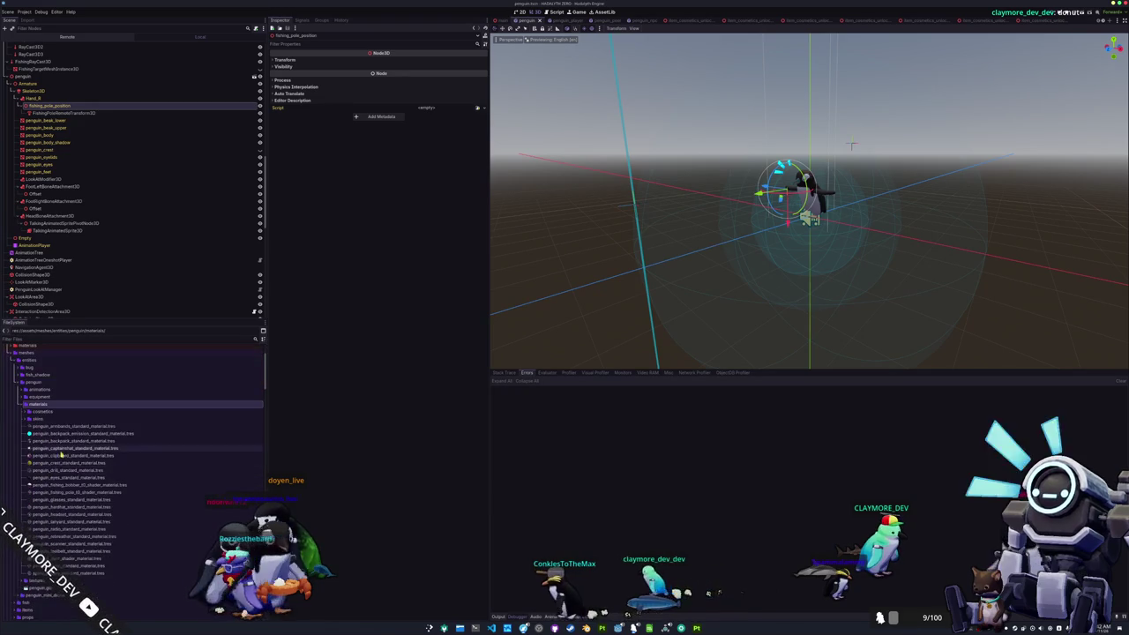
pyautogui.doubleClick(44, 419)
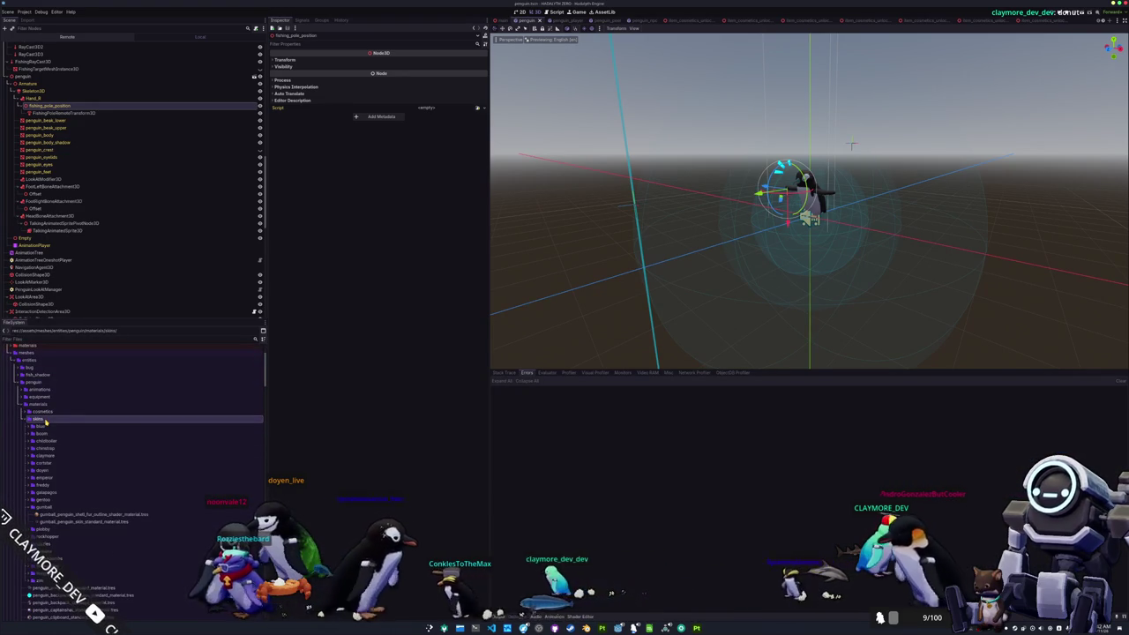
pyautogui.click(42, 508)
pyautogui.hotkey('ctrl', 'd')
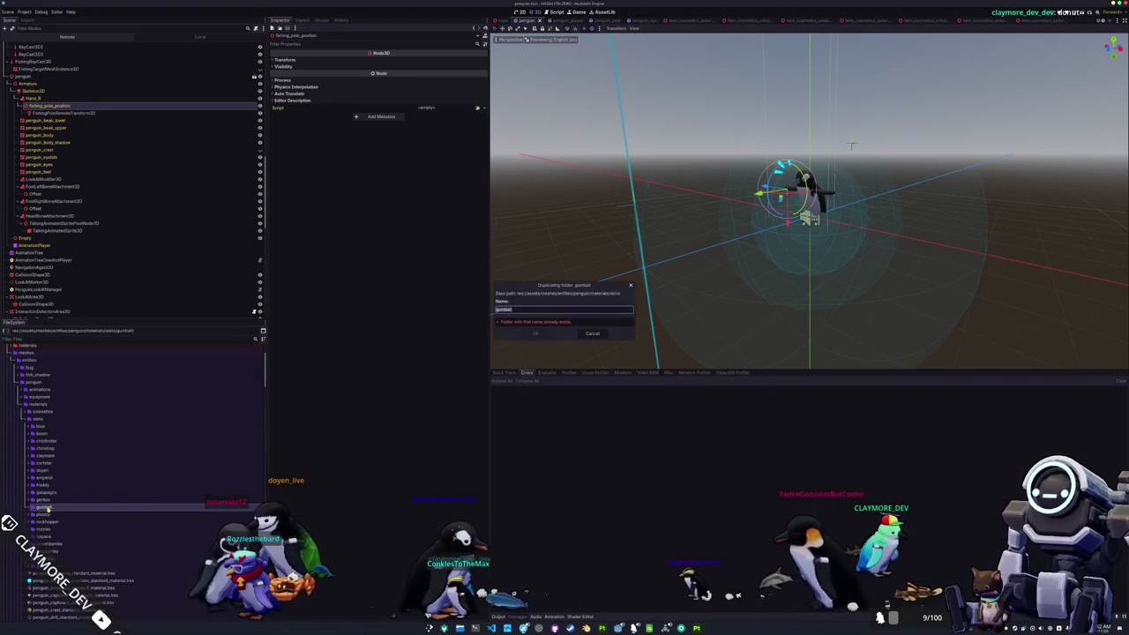
pyautogui.write('es_normal')
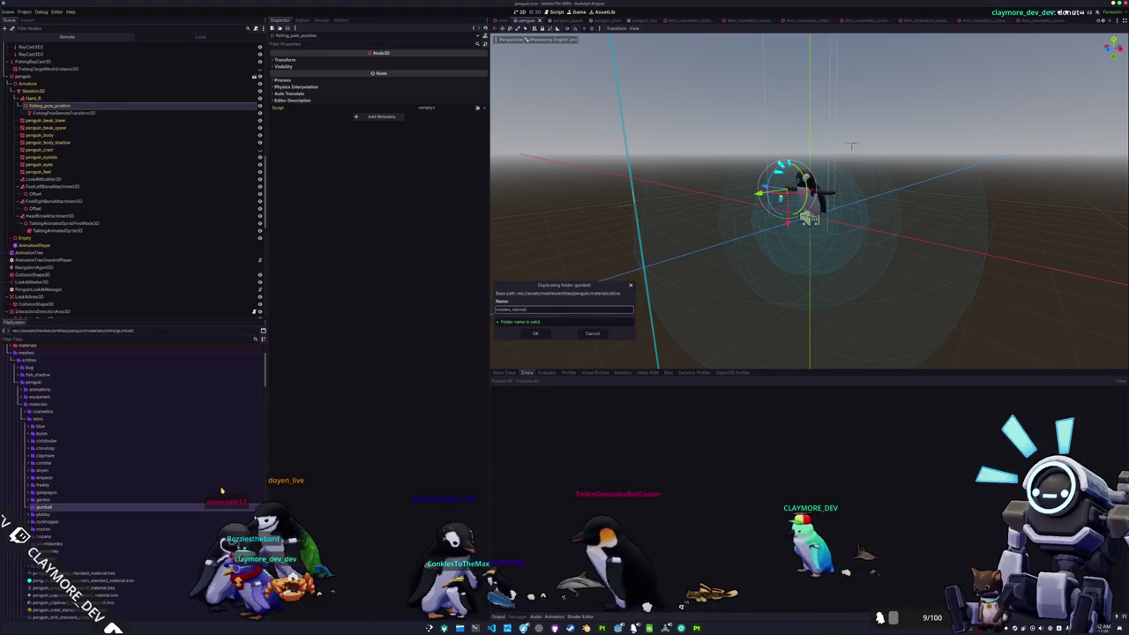
pyautogui.press('Return')
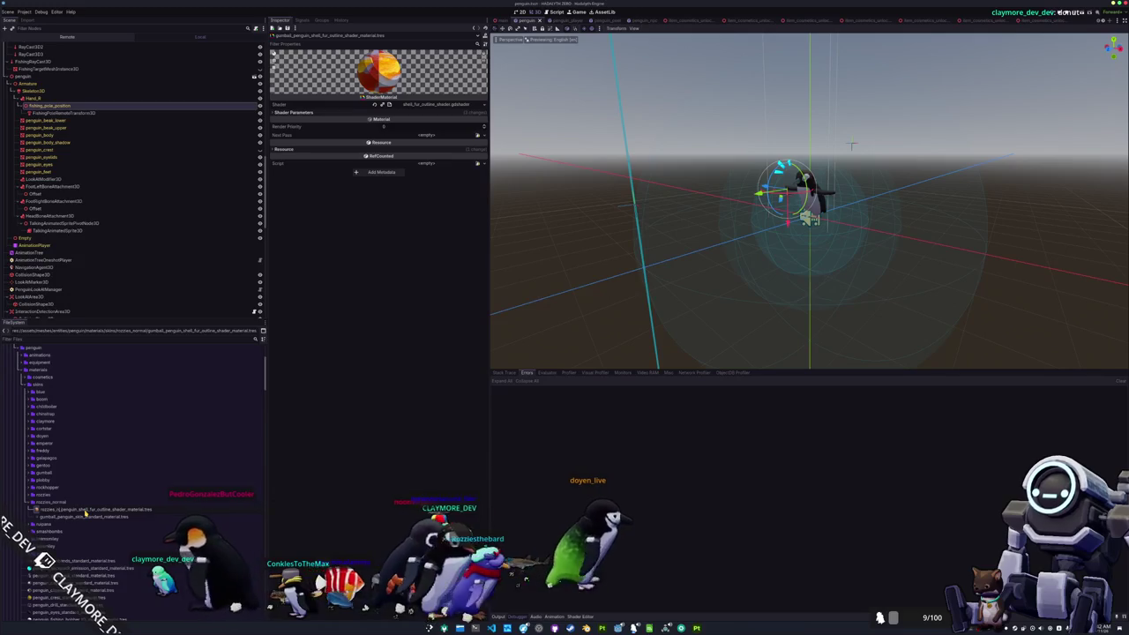
# Step: Rename the copied shell and skin materials for rozzies_normal and delete the leftover extra folder
pyautogui.press('Return')
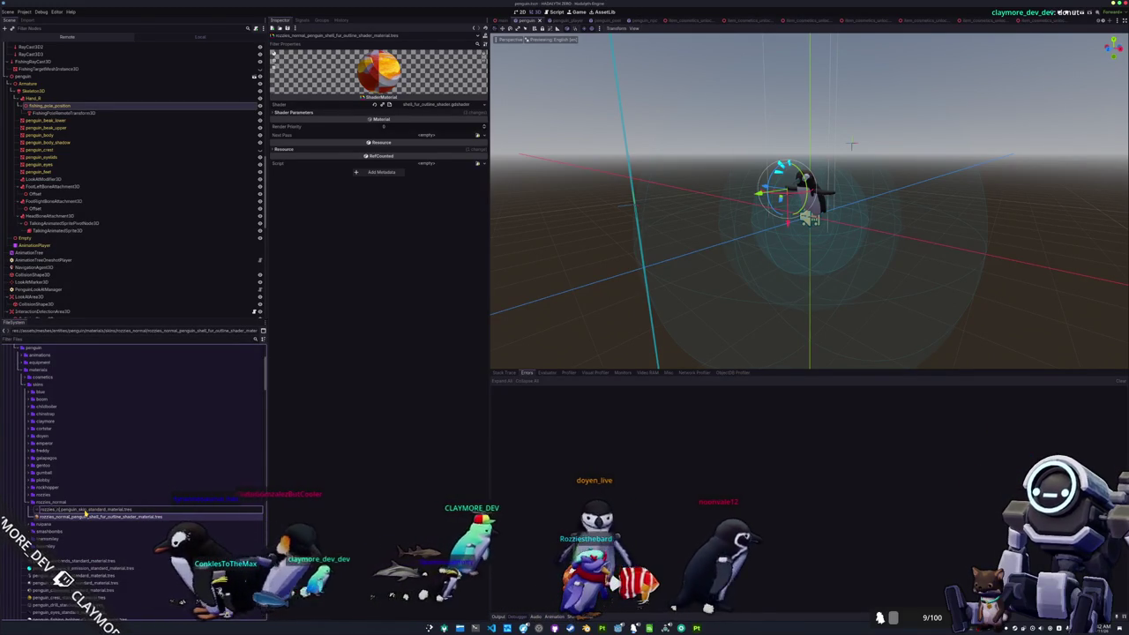
pyautogui.press('Return')
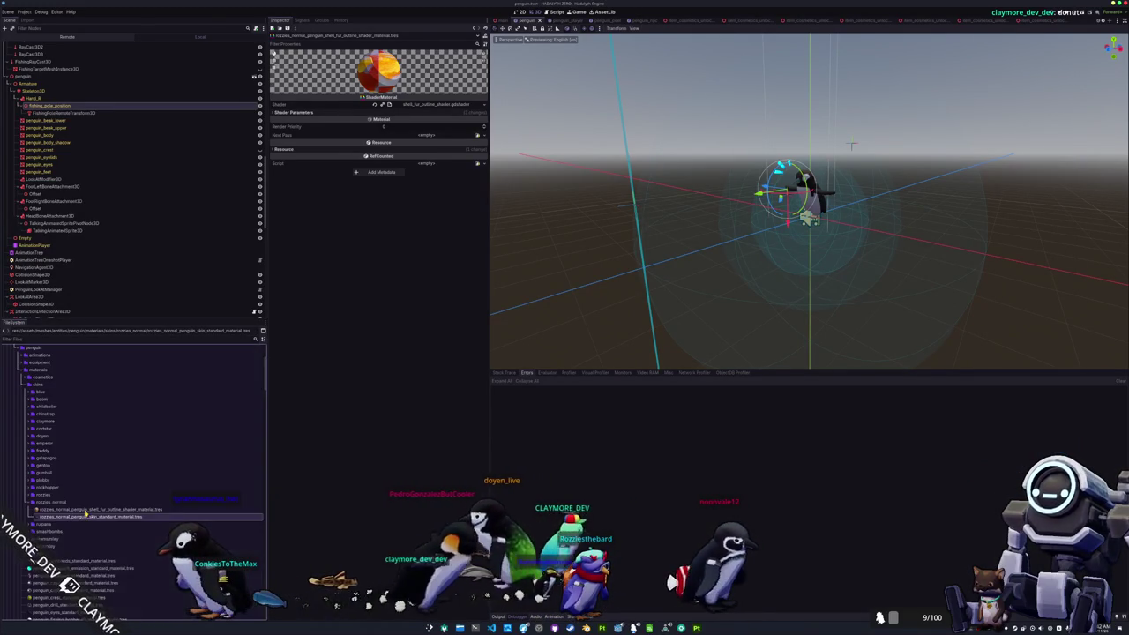
pyautogui.click(60, 524)
pyautogui.press('Delete')
pyautogui.press('Return')
# Step: Quick Load penguin_fur_Base_color as the Albedo Texture of the Rozzies shell-fur material
pyautogui.click(76, 510)
pyautogui.click(476, 113)
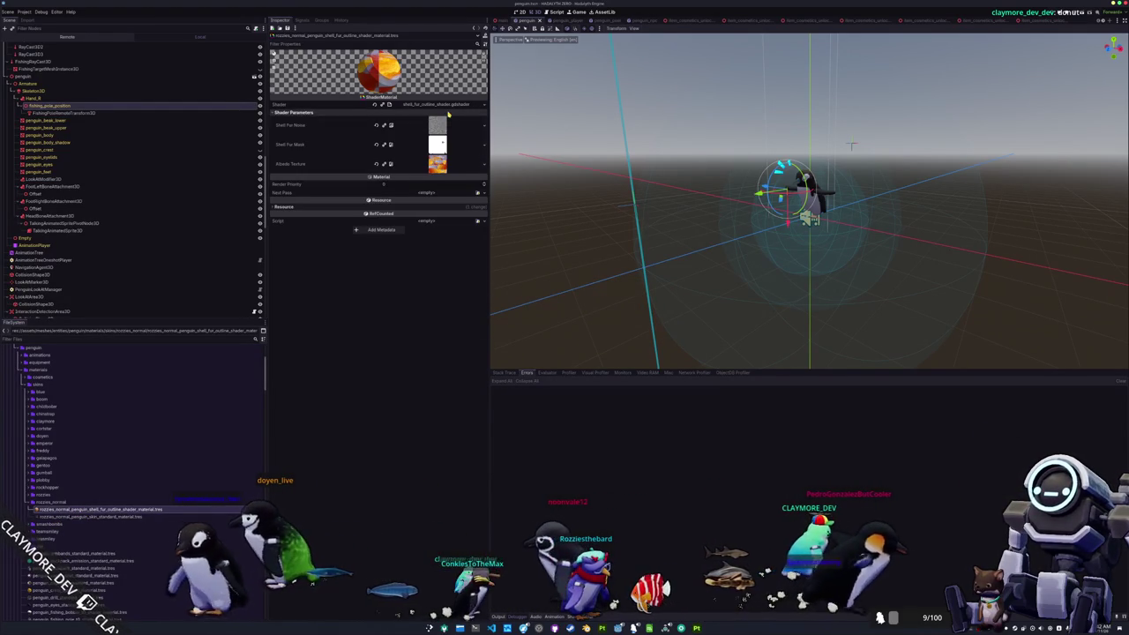
pyautogui.click(476, 163)
pyautogui.click(483, 164)
pyautogui.click(438, 314)
pyautogui.write('rozzies')
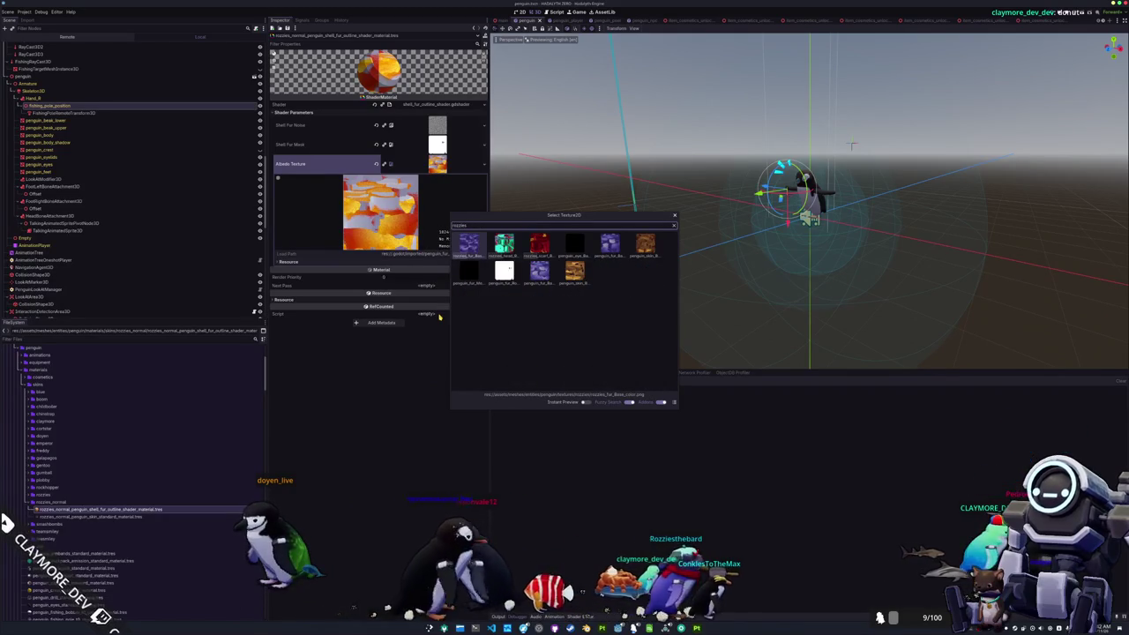
pyautogui.press('Right')
pyautogui.press('Right')
pyautogui.press('Down')
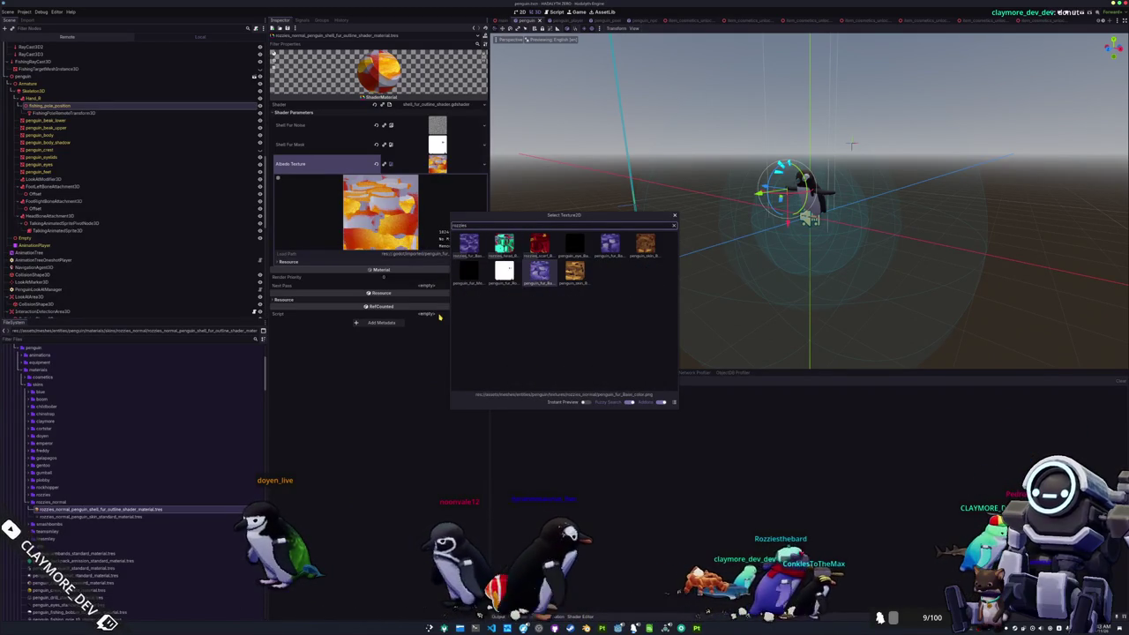
pyautogui.press('Return')
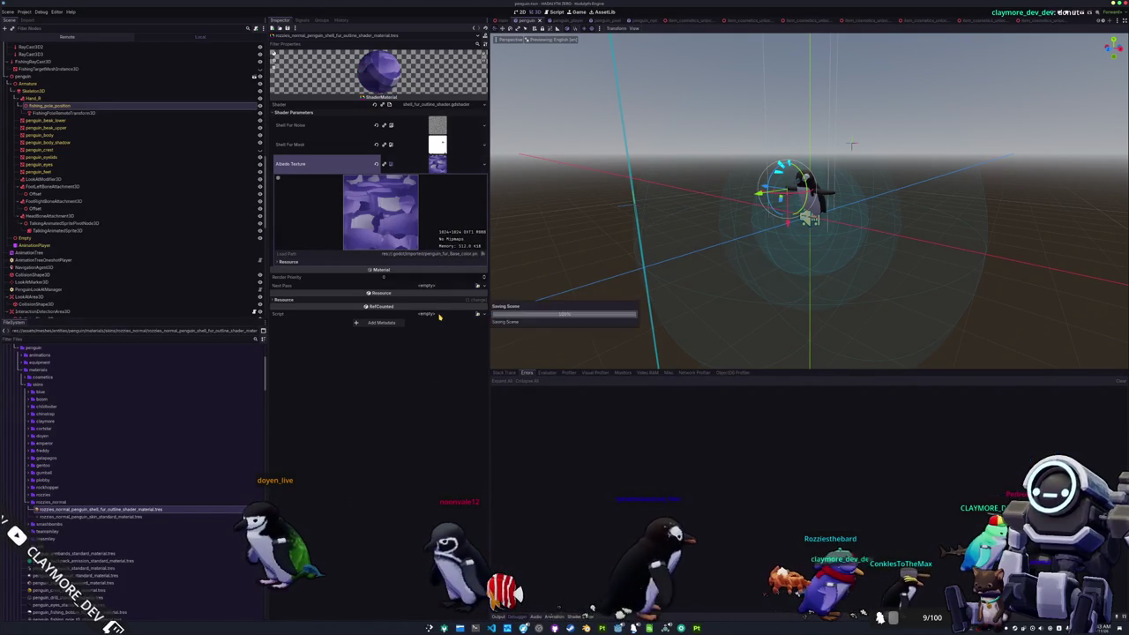
# Step: Quick Load penguin_skin_Base_color as the skin material's albedo, then switch to Blender
pyautogui.click(126, 518)
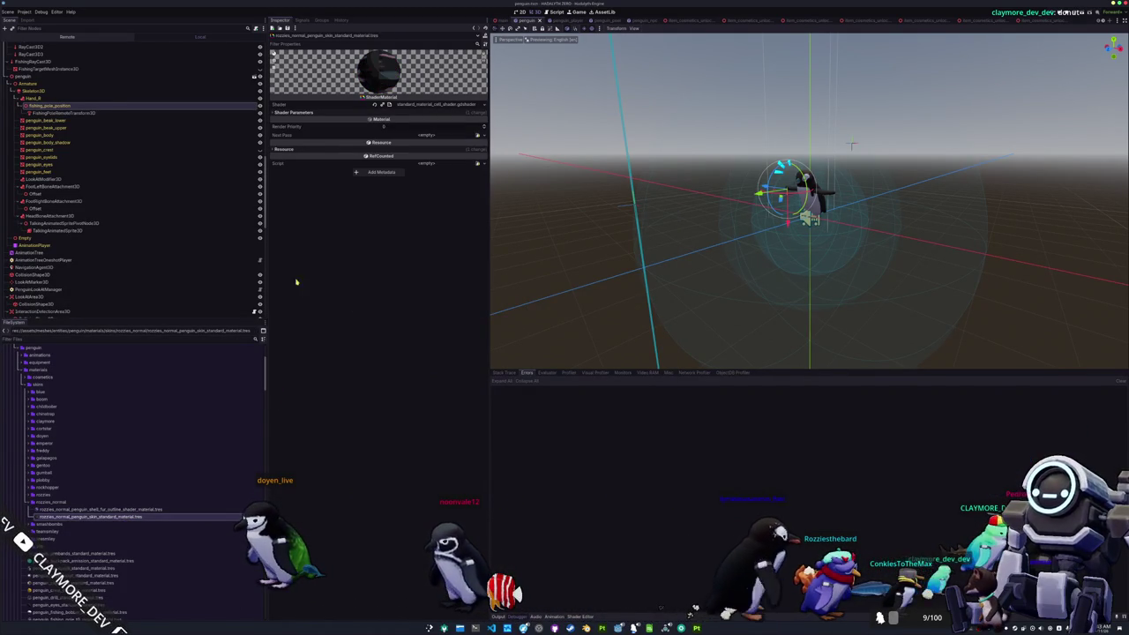
pyautogui.click(477, 124)
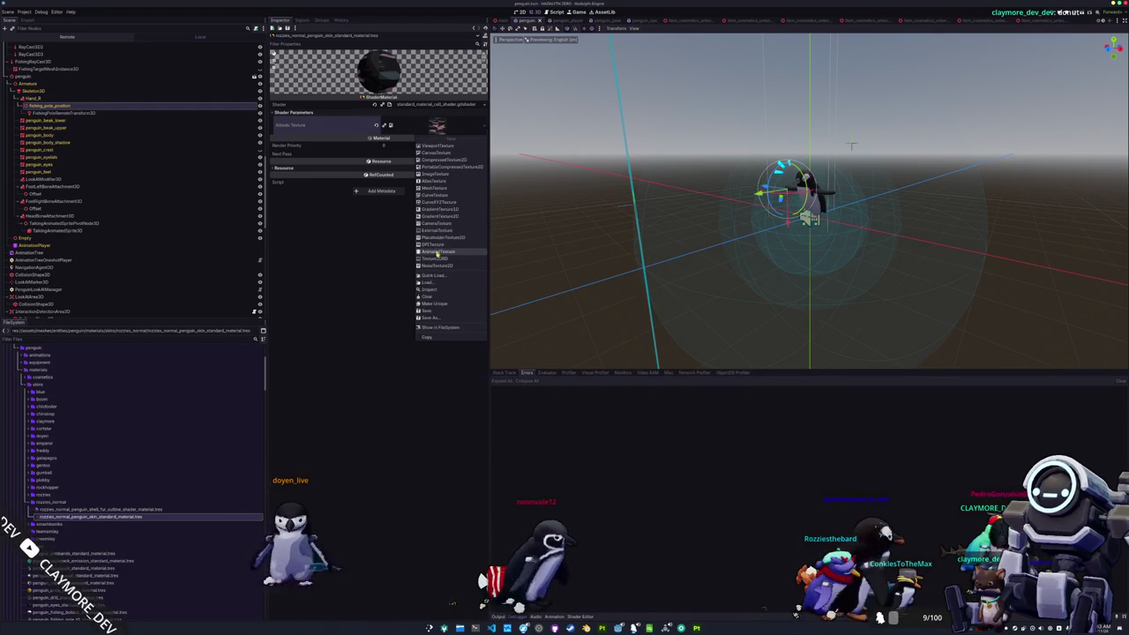
pyautogui.click(437, 277)
pyautogui.write('rozzies')
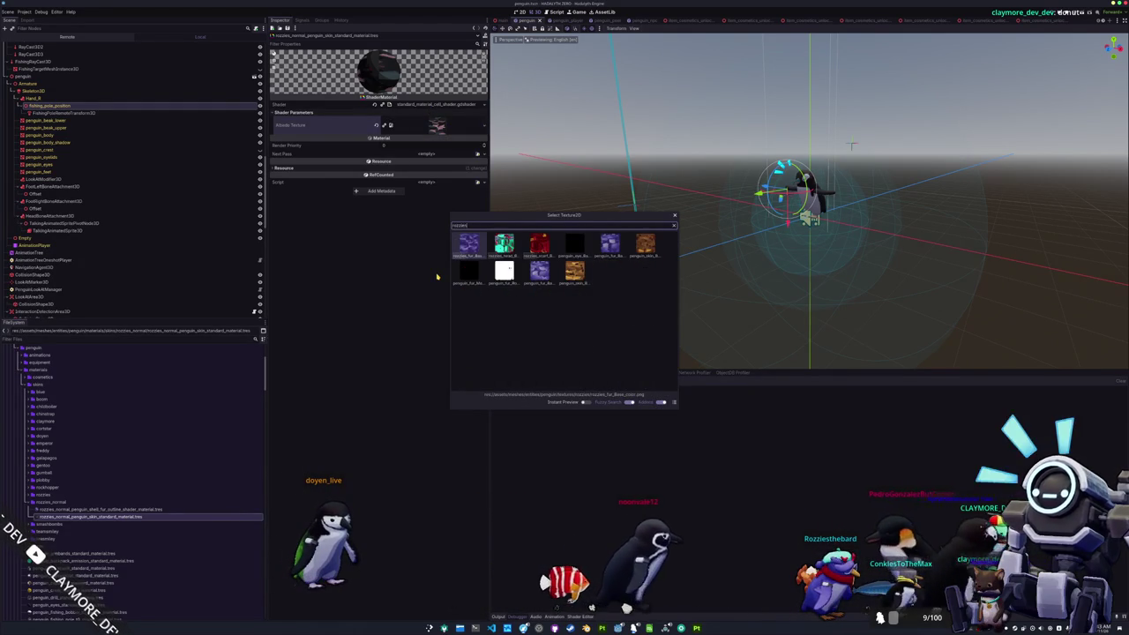
pyautogui.press('Return')
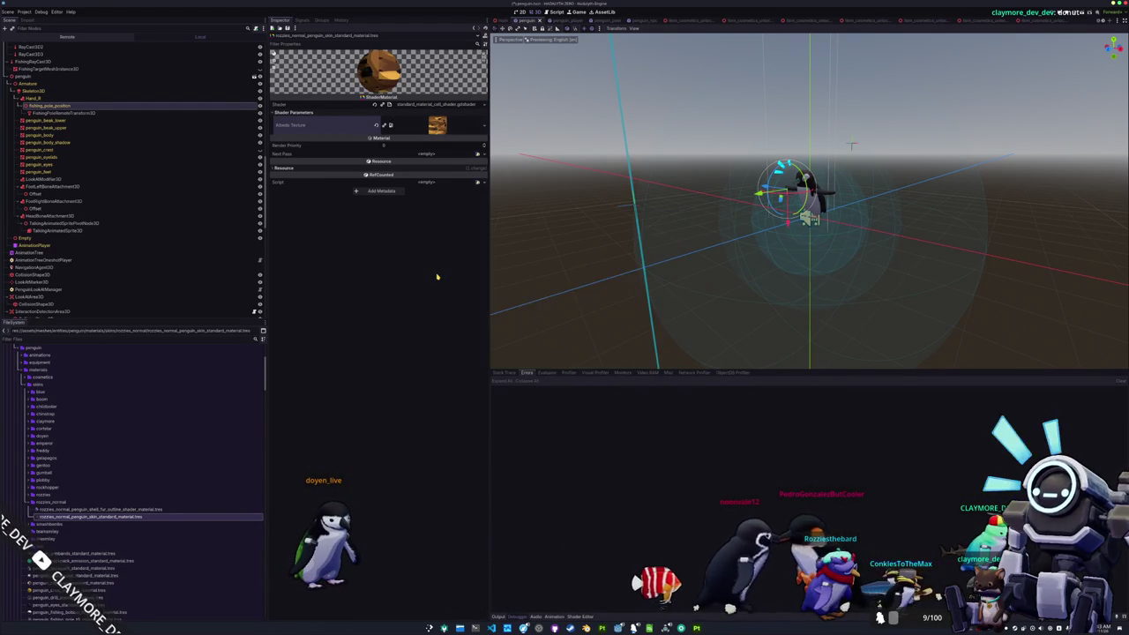
pyautogui.click(120, 509)
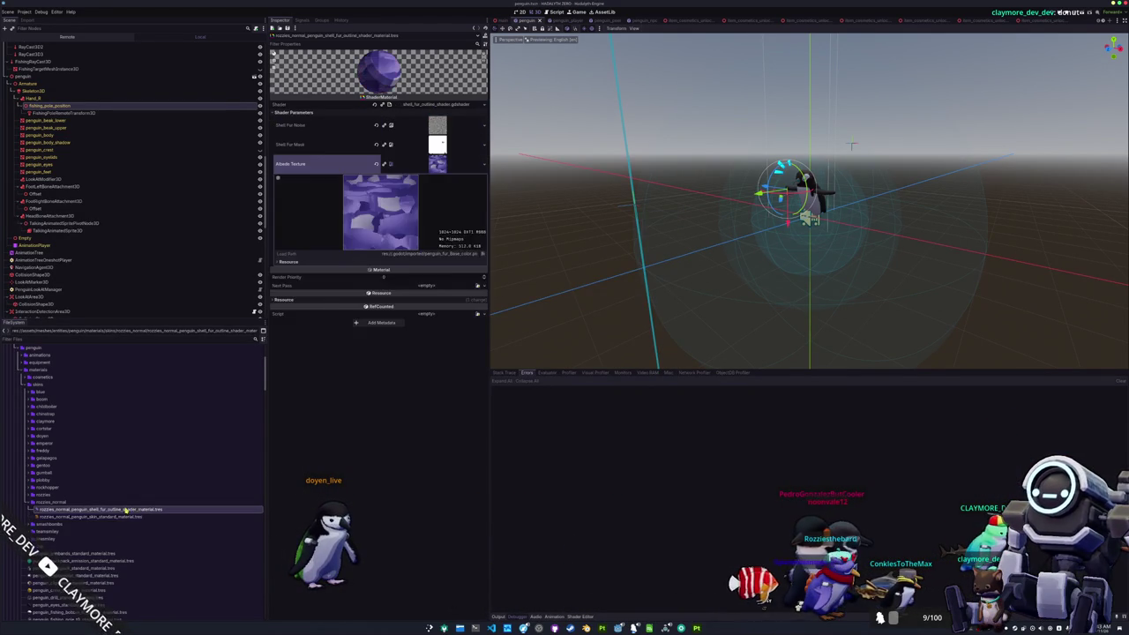
pyautogui.click(122, 516)
pyautogui.click(123, 509)
pyautogui.click(122, 516)
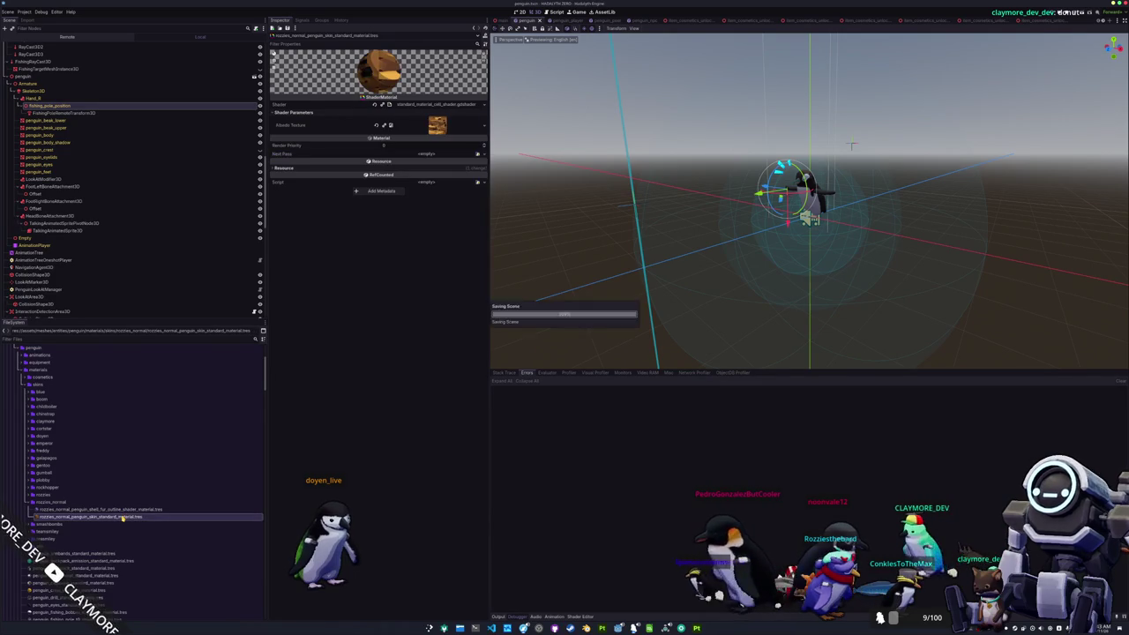
pyautogui.scroll(3, 121, 520)
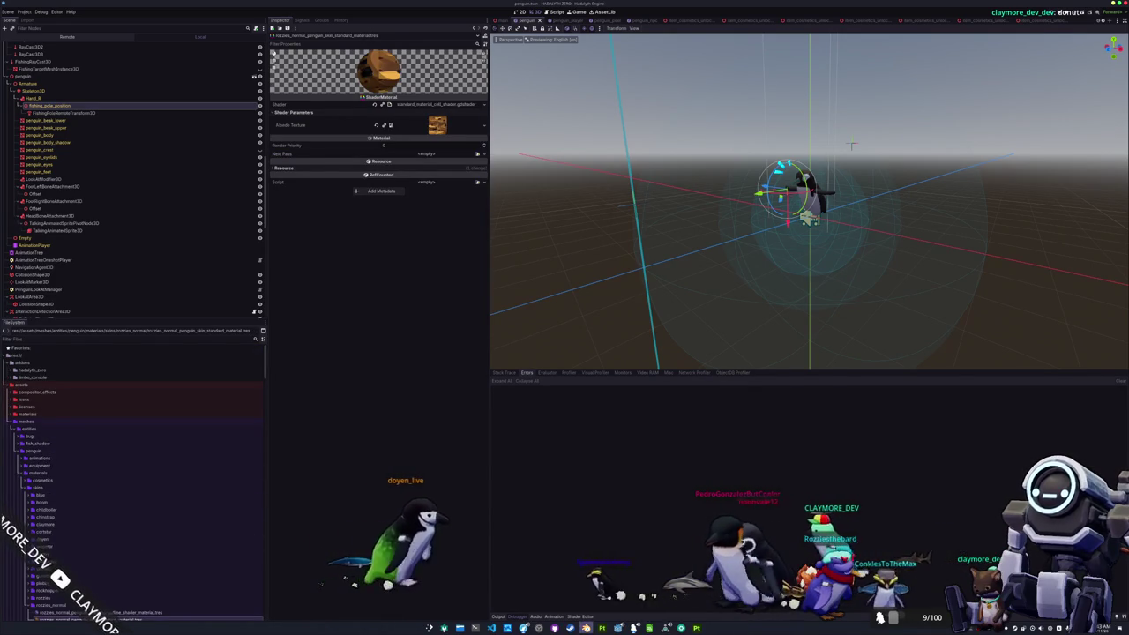
pyautogui.hotkey('alt', 'Tab')
pyautogui.click(1094, 99)
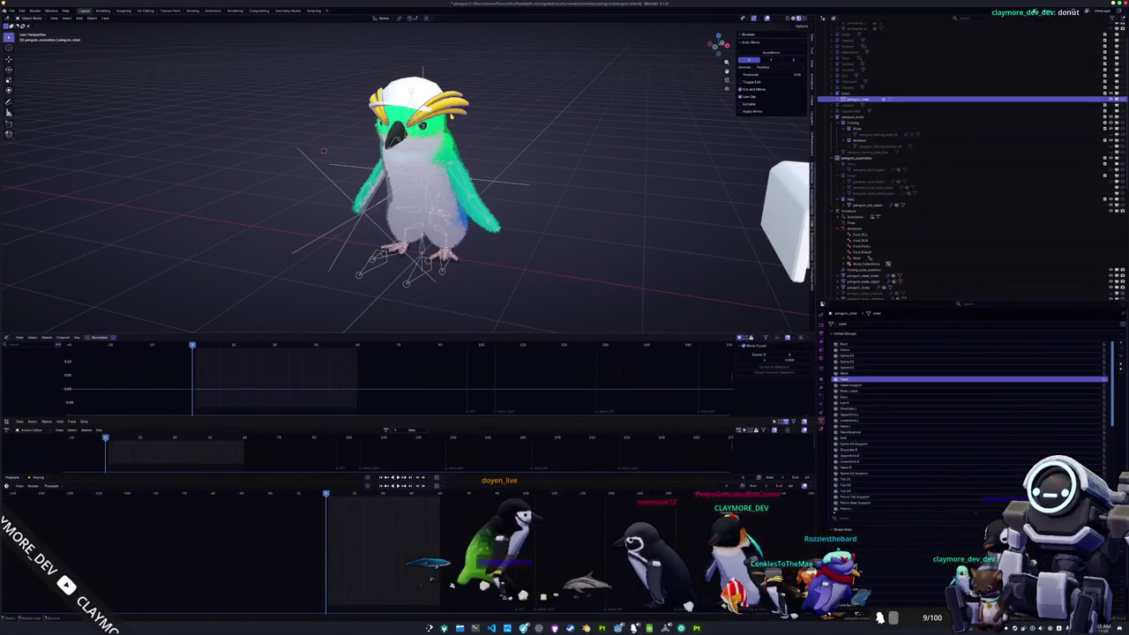
# Step: Hide the penguin's yellow crest and white cap in the Outliner
pyautogui.click(1109, 96)
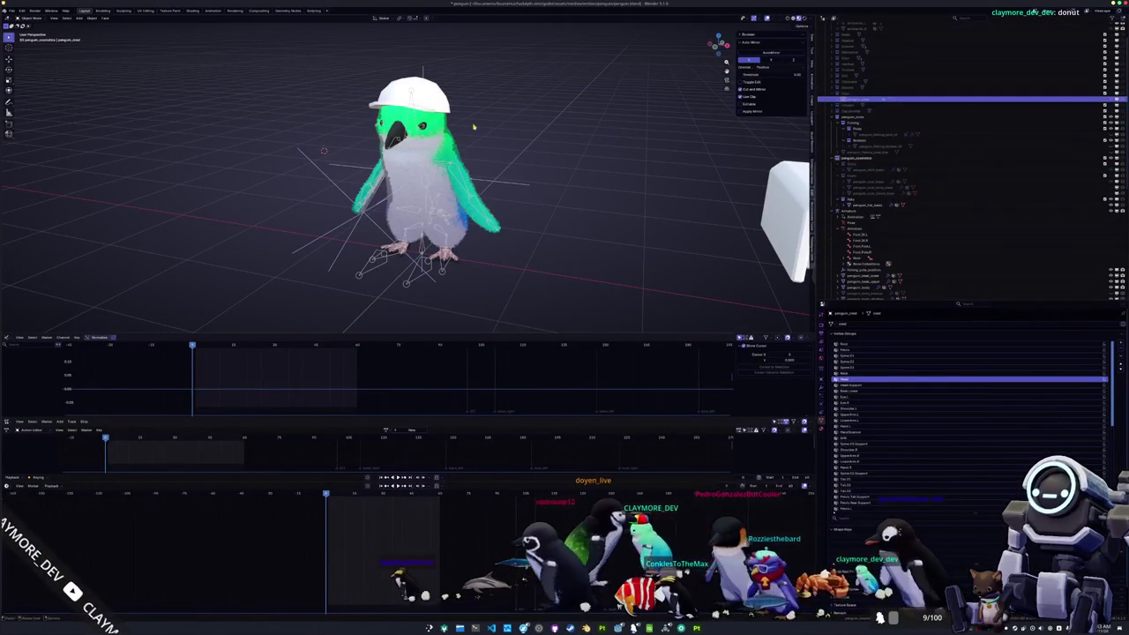
pyautogui.click(1094, 204)
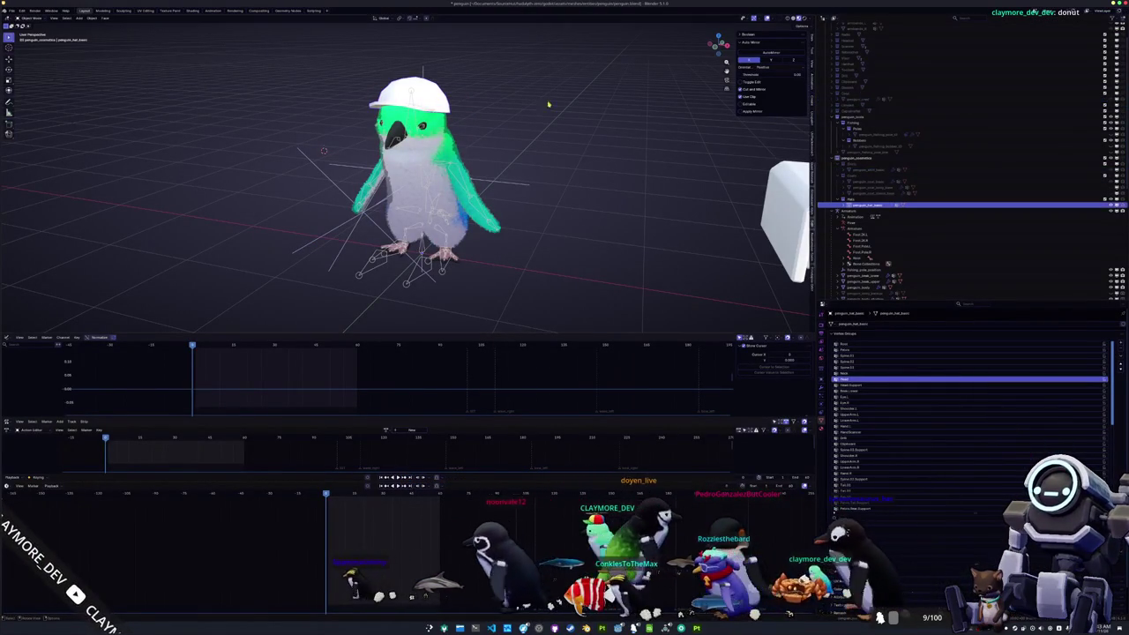
pyautogui.click(1105, 202)
# Step: In the Shading workspace, load penguin_fur_base_color.png from the Rozzies folder onto the body
pyautogui.click(360, 153)
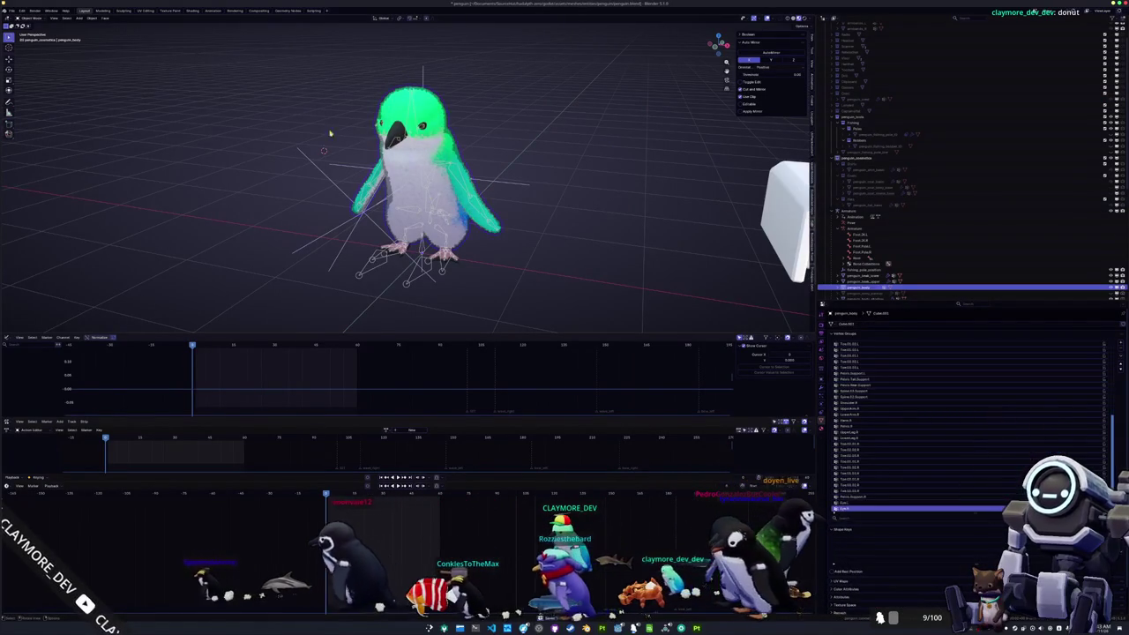
pyautogui.click(193, 10)
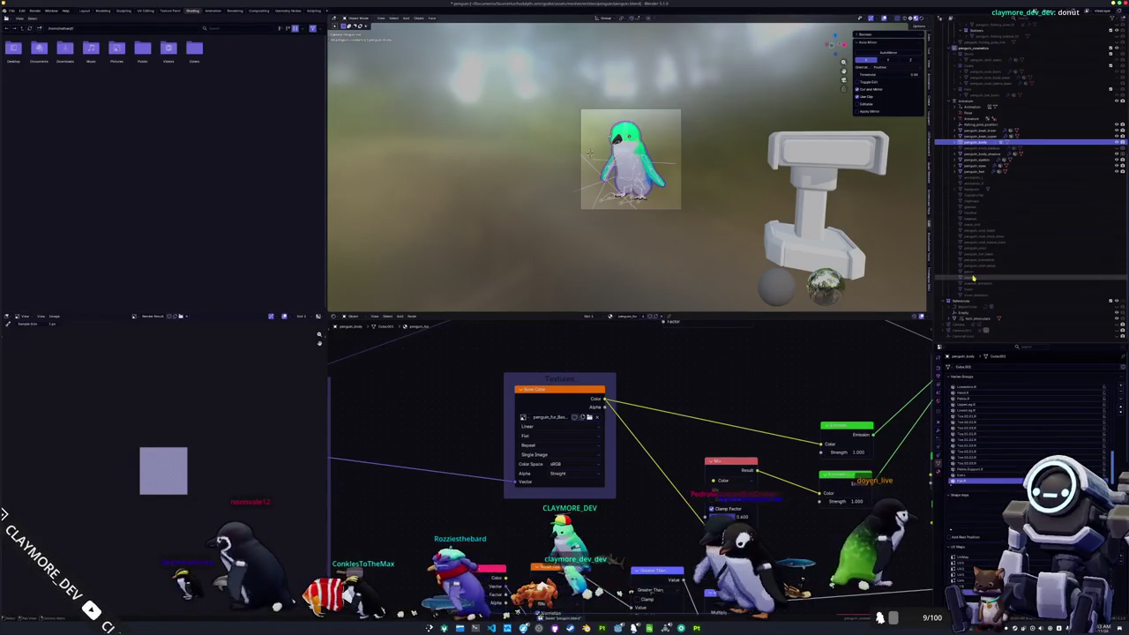
pyautogui.scroll(-2, 1054, 310)
pyautogui.click(982, 326)
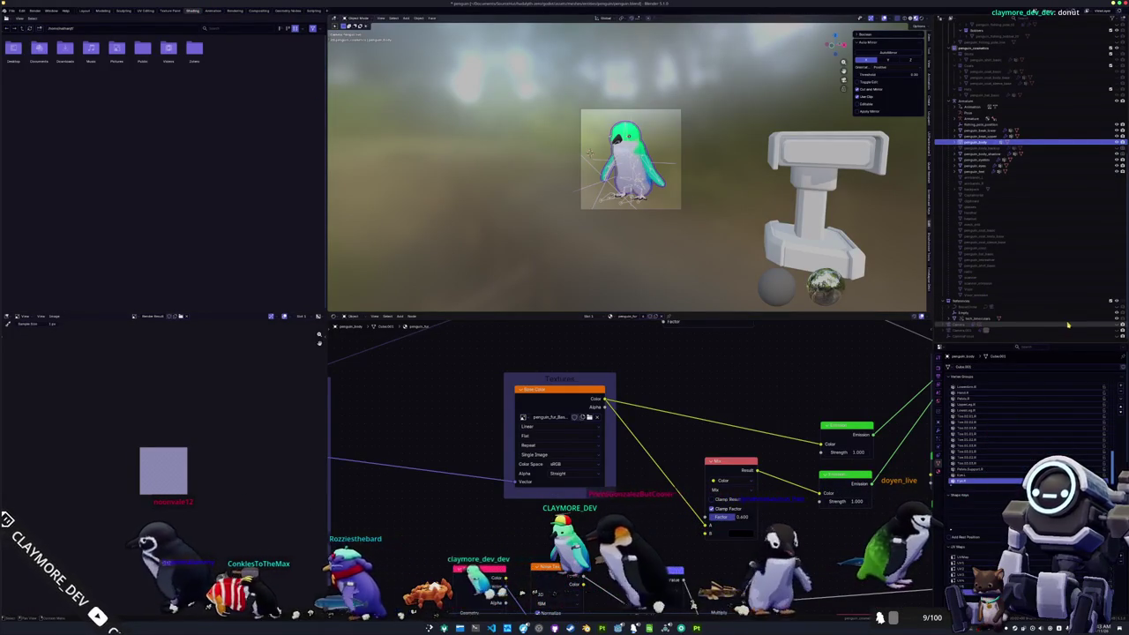
pyautogui.click(978, 326)
pyautogui.click(978, 141)
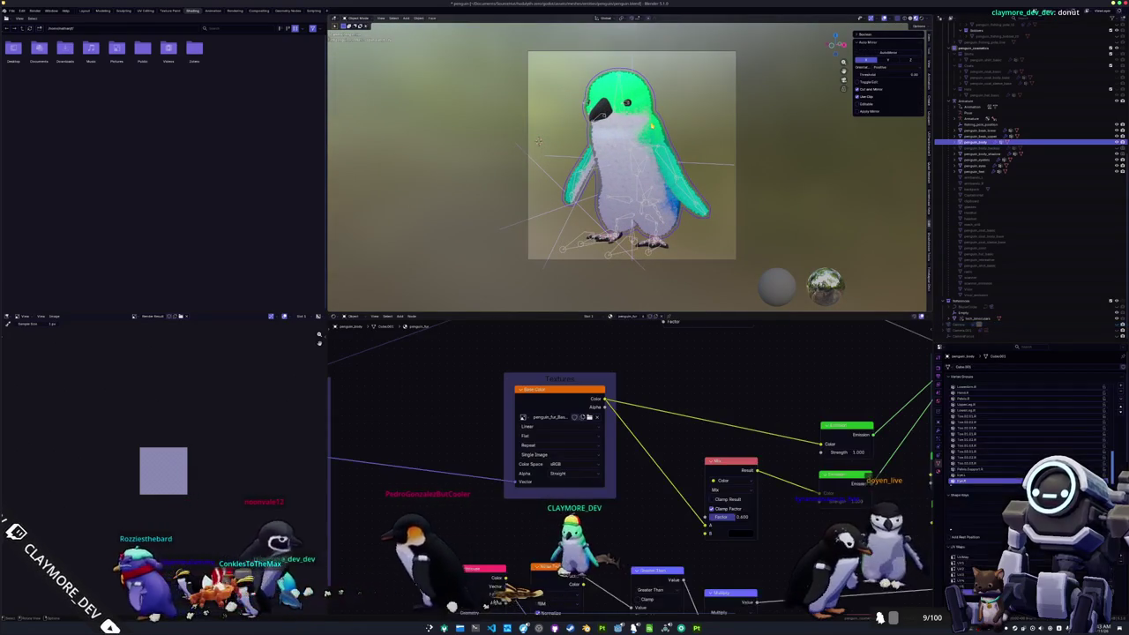
pyautogui.click(589, 416)
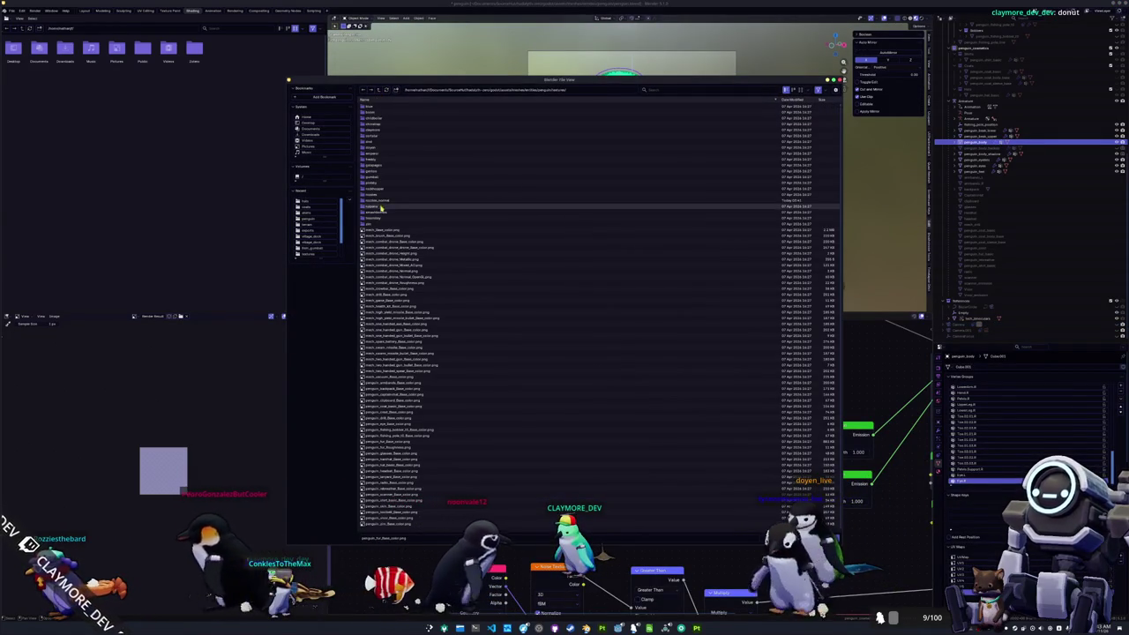
pyautogui.doubleClick(375, 203)
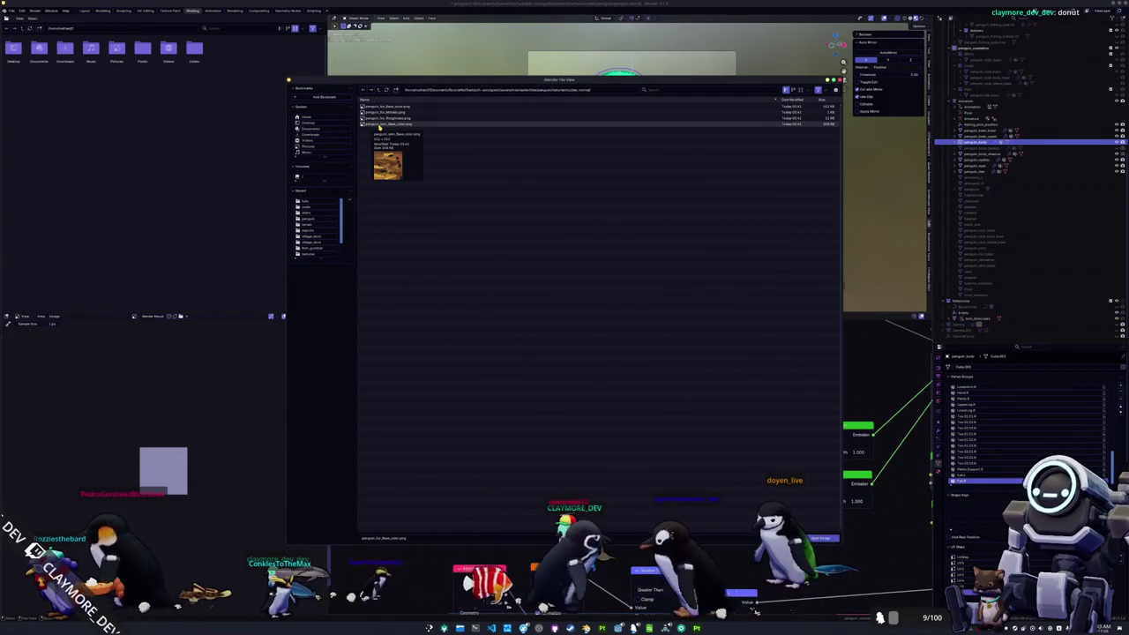
pyautogui.click(385, 107)
pyautogui.doubleClick(385, 106)
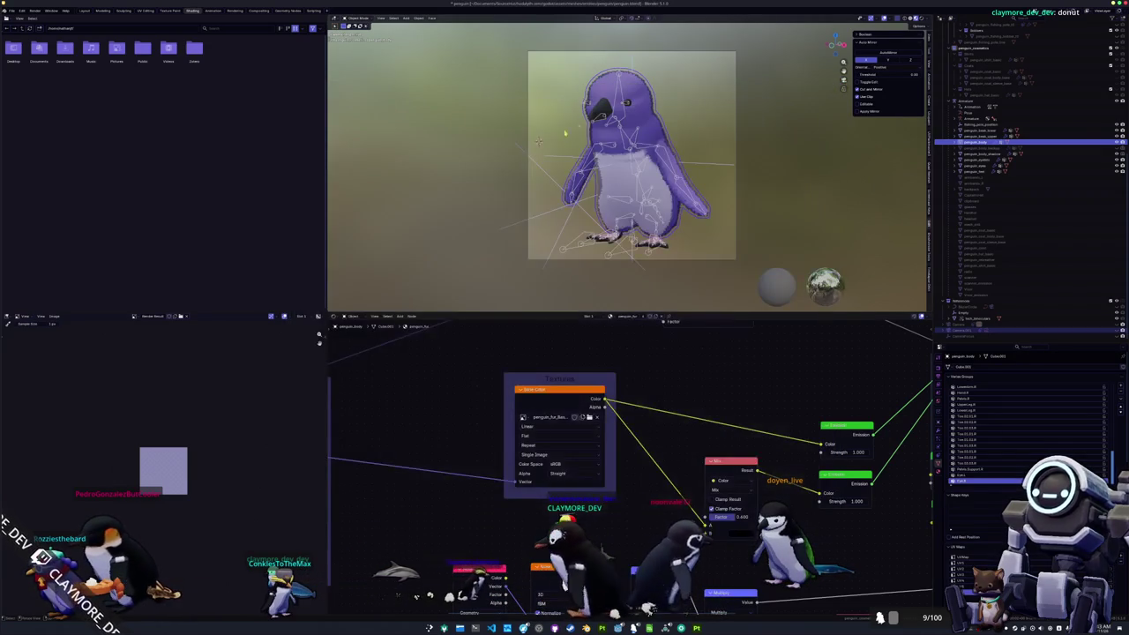
# Step: Load the Rozzies penguin skin base-colour image into the beak's Image Texture node
pyautogui.click(688, 440)
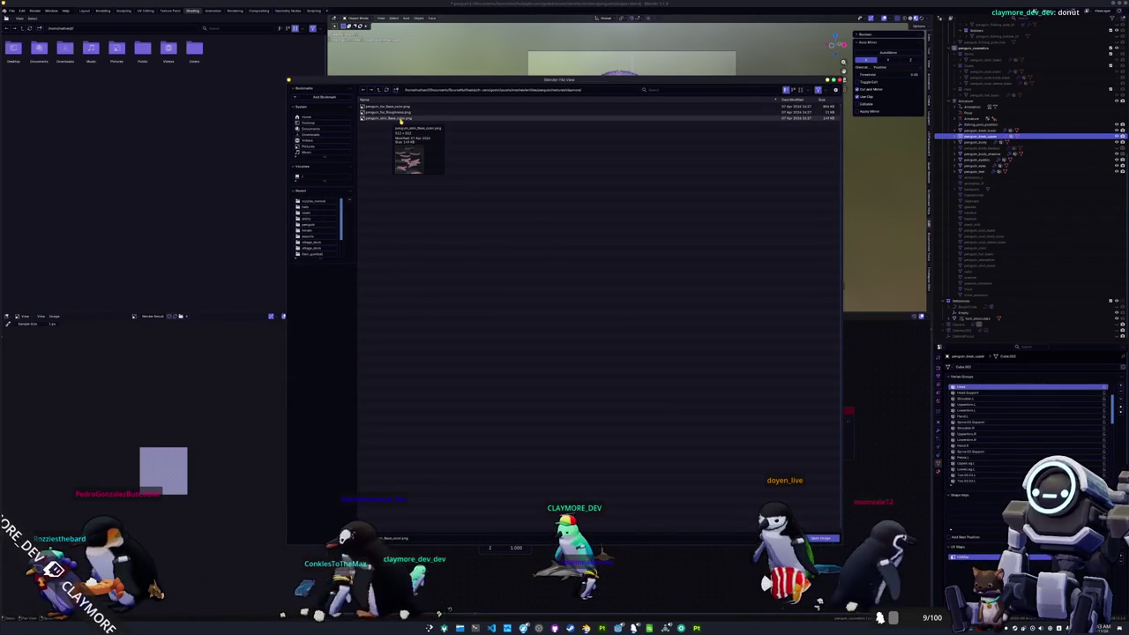
pyautogui.press('BackSpace')
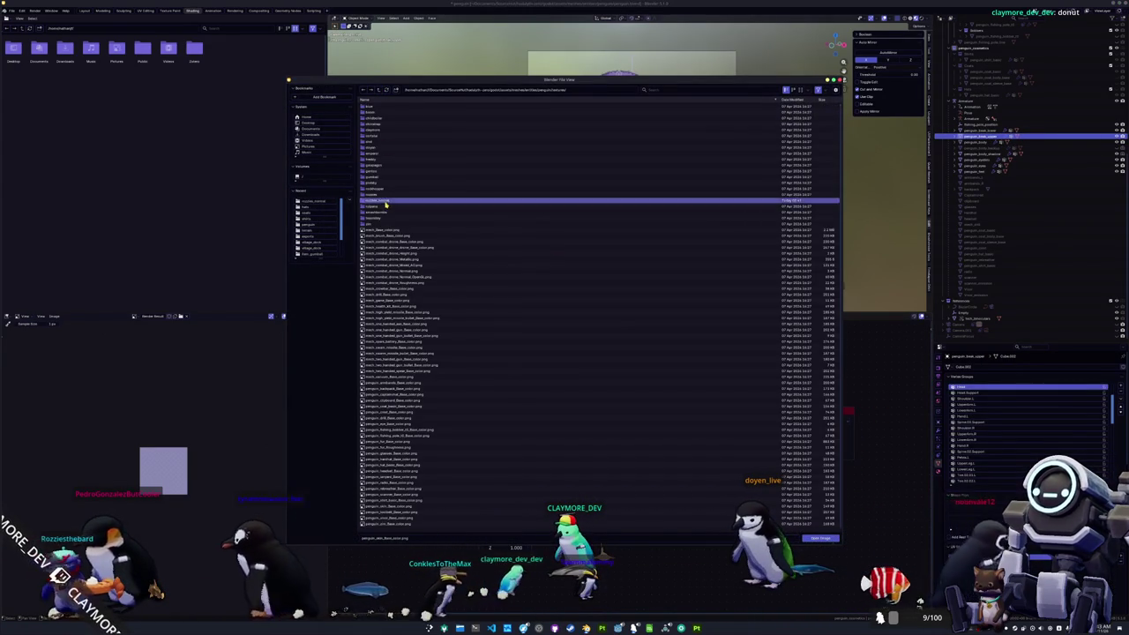
pyautogui.doubleClick(386, 202)
pyautogui.click(391, 125)
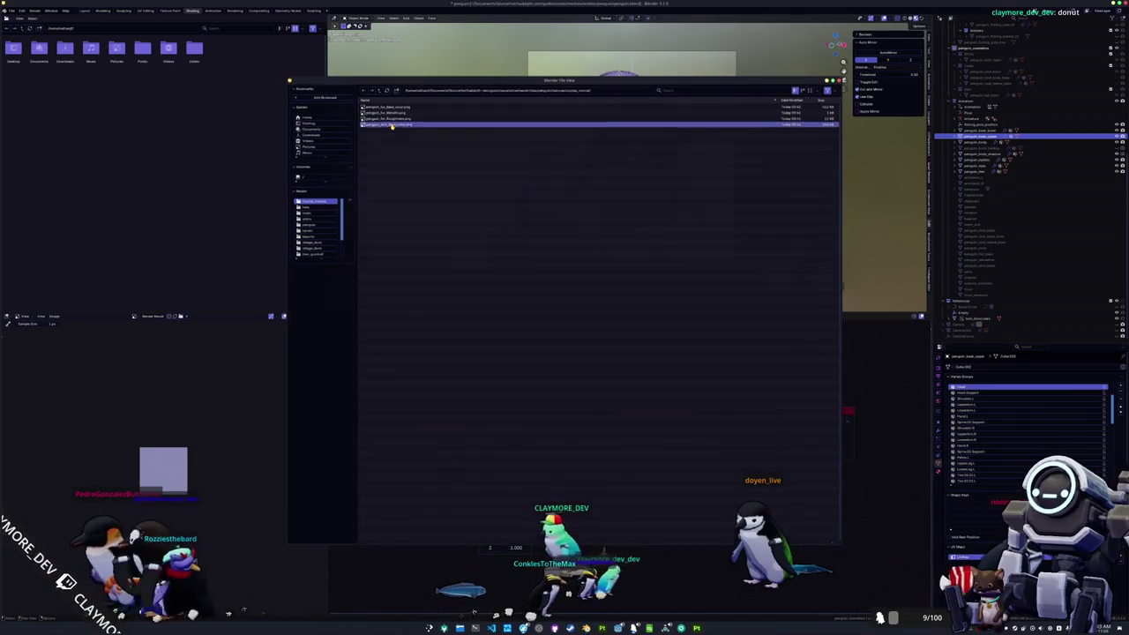
pyautogui.doubleClick(391, 125)
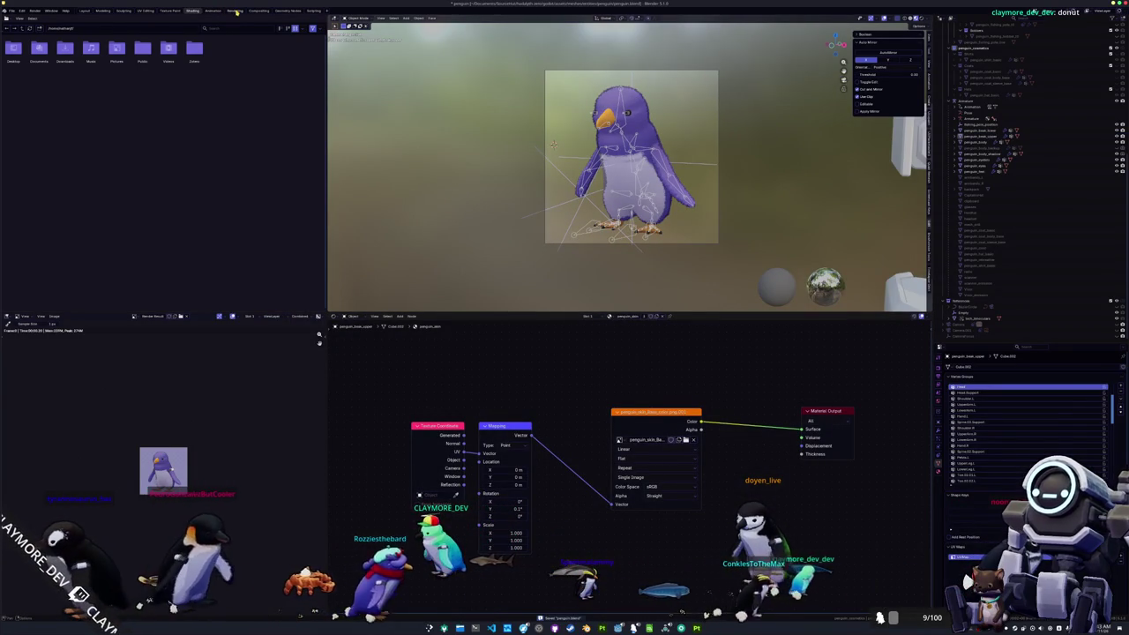
# Step: Inspect the current penguin render result, then return to the animation layout
pyautogui.click(235, 9)
pyautogui.scroll(1, 411, 197)
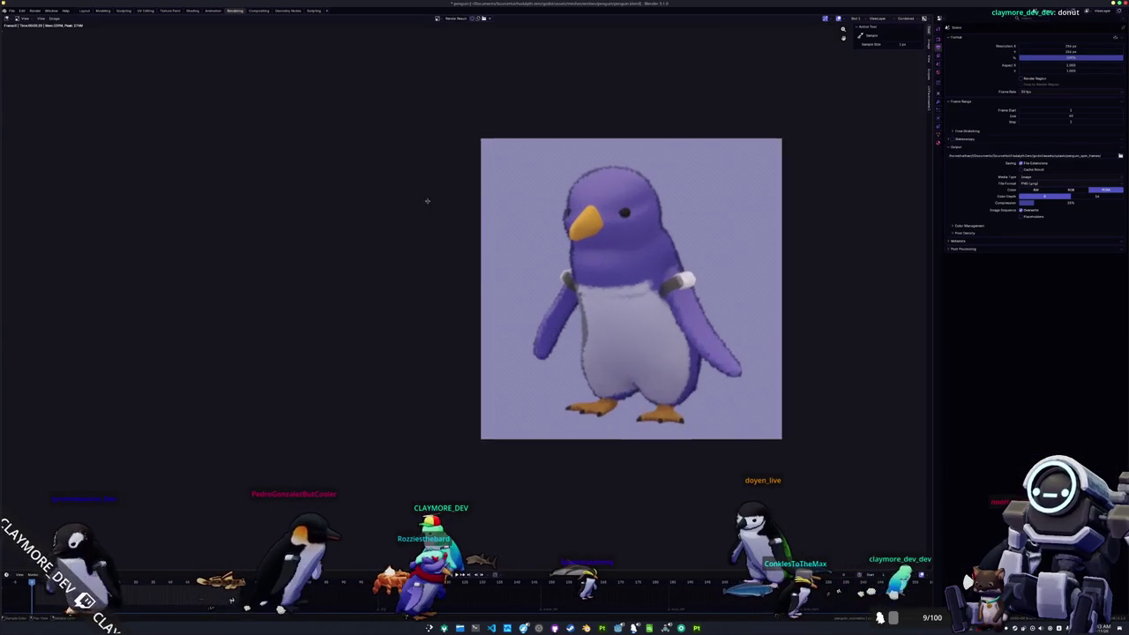
pyautogui.moveTo(433, 196); pyautogui.dragTo(317, 219)
pyautogui.scroll(-1, 313, 211)
pyautogui.scroll(-1, 310, 207)
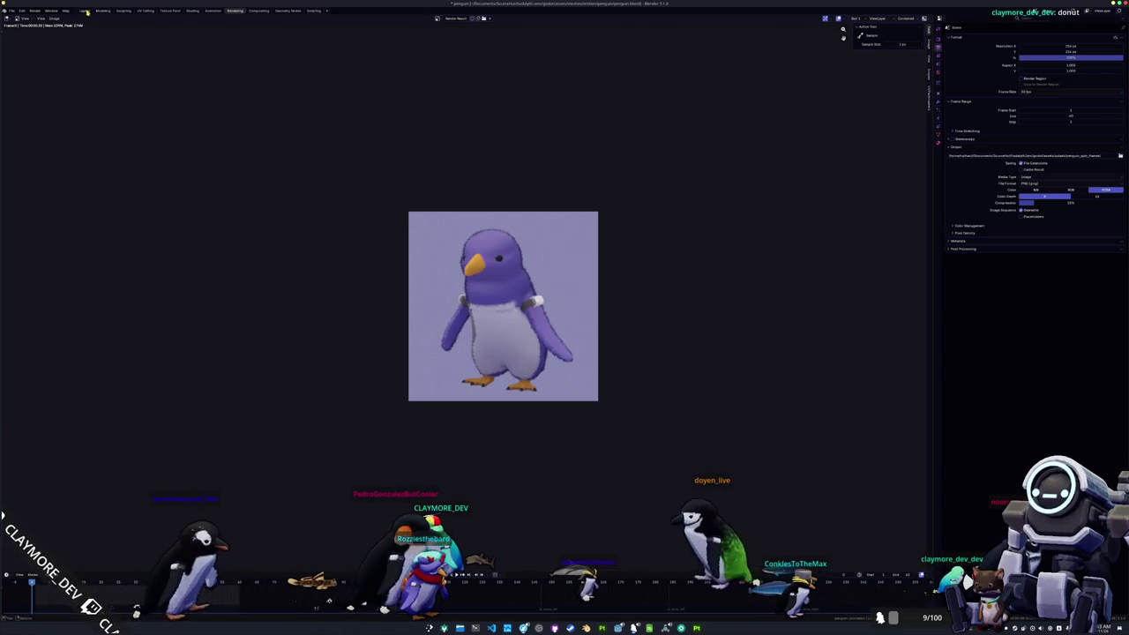
pyautogui.hotkey('ctrl', 'pageup')
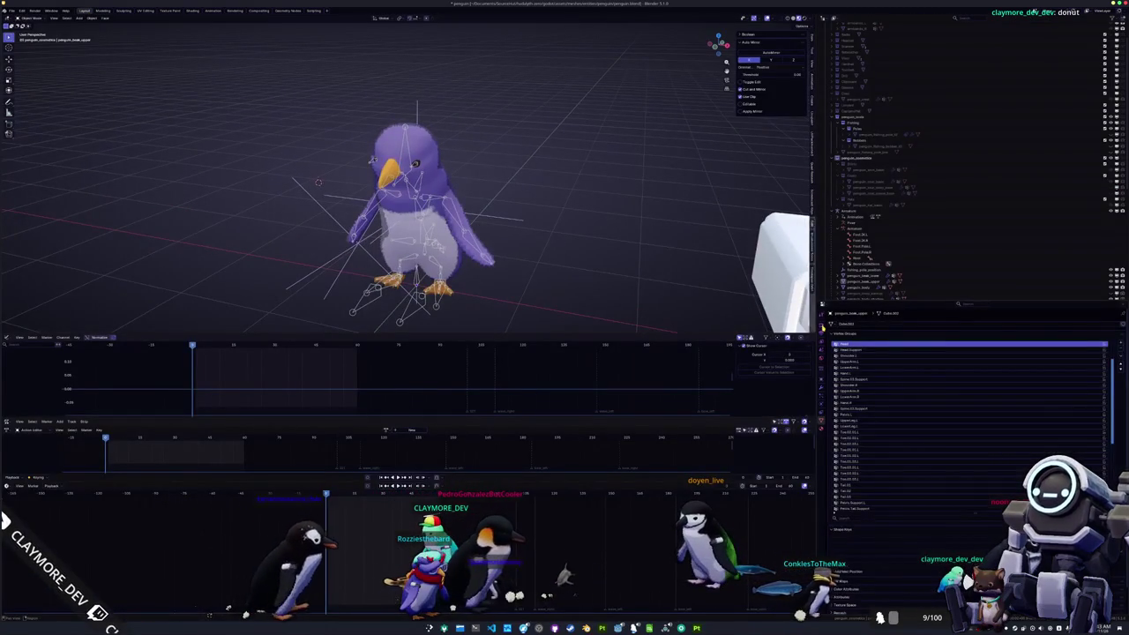
# Step: Set the horizontal render resolution to 256 and check the camera view and render result
pyautogui.click(824, 346)
pyautogui.click(1041, 335)
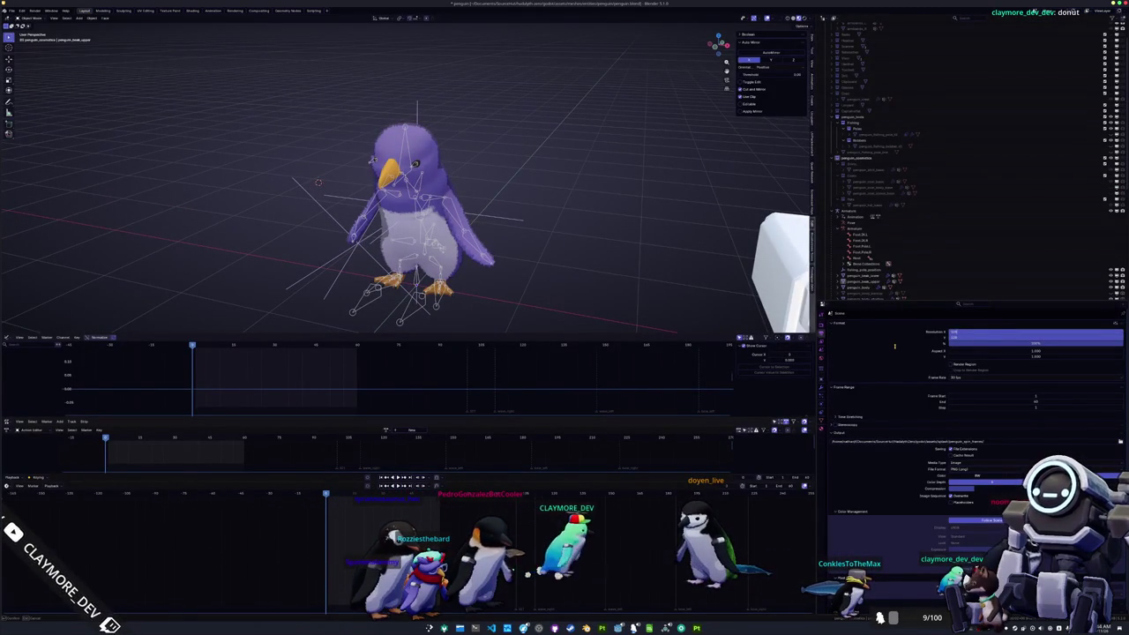
pyautogui.write('256')
pyautogui.press('Tab')
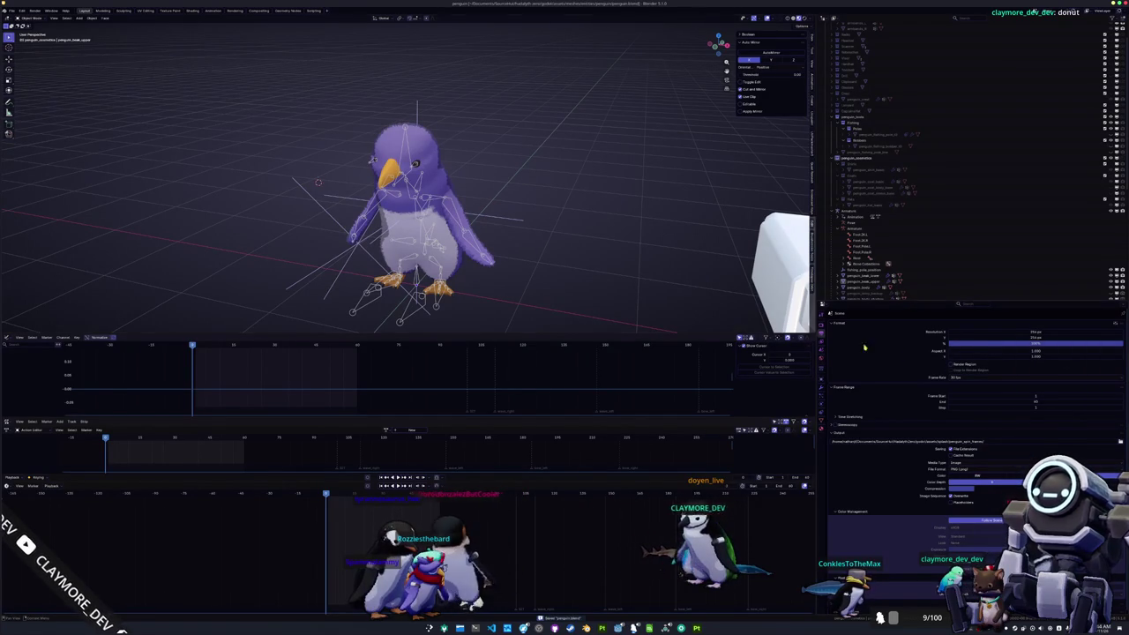
pyautogui.press('KP_0')
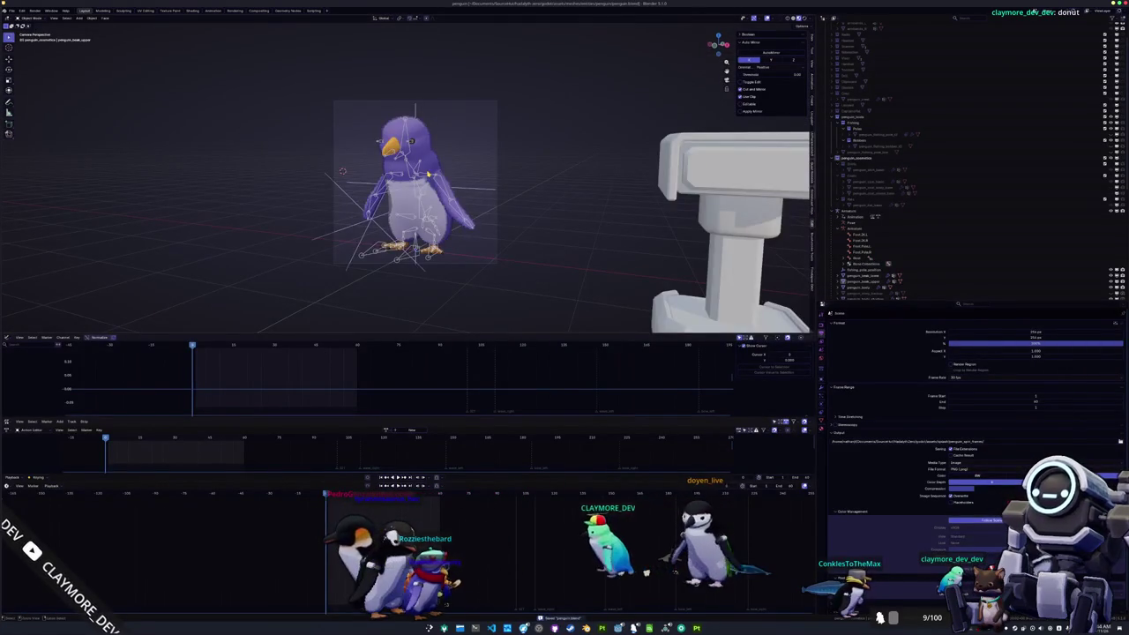
pyautogui.click(235, 12)
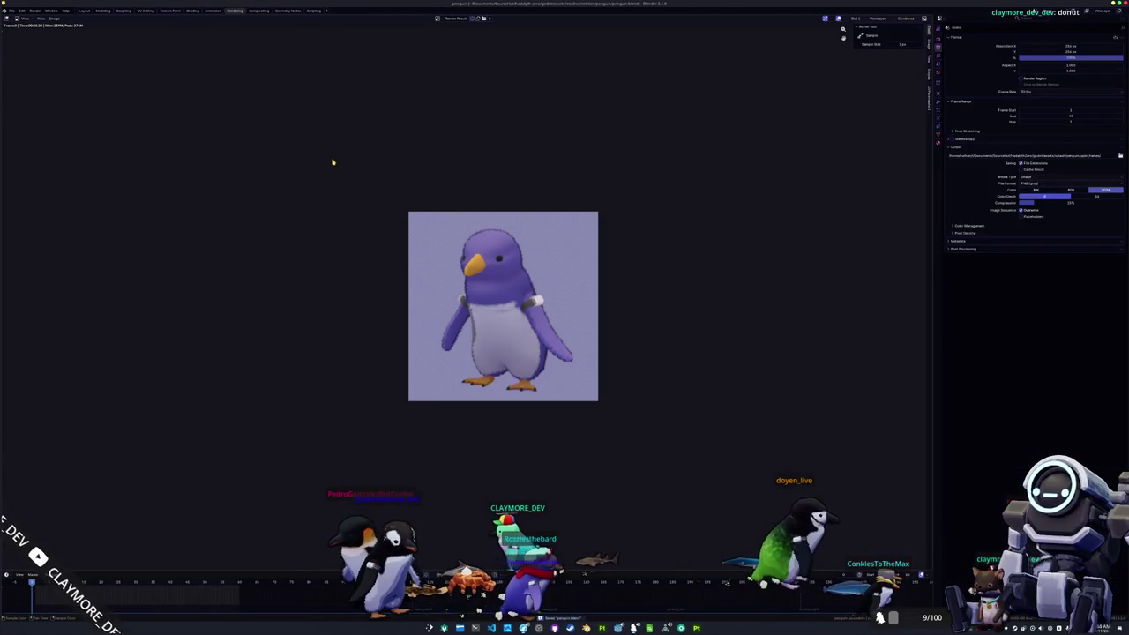
pyautogui.click(85, 11)
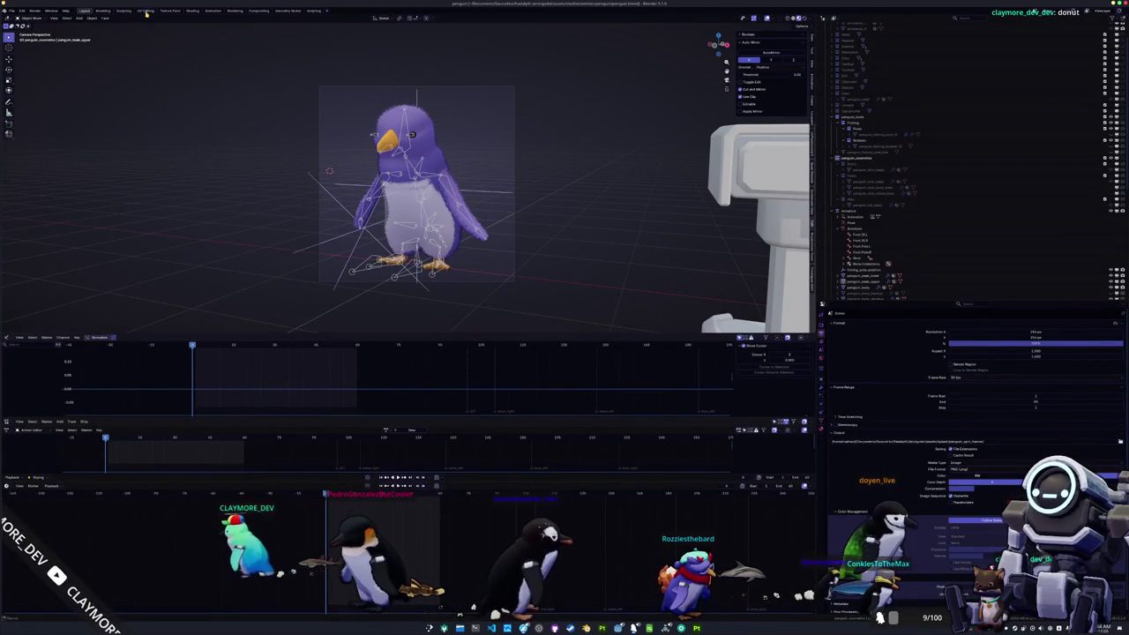
pyautogui.scroll(3, 931, 87)
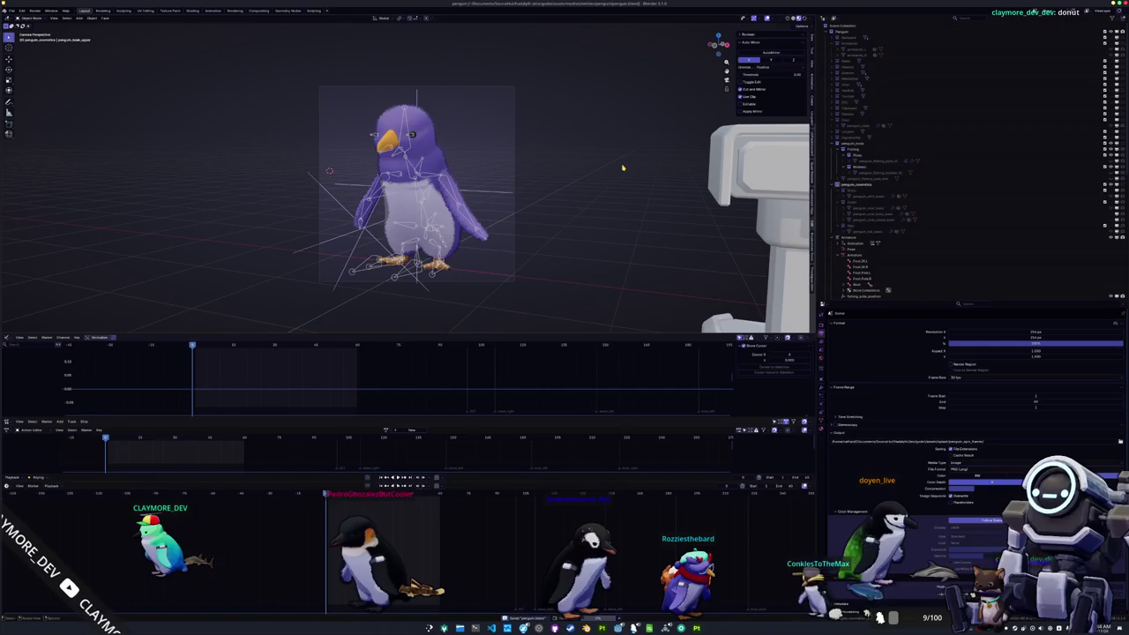
# Step: Render the purple penguin image and save it as a PNG in penguin_skin_data
pyautogui.click(36, 10)
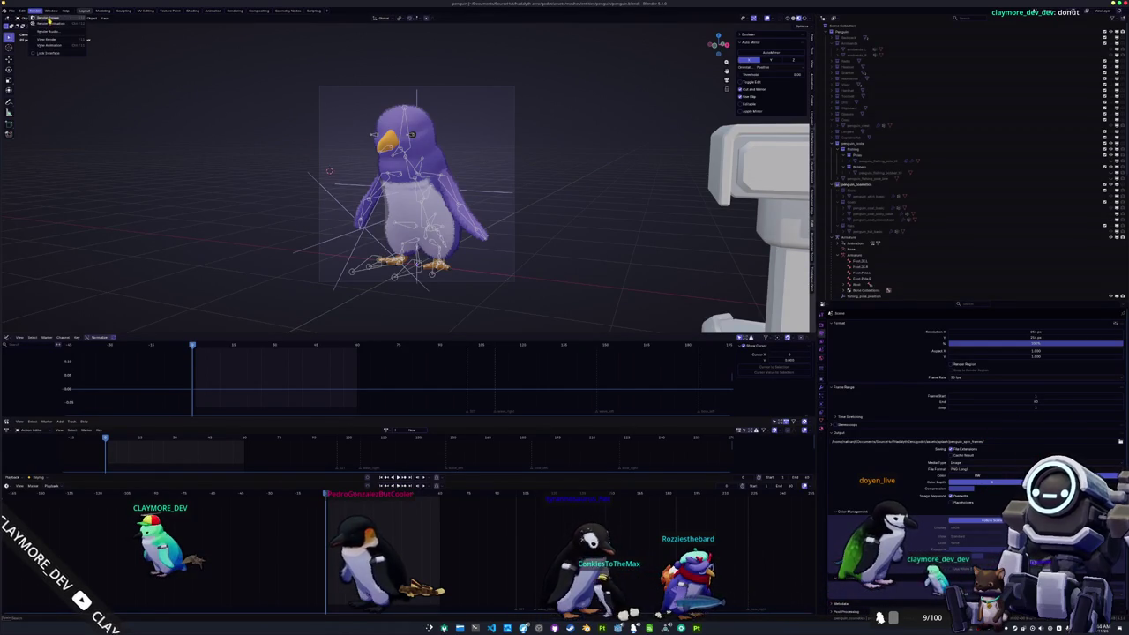
pyautogui.click(231, 10)
pyautogui.click(54, 19)
pyautogui.click(73, 74)
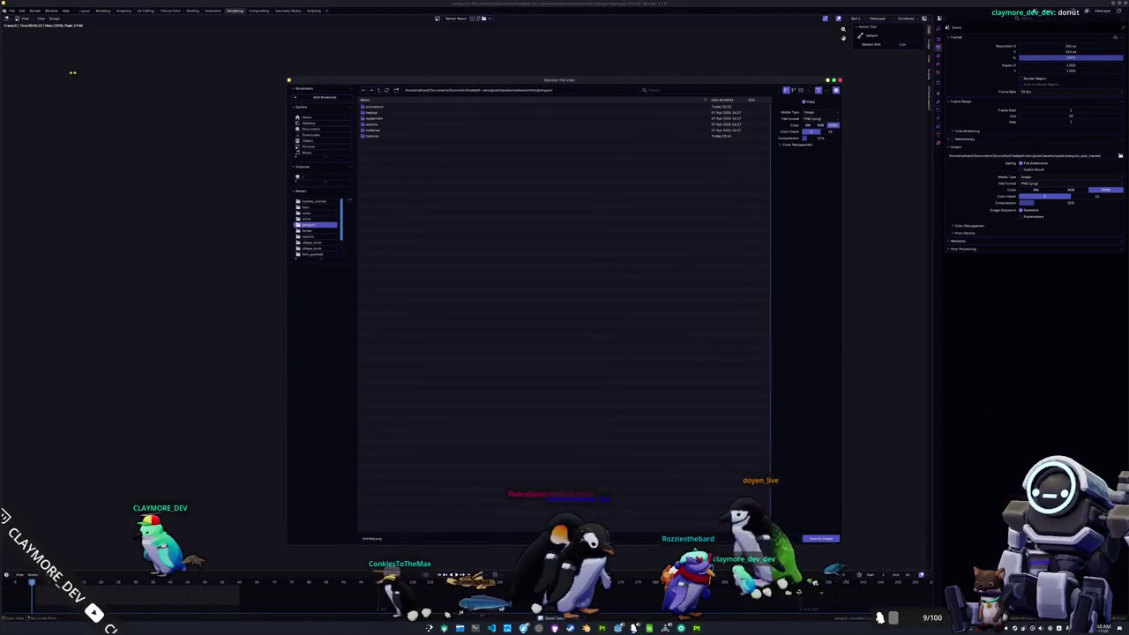
pyautogui.press('Escape')
pyautogui.click(55, 19)
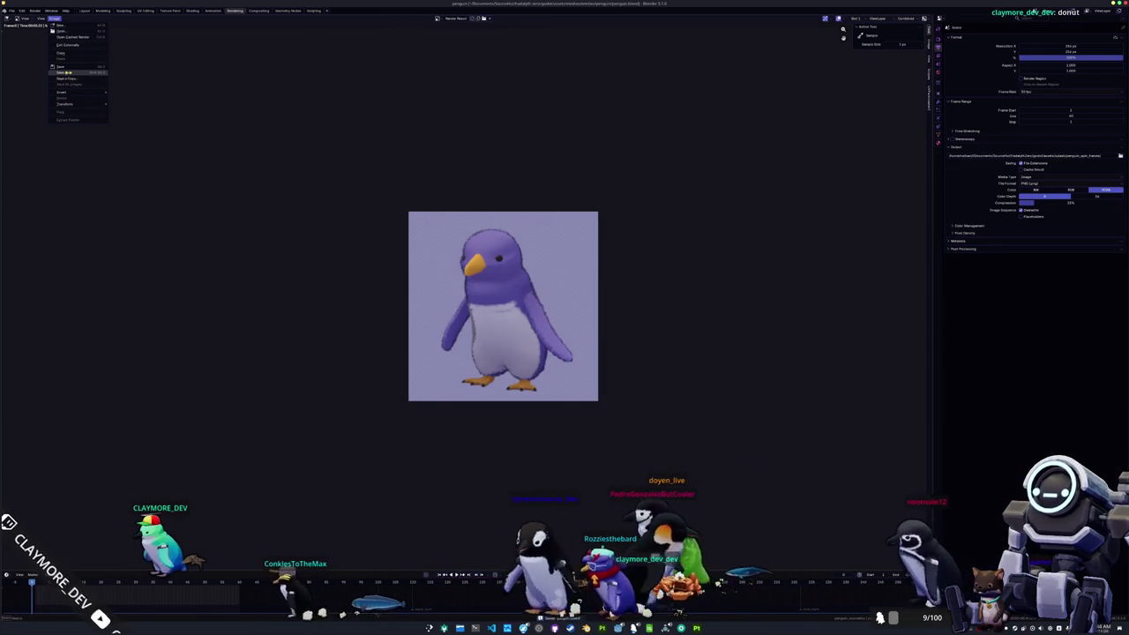
pyautogui.click(71, 71)
pyautogui.doubleClick(371, 136)
pyautogui.click(378, 92)
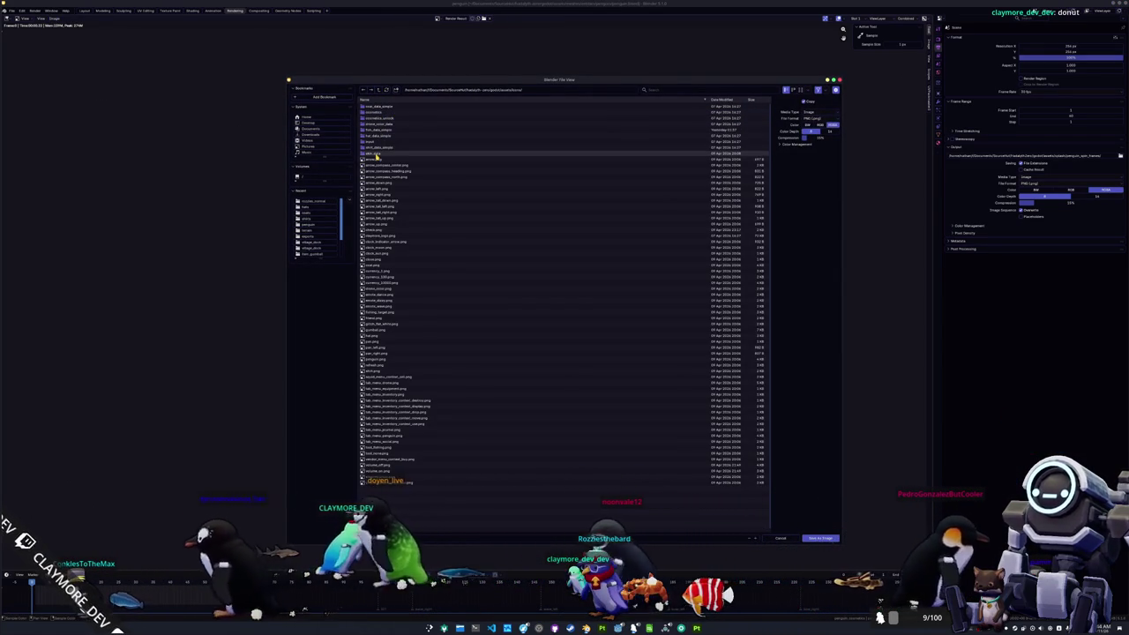
pyautogui.doubleClick(374, 153)
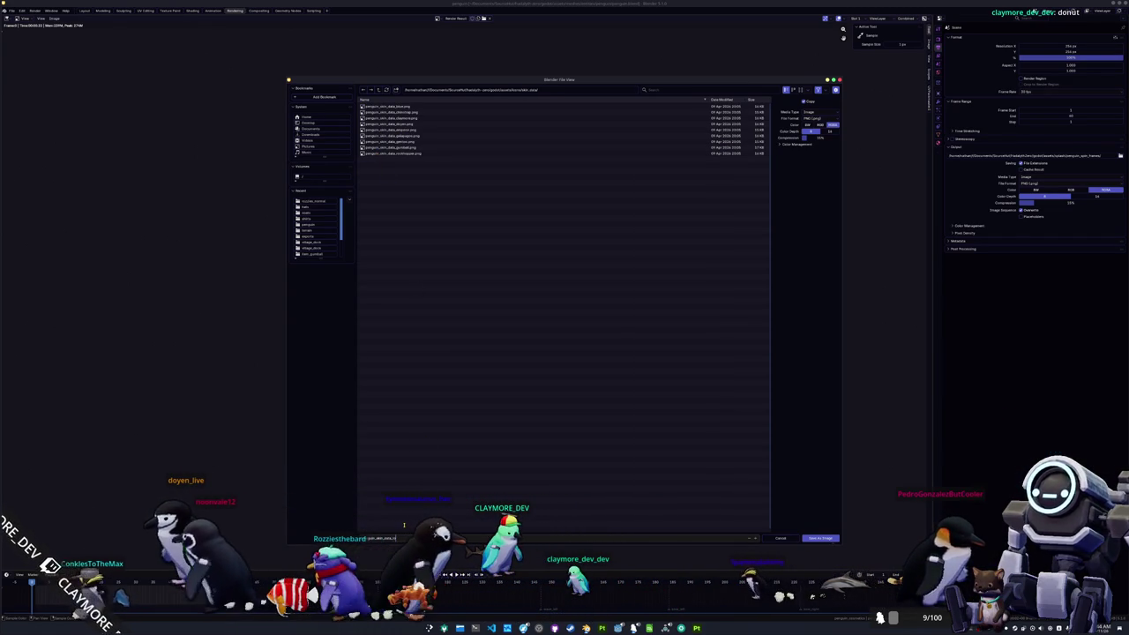
pyautogui.press('Return')
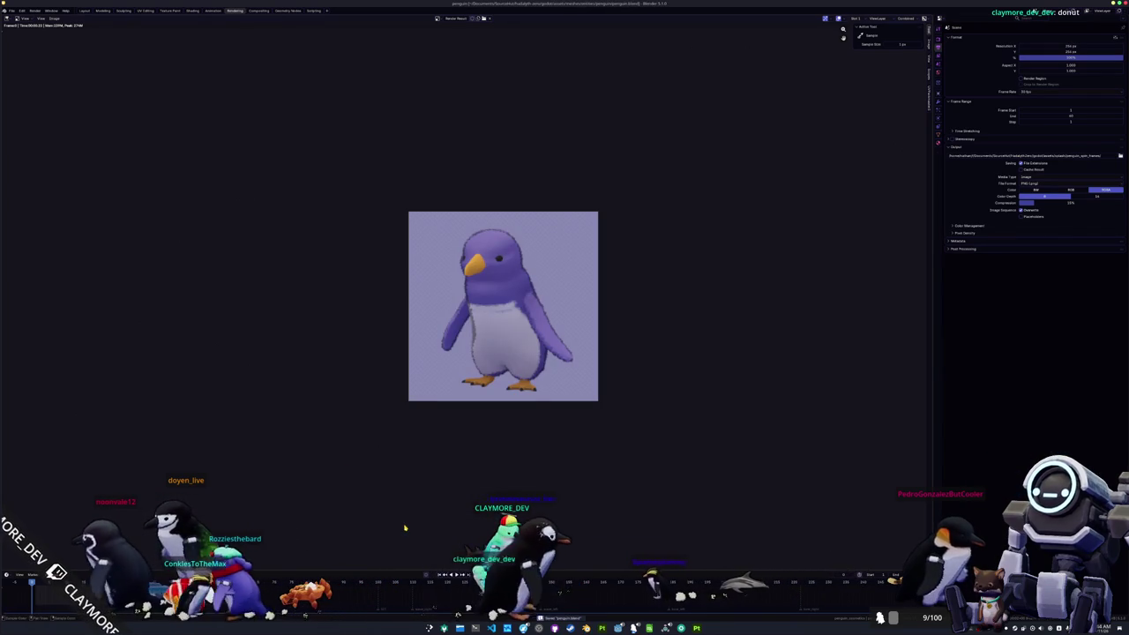
pyautogui.click(85, 11)
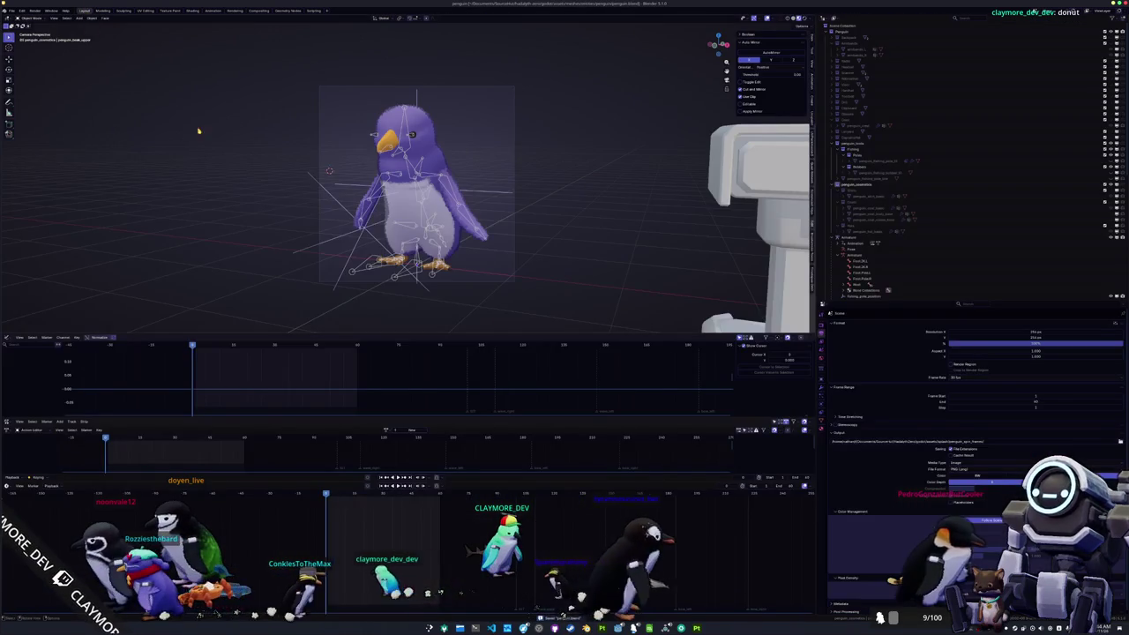
# Step: In the Shading workspace, load the blue penguin fur image into the body's texture node
pyautogui.click(191, 10)
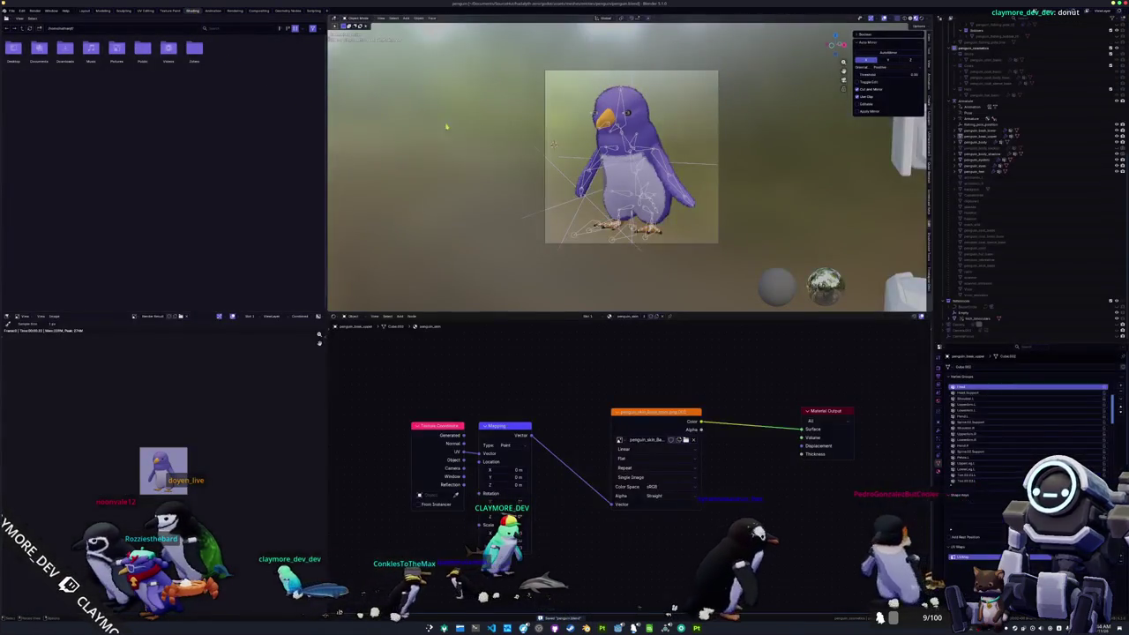
pyautogui.click(586, 172)
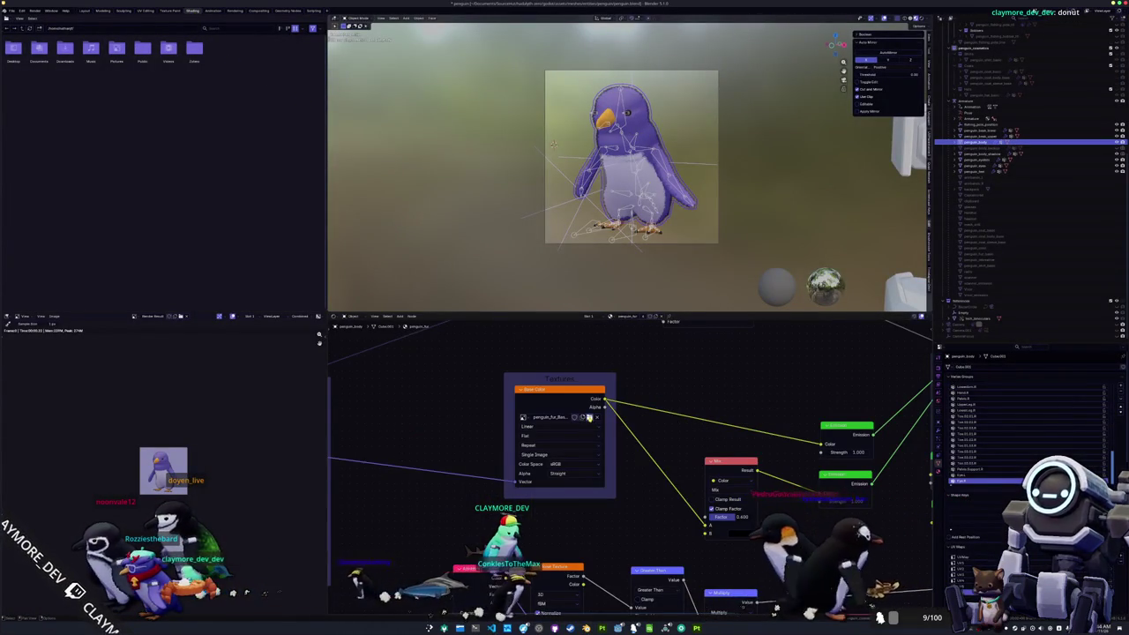
pyautogui.click(590, 391)
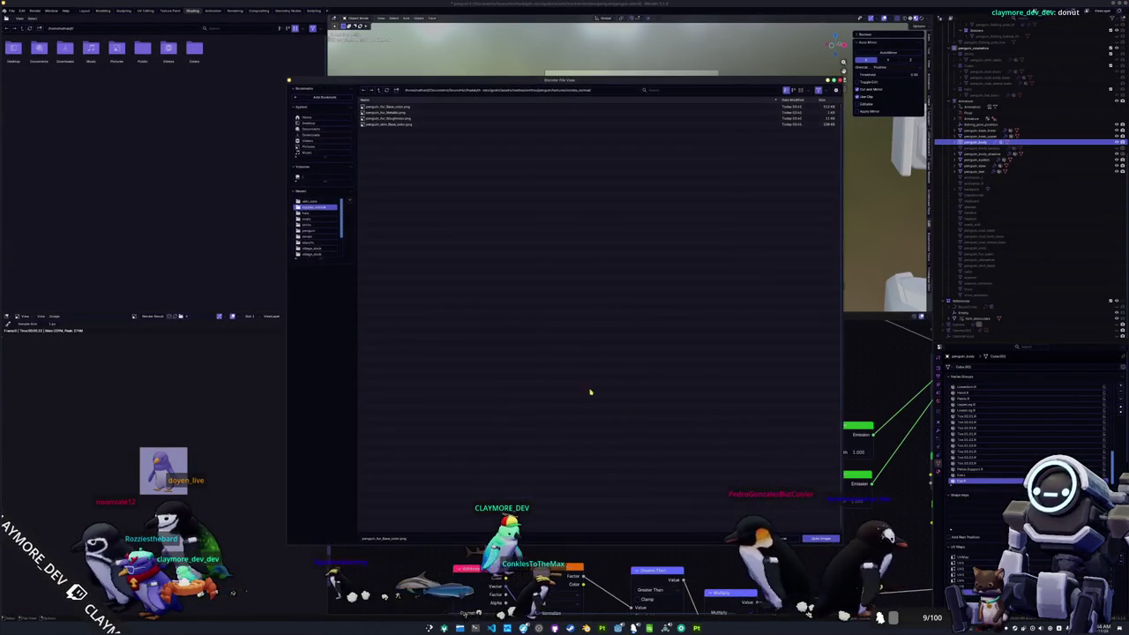
pyautogui.click(379, 91)
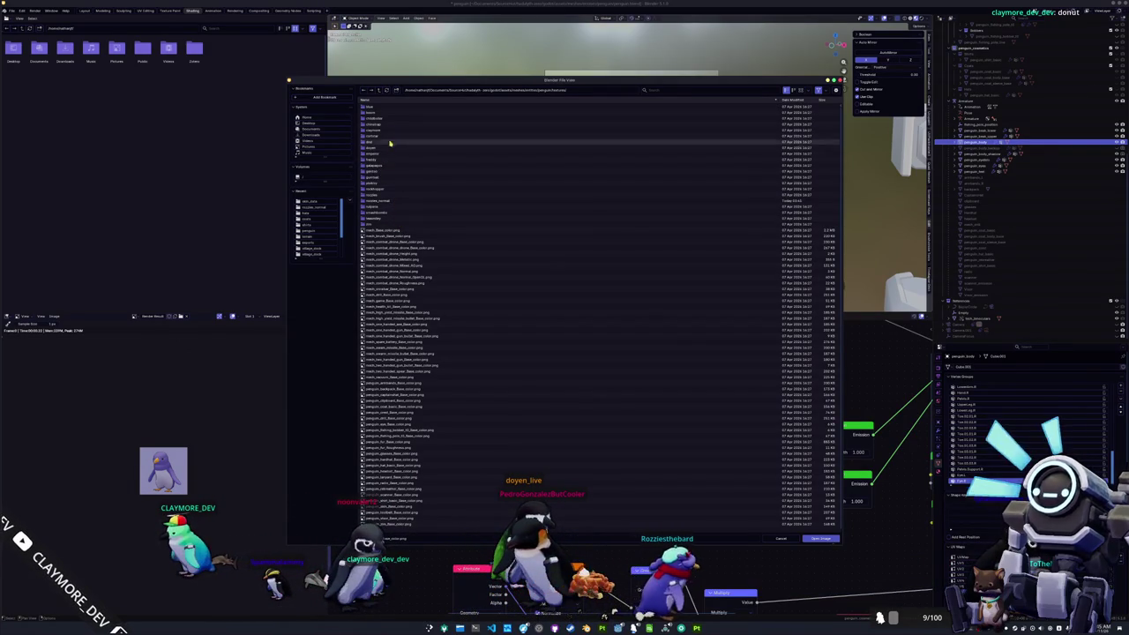
pyautogui.doubleClick(397, 107)
pyautogui.doubleClick(396, 108)
# Step: Load penguin_skin_Base_color.png as the skin texture, then collapse PenguinBodyFolder in Substance Painter
pyautogui.click(981, 137)
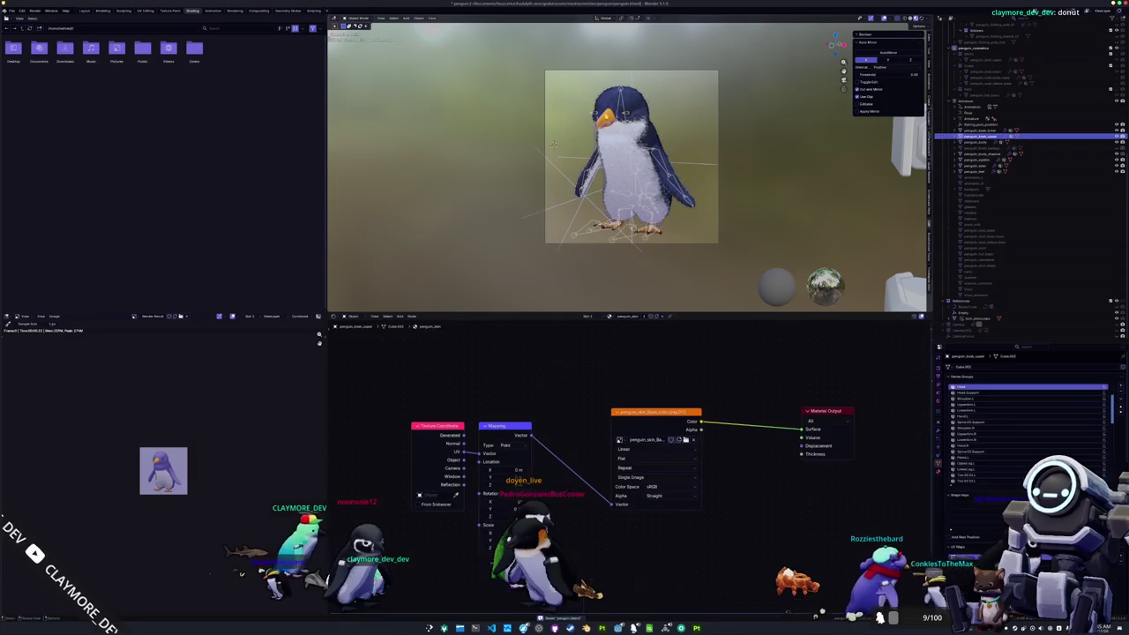
pyautogui.click(685, 439)
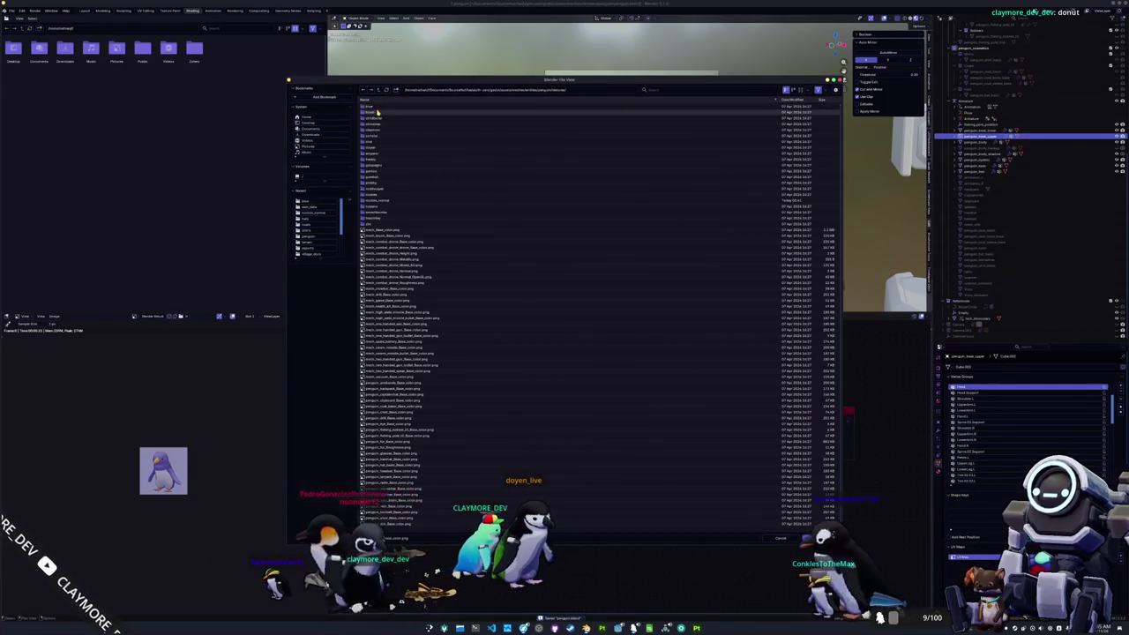
pyautogui.doubleClick(379, 106)
pyautogui.doubleClick(384, 119)
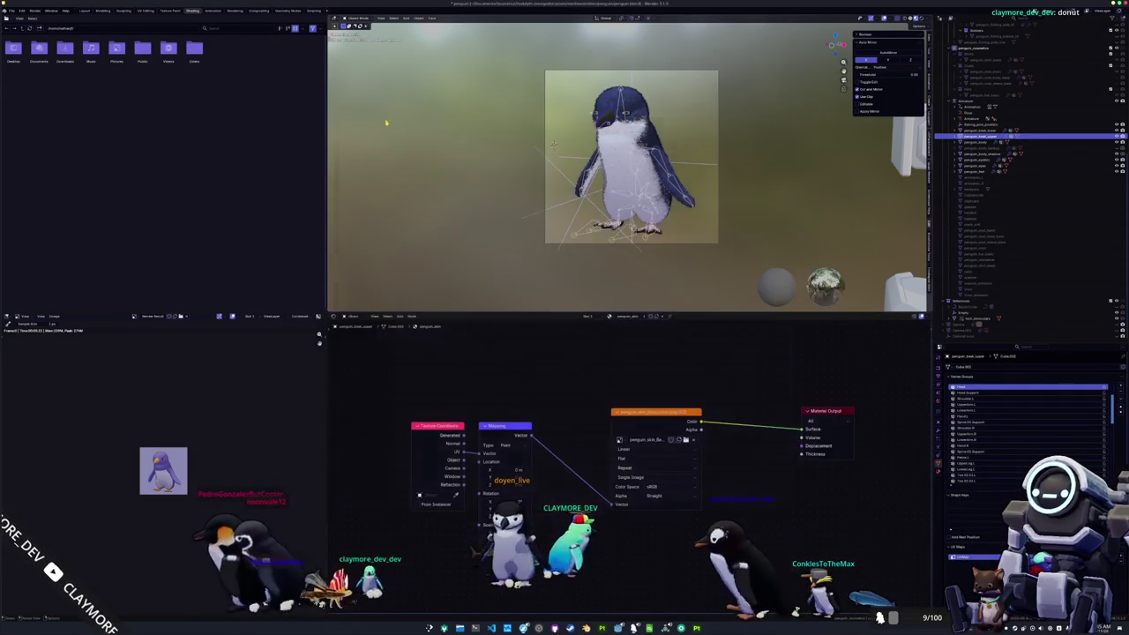
pyautogui.click(258, 9)
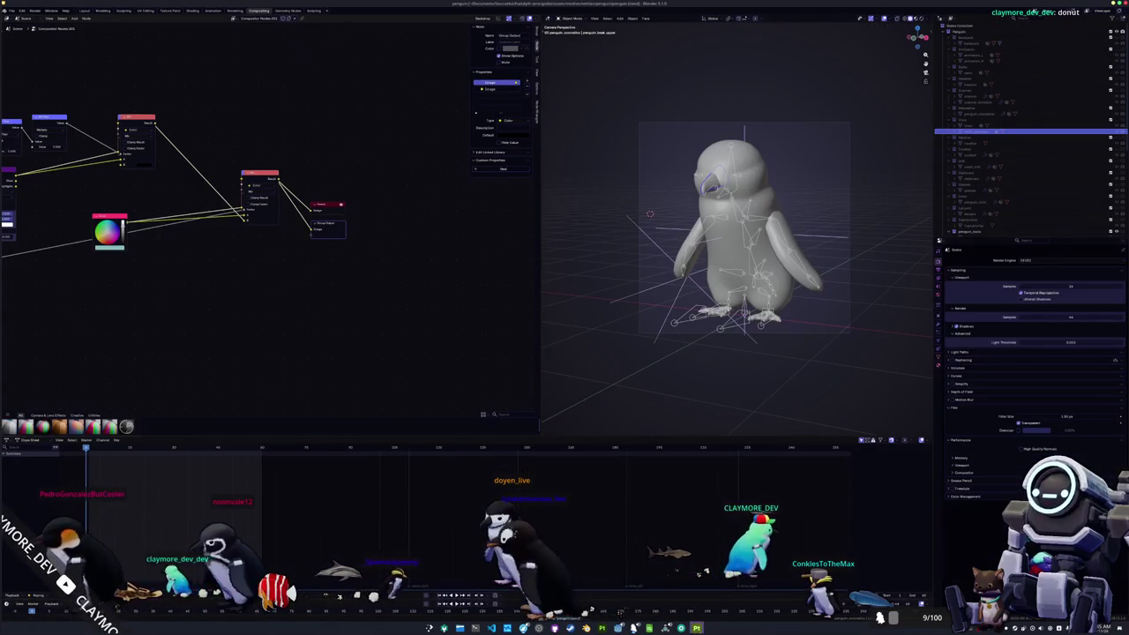
pyautogui.hotkey('alt', 'Tab')
pyautogui.click(896, 196)
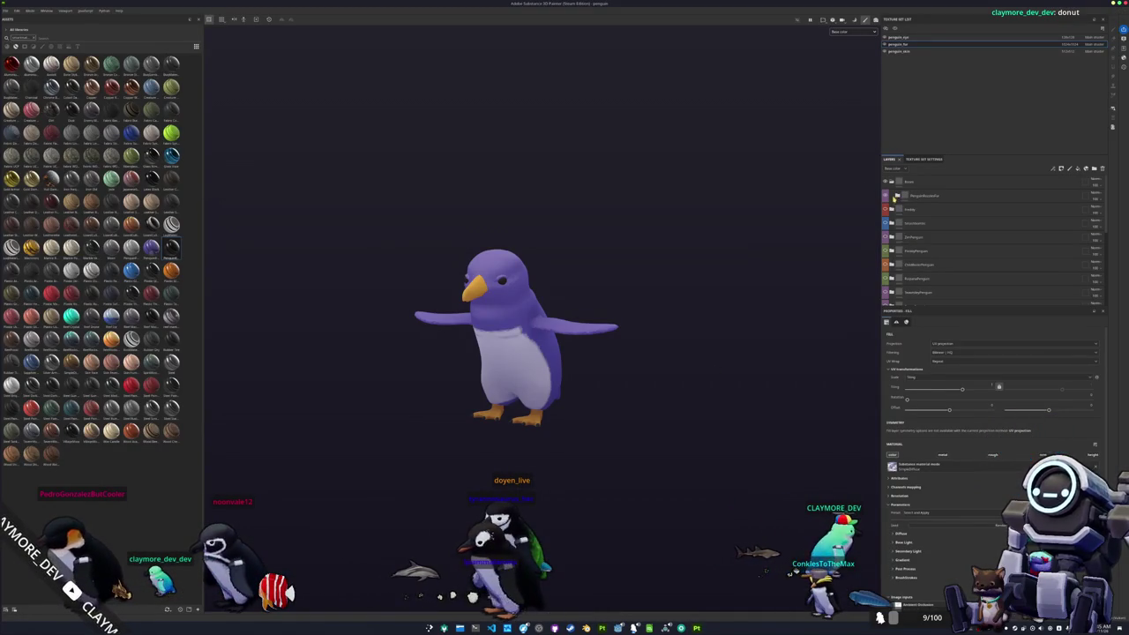
# Step: Hide the purple folder to reveal the blue penguin and expand Folder 1
pyautogui.click(886, 198)
pyautogui.scroll(-5, 908, 247)
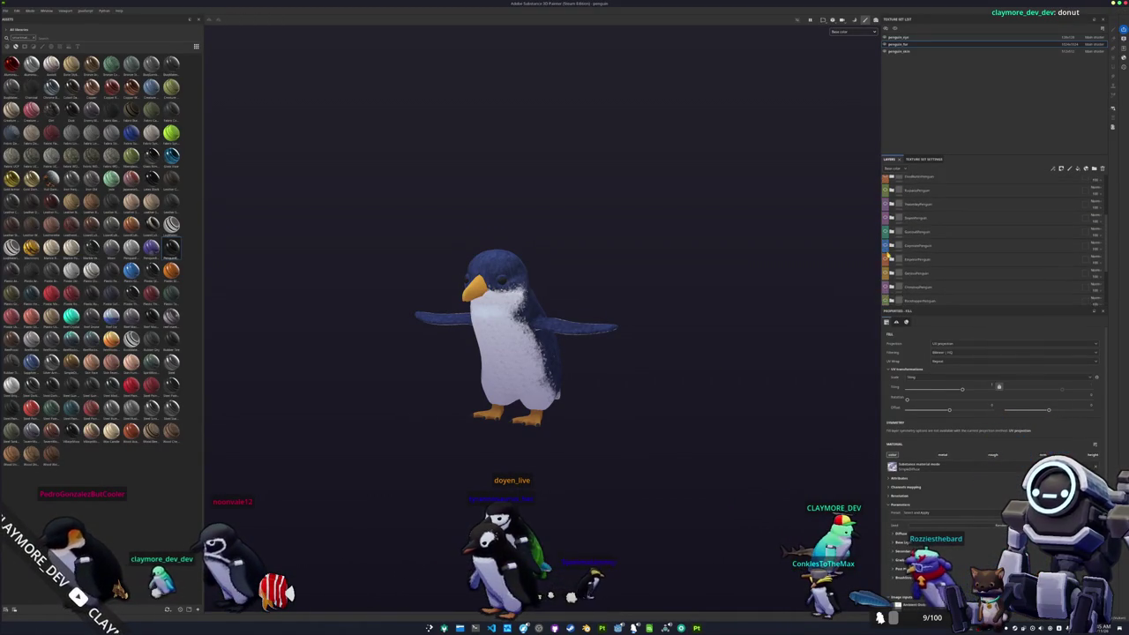
pyautogui.scroll(-2, 891, 254)
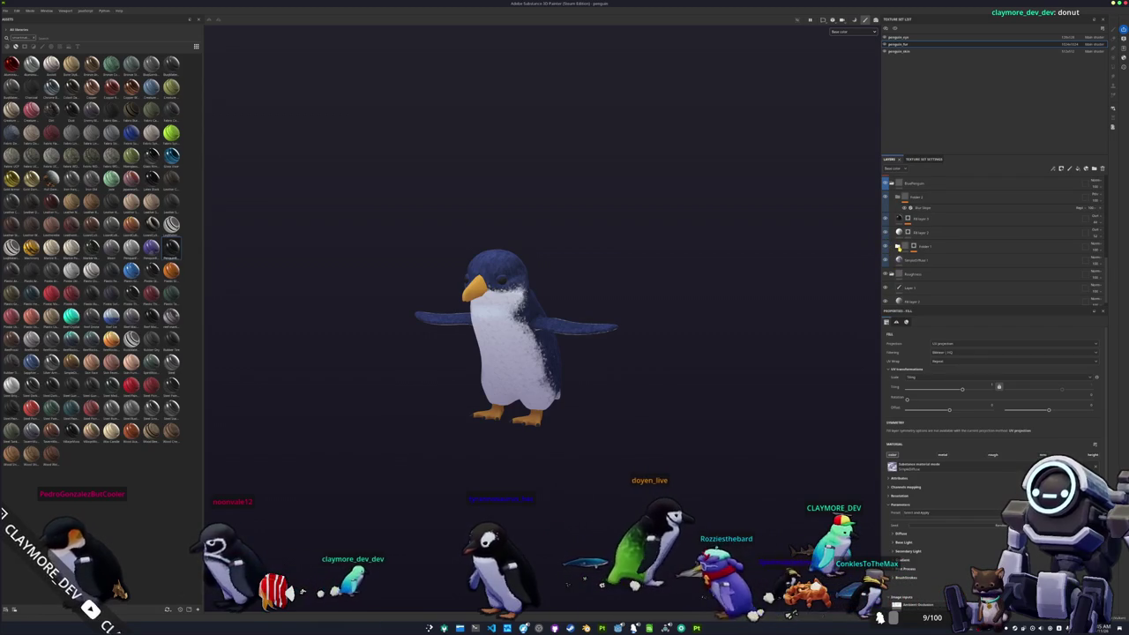
pyautogui.click(887, 245)
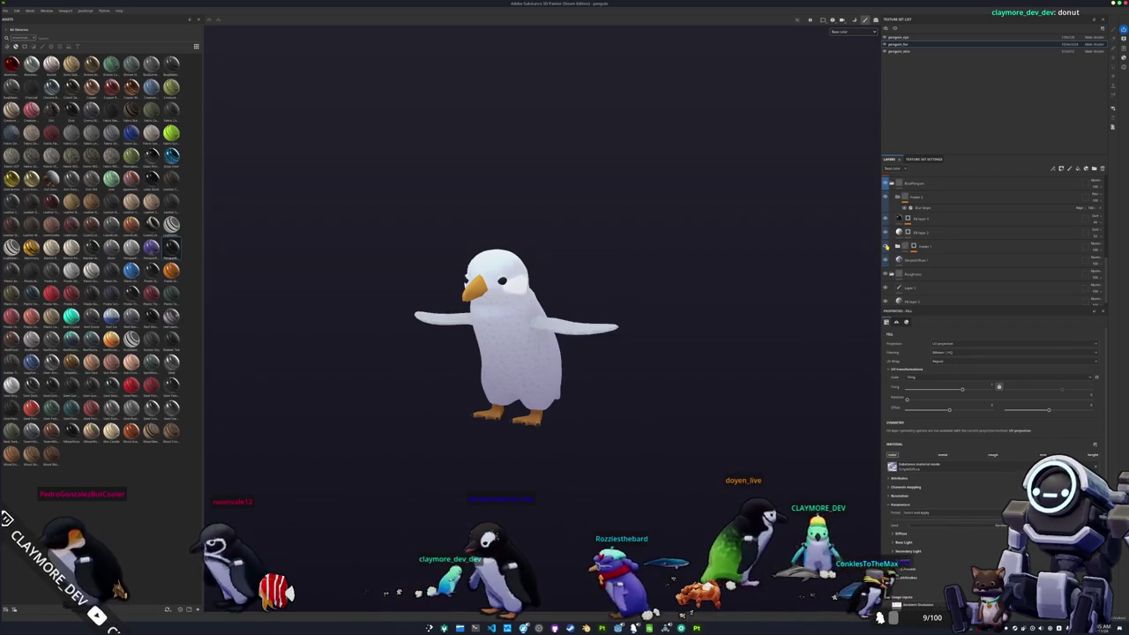
pyautogui.click(886, 245)
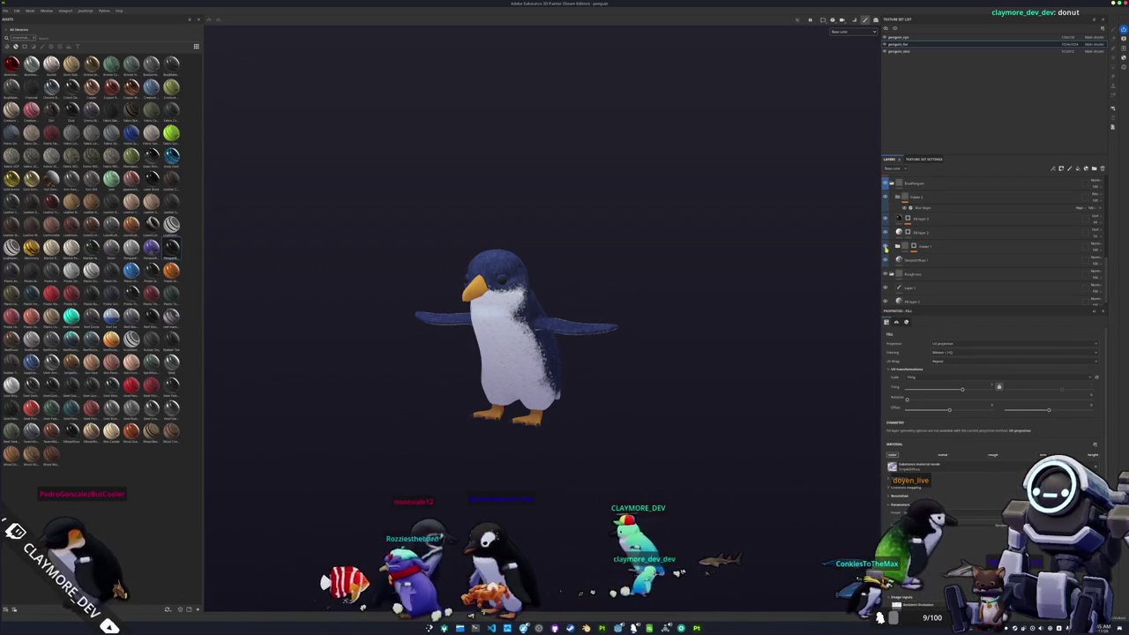
pyautogui.click(898, 246)
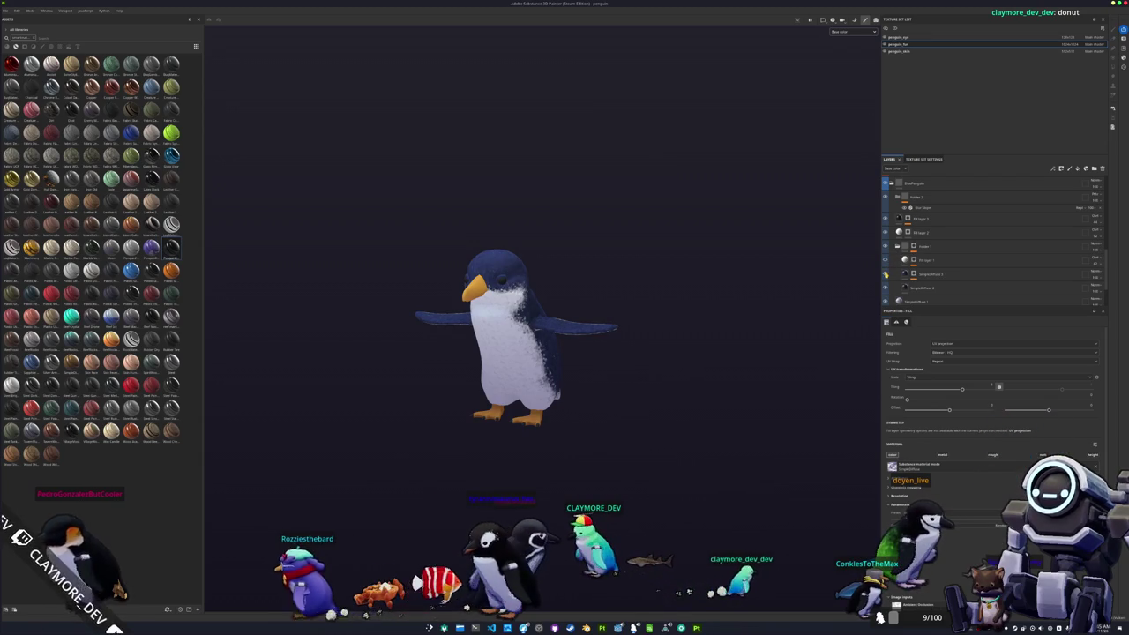
# Step: Orbit around the blue penguin, collapse BluePenguin and expand the top penguin folder
pyautogui.moveTo(769, 271)
pyautogui.mouseDown()
pyautogui.moveTo(585, 297)
pyautogui.moveTo(630, 310)
pyautogui.mouseUp()
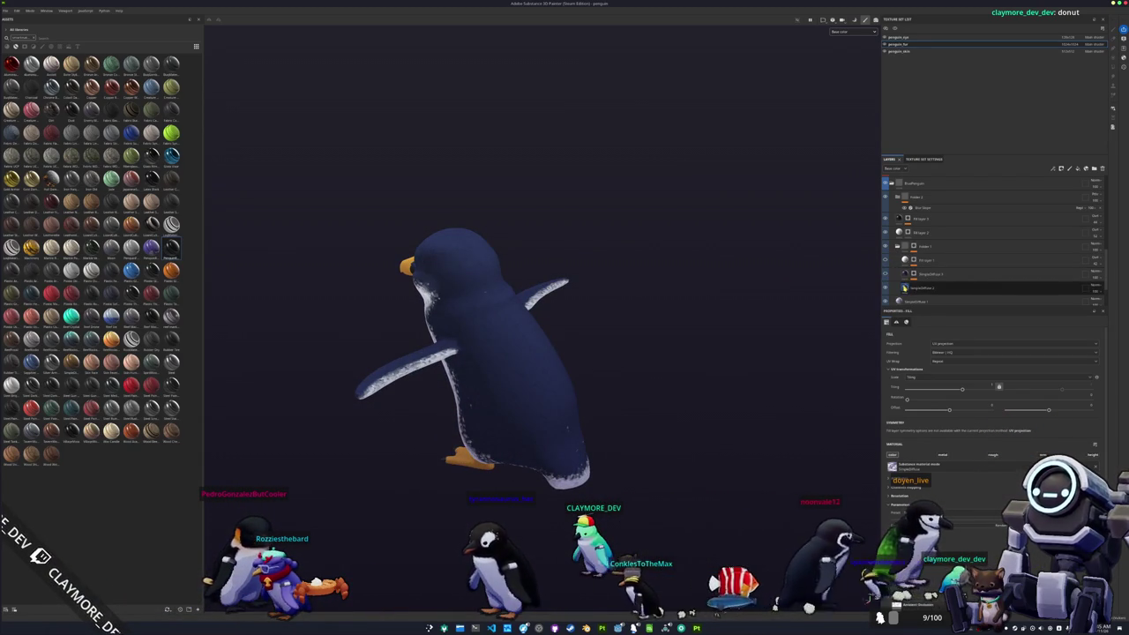
pyautogui.moveTo(623, 323)
pyautogui.mouseDown()
pyautogui.moveTo(858, 261)
pyautogui.moveTo(749, 297)
pyautogui.moveTo(770, 373)
pyautogui.mouseUp()
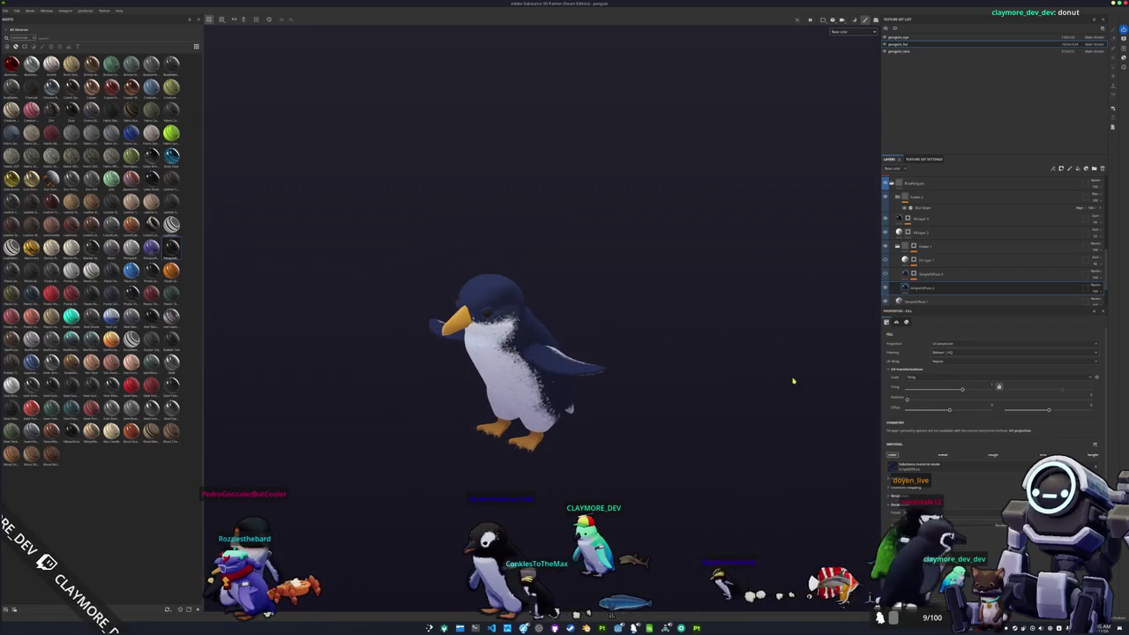
pyautogui.scroll(-4, 934, 461)
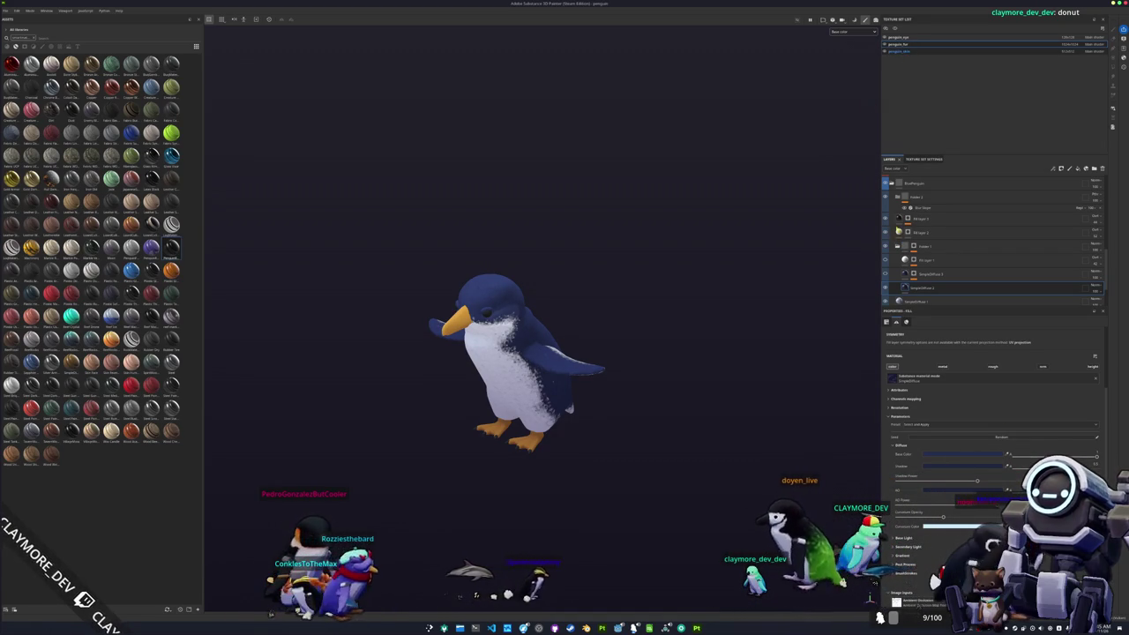
pyautogui.click(893, 198)
pyautogui.click(891, 187)
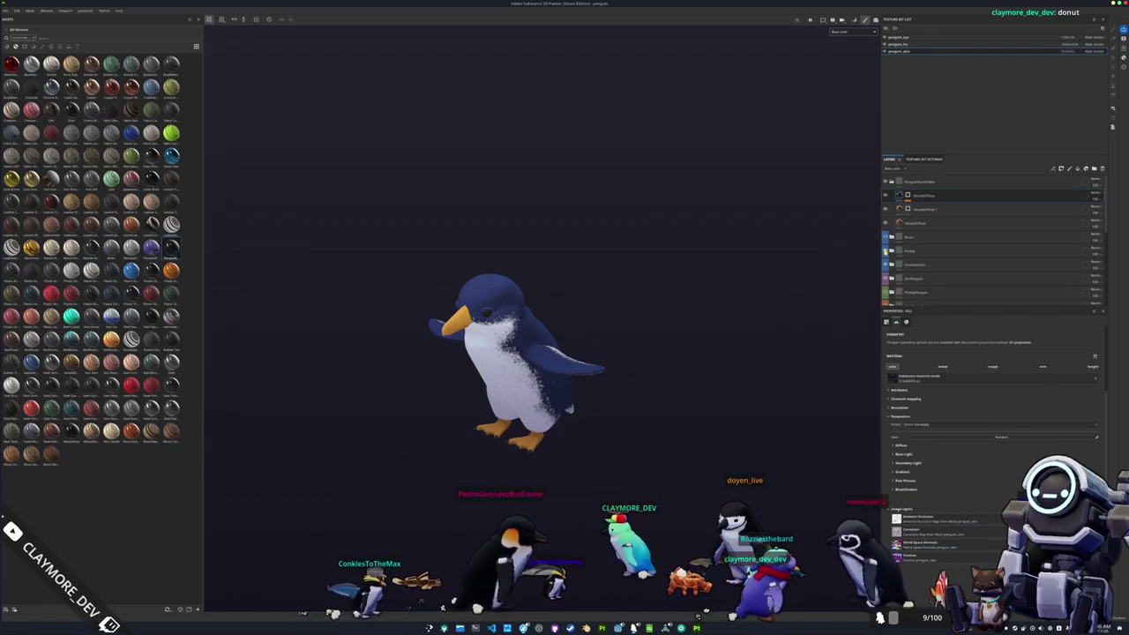
# Step: Hide the top folder to change the beak and feet colour, and inspect the penguin
pyautogui.click(885, 182)
pyautogui.scroll(-1, 880, 249)
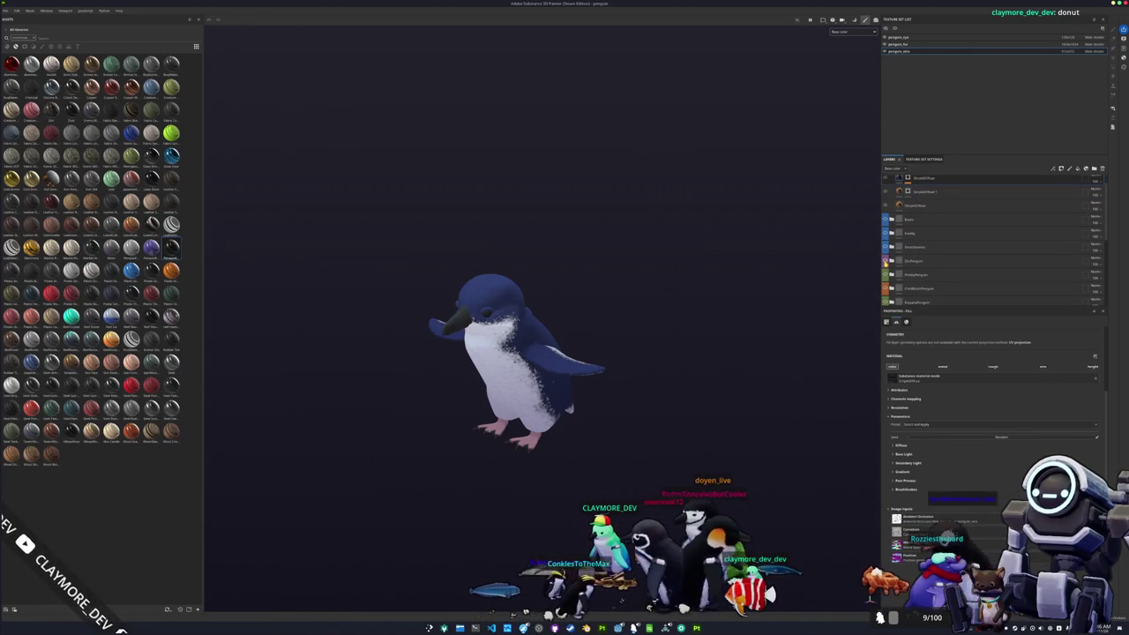
pyautogui.scroll(-5, 886, 275)
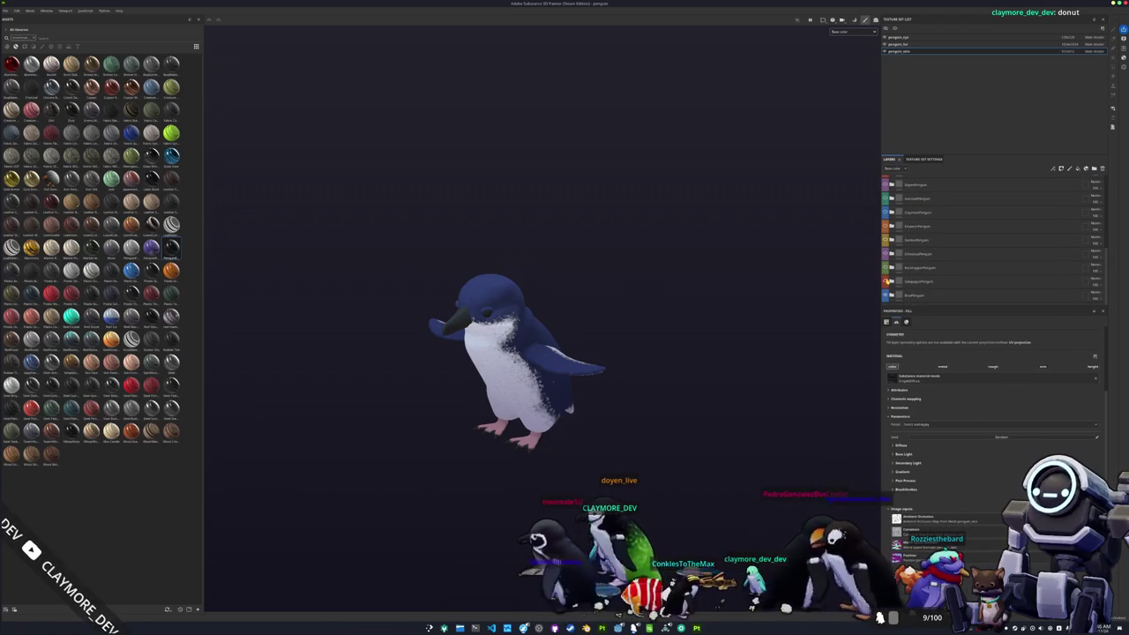
pyautogui.moveTo(694, 309); pyautogui.dragTo(695, 278)
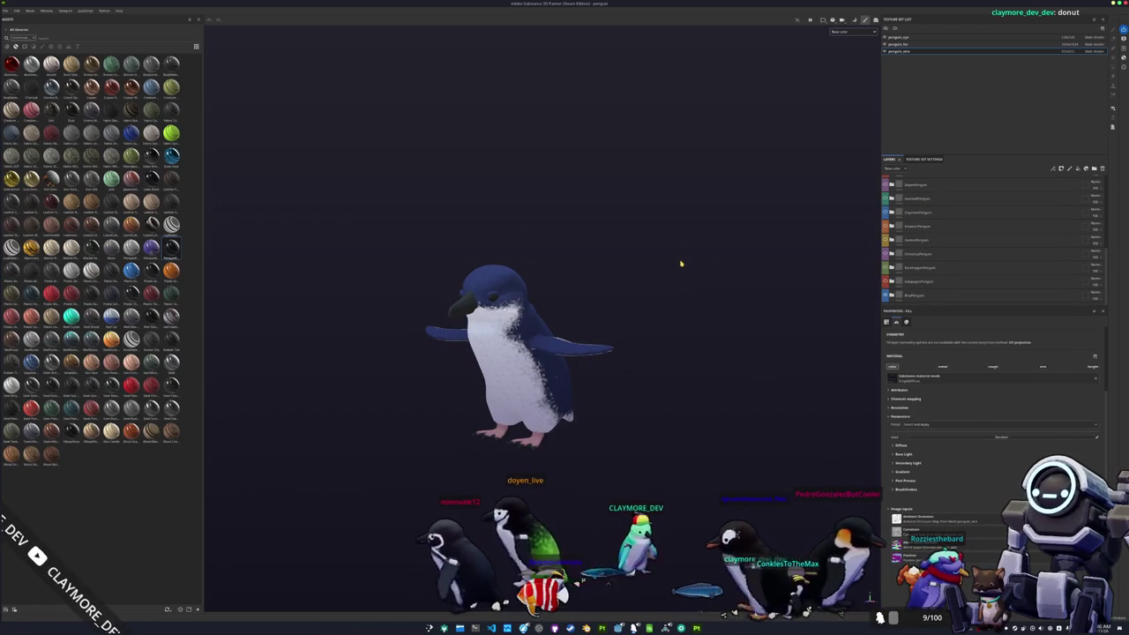
# Step: Export the fur and skin textures to a newly chosen output folder
pyautogui.hotkey('ctrl', 'shift', 'e')
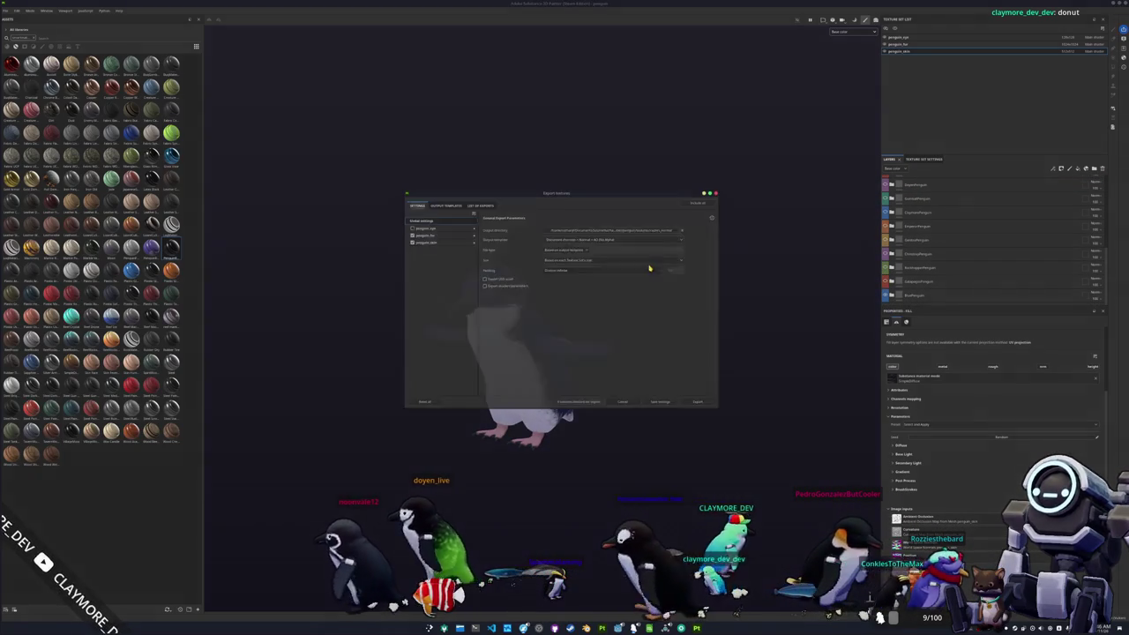
pyautogui.click(622, 229)
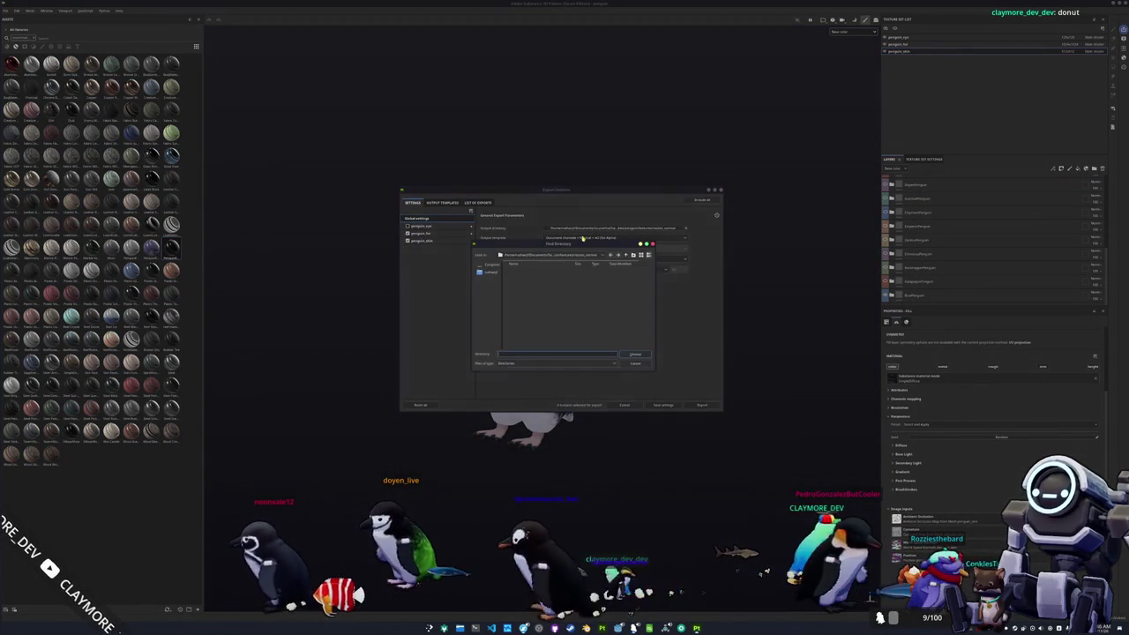
pyautogui.click(625, 256)
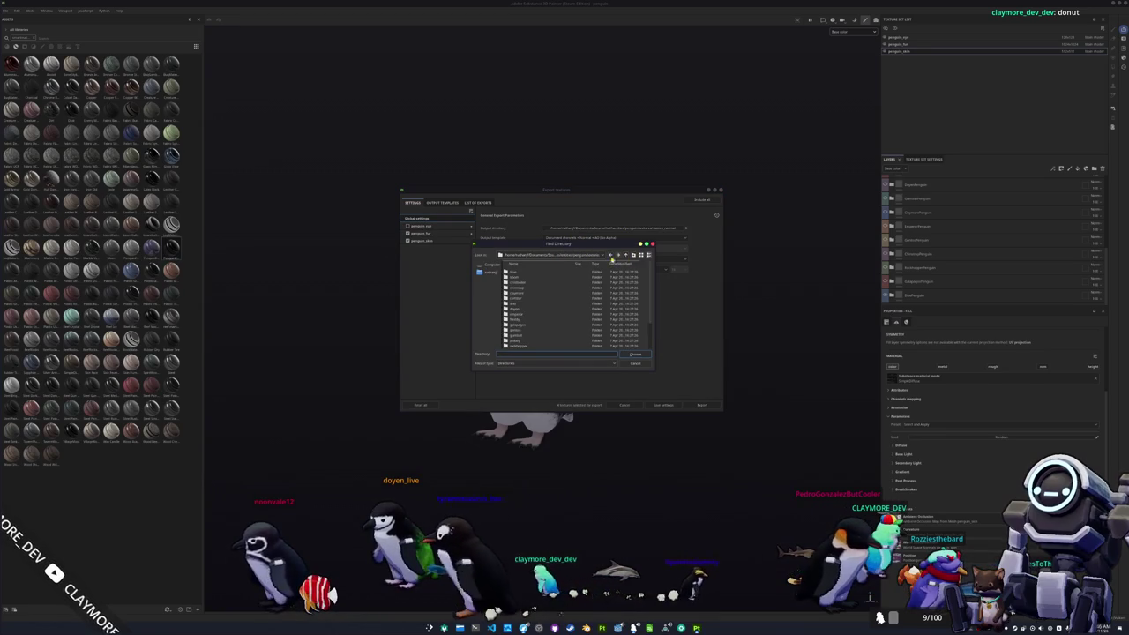
pyautogui.doubleClick(520, 274)
pyautogui.click(634, 354)
pyautogui.click(697, 406)
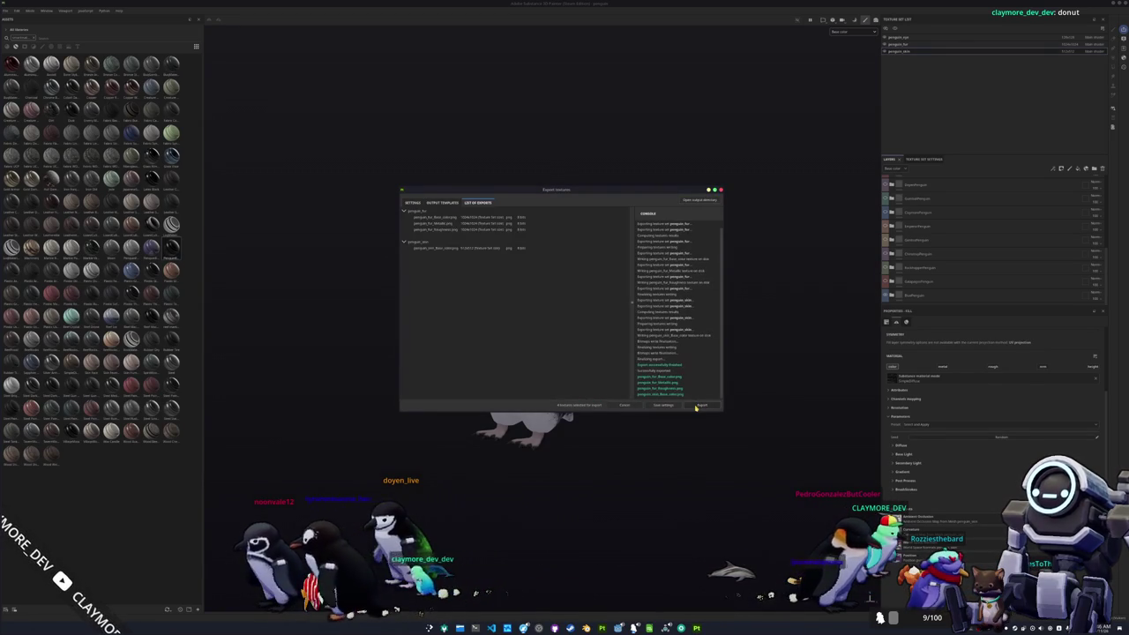
pyautogui.hotkey('alt', 'Tab')
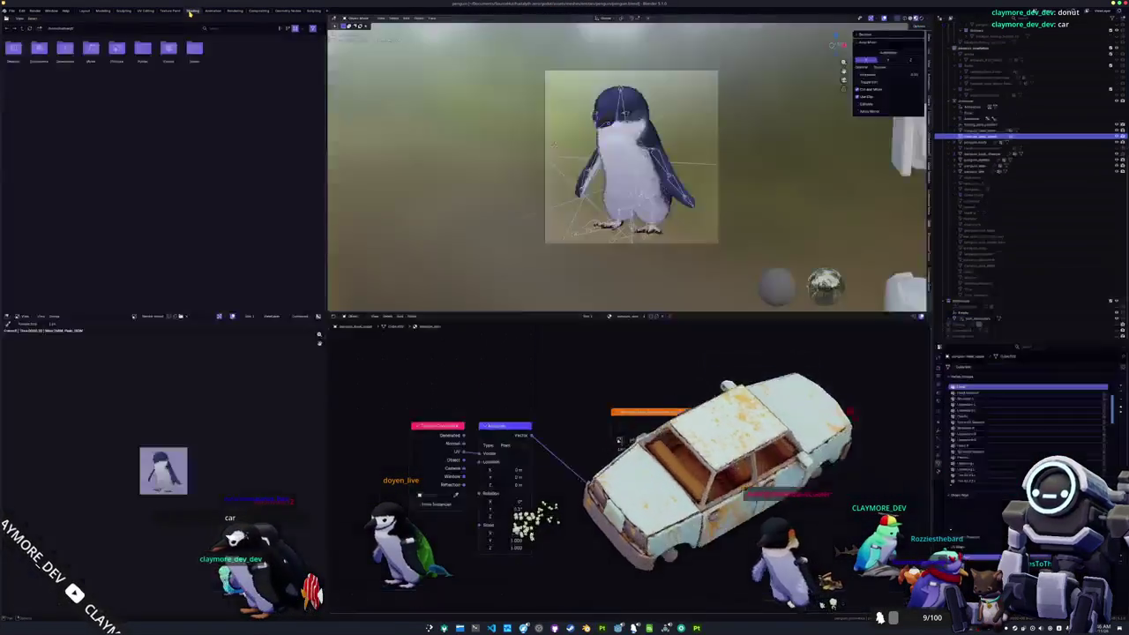
# Step: Load the exported fur base colour image into penguin_body's fur material and inspect it
pyautogui.click(192, 11)
pyautogui.click(975, 141)
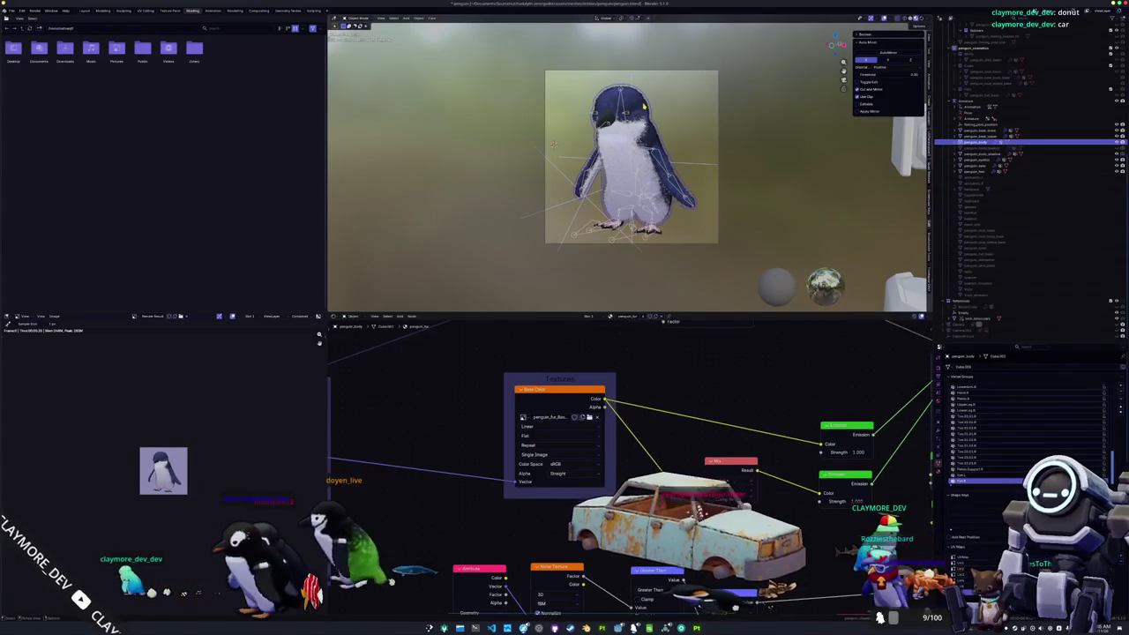
pyautogui.click(591, 418)
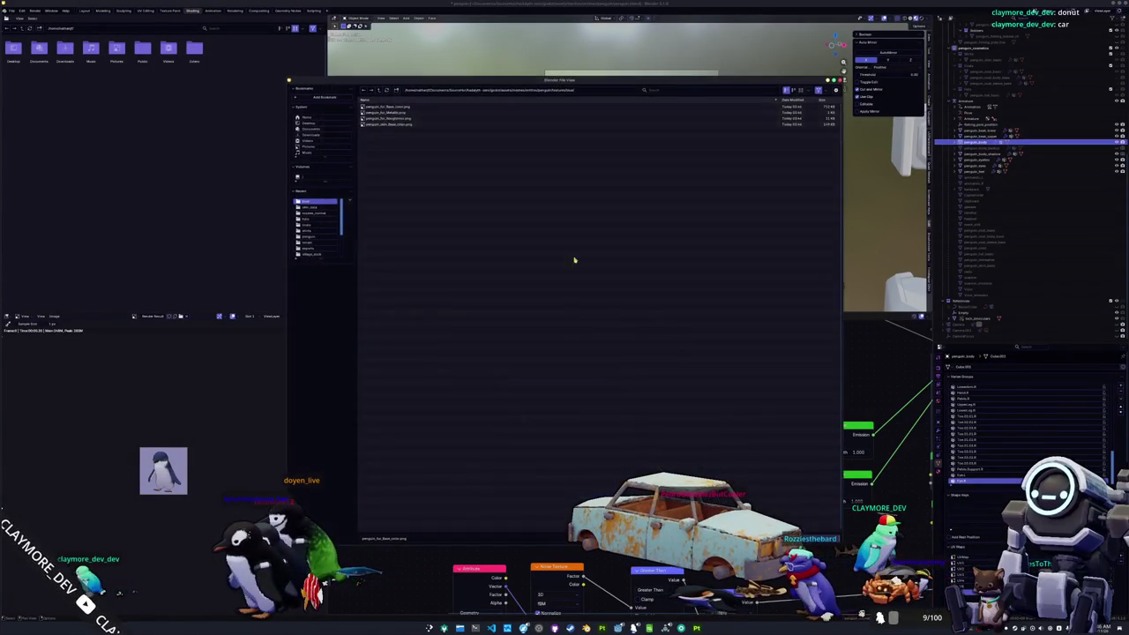
pyautogui.doubleClick(395, 106)
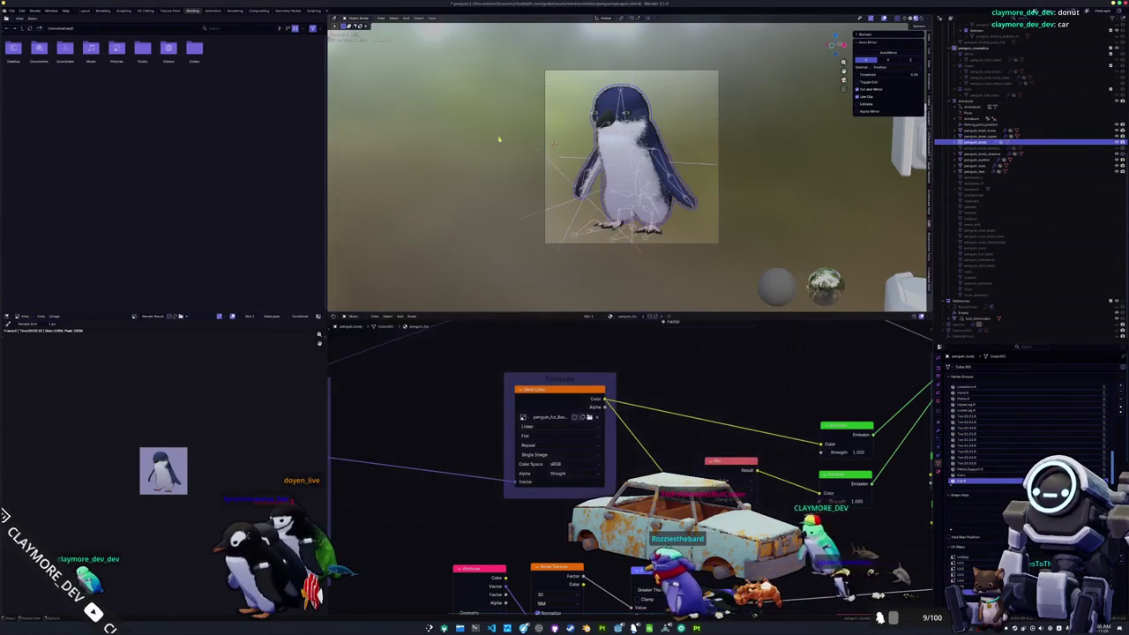
pyautogui.moveTo(474, 205)
pyautogui.mouseDown()
pyautogui.moveTo(669, 139)
pyautogui.moveTo(694, 169)
pyautogui.moveTo(644, 154)
pyautogui.mouseUp()
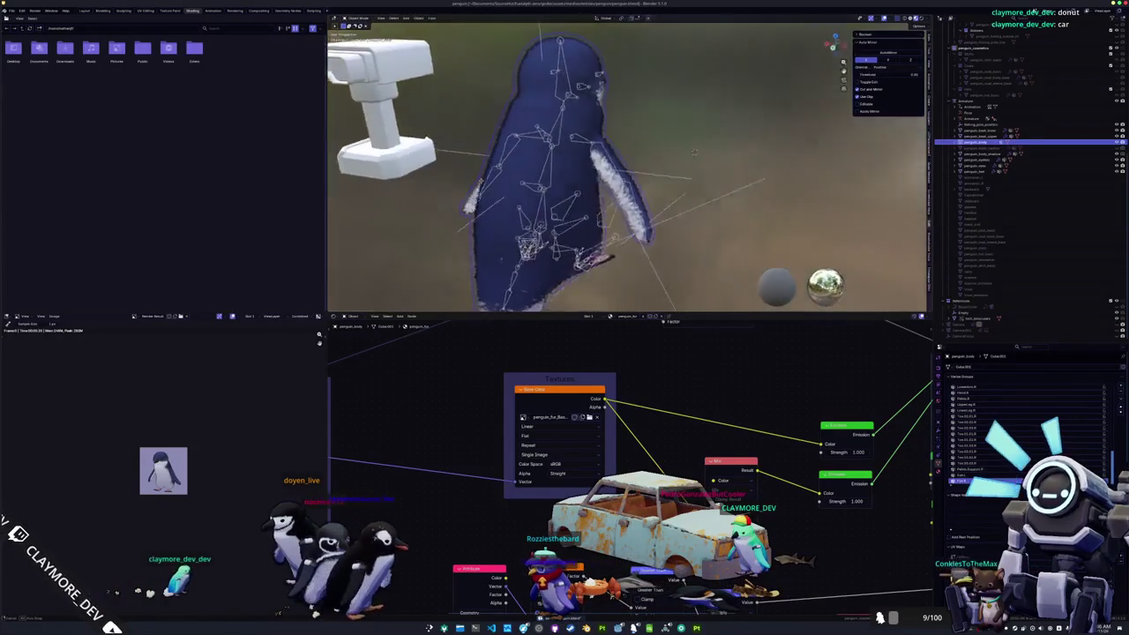
pyautogui.press('KP_0')
pyautogui.press('KP_0')
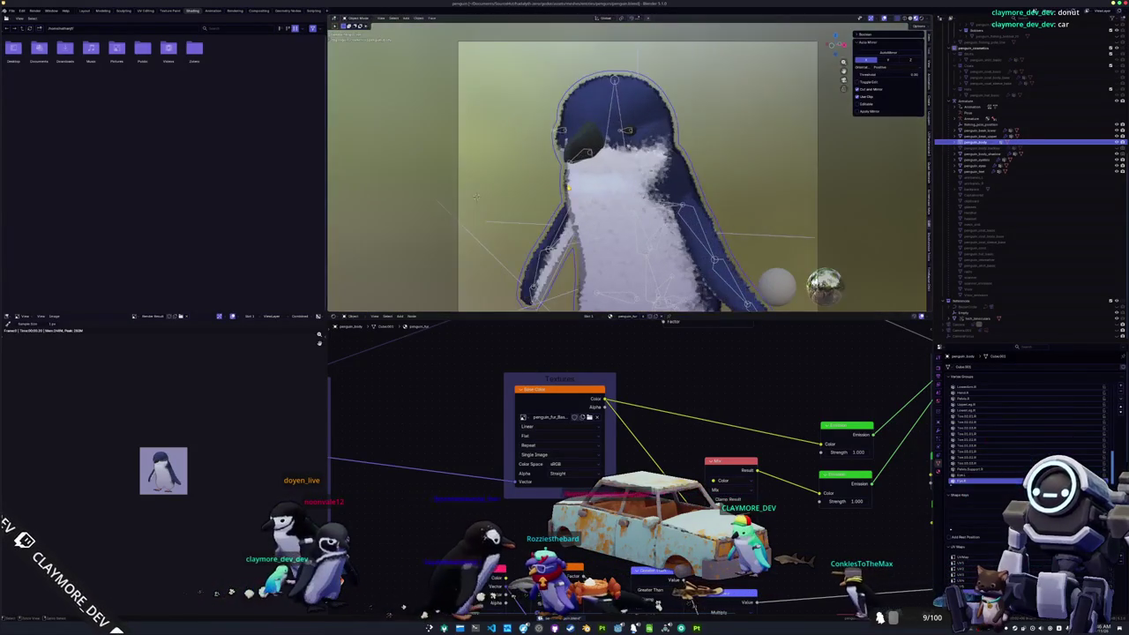
pyautogui.press('Home')
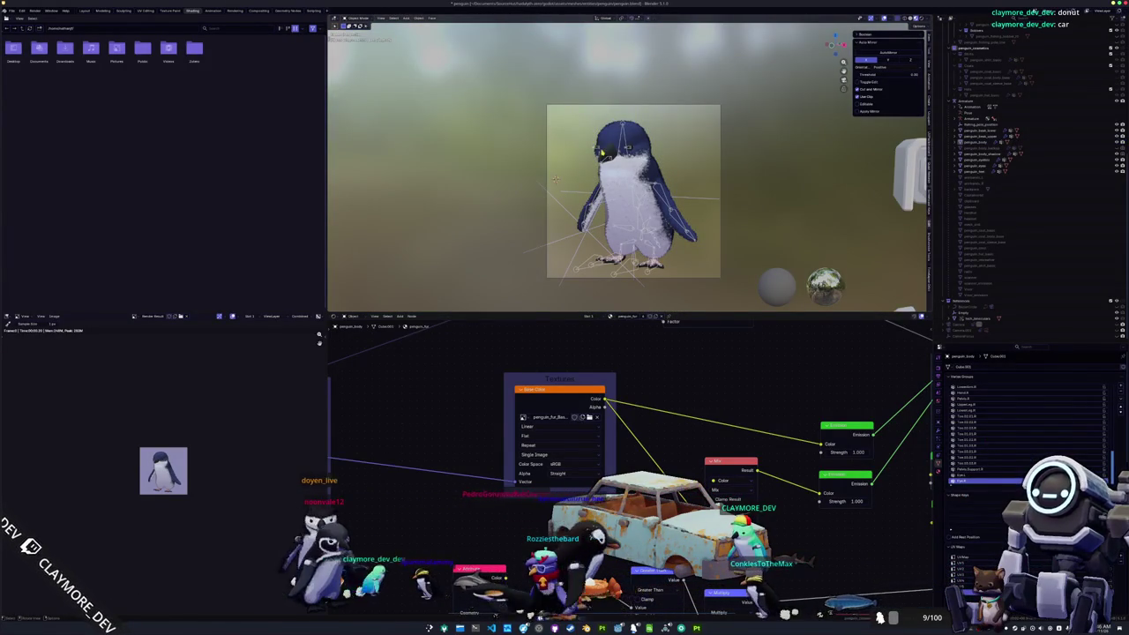
# Step: Load the exported penguin_skin_Base_color image into the skin material
pyautogui.click(979, 137)
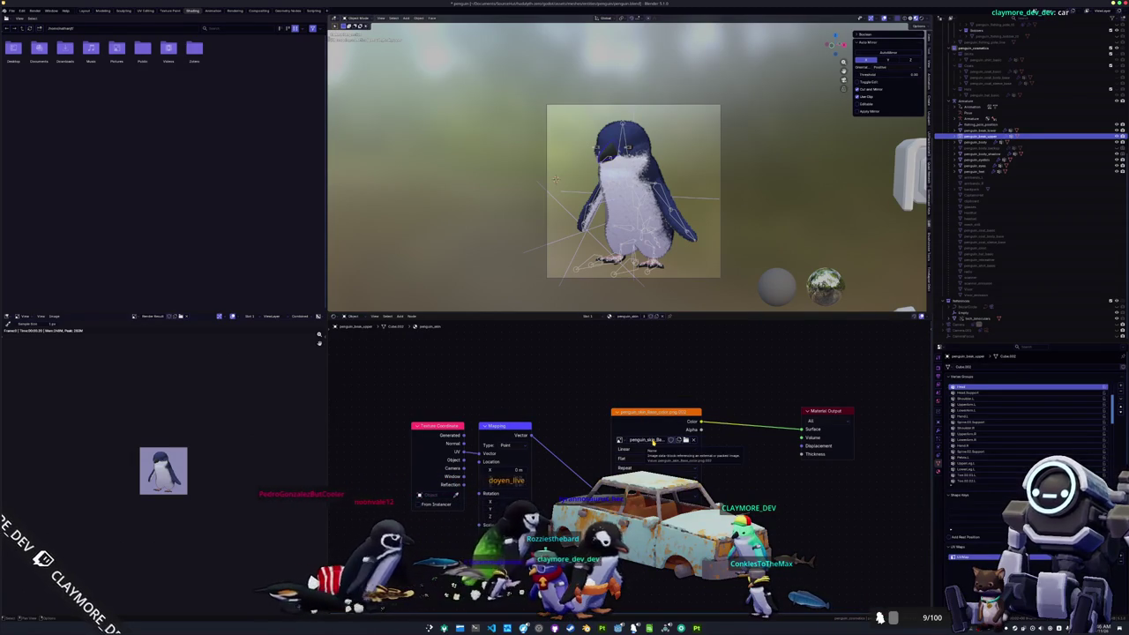
pyautogui.click(685, 440)
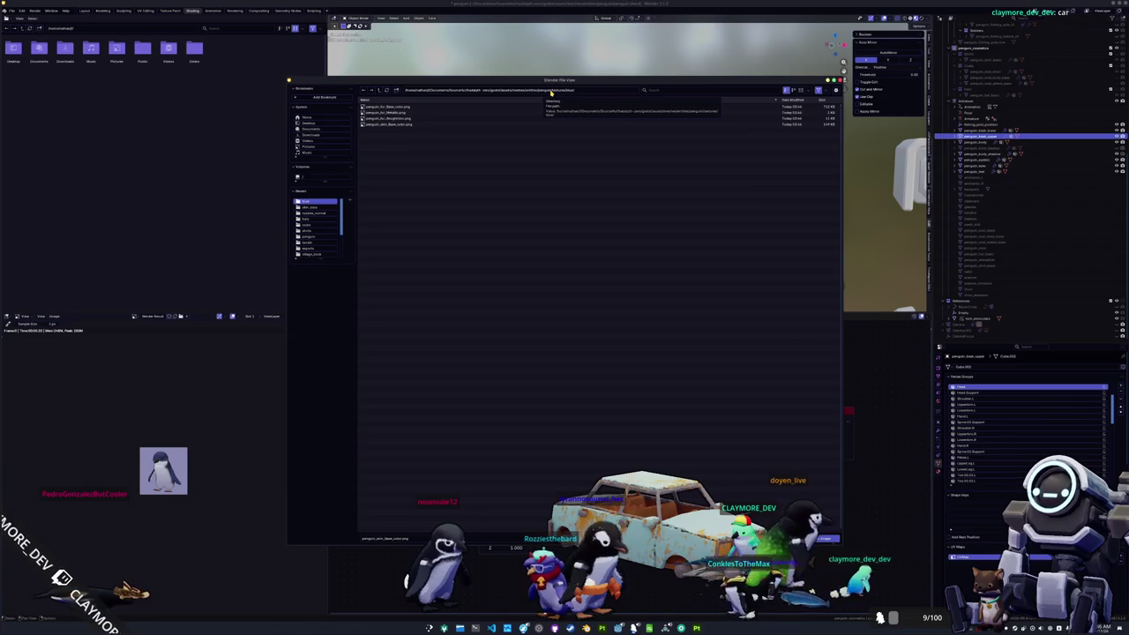
pyautogui.doubleClick(552, 124)
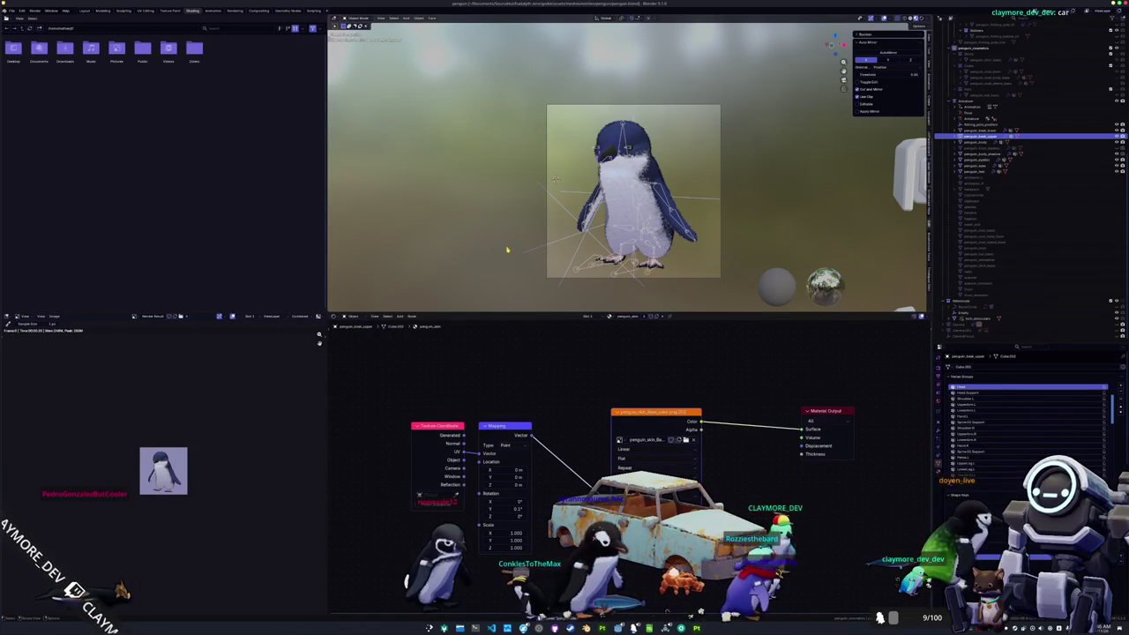
# Step: Render the blue penguin with F12 and save it over the first skin icon PNG in skin_data
pyautogui.press('F12')
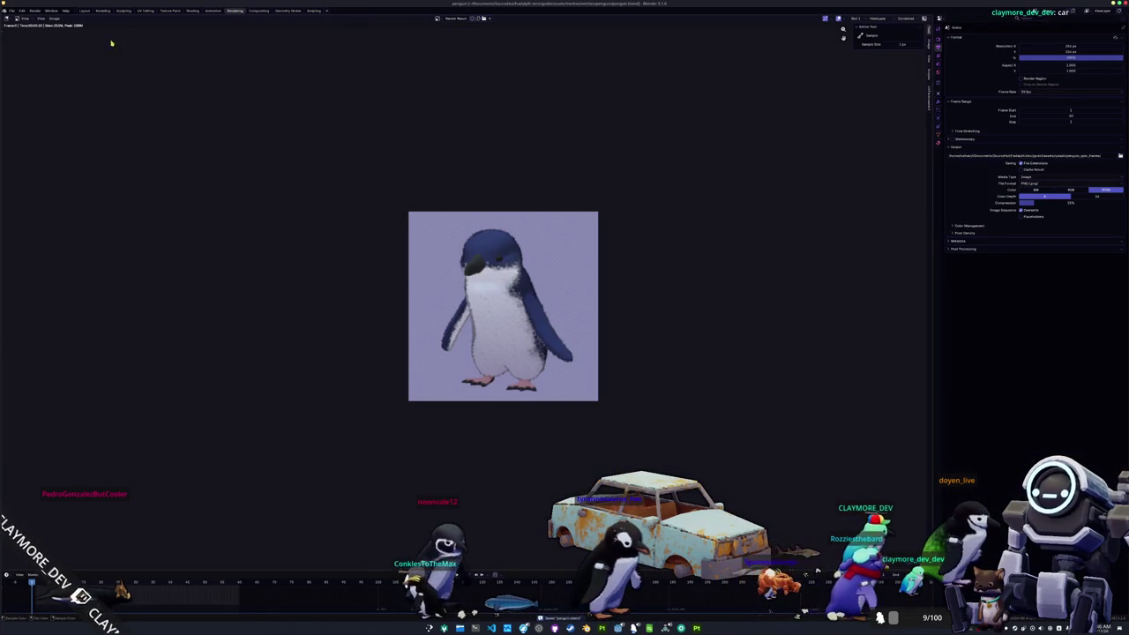
pyautogui.click(56, 19)
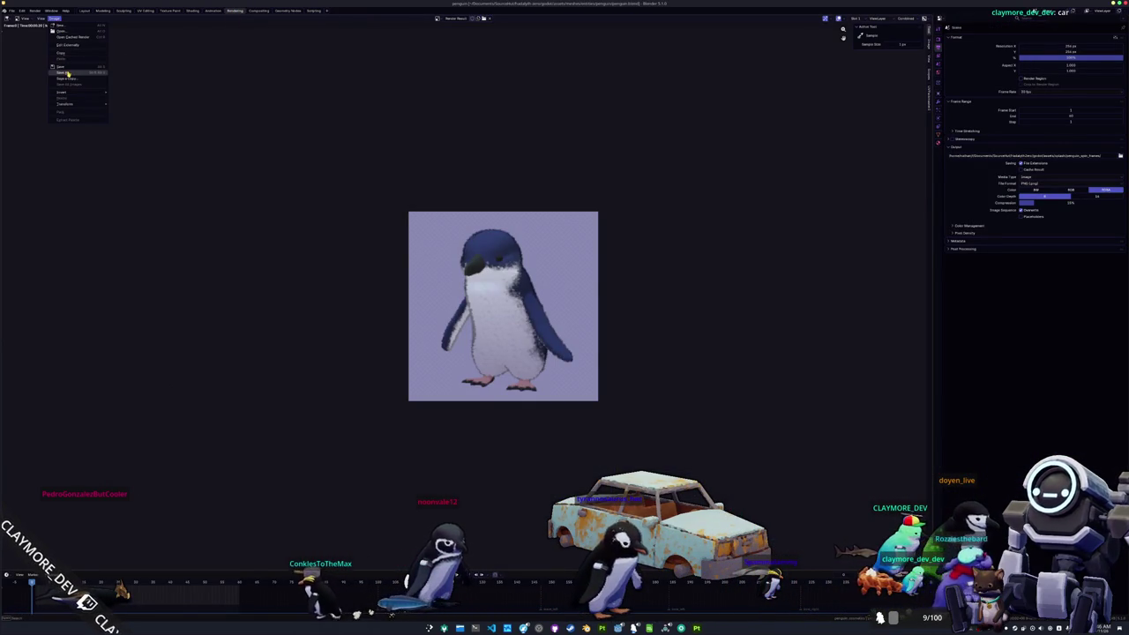
pyautogui.click(64, 73)
pyautogui.click(388, 107)
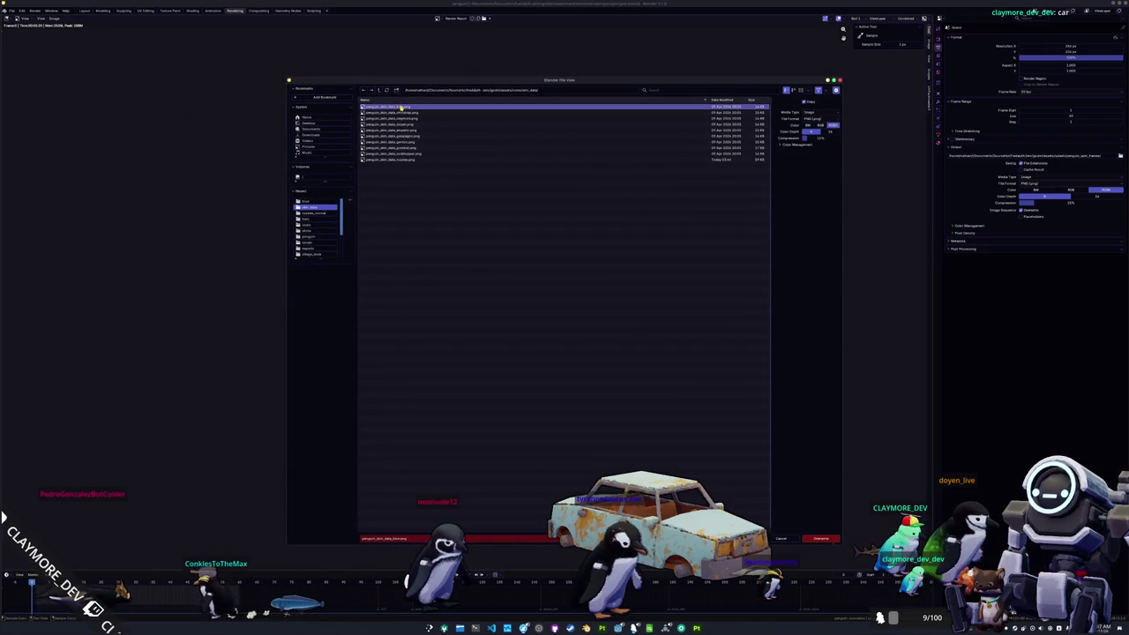
pyautogui.click(821, 539)
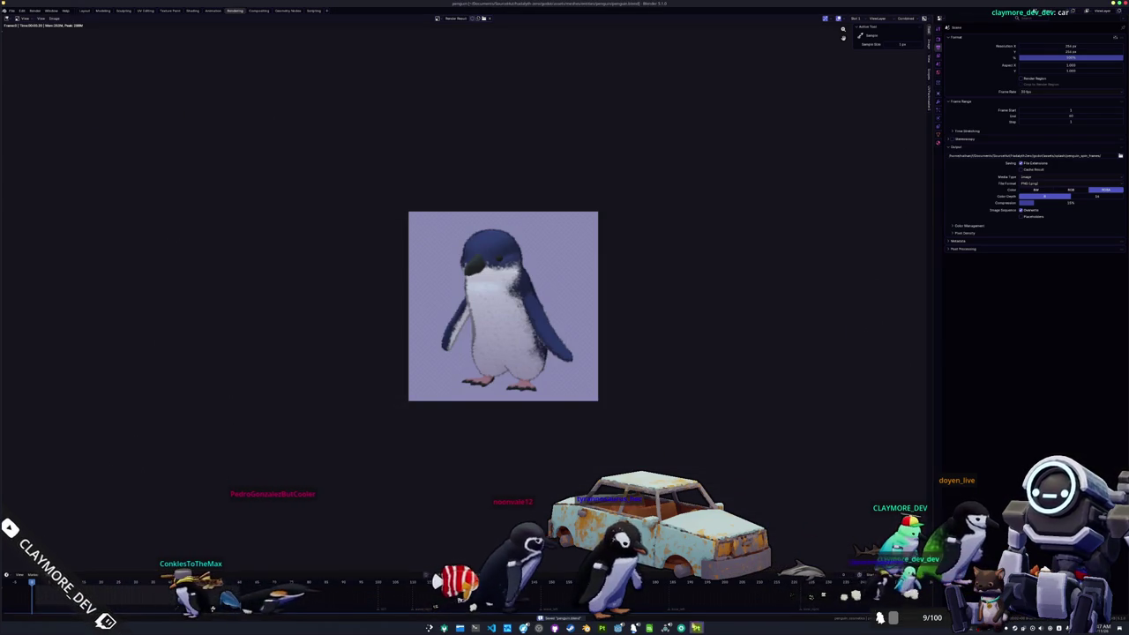
pyautogui.hotkey('alt', 'Tab')
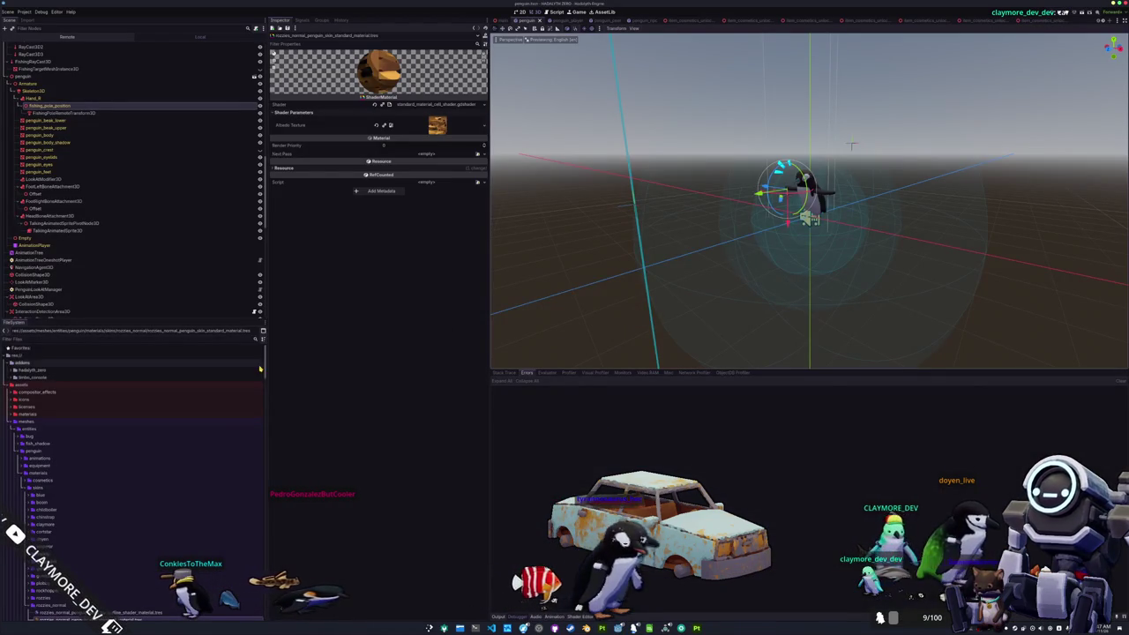
# Step: Collapse the open FileSystem folders and expand the skin_data icons folder
pyautogui.scroll(-3, 261, 370)
pyautogui.doubleClick(43, 422)
pyautogui.doubleClick(40, 405)
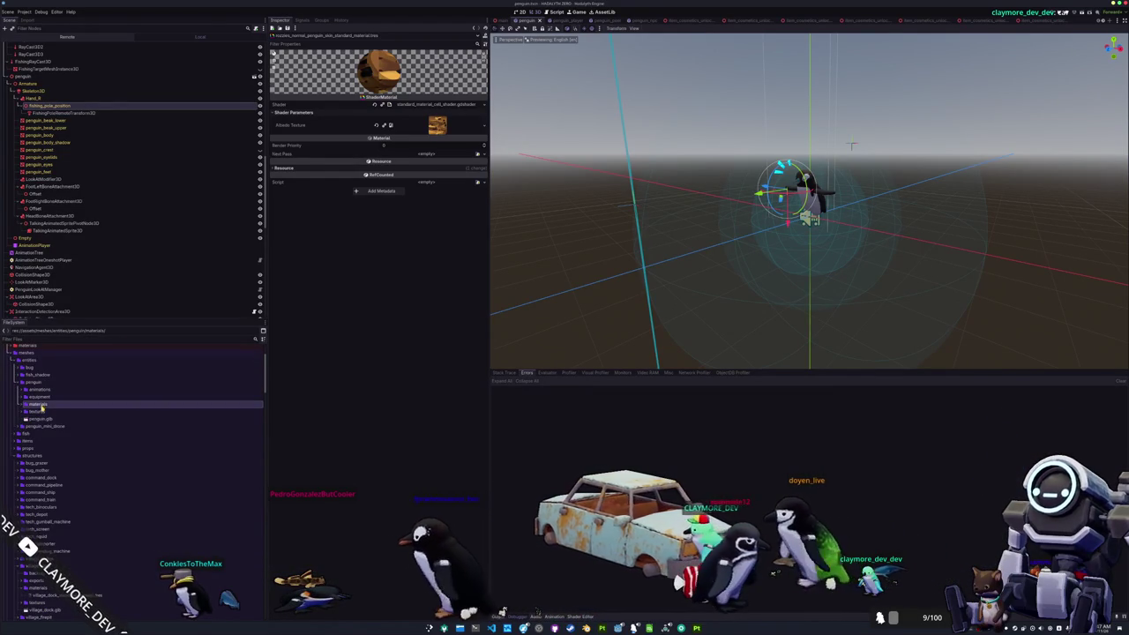
pyautogui.scroll(-2, 41, 408)
pyautogui.doubleClick(40, 422)
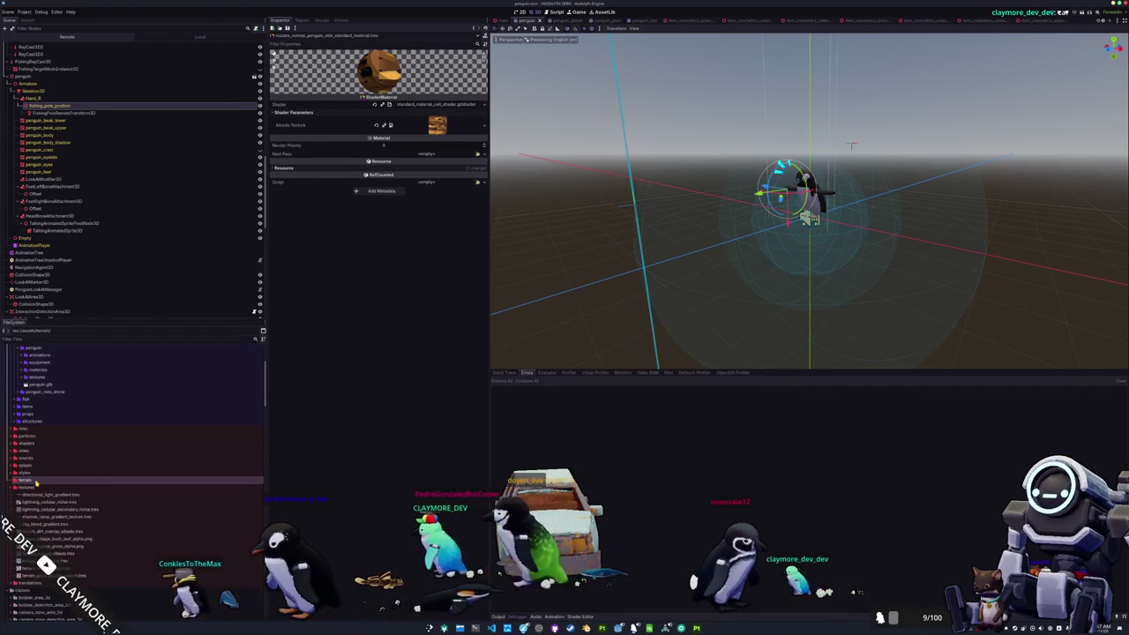
pyautogui.scroll(10, 42, 401)
pyautogui.click(42, 401)
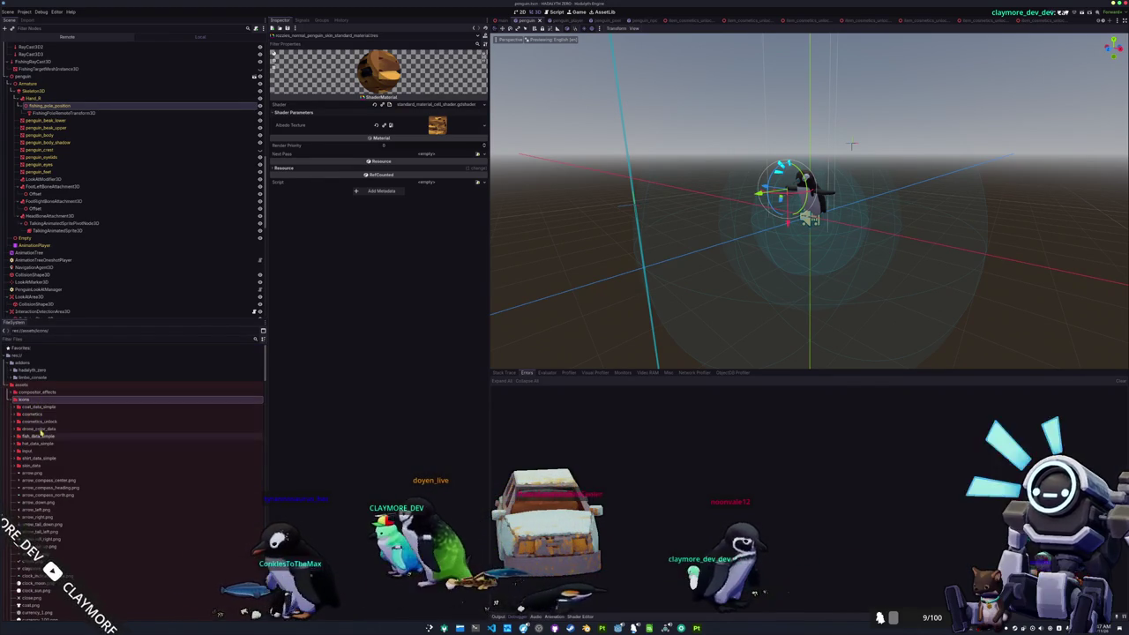
pyautogui.doubleClick(35, 466)
# Step: Compare the blue and chinstrap penguin skin icon previews
pyautogui.click(35, 474)
pyautogui.click(47, 481)
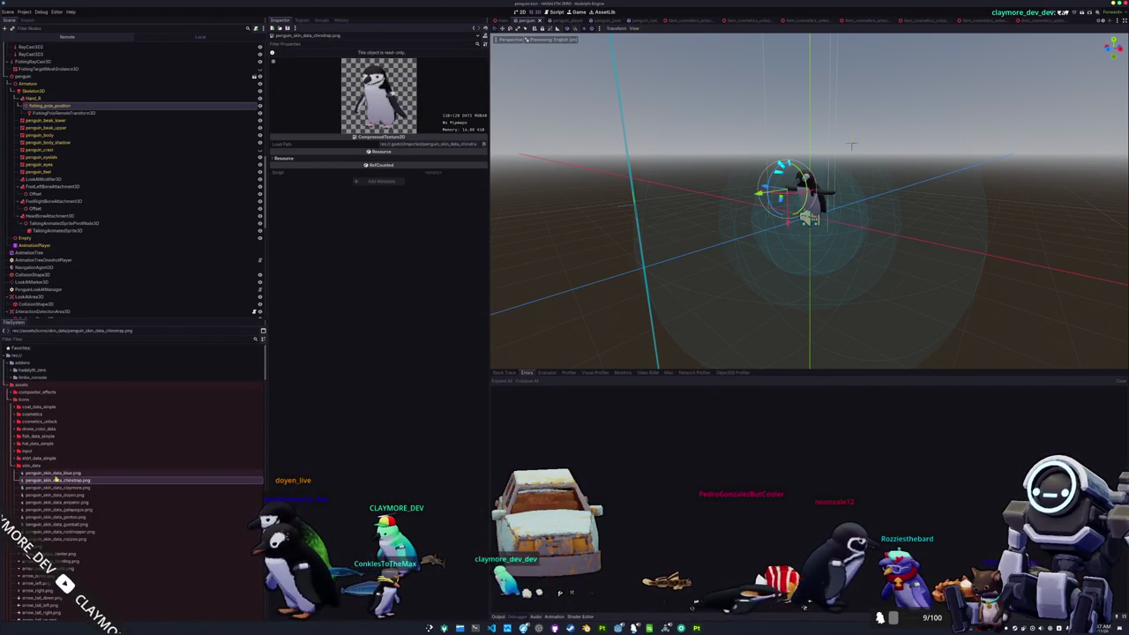
pyautogui.click(57, 473)
pyautogui.click(60, 480)
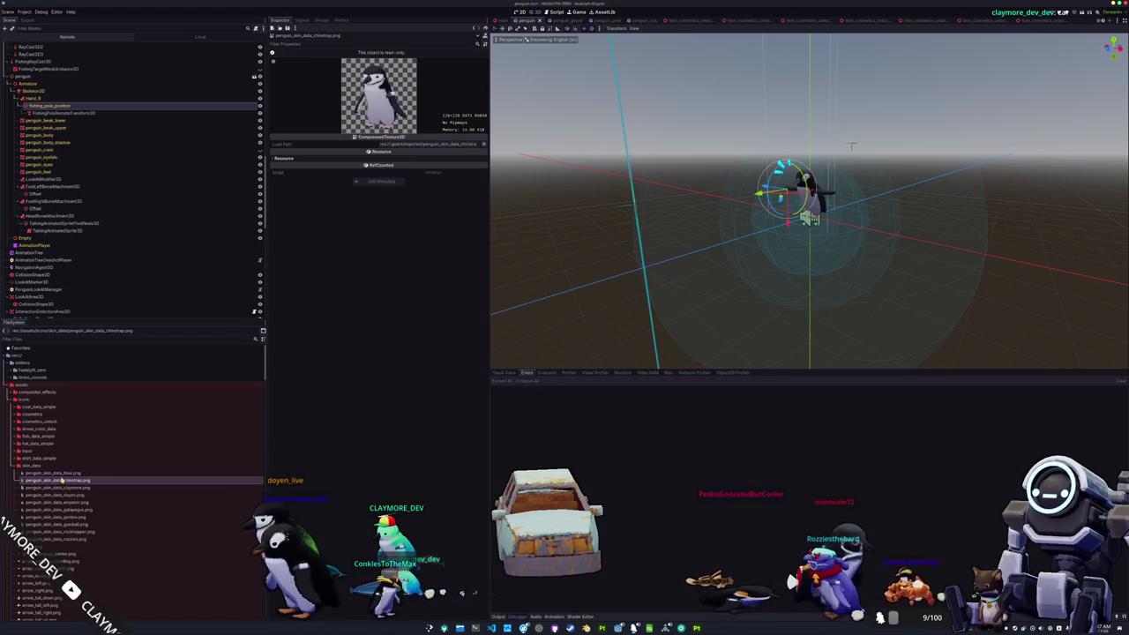
pyautogui.click(63, 474)
pyautogui.click(64, 481)
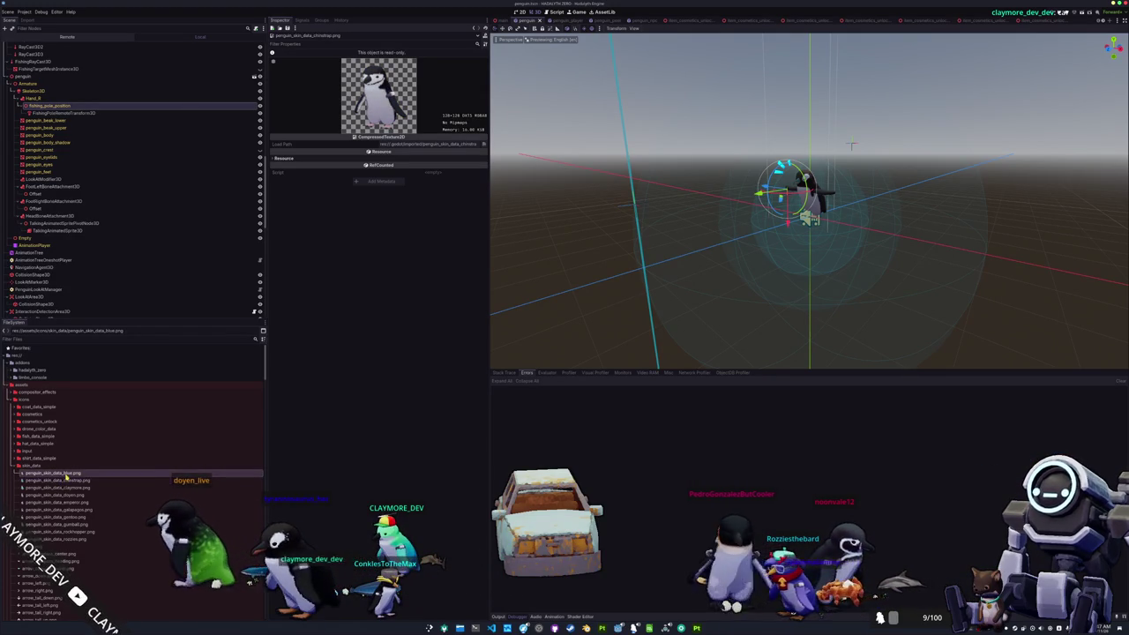
# Step: Step through the galapagos, claymore and chinstrap icons, then preview penguin_skin_data_rozzies.png
pyautogui.press('Up')
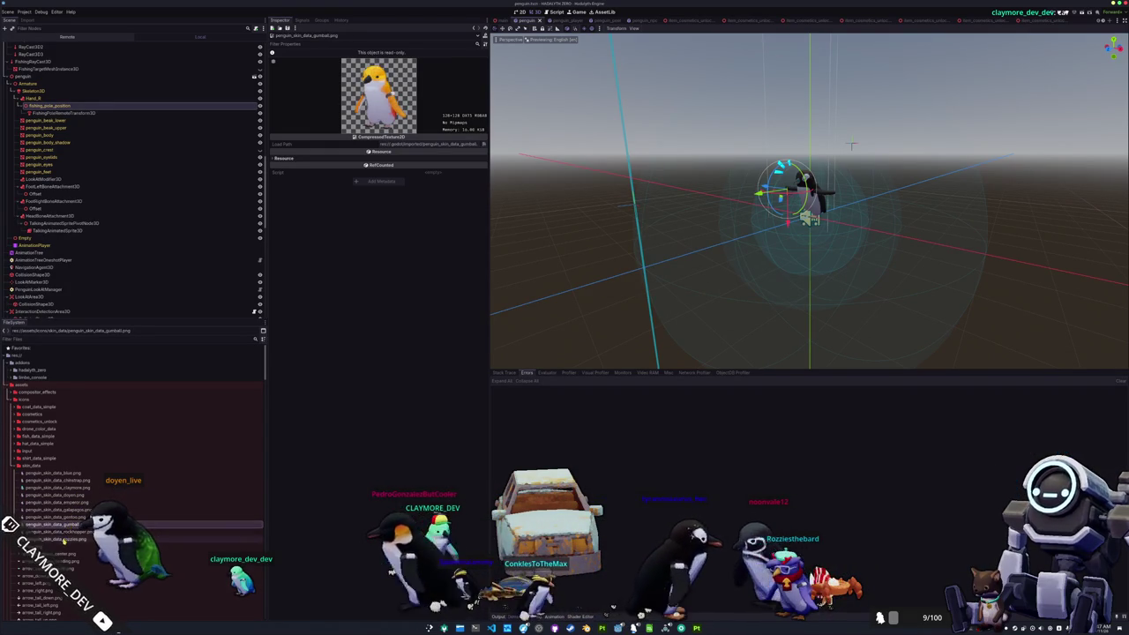
pyautogui.press('Down')
pyautogui.press('Up')
pyautogui.press('Up')
pyautogui.press('Up')
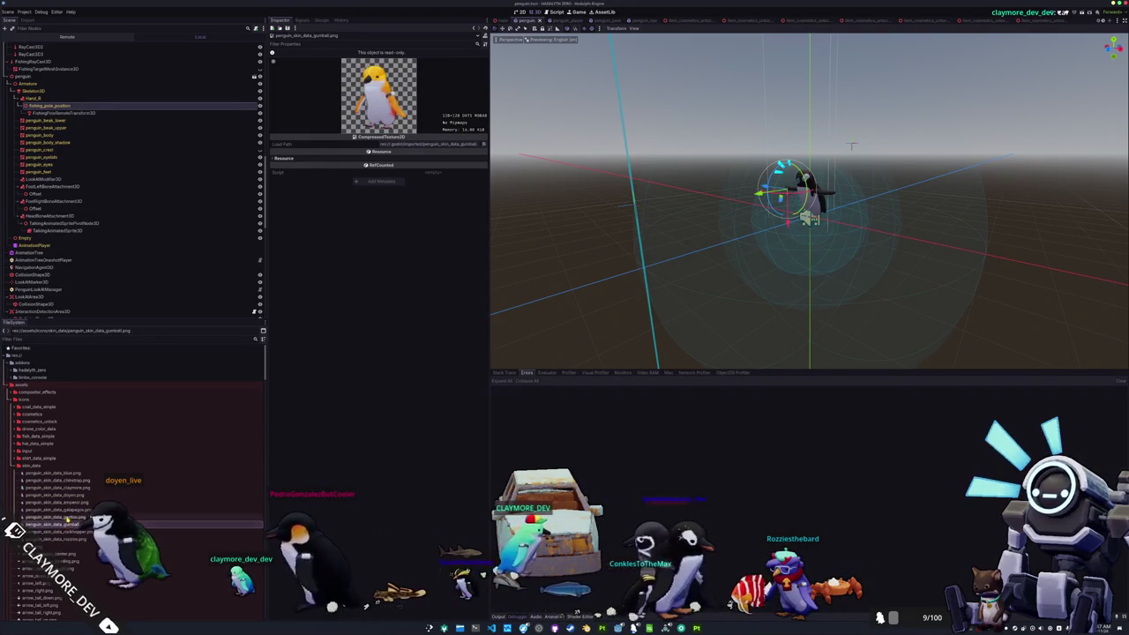
pyautogui.press('Up')
pyautogui.press('Up')
pyautogui.press('Up')
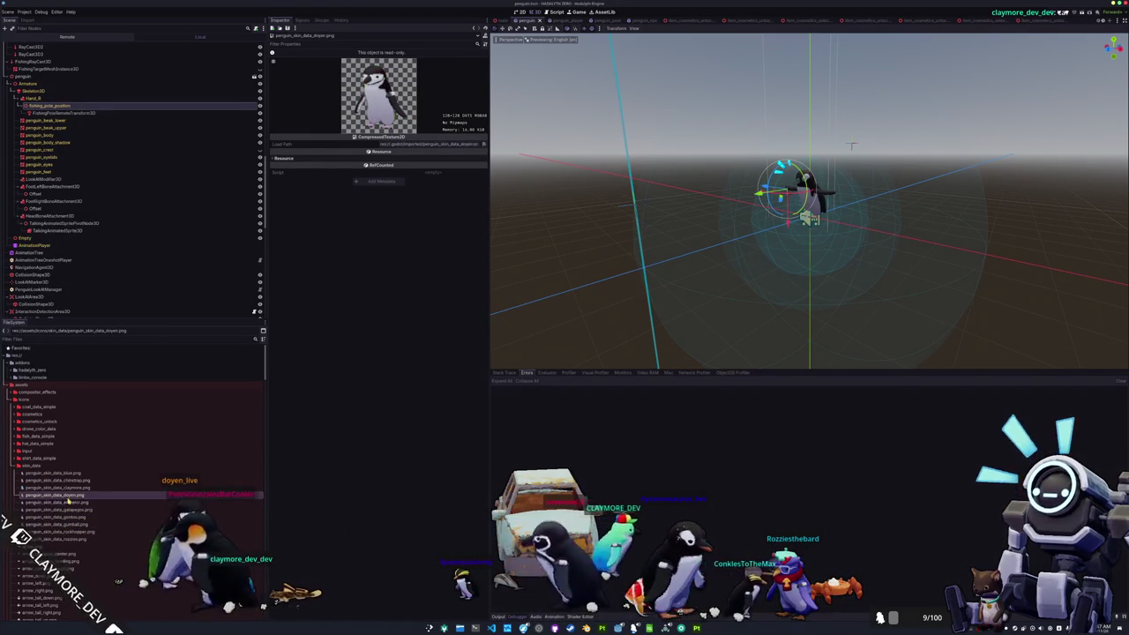
pyautogui.press('Up')
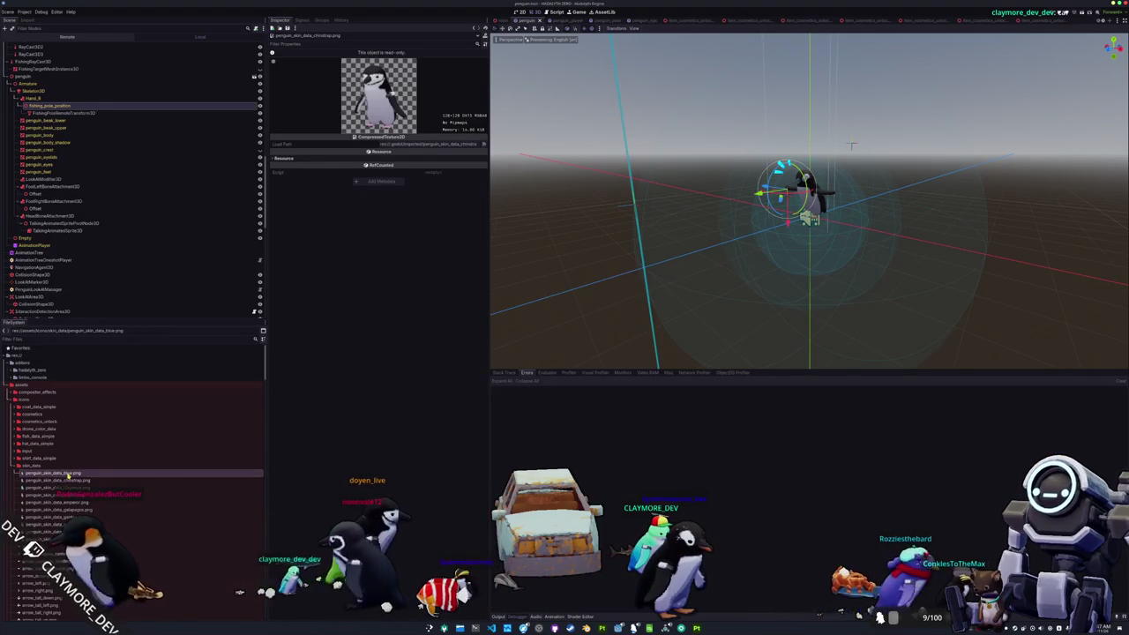
pyautogui.press('Up')
pyautogui.click(61, 538)
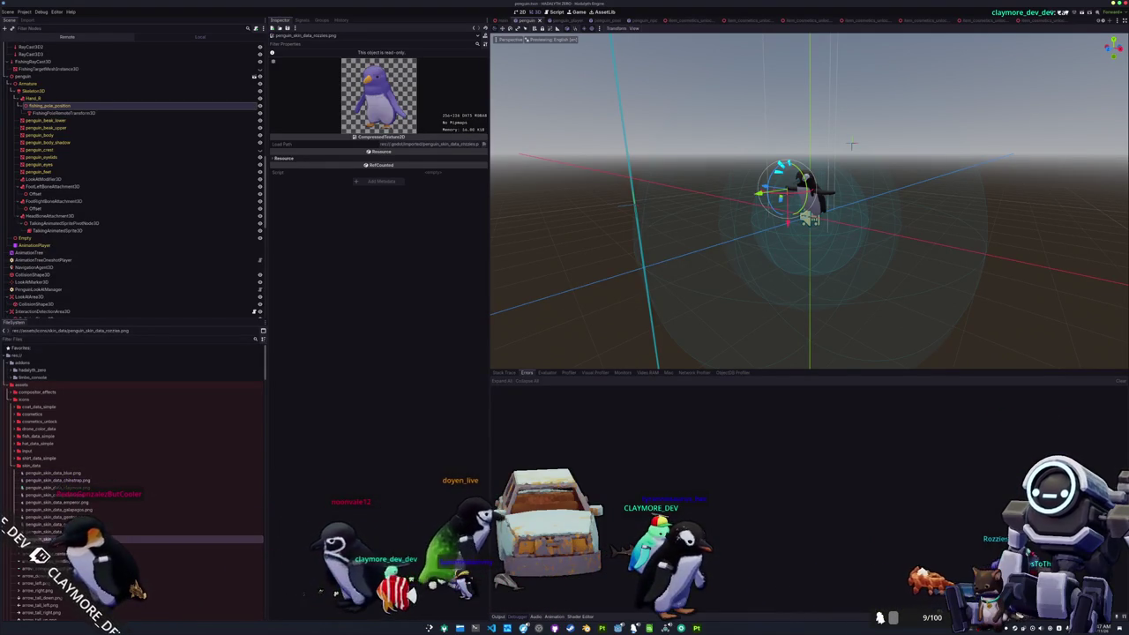
pyautogui.click(44, 458)
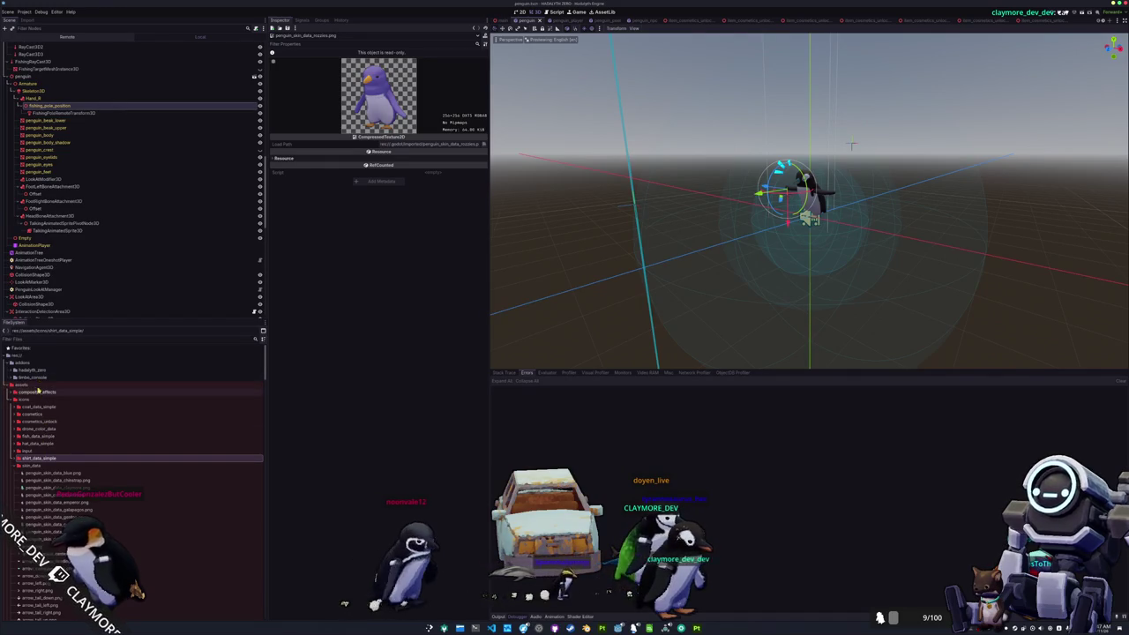
# Step: Collapse the penguin meshes, mini drone and globals folders in the FileSystem dock
pyautogui.scroll(-2, 46, 418)
pyautogui.scroll(-10, 48, 419)
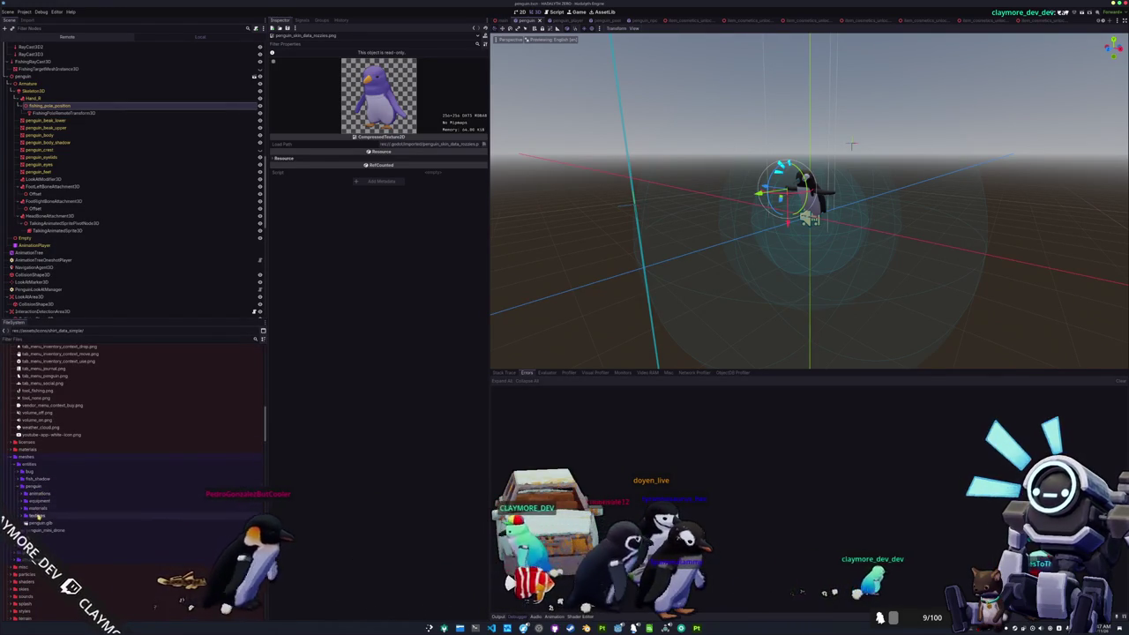
pyautogui.doubleClick(29, 486)
pyautogui.doubleClick(34, 493)
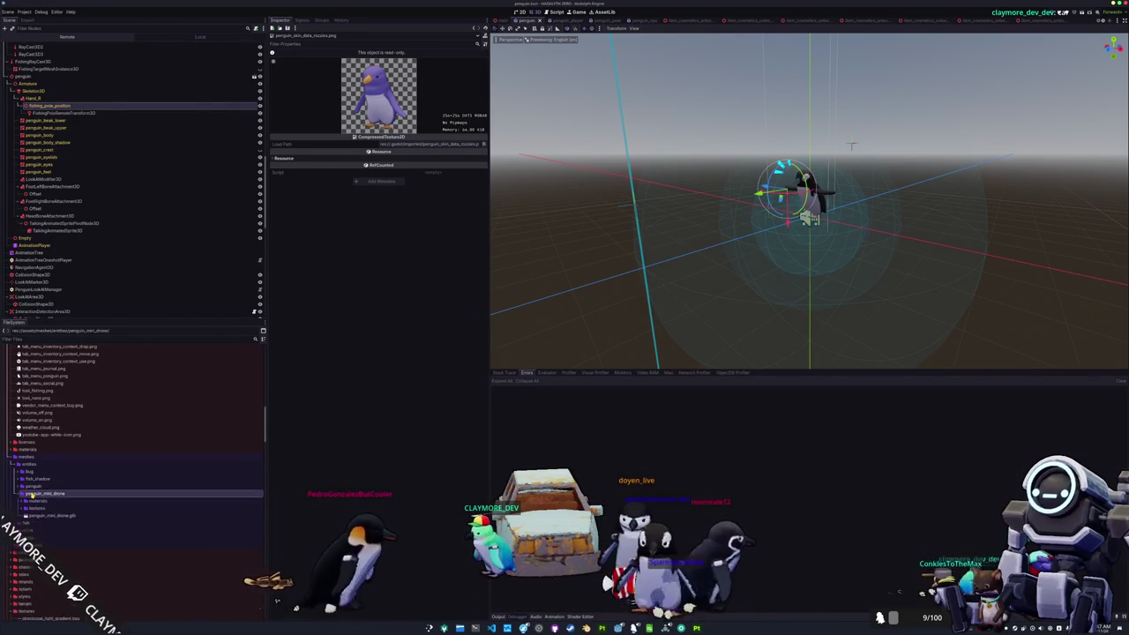
pyautogui.scroll(-6, 32, 490)
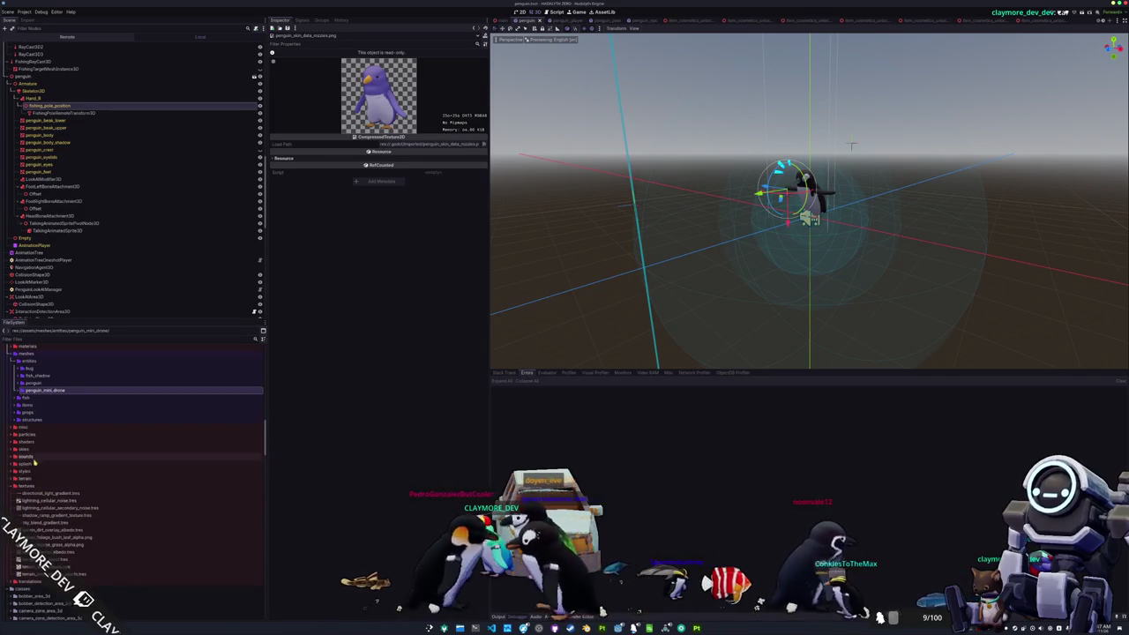
pyautogui.click(40, 503)
pyautogui.scroll(-3, 31, 495)
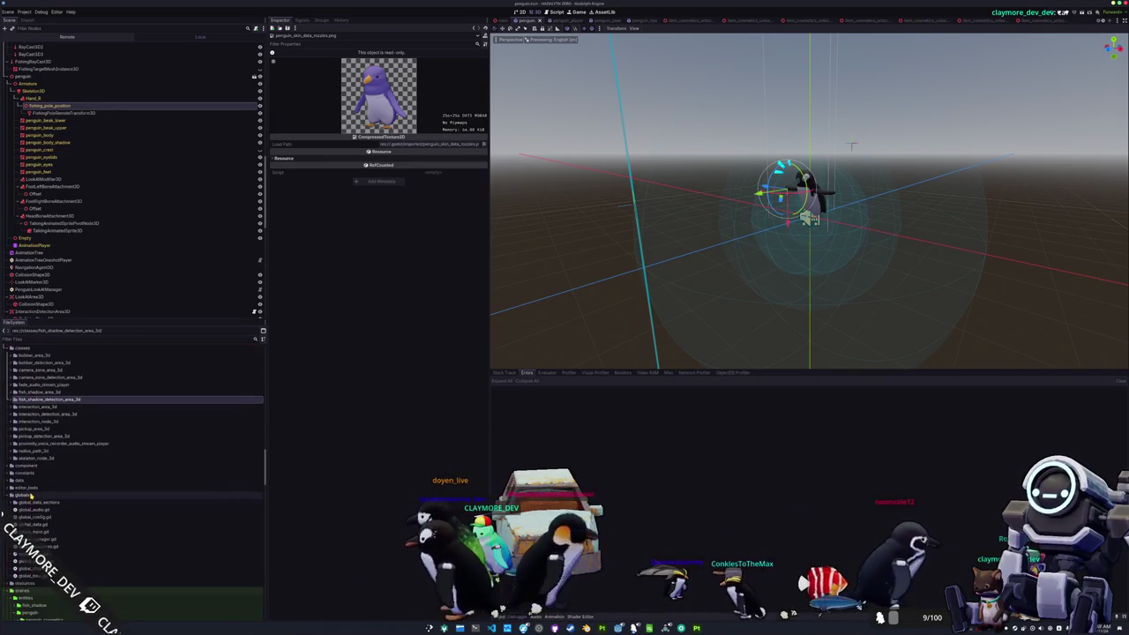
pyautogui.doubleClick(31, 496)
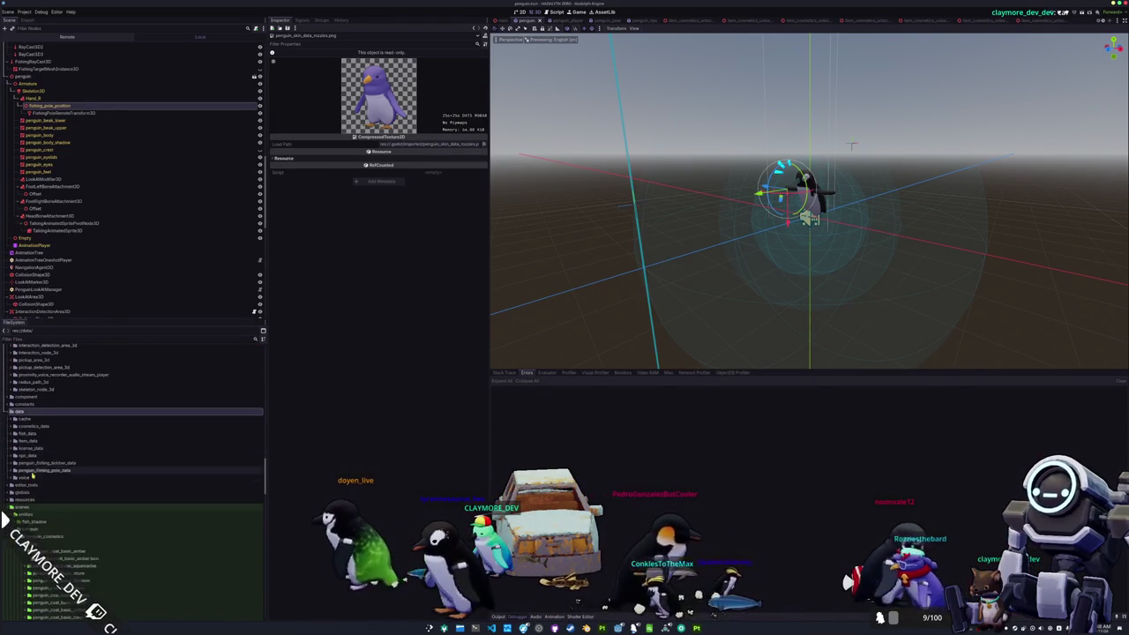
# Step: Open data > cosmetics_data > skin_data > skin_data_rare and duplicate claymore_penguin.tres
pyautogui.doubleClick(21, 480)
pyautogui.doubleClick(36, 441)
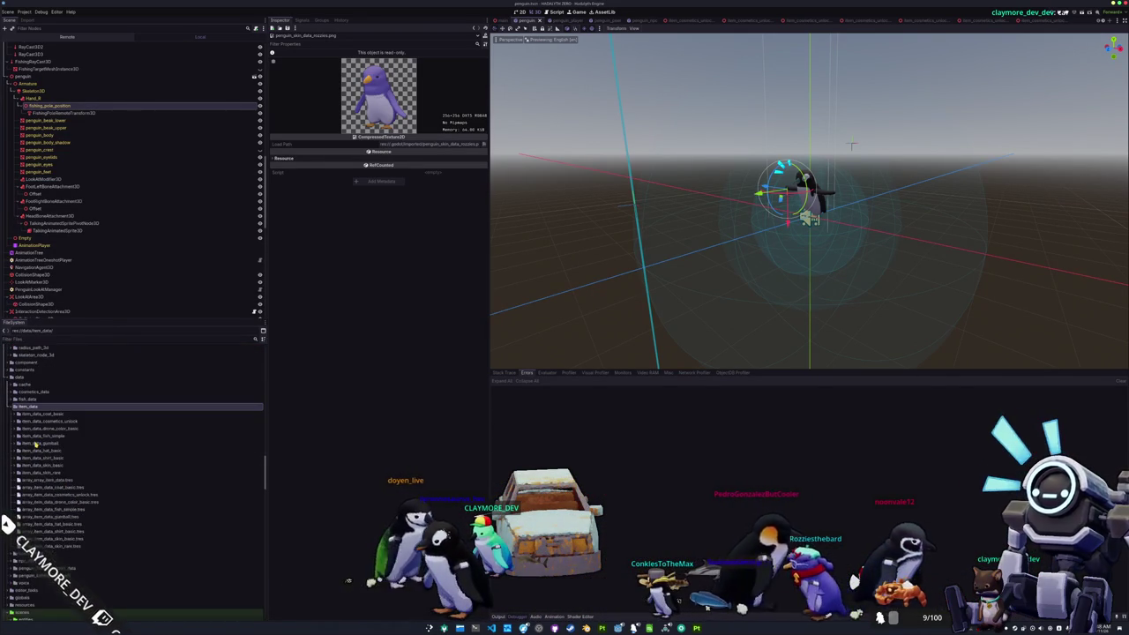
pyautogui.doubleClick(33, 391)
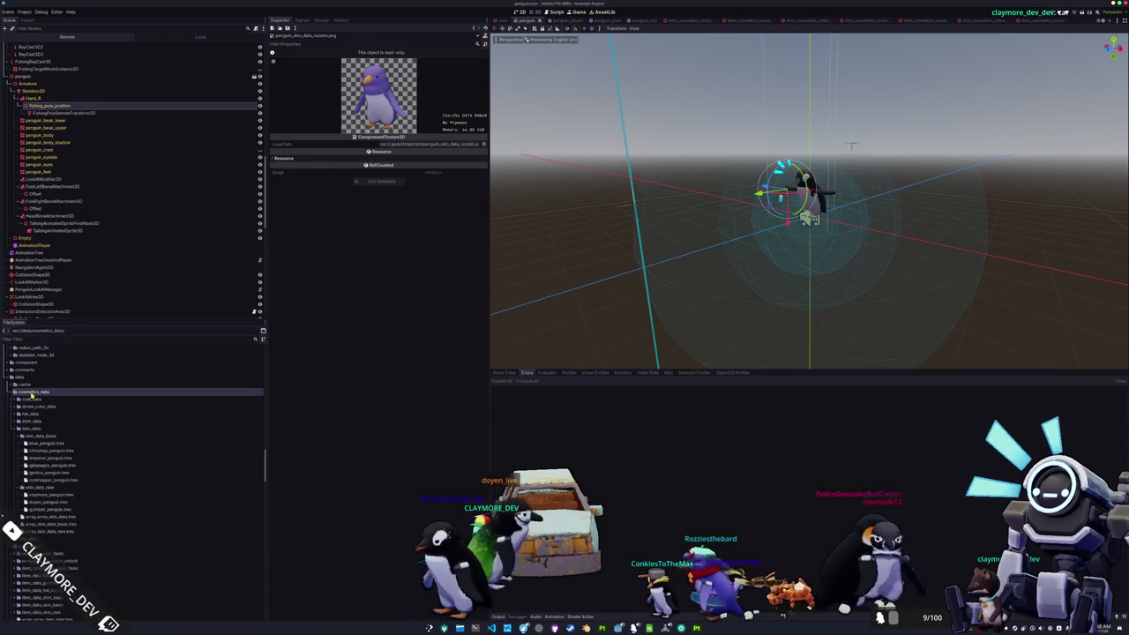
pyautogui.click(34, 421)
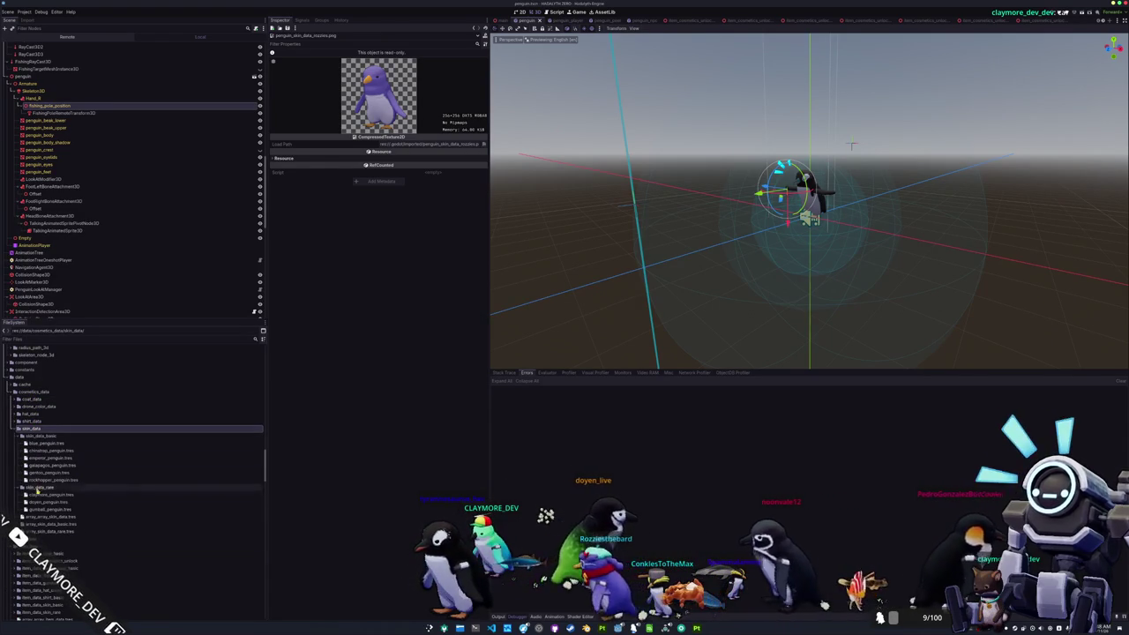
pyautogui.click(37, 494)
pyautogui.hotkey('ctrl', 'd')
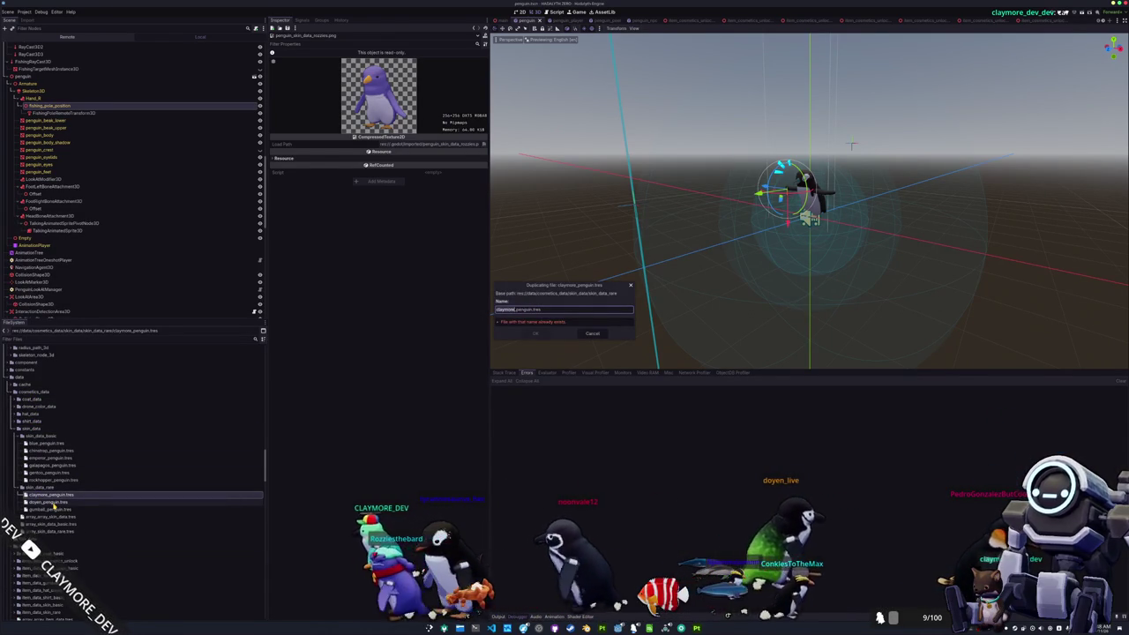
# Step: Save the copy as rozzies_penguin.tres, name it Rozzies Penguin, and assign the rozzies icon
pyautogui.press('Return')
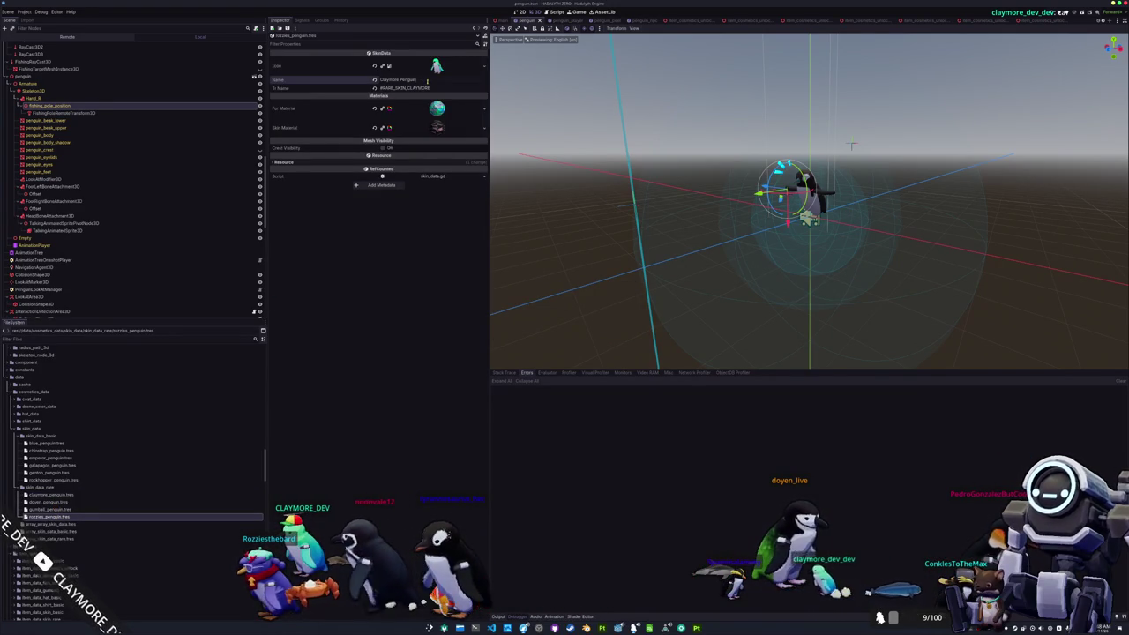
pyautogui.write('Penguin')
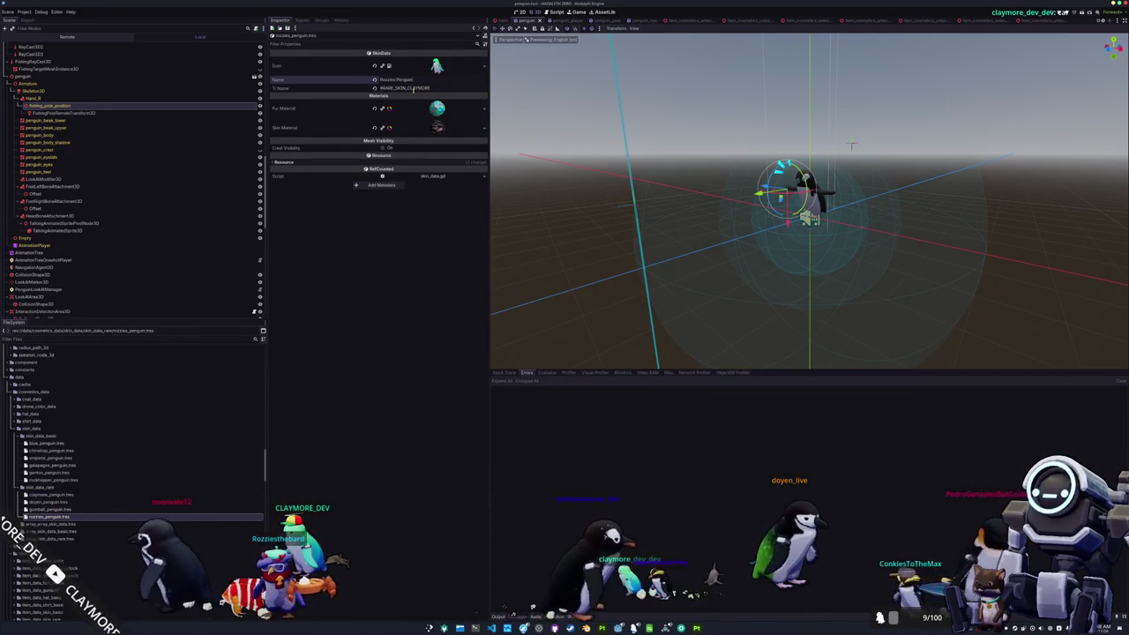
pyautogui.click(483, 65)
pyautogui.click(449, 216)
pyautogui.write('rozzies')
pyautogui.press('Return')
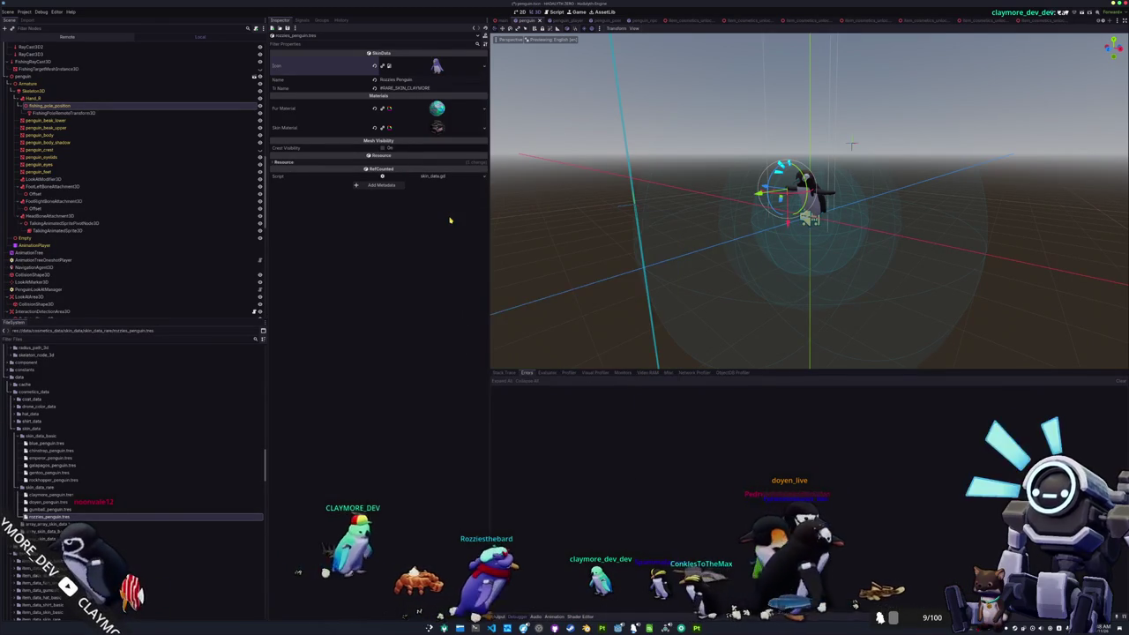
# Step: Assign the rozzies fur material and the brown rozzies skin material via Quick Load
pyautogui.click(484, 107)
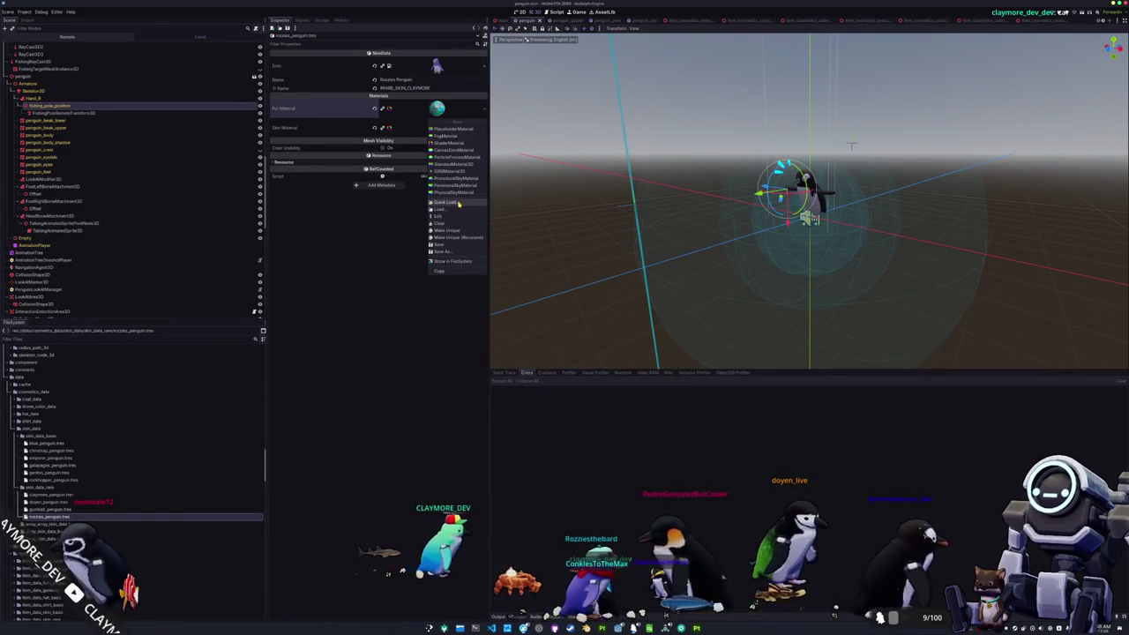
pyautogui.click(457, 204)
pyautogui.write('rozzies')
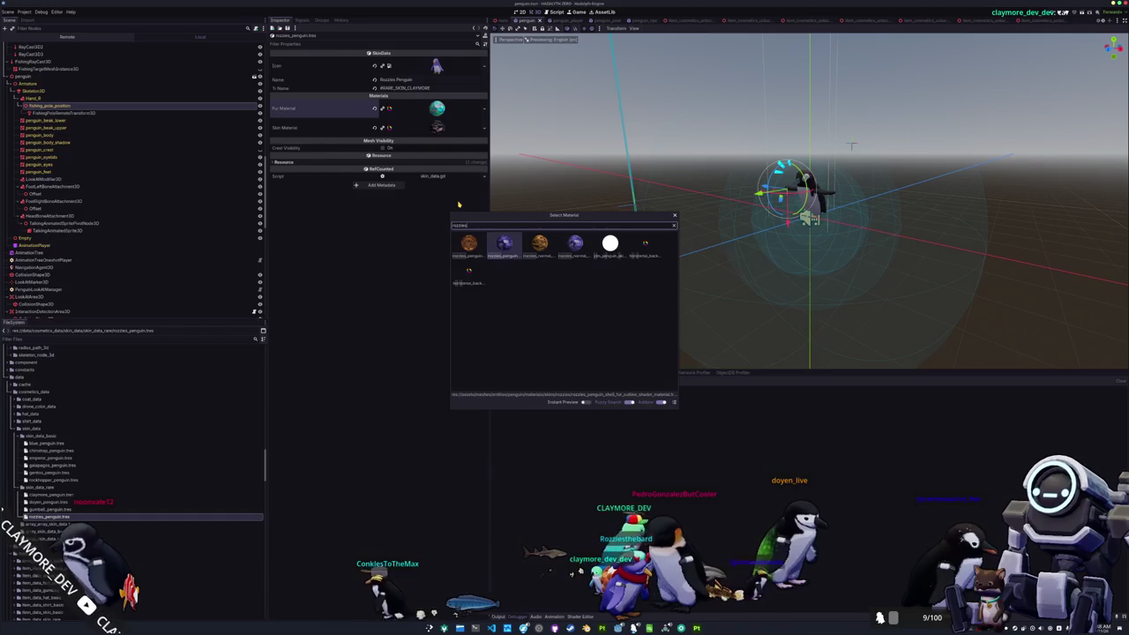
pyautogui.press('Return')
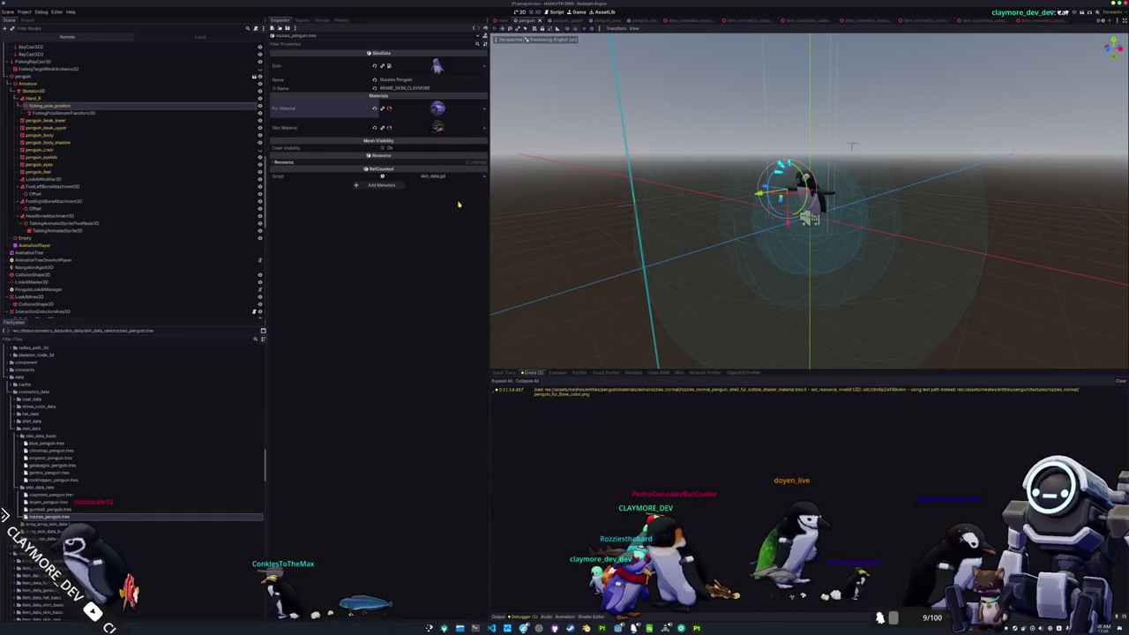
pyautogui.click(483, 128)
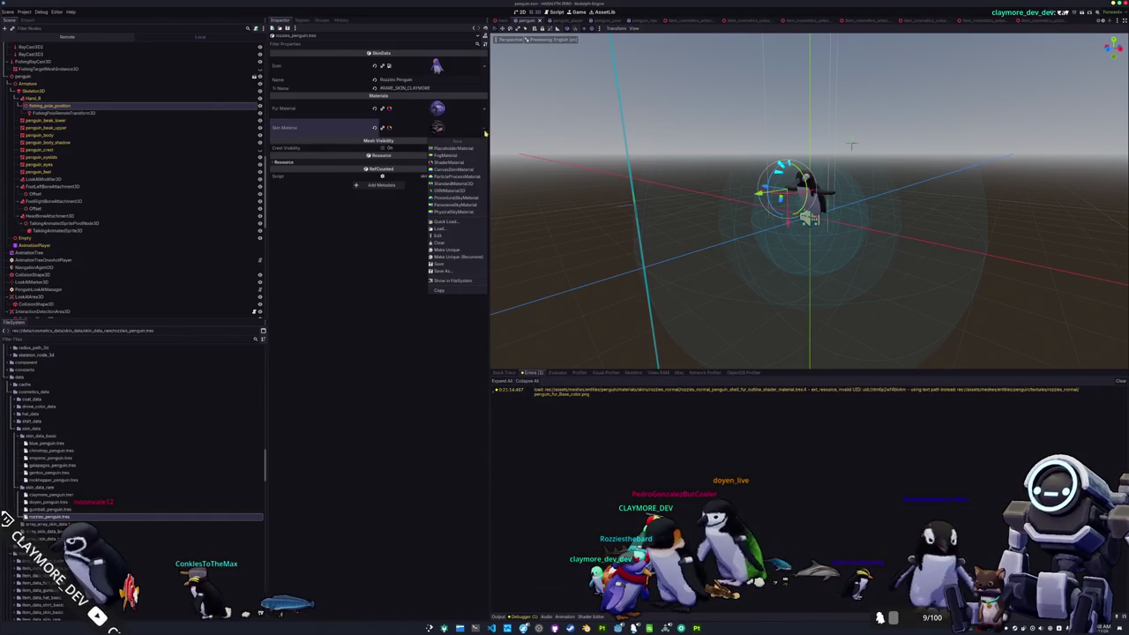
pyautogui.click(451, 224)
pyautogui.write('rozzies_m')
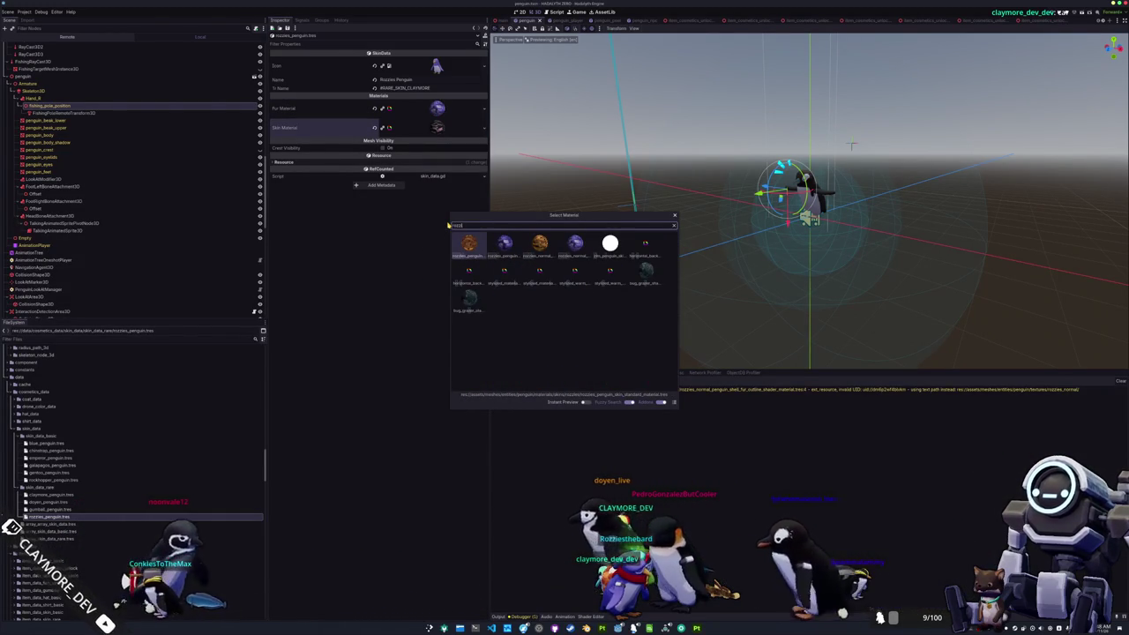
pyautogui.press('Right')
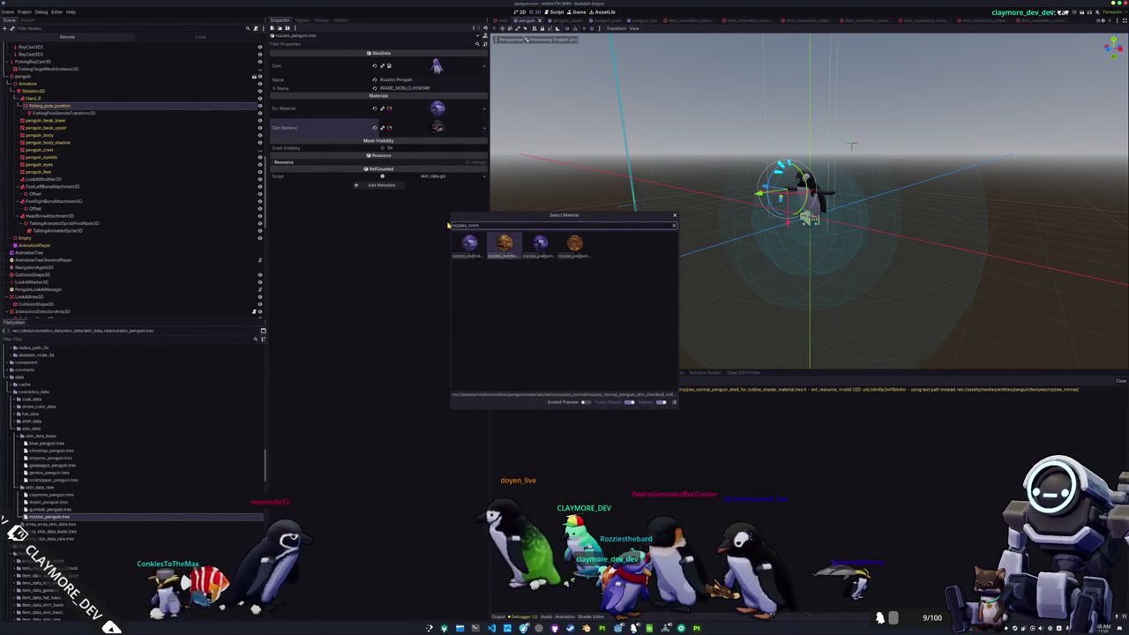
pyautogui.press('Return')
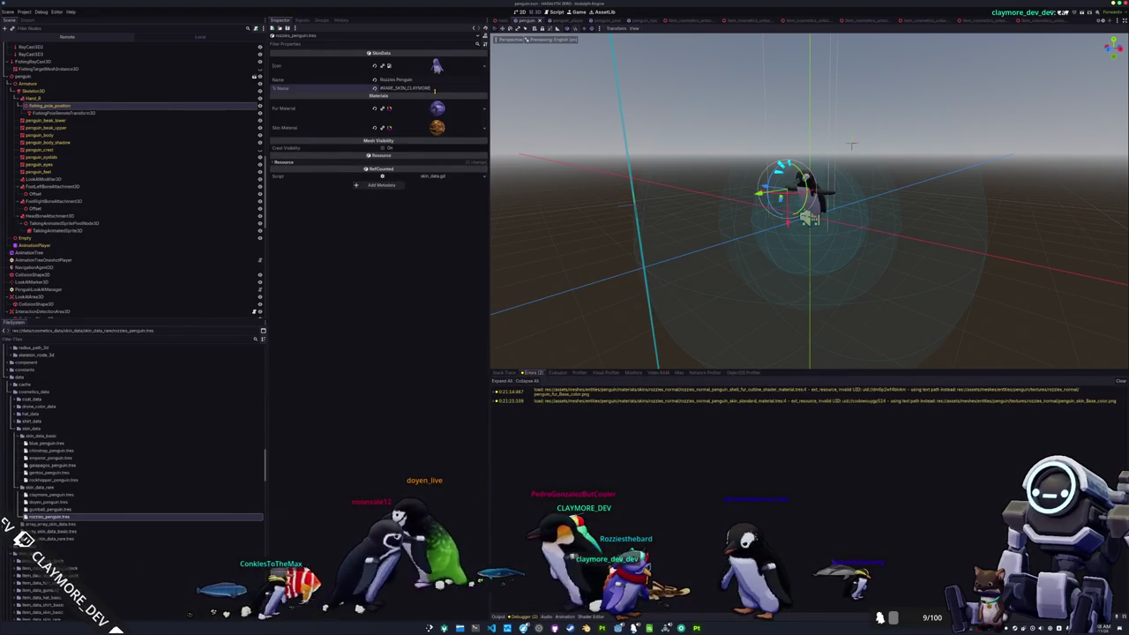
# Step: Set Ti Name to #RARE_SKIN_ROZZIES and open the translations spreadsheet
pyautogui.write('ROZZIES')
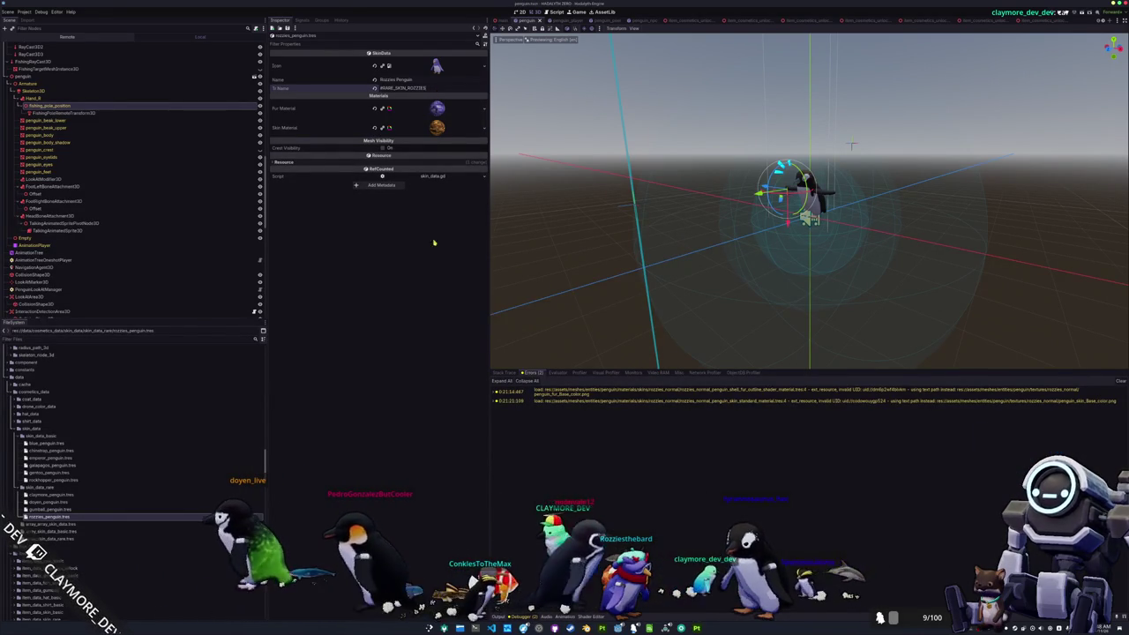
pyautogui.hotkey('alt', 'Tab')
pyautogui.click(290, 164)
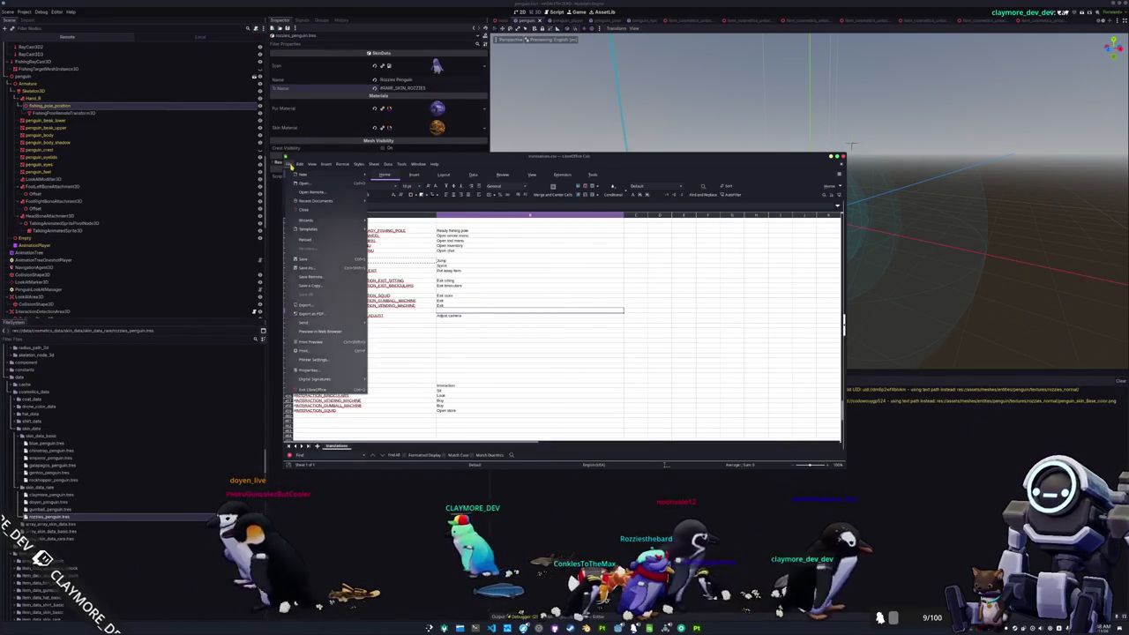
# Step: Open translations_skin.csv from the translations folder and accept the CSV import settings
pyautogui.click(304, 187)
pyautogui.click(410, 194)
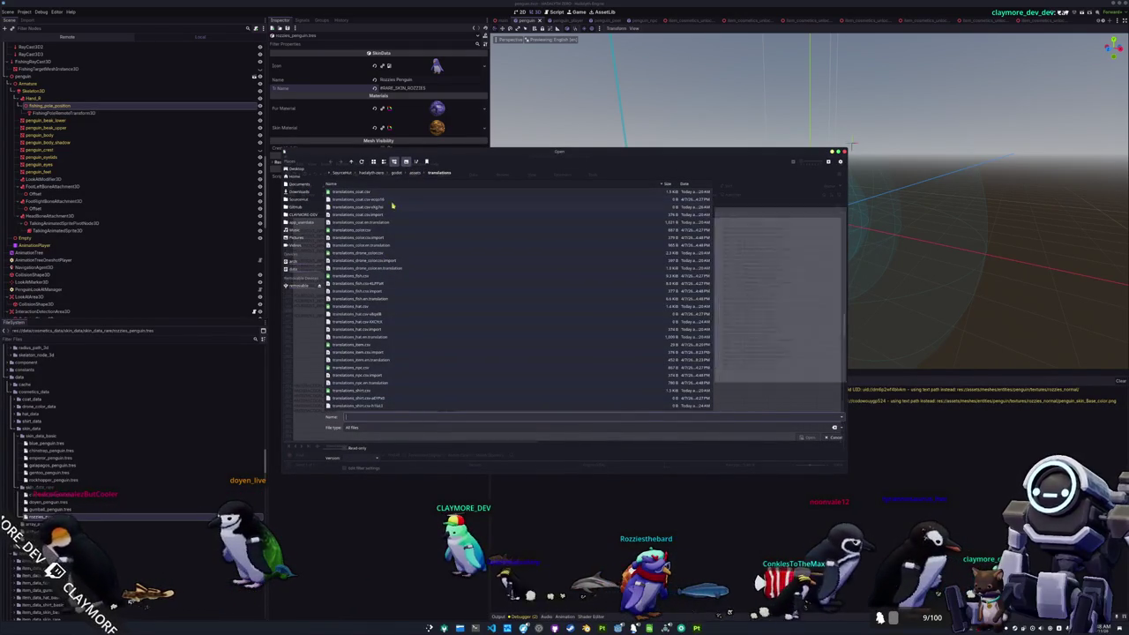
pyautogui.click(377, 277)
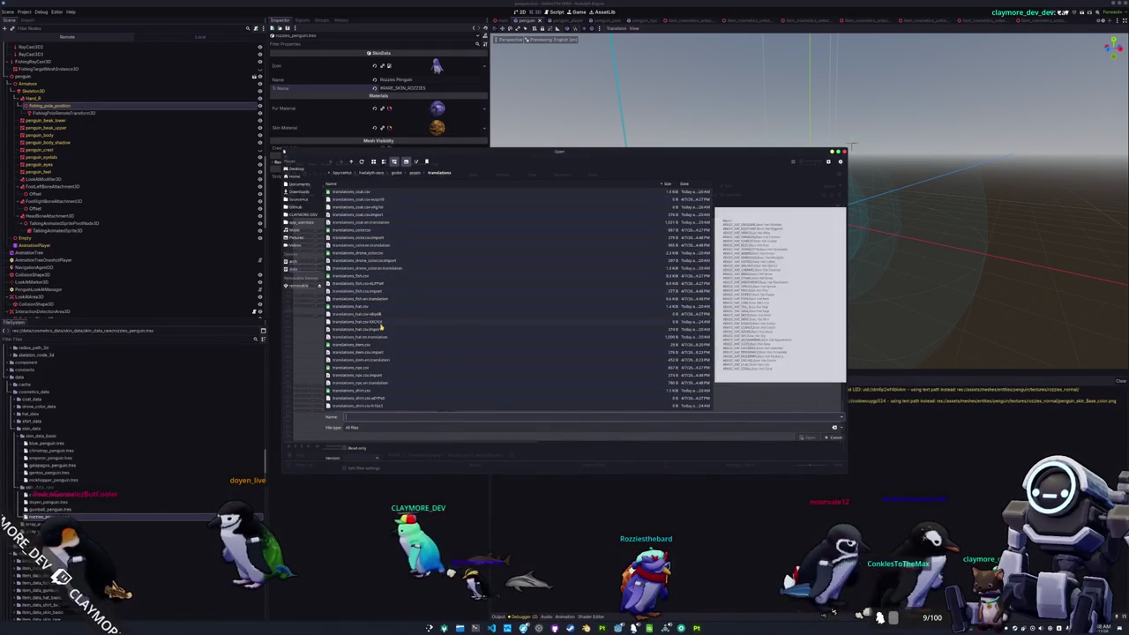
pyautogui.scroll(-2, 380, 291)
pyautogui.click(401, 381)
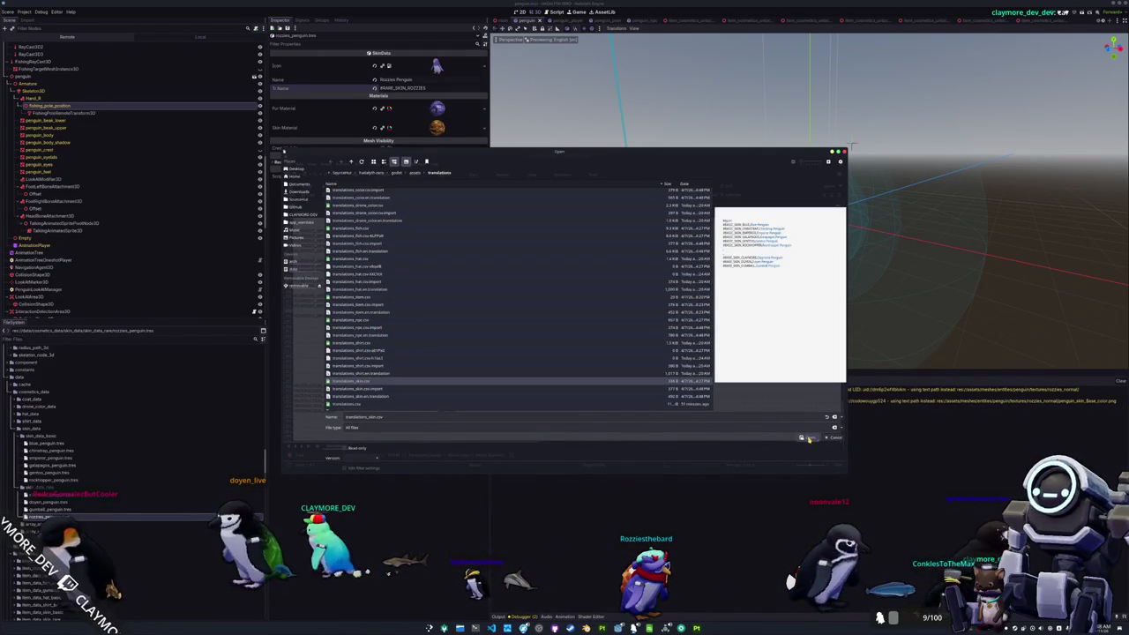
pyautogui.press('Return')
pyautogui.click(601, 412)
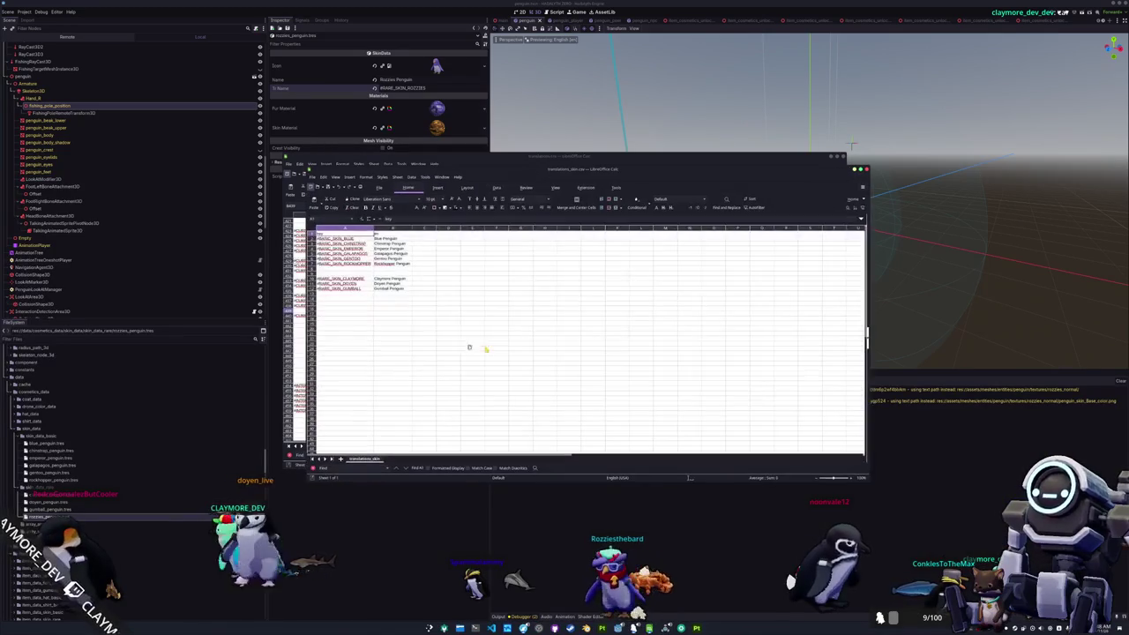
# Step: Enter 'Rozzies Penguin' for #RARE_SKIN_ROZZIES and save the sheet in its current format
pyautogui.press('Up')
pyautogui.write('#BASE_SKIN_')
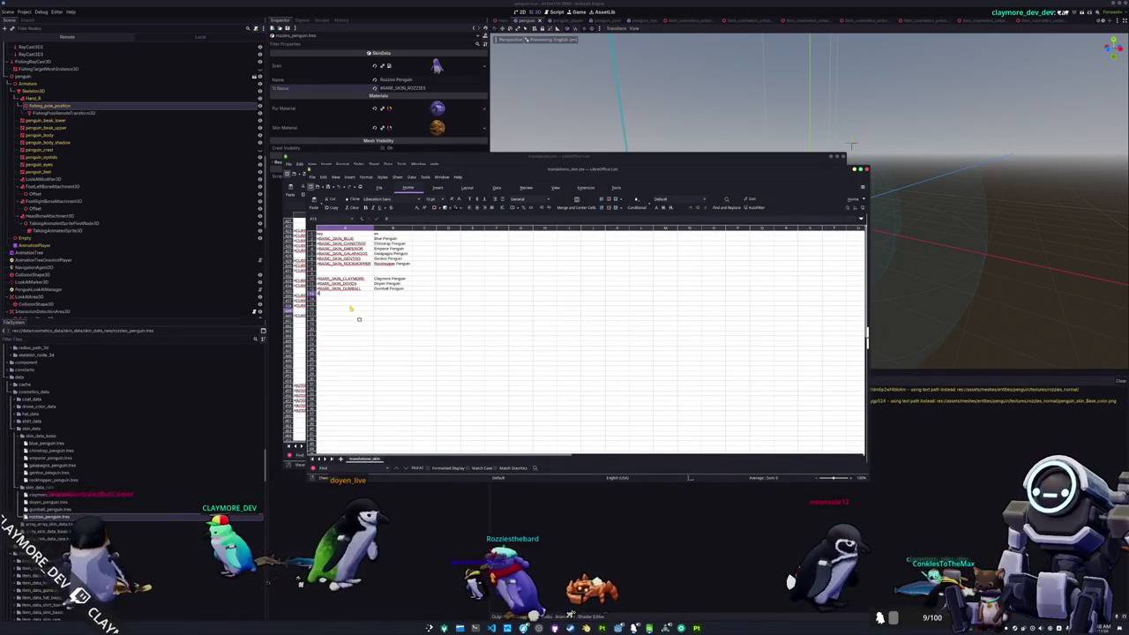
pyautogui.write('ROZZIES')
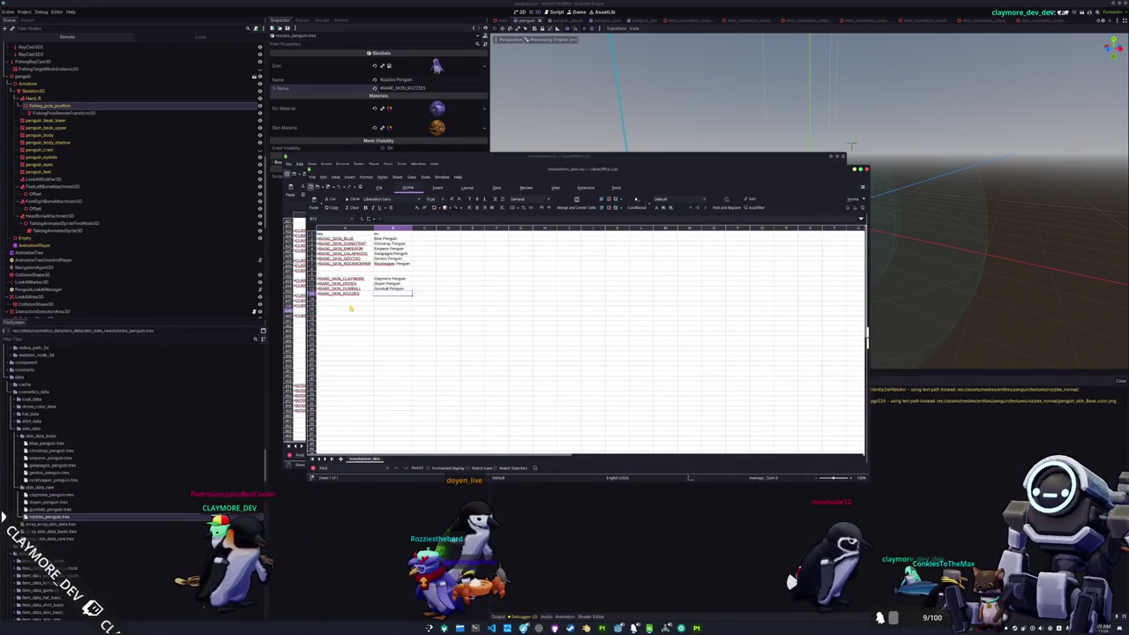
pyautogui.write(' Penguin')
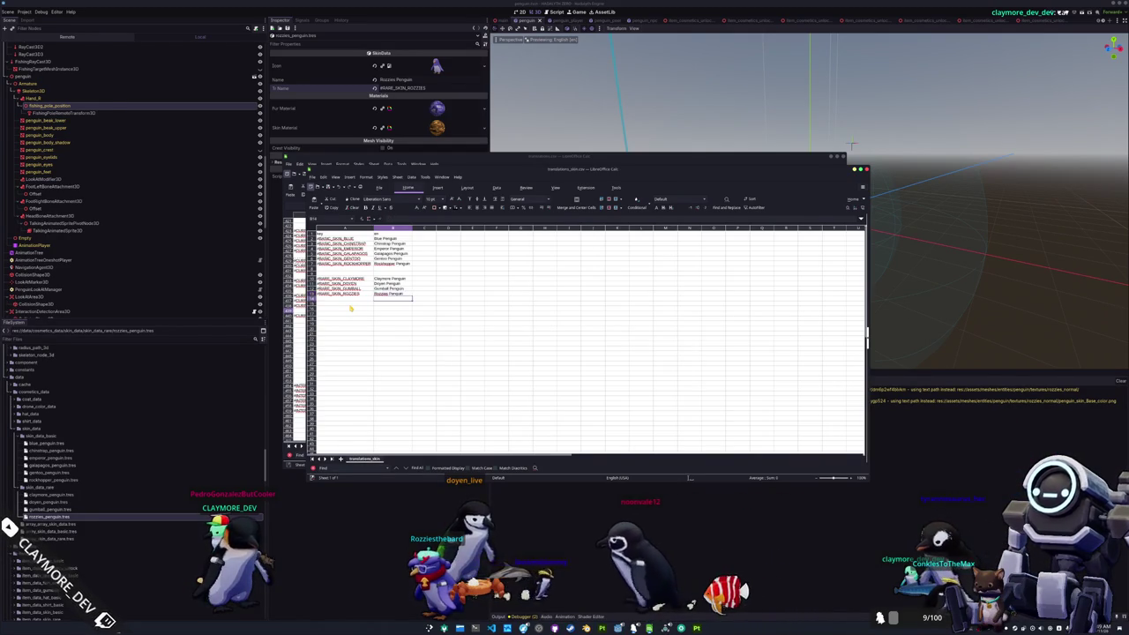
pyautogui.hotkey('ctrl', 's')
pyautogui.press('Return')
pyautogui.hotkey('alt', 'Tab')
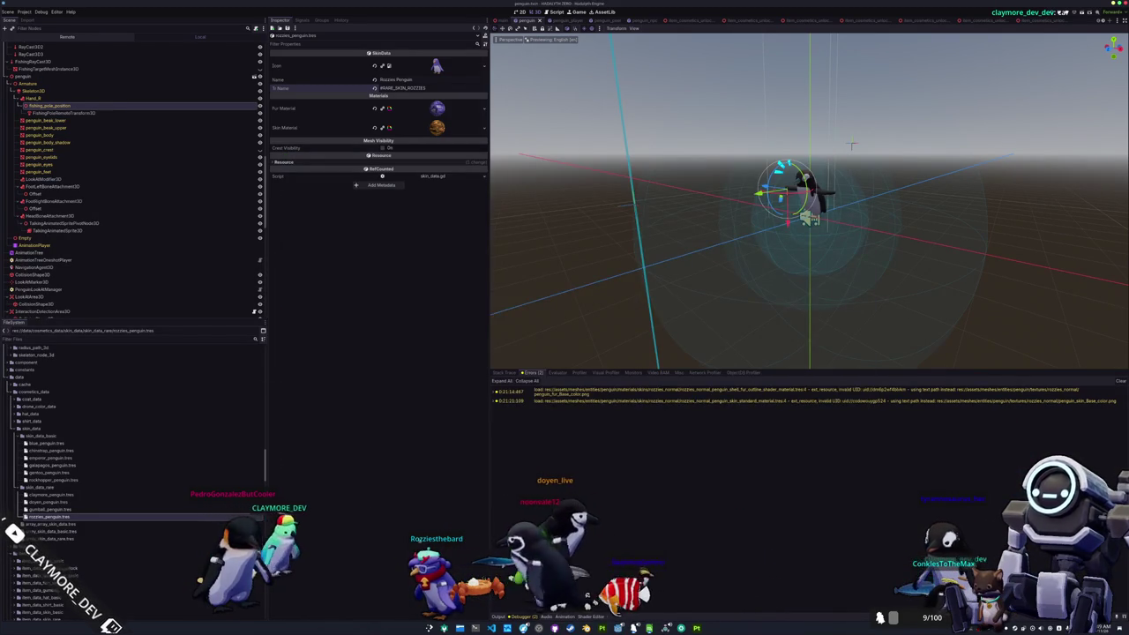
# Step: Append rozzies_penguin.tres as a fourth element of array_skin_data_rare.tres and run the project
pyautogui.scroll(-2, 542, 302)
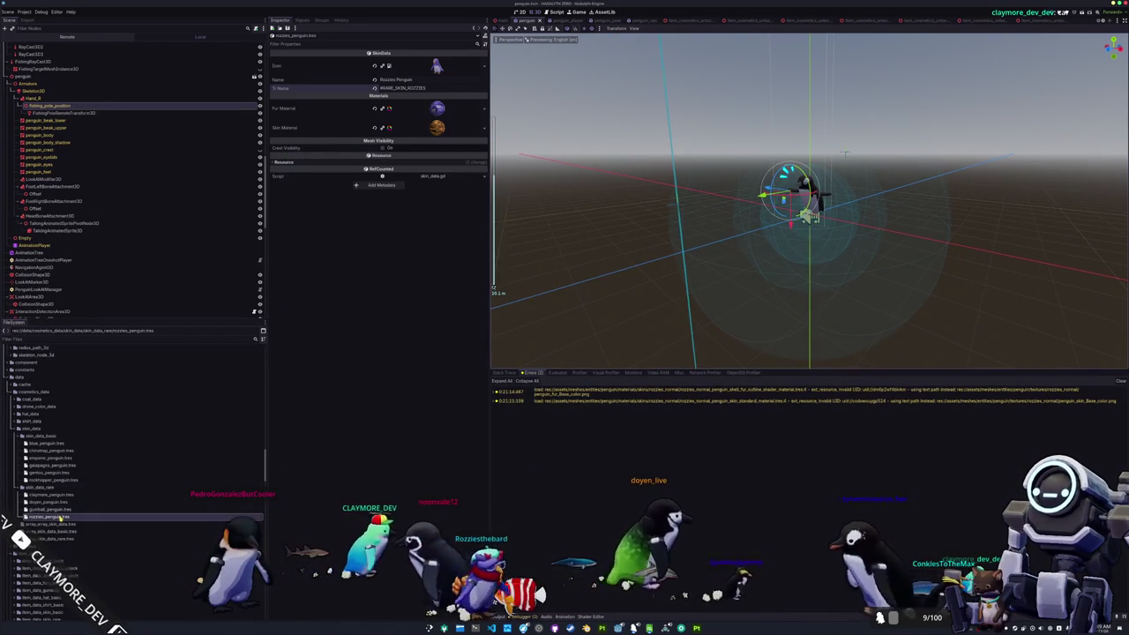
pyautogui.click(71, 538)
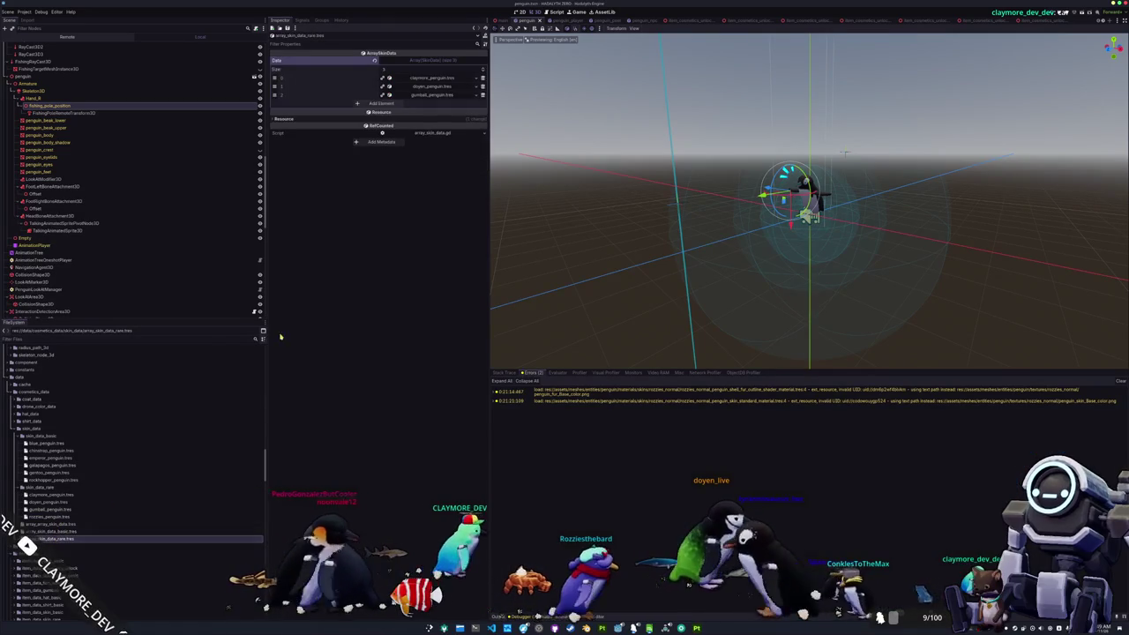
pyautogui.click(382, 111)
pyautogui.click(426, 103)
pyautogui.write('ro')
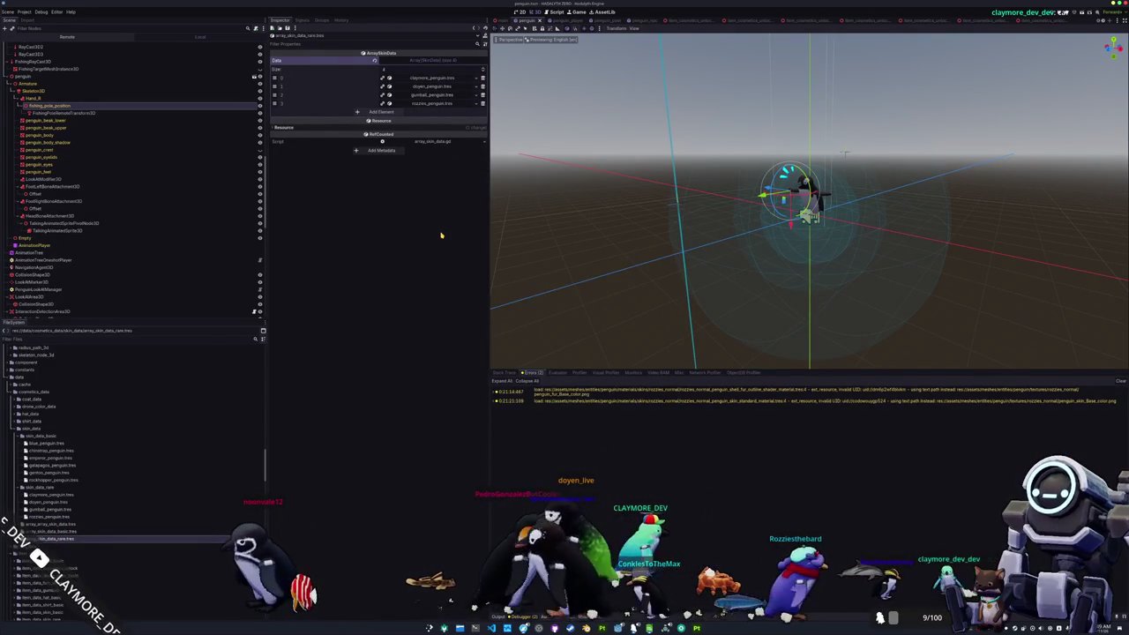
pyautogui.hotkey('ctrl', 'j')
pyautogui.press('F5')
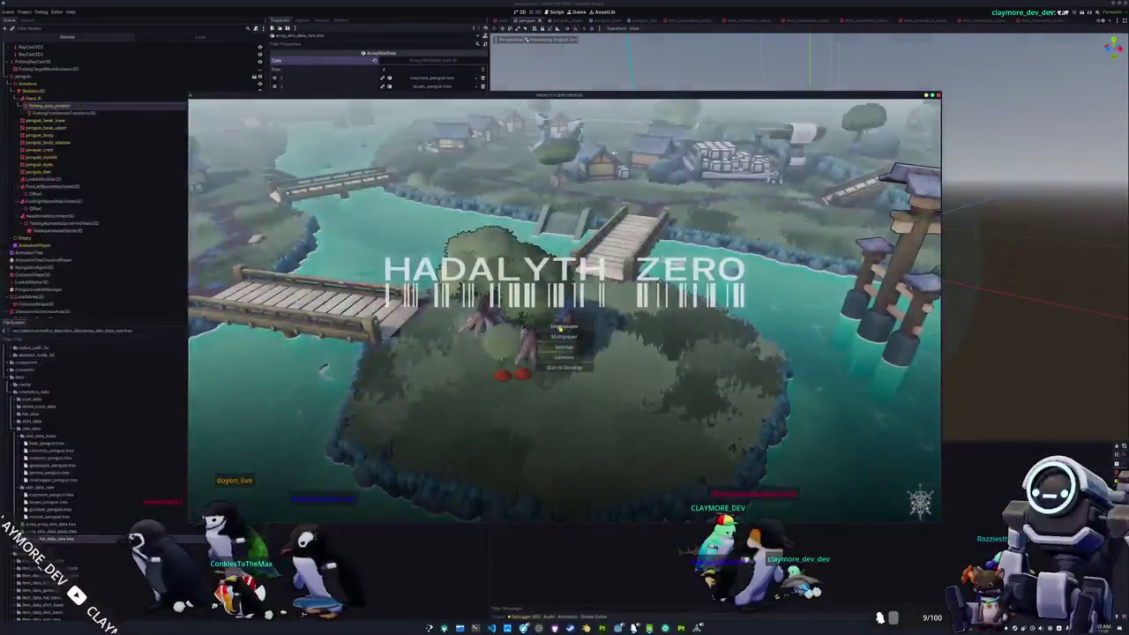
# Step: Start a singleplayer game, browse the inventory's Penguin skins, then stop the game
pyautogui.click(564, 327)
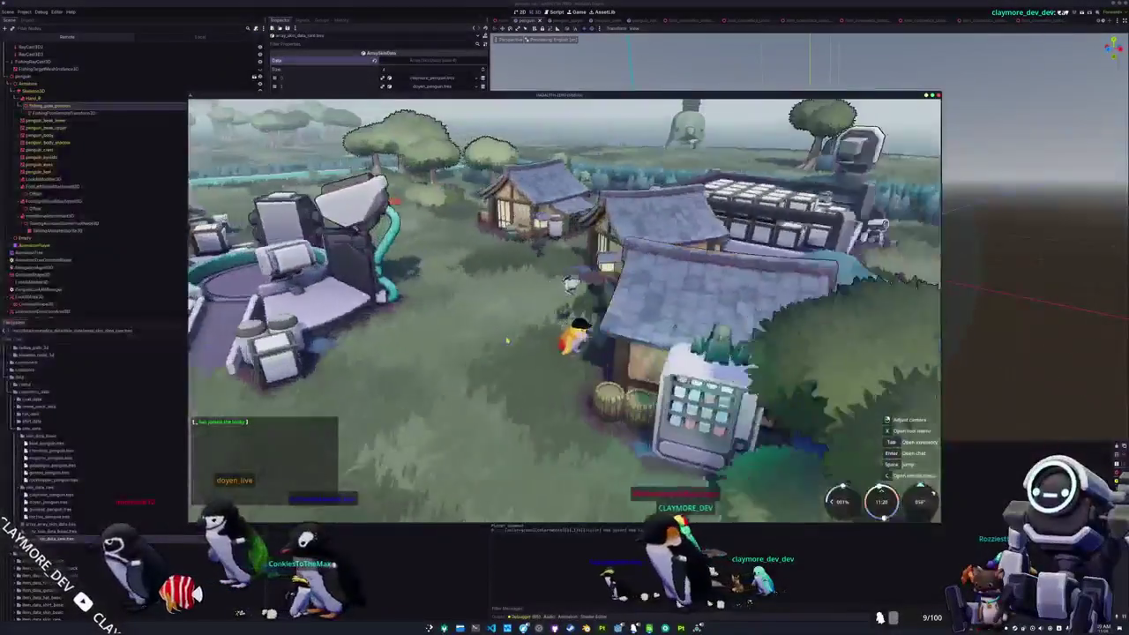
pyautogui.press('Tab')
pyautogui.click(584, 109)
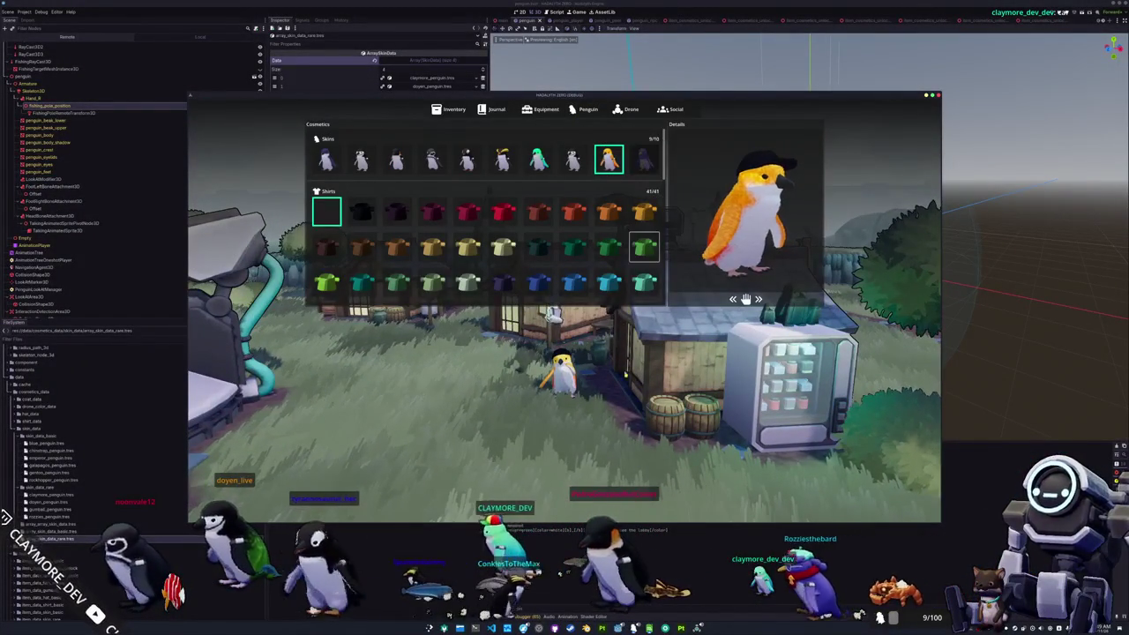
pyautogui.press('Tab')
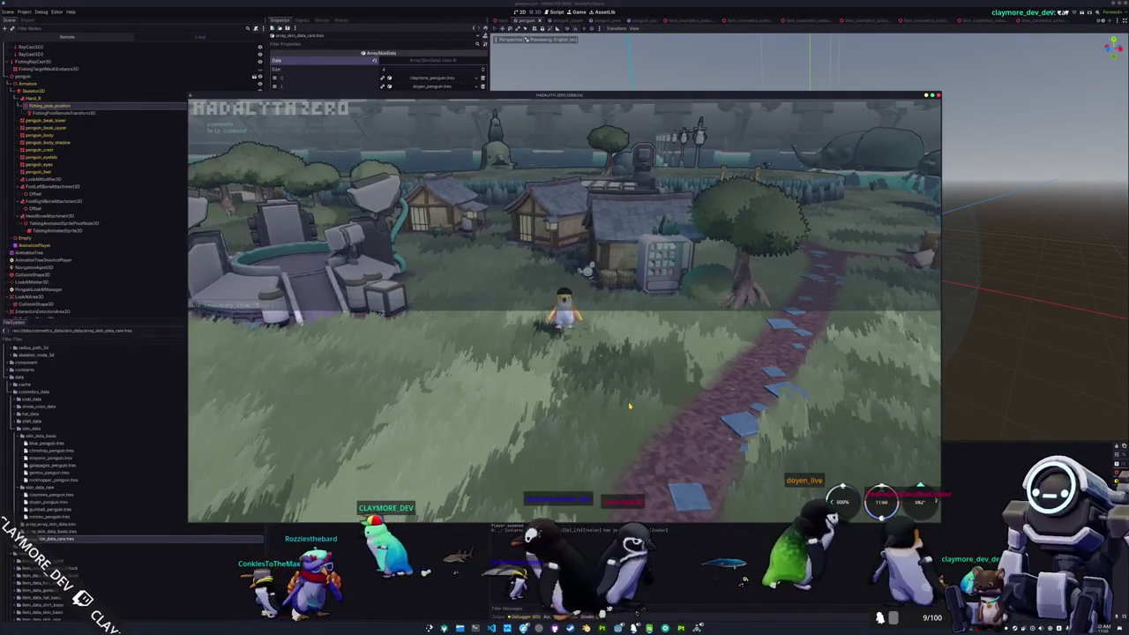
pyautogui.press('i')
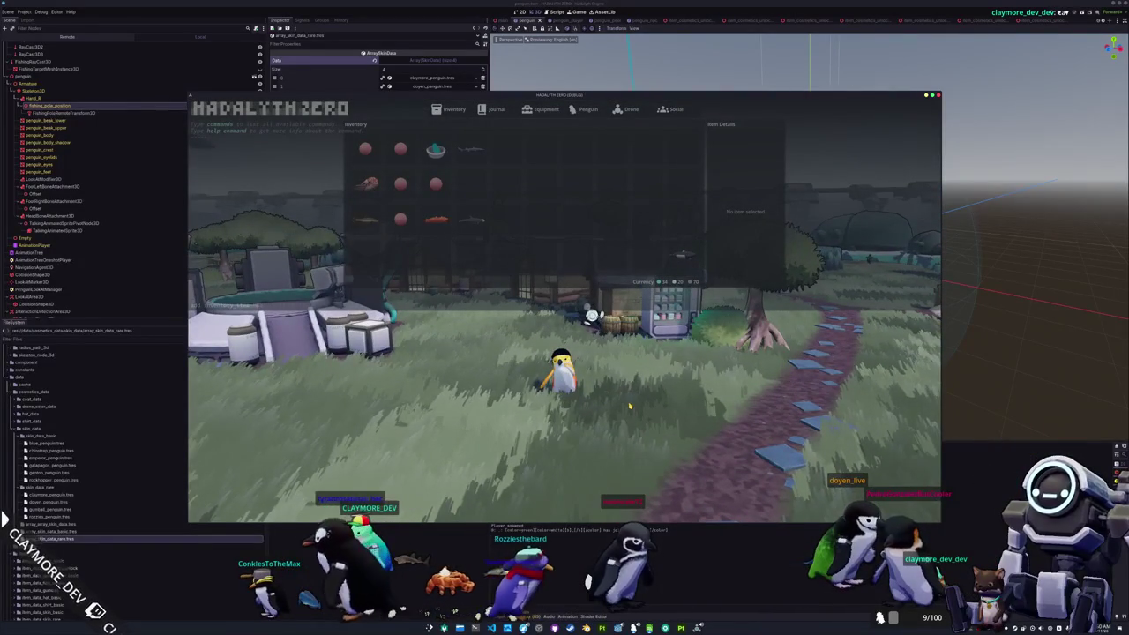
pyautogui.press('F8')
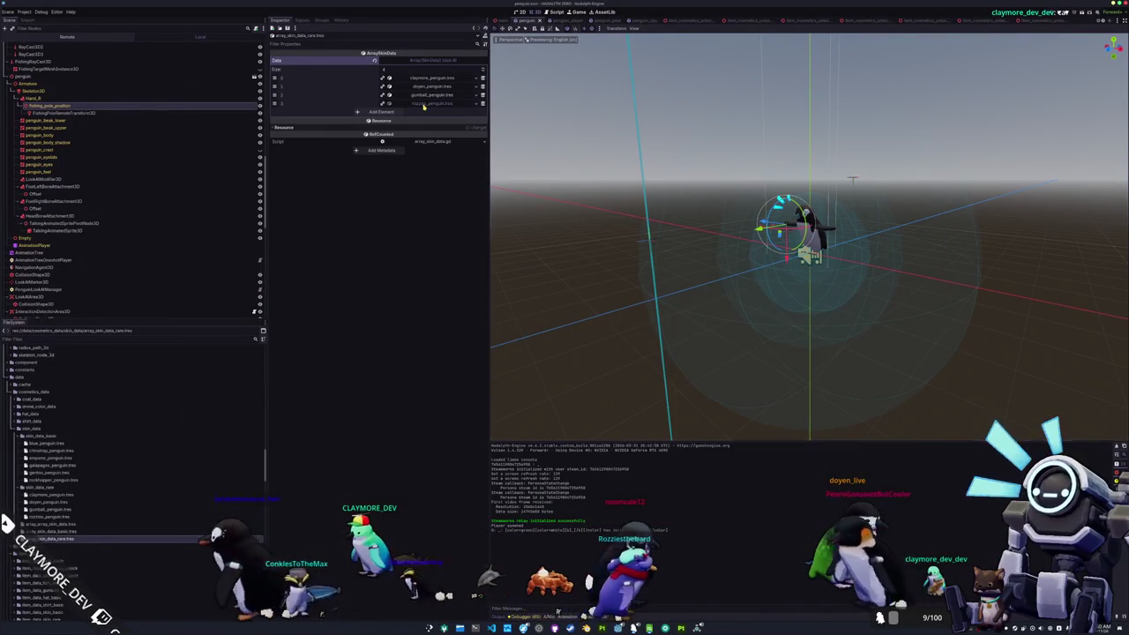
# Step: Check the Rozzies Penguin name in the rare skin array and open the in-game console
pyautogui.click(424, 104)
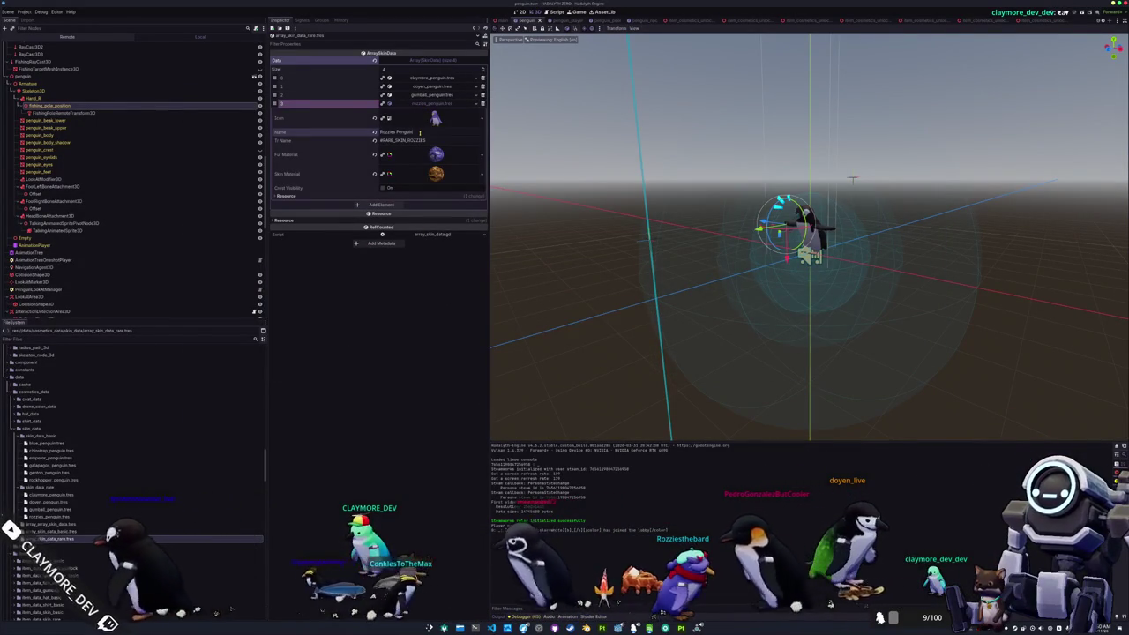
pyautogui.click(419, 132)
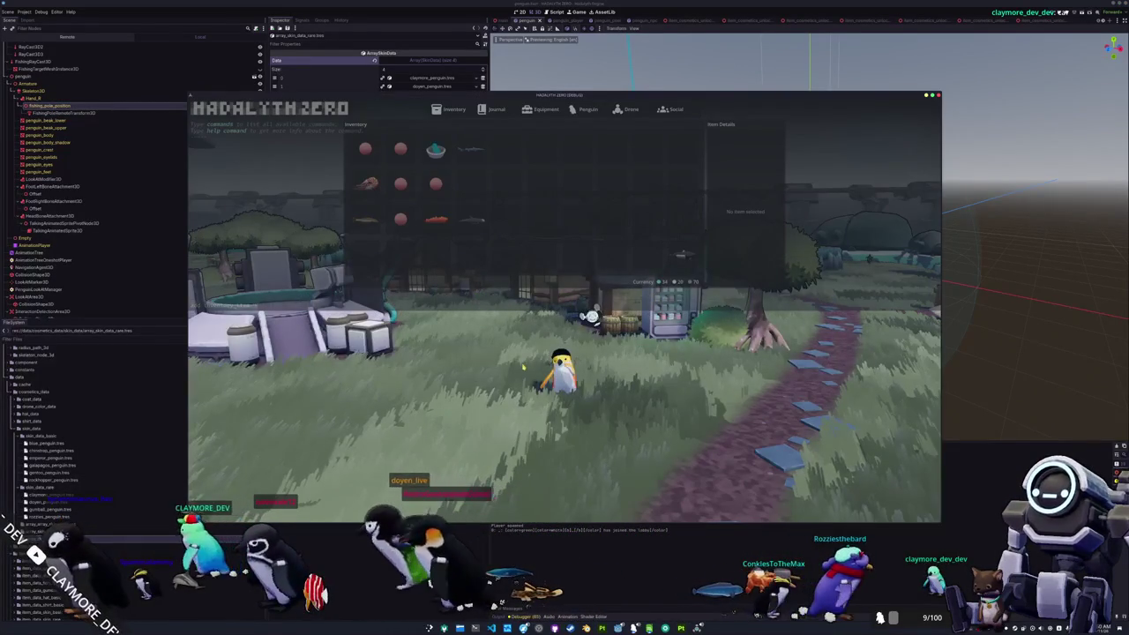
pyautogui.press('`')
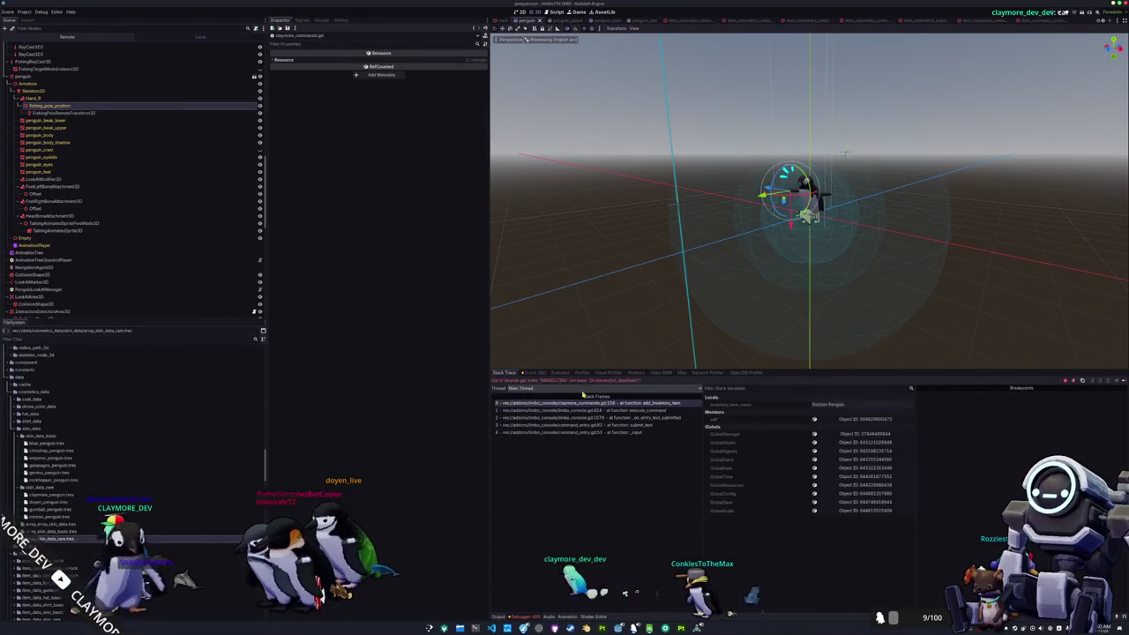
# Step: Inspect the add_inventory_item stack frames and compare the rare and basic skin arrays
pyautogui.click(591, 425)
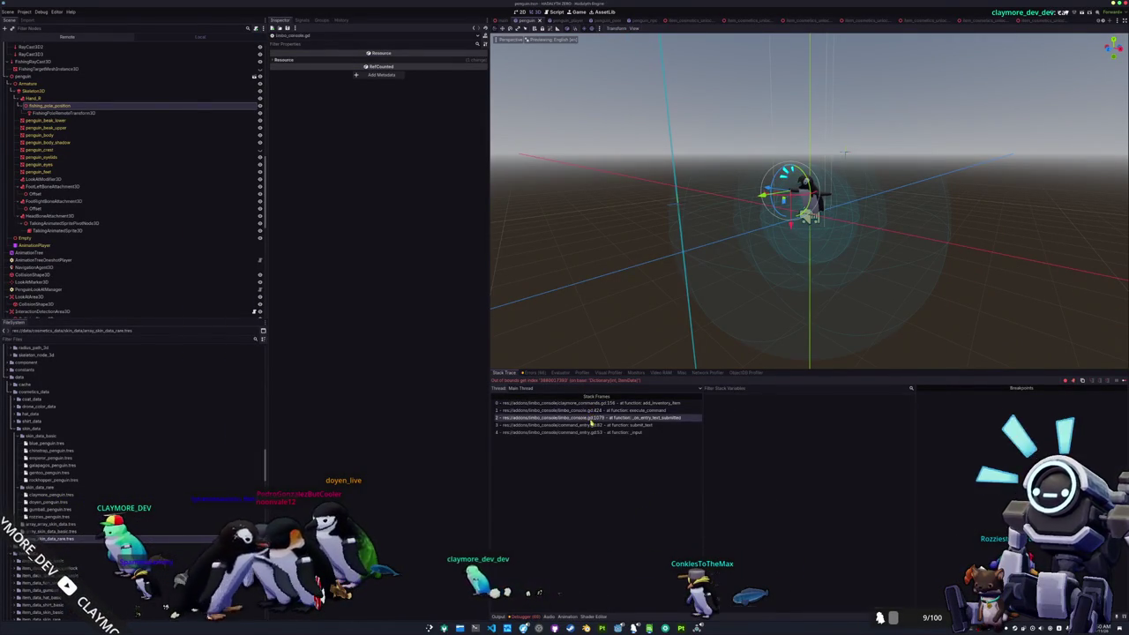
pyautogui.click(605, 405)
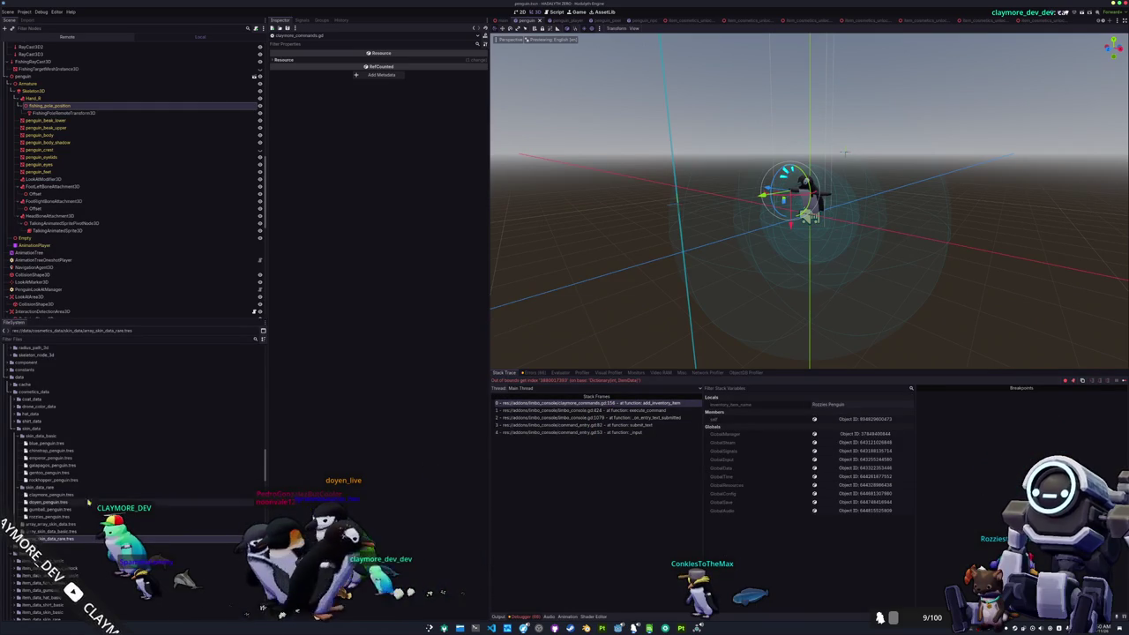
pyautogui.click(60, 540)
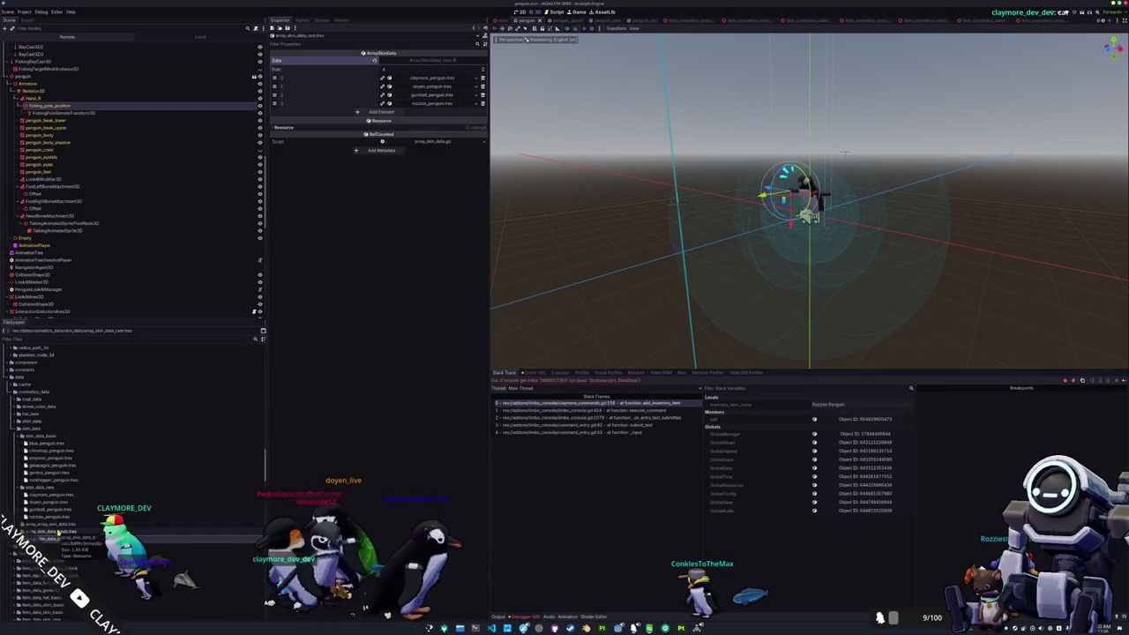
pyautogui.click(58, 532)
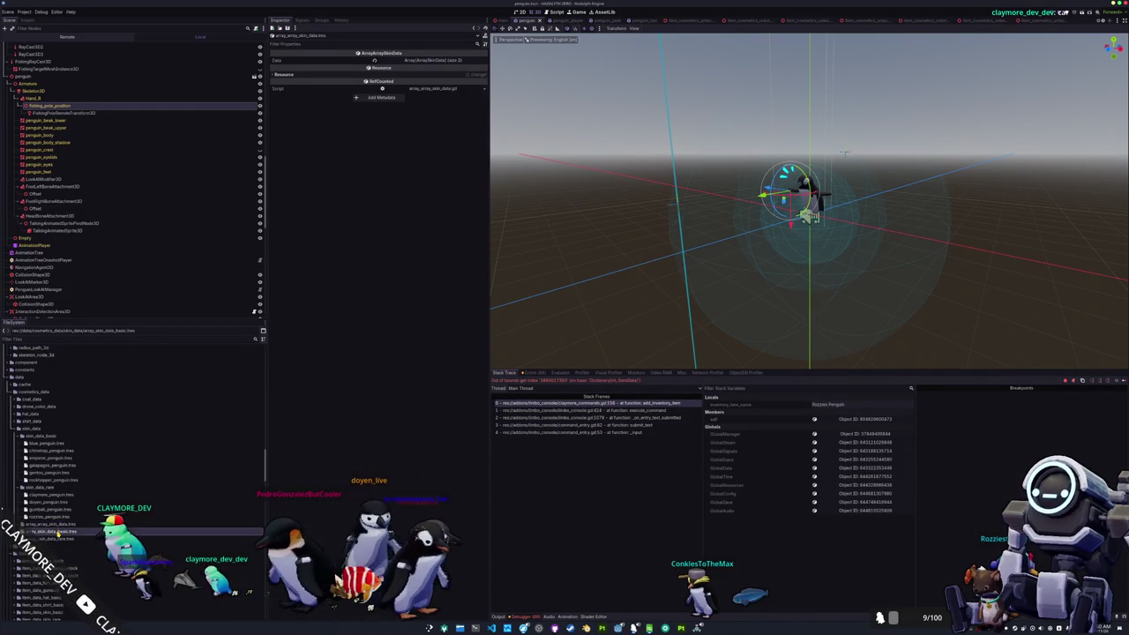
pyautogui.click(57, 539)
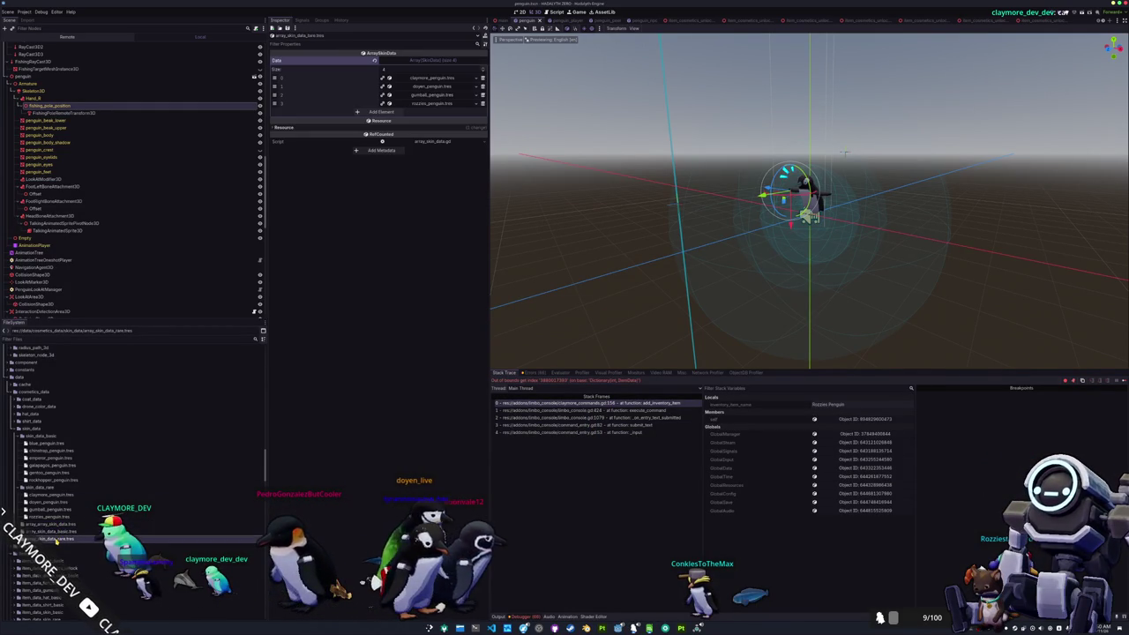
# Step: Inspect the Rozzies entry's fur and skin materials, then stop the paused game
pyautogui.click(427, 105)
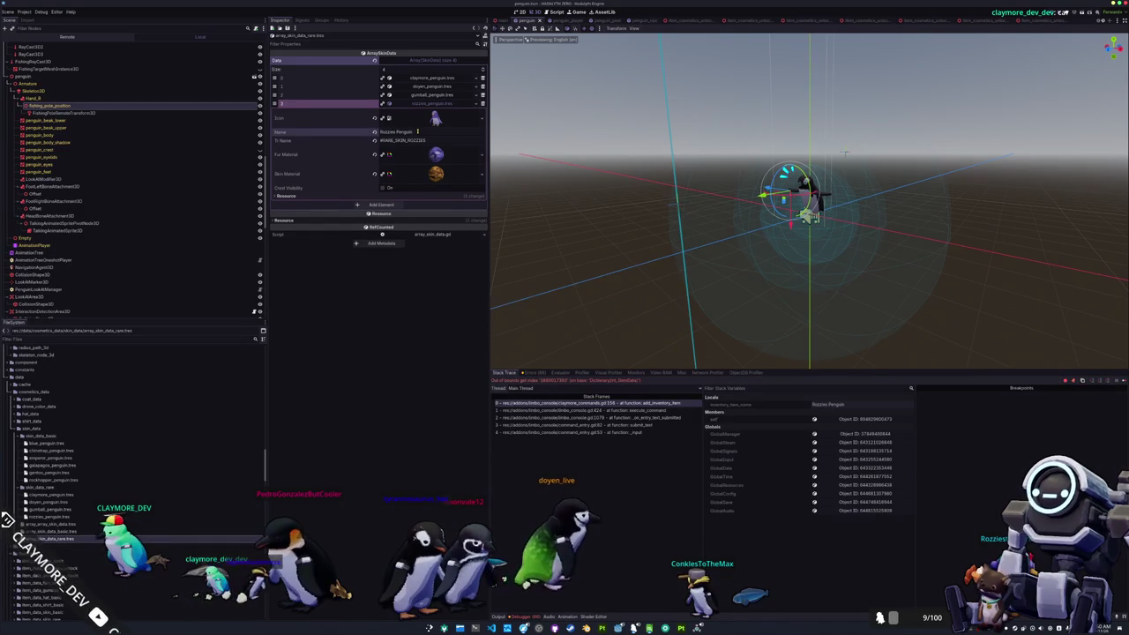
pyautogui.click(426, 155)
pyautogui.click(426, 155)
pyautogui.click(426, 173)
pyautogui.click(426, 173)
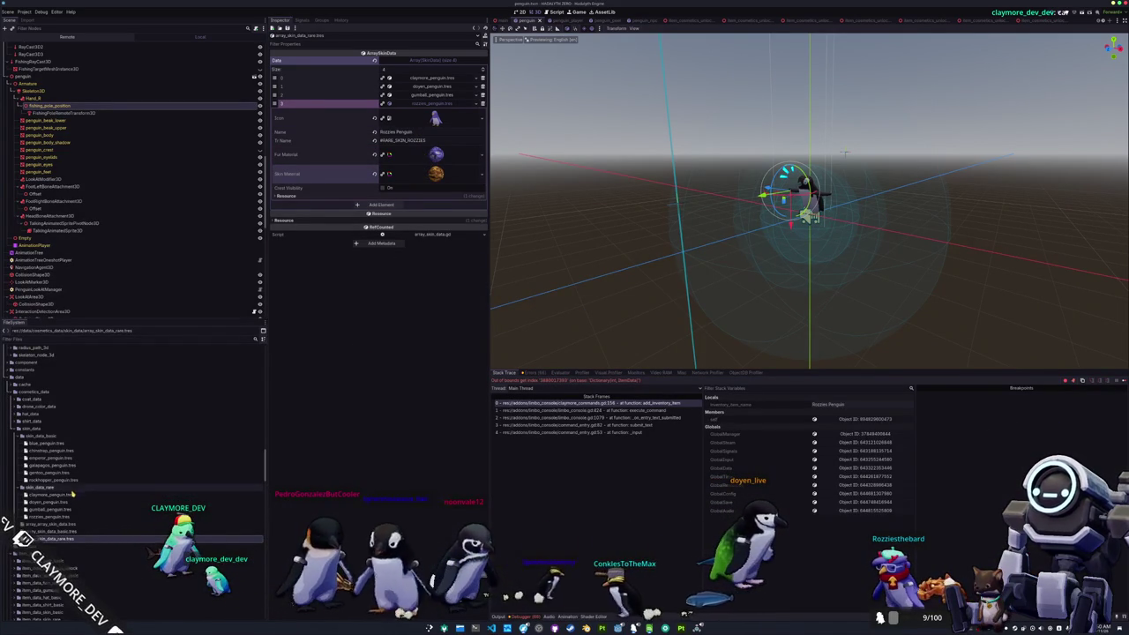
pyautogui.press('F8')
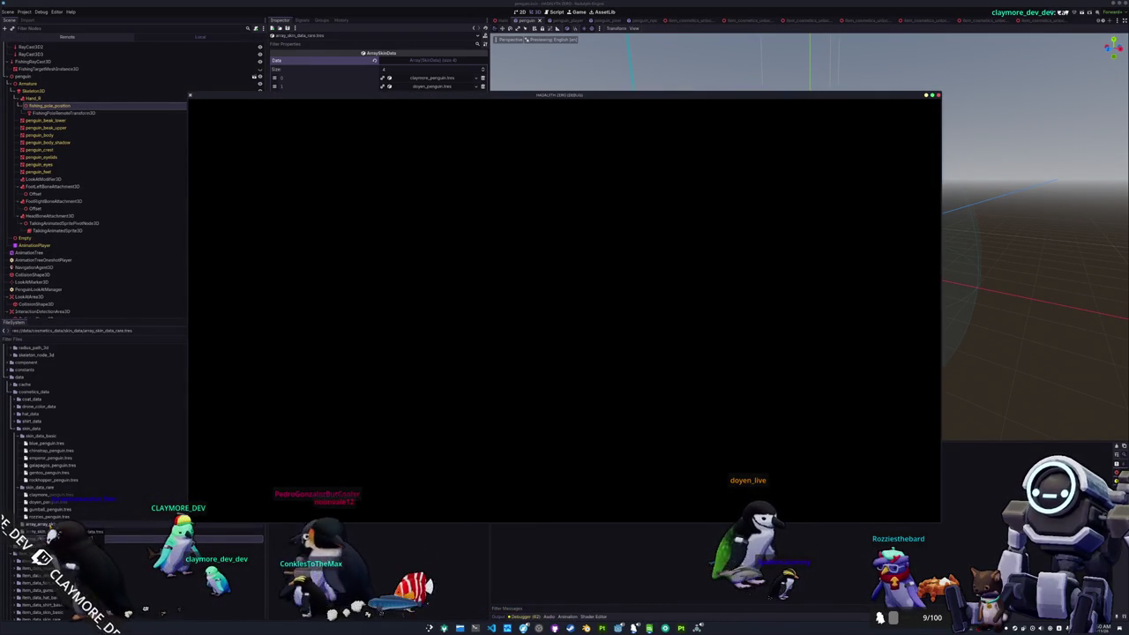
# Step: Expand the item_data_skin_rare and item_data_skin_basic folders in the FileSystem dock
pyautogui.scroll(-3, 44, 524)
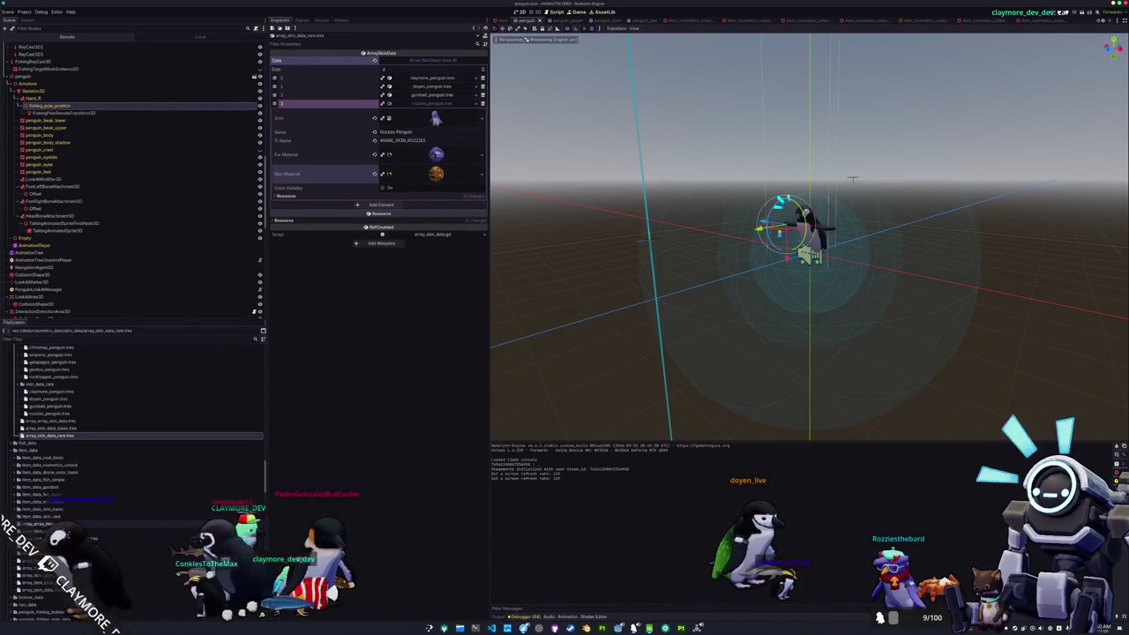
pyautogui.doubleClick(56, 465)
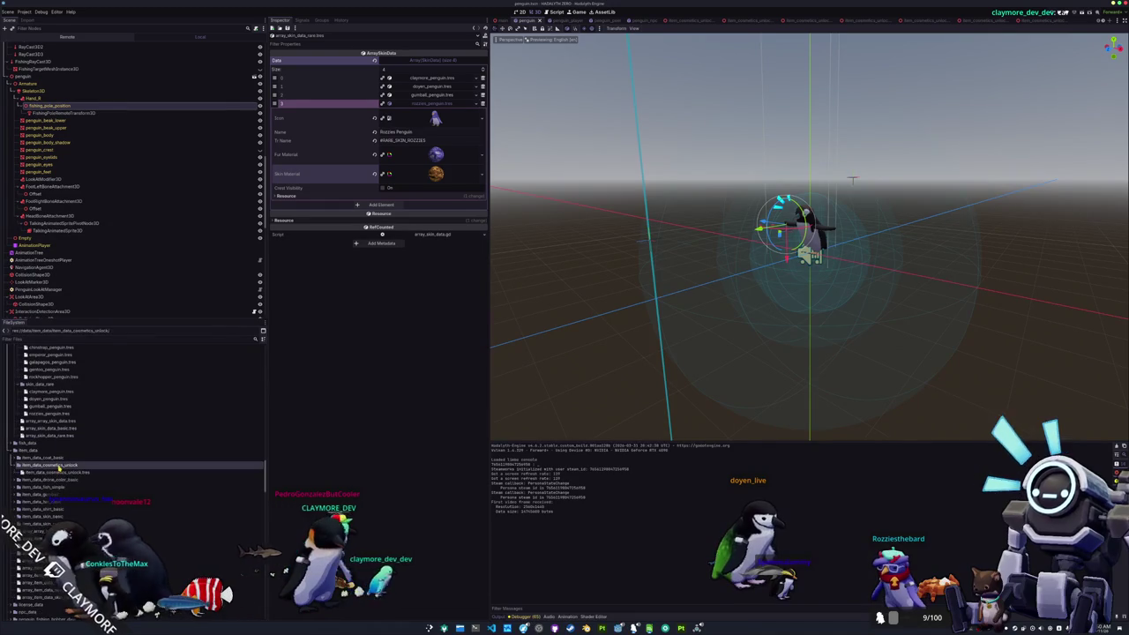
pyautogui.doubleClick(58, 466)
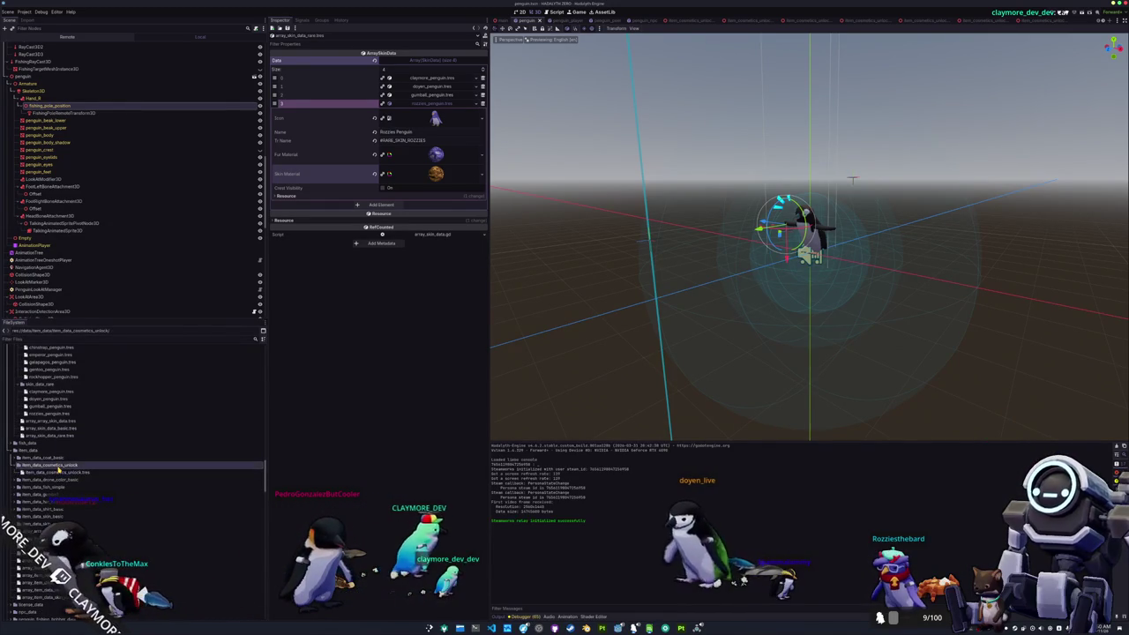
pyautogui.click(56, 515)
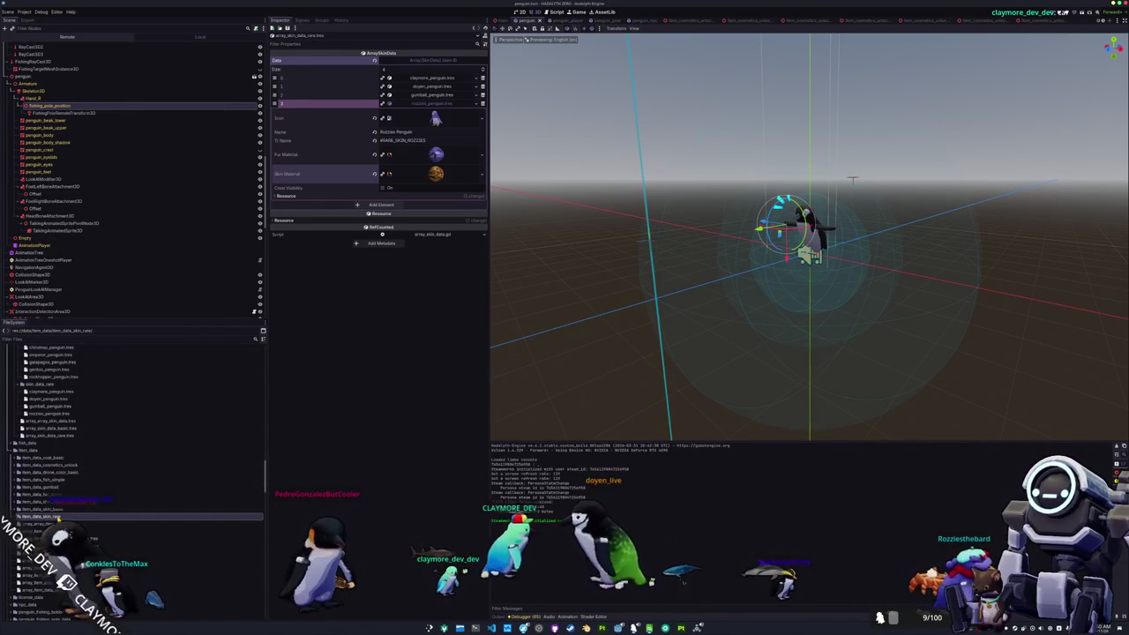
pyautogui.doubleClick(56, 516)
pyautogui.doubleClick(53, 475)
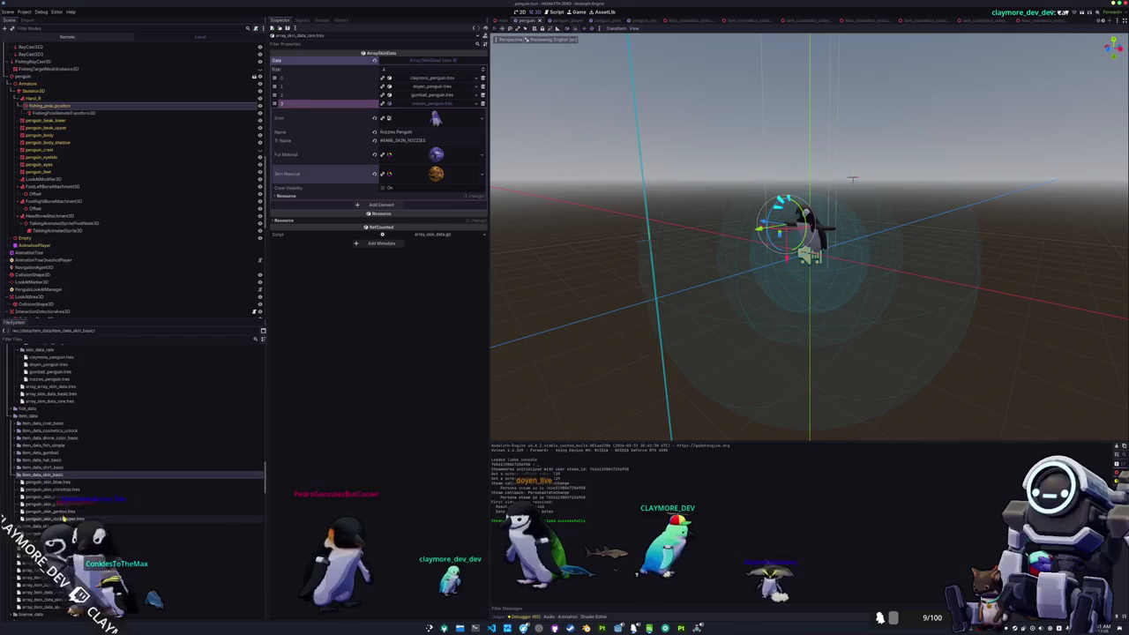
# Step: Inspect penguin_skin_claymore.tres and the basic skin array, then duplicate the claymore item
pyautogui.click(53, 533)
pyautogui.scroll(-2, 53, 533)
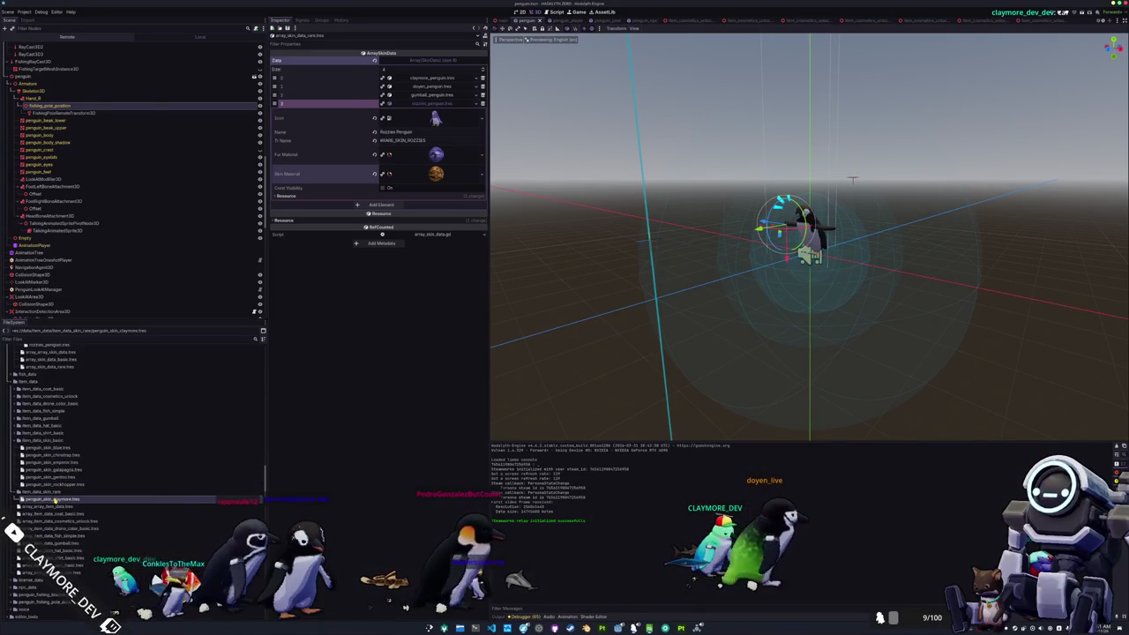
pyautogui.doubleClick(54, 499)
pyautogui.doubleClick(53, 506)
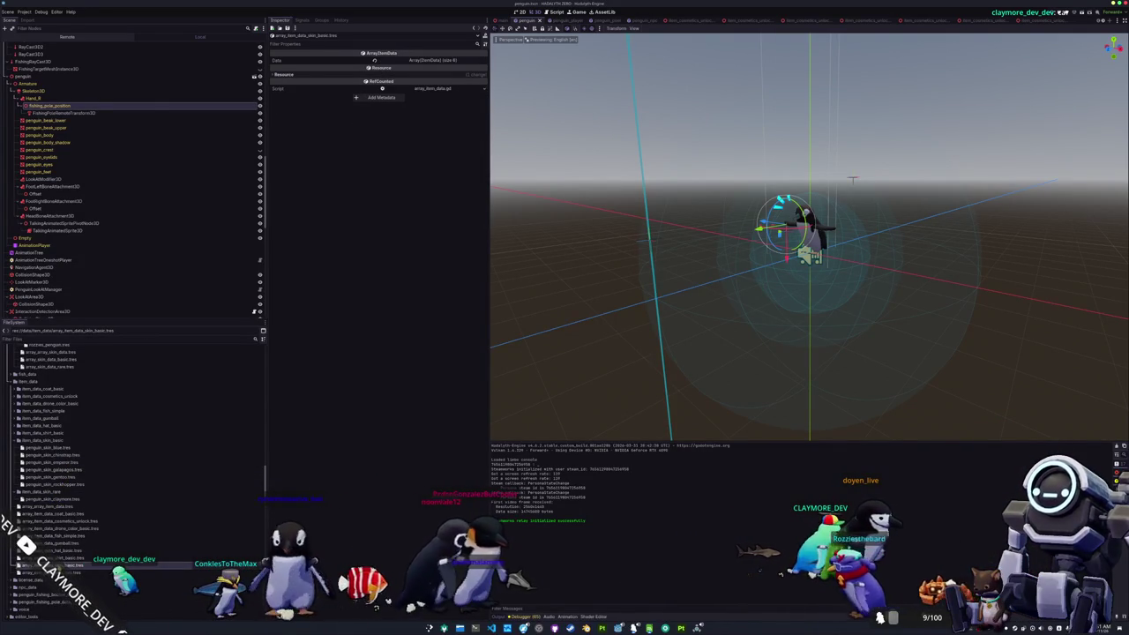
pyautogui.hotkey('ctrl', 'd')
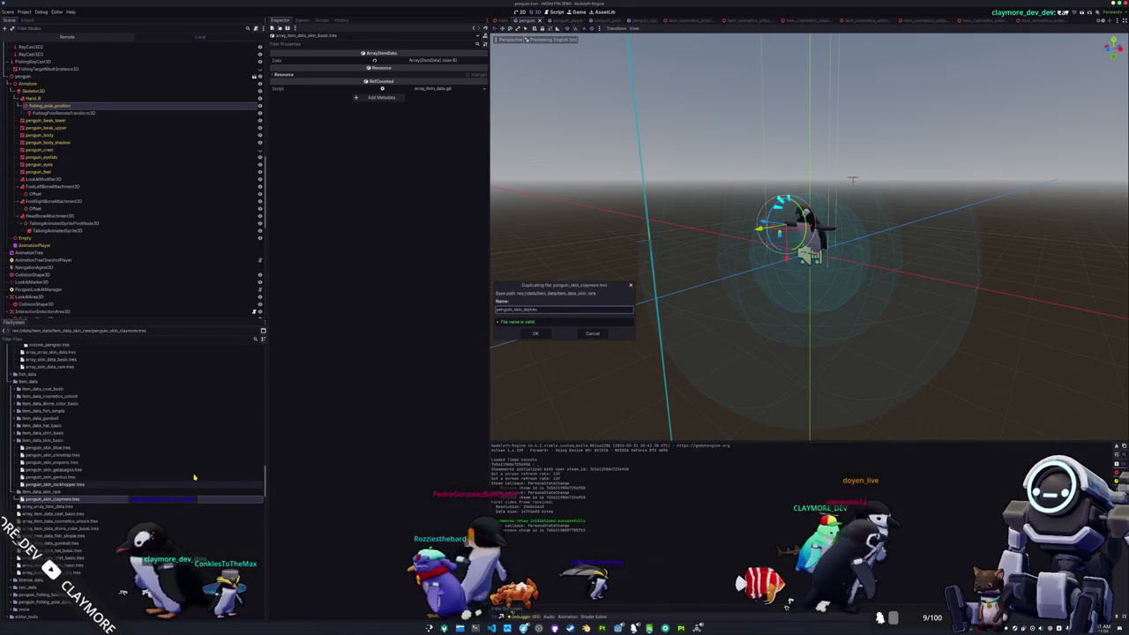
# Step: Create penguin_skin_doyen.tres, penguin_skin_gumball.tres and penguin_skin_rozzies.tres as copies of the claymore skin item
pyautogui.press('Return')
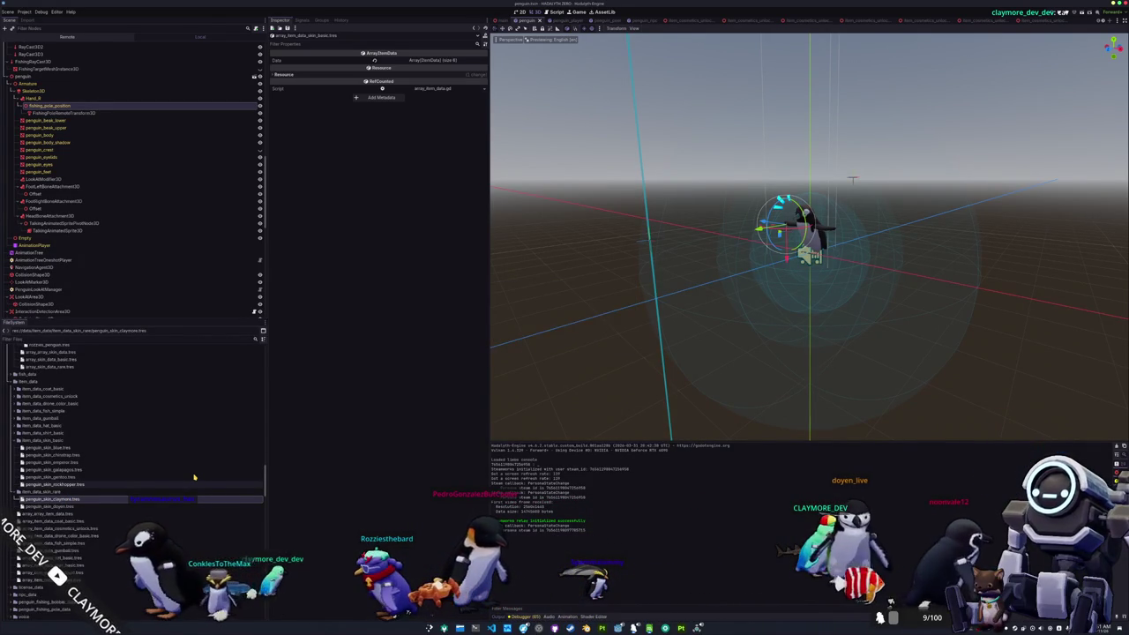
pyautogui.hotkey('ctrl', 'd')
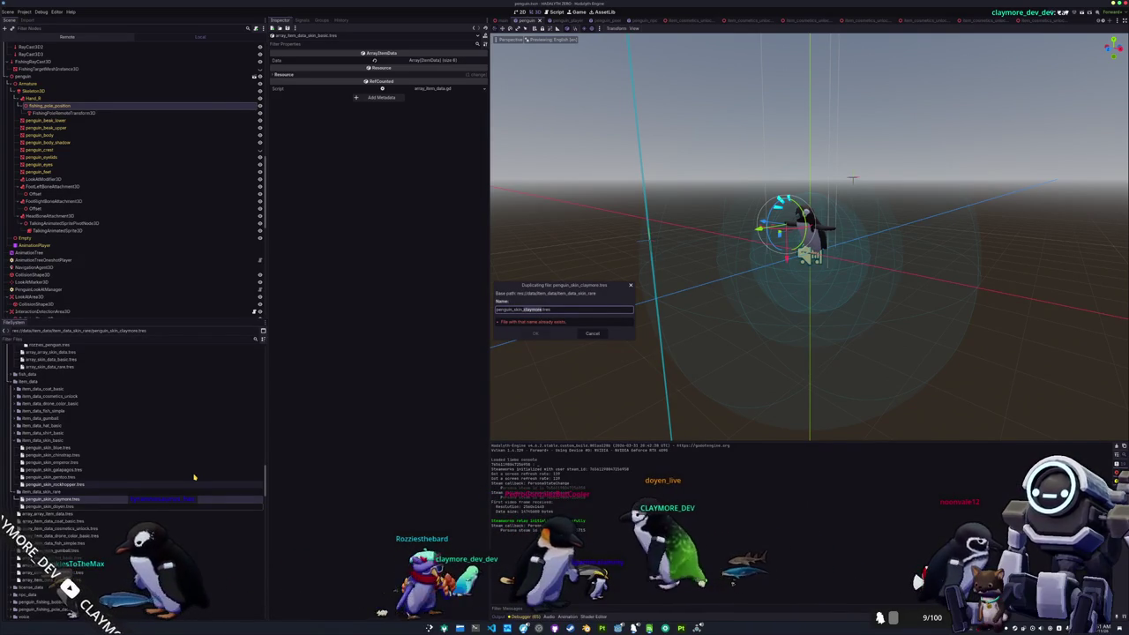
pyautogui.press('Return')
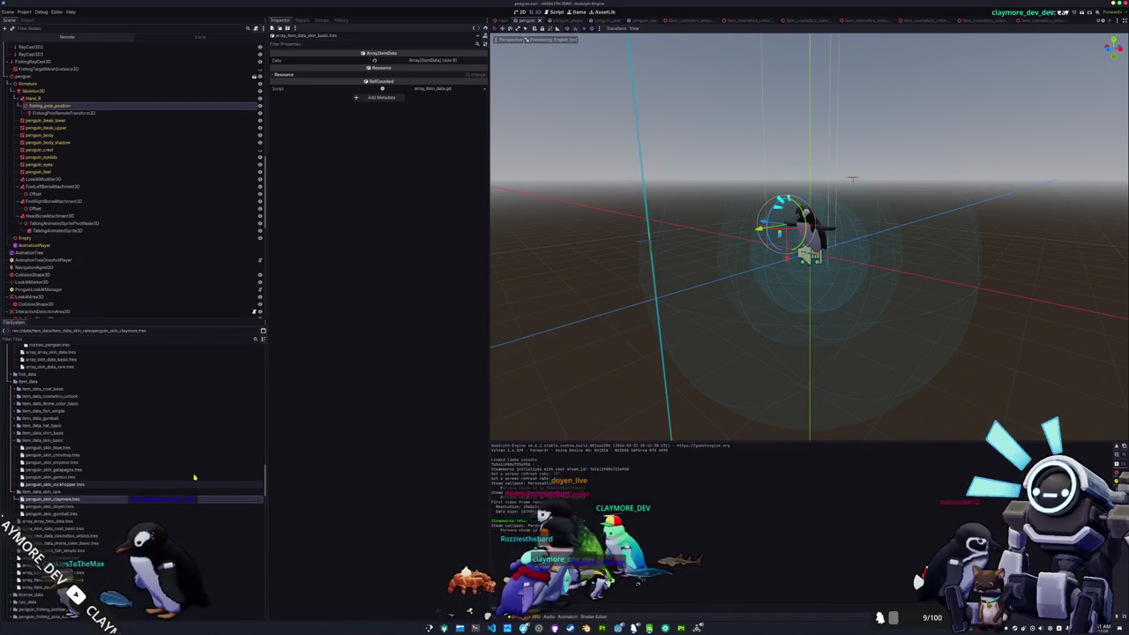
pyautogui.click(81, 514)
pyautogui.hotkey('ctrl', 'd')
pyautogui.hotkey('shift', 'Left')
pyautogui.hotkey('shift', 'Left')
pyautogui.hotkey('shift', 'Left')
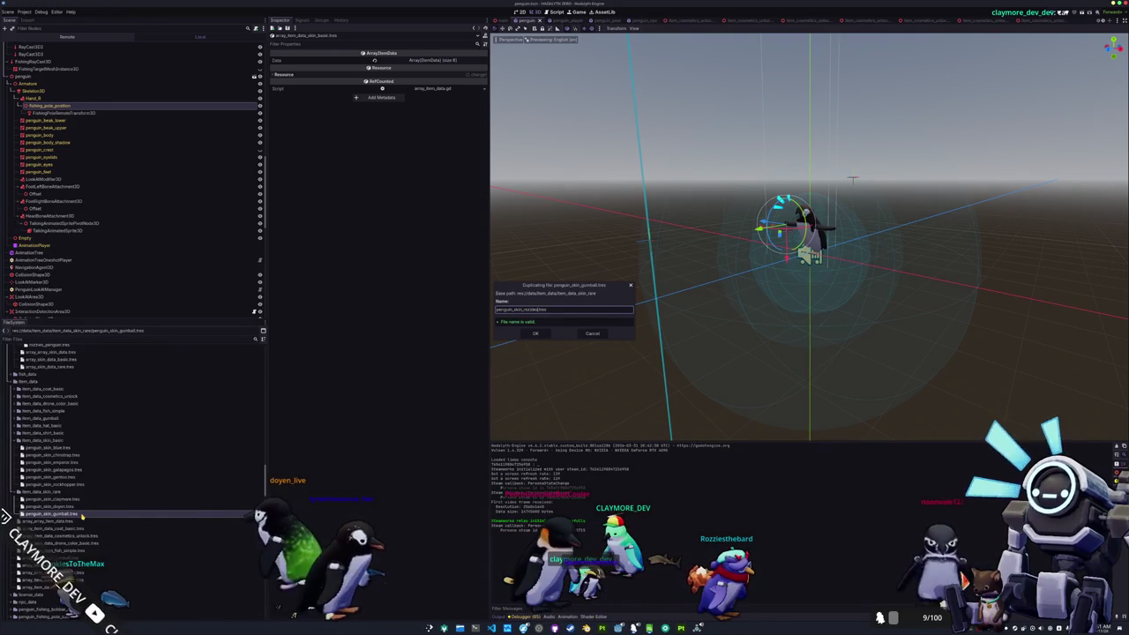
pyautogui.press('Return')
# Step: Set each new item's Skin Data, e.g. gumball_penguin.tres and rozzies_penguin.tres
pyautogui.doubleClick(81, 514)
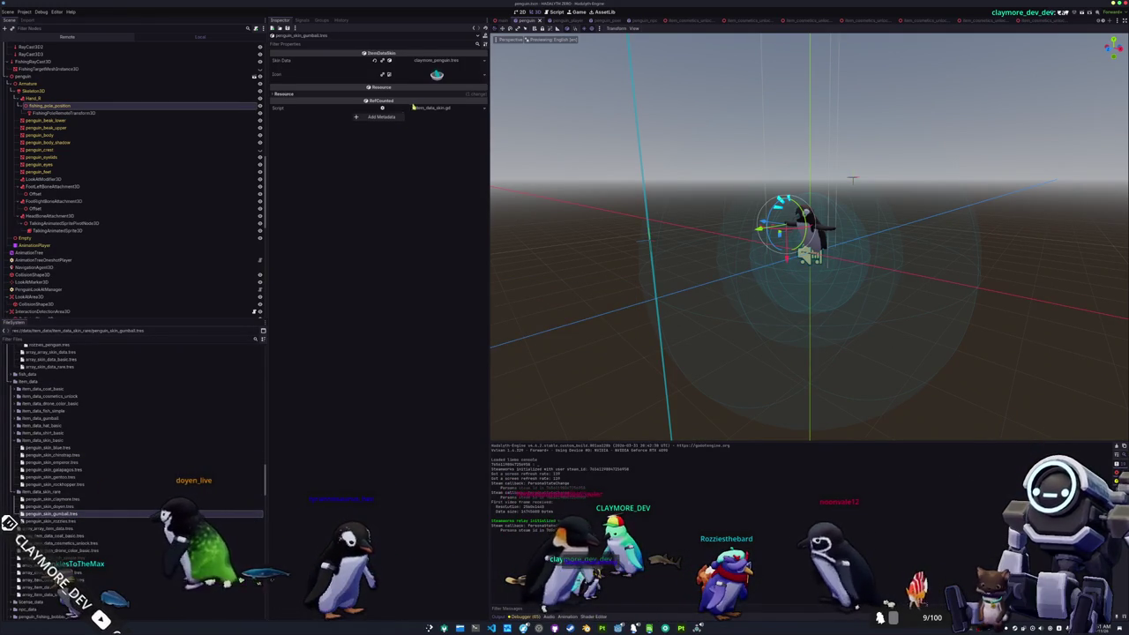
pyautogui.click(484, 63)
pyautogui.click(445, 82)
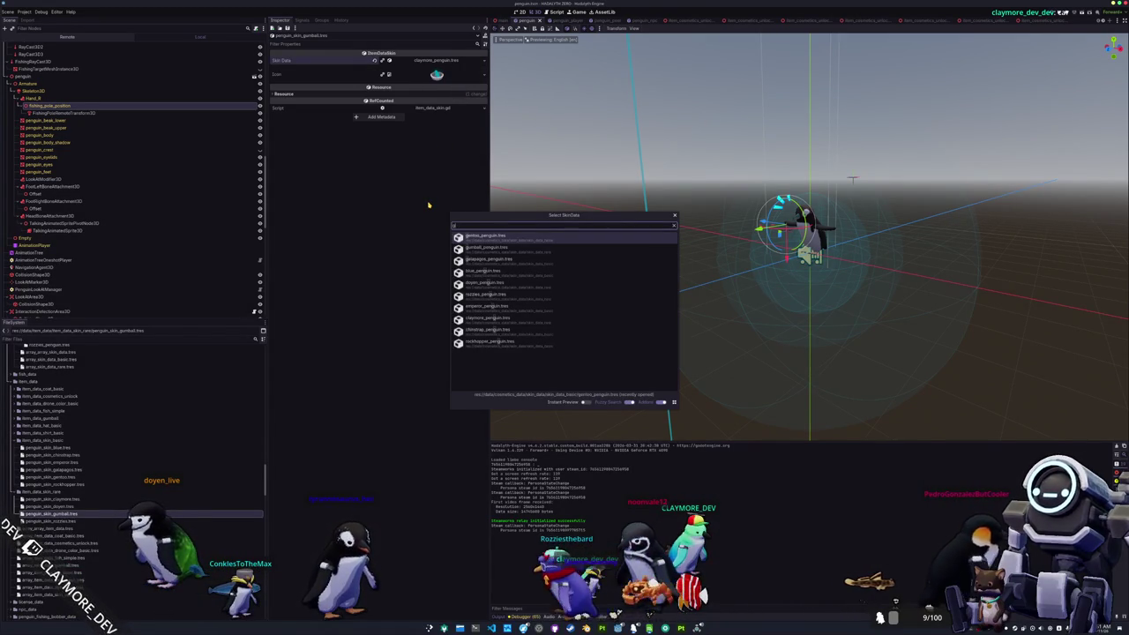
pyautogui.write('gumb')
pyautogui.press('Return')
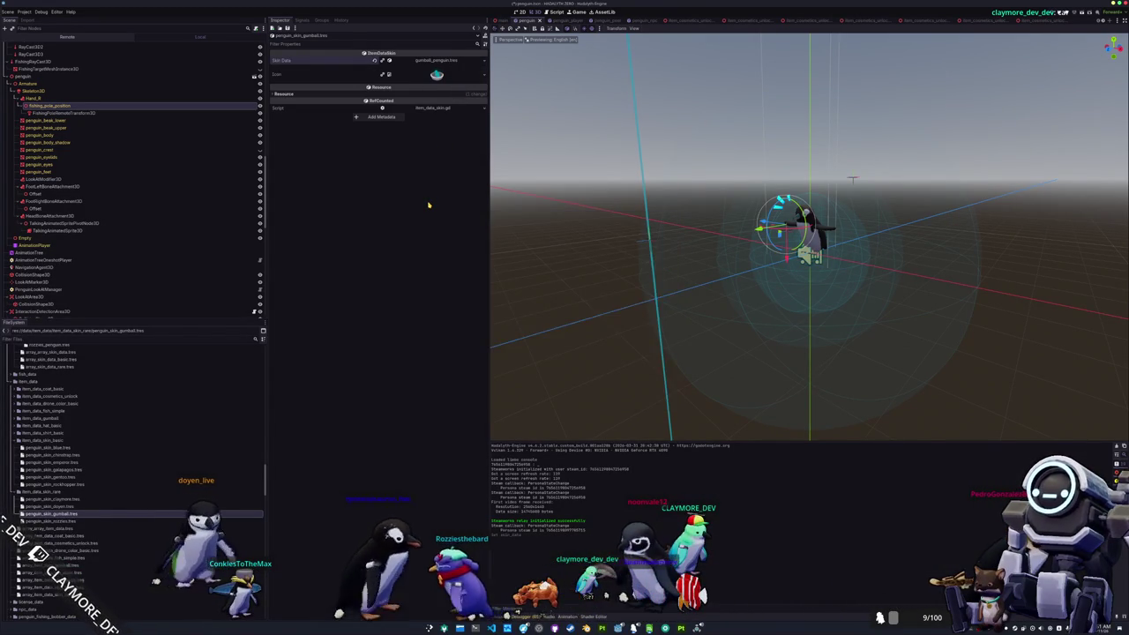
pyautogui.press('Up')
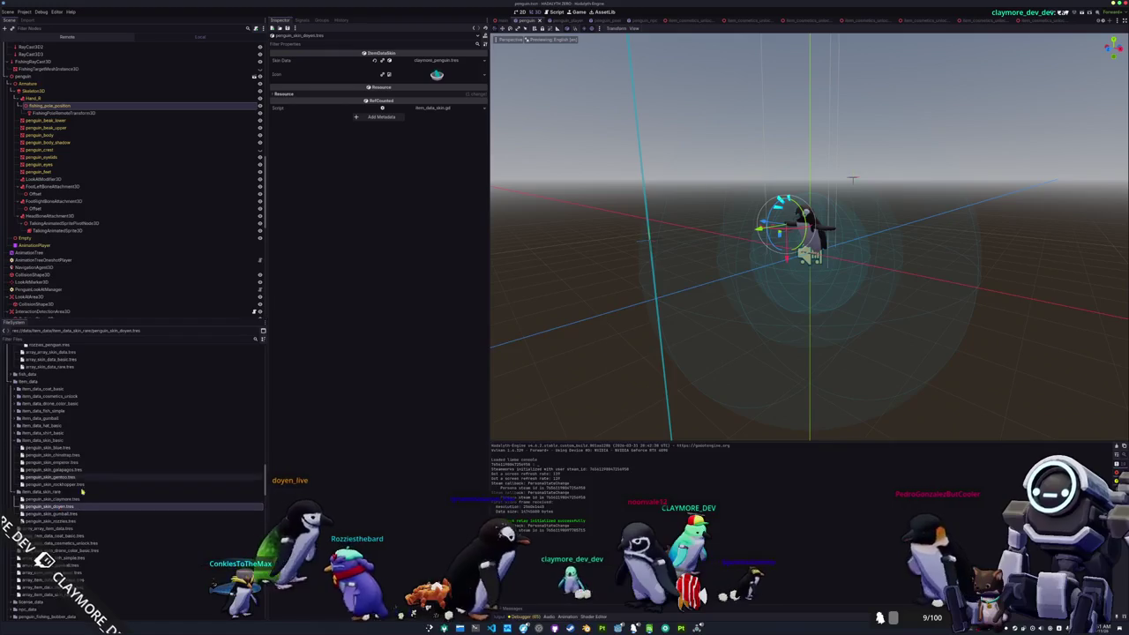
pyautogui.scroll(3, 69, 387)
pyautogui.moveTo(48, 404)
pyautogui.mouseDown()
pyautogui.moveTo(322, 252)
pyautogui.moveTo(438, 62)
pyautogui.mouseUp()
pyautogui.scroll(-2, 105, 459)
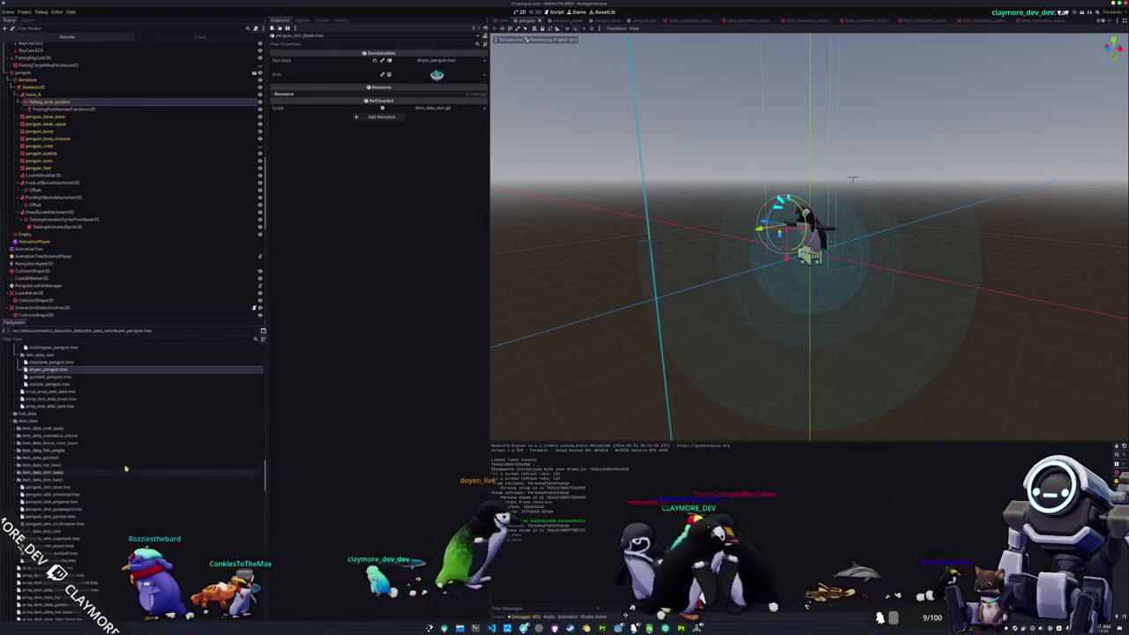
pyautogui.click(53, 560)
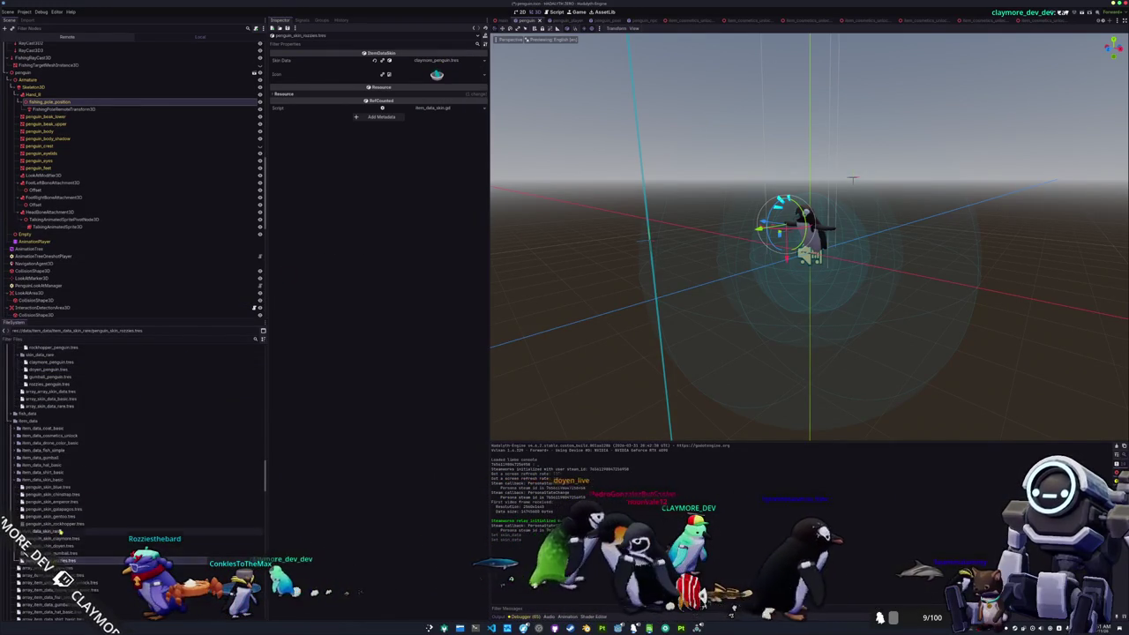
pyautogui.moveTo(159, 384); pyautogui.dragTo(446, 67)
# Step: Add the new skin items to array_item_data_skin_rare.tres and run the game
pyautogui.scroll(-3, 56, 499)
pyautogui.scroll(-2, 56, 499)
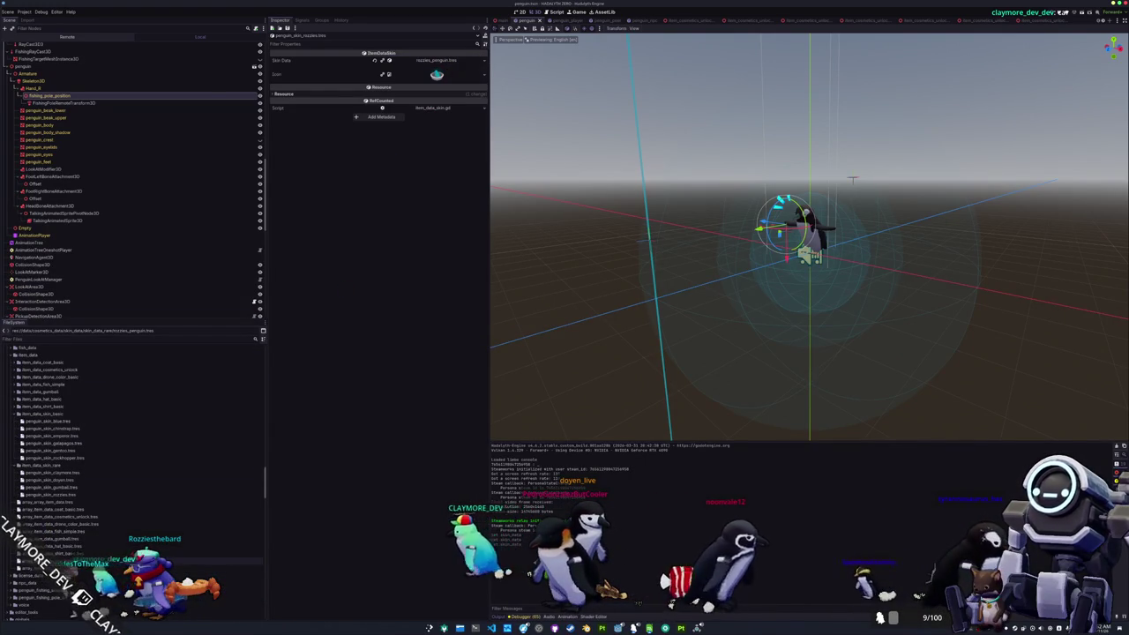
pyautogui.click(53, 561)
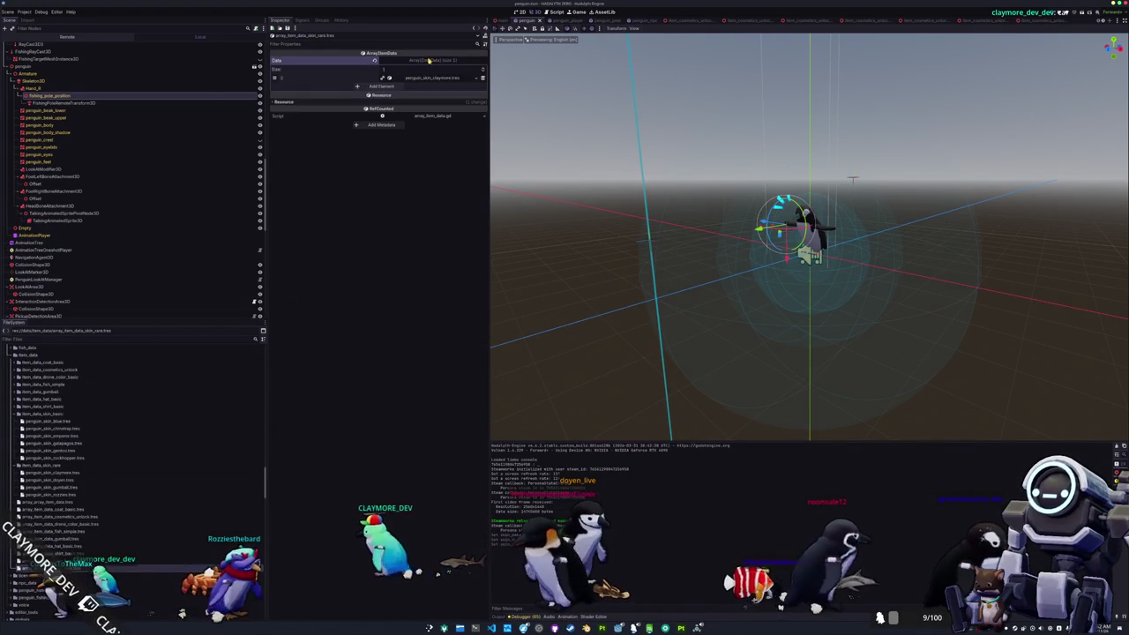
pyautogui.moveTo(53, 495); pyautogui.dragTo(379, 86)
pyautogui.press('F5')
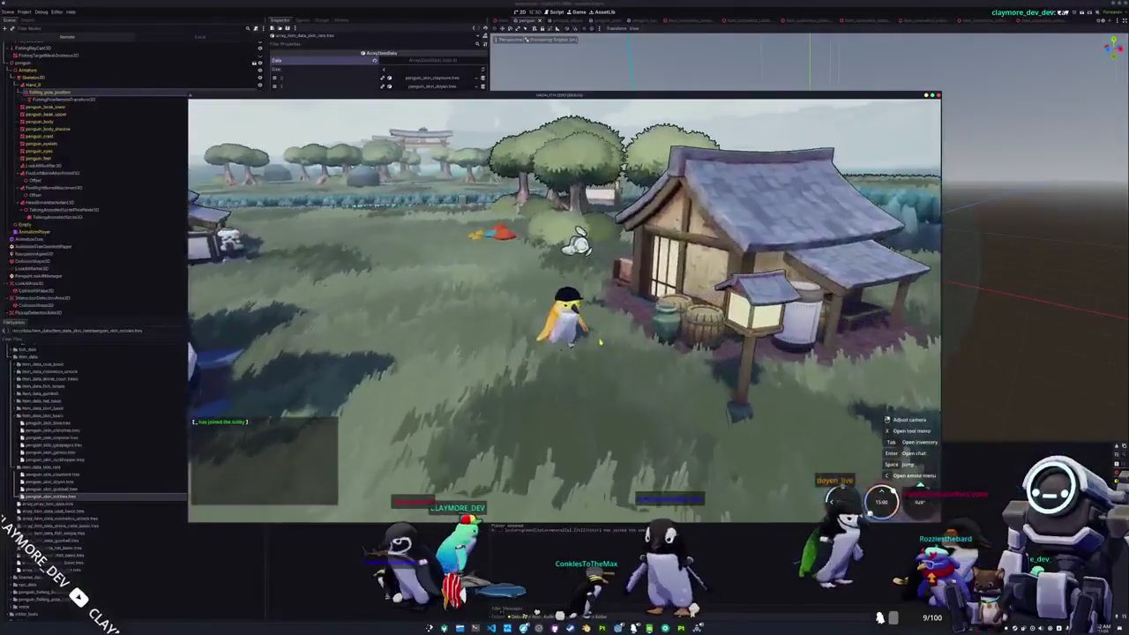
# Step: Equip the purple Rozzies Penguin skin from the inventory's Penguin tab, then take a screenshot
pyautogui.press('Tab')
pyautogui.click(584, 111)
pyautogui.press('Tab')
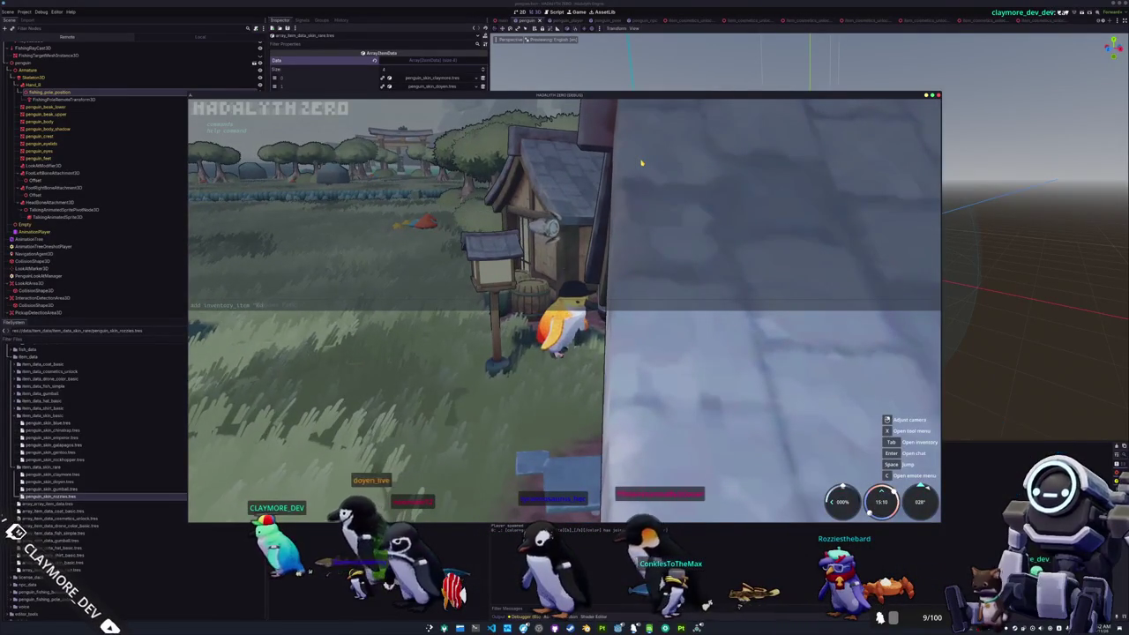
pyautogui.press('Tab')
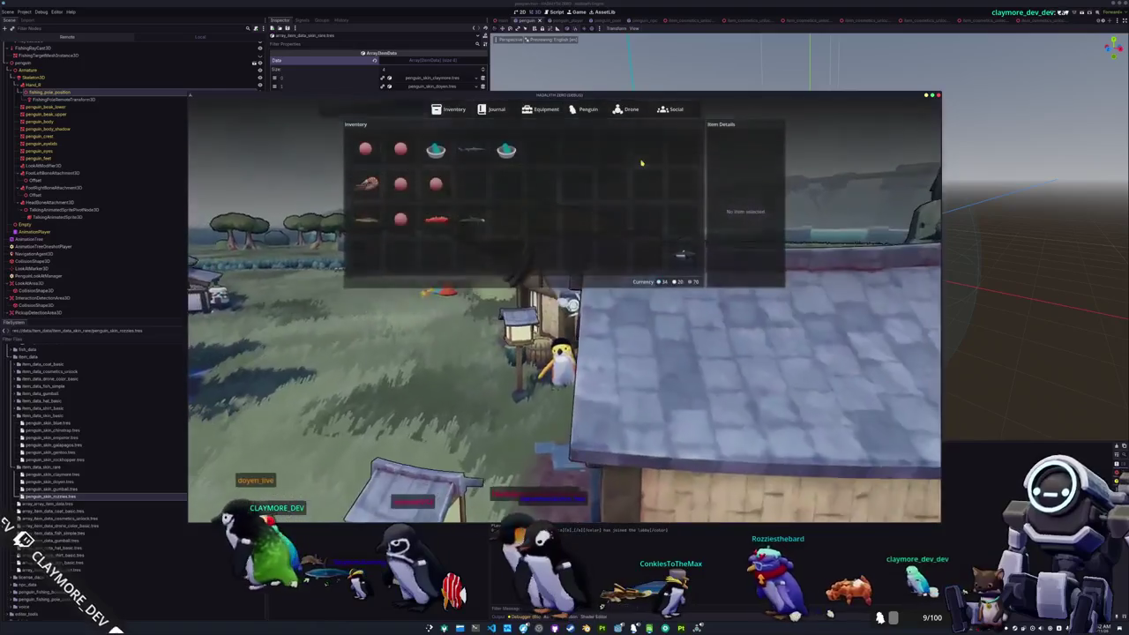
pyautogui.click(481, 139)
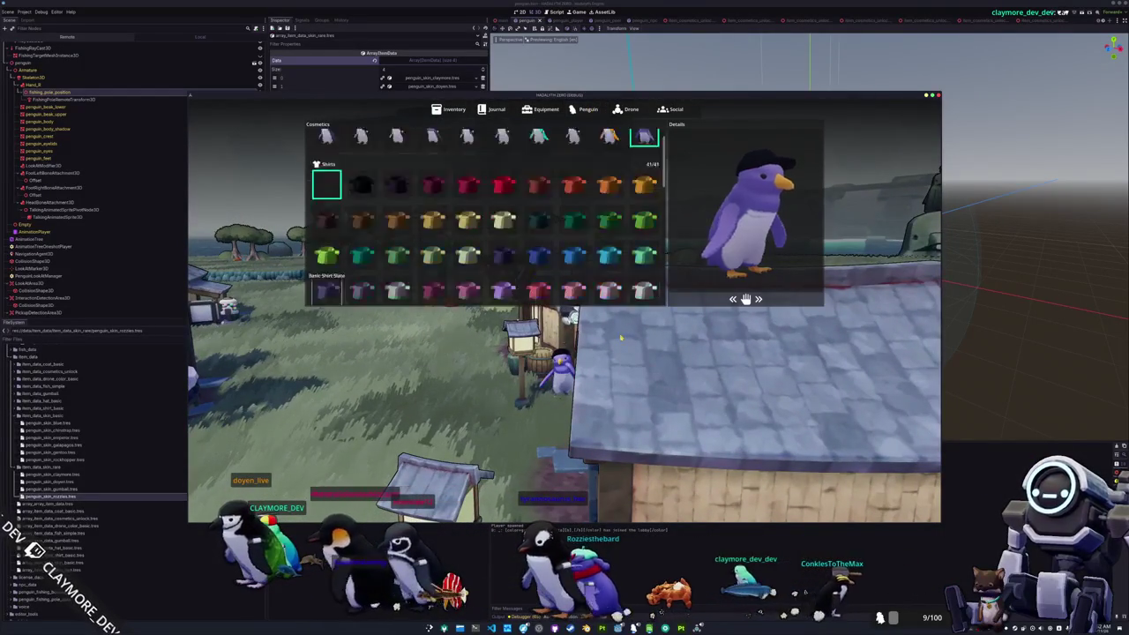
pyautogui.press('Tab')
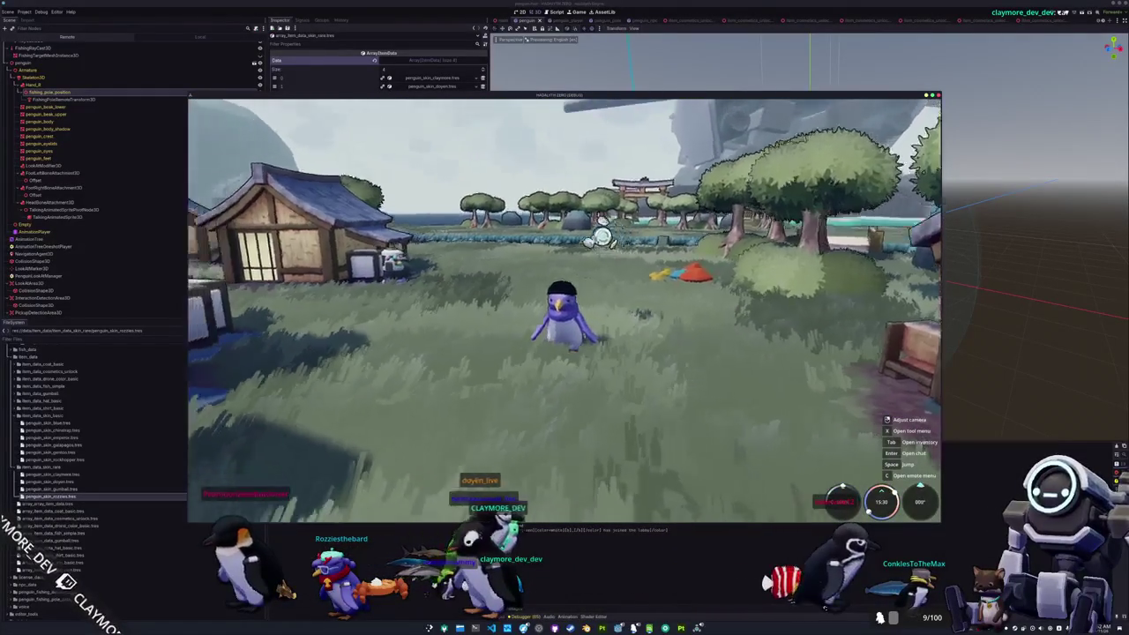
pyautogui.press('Print')
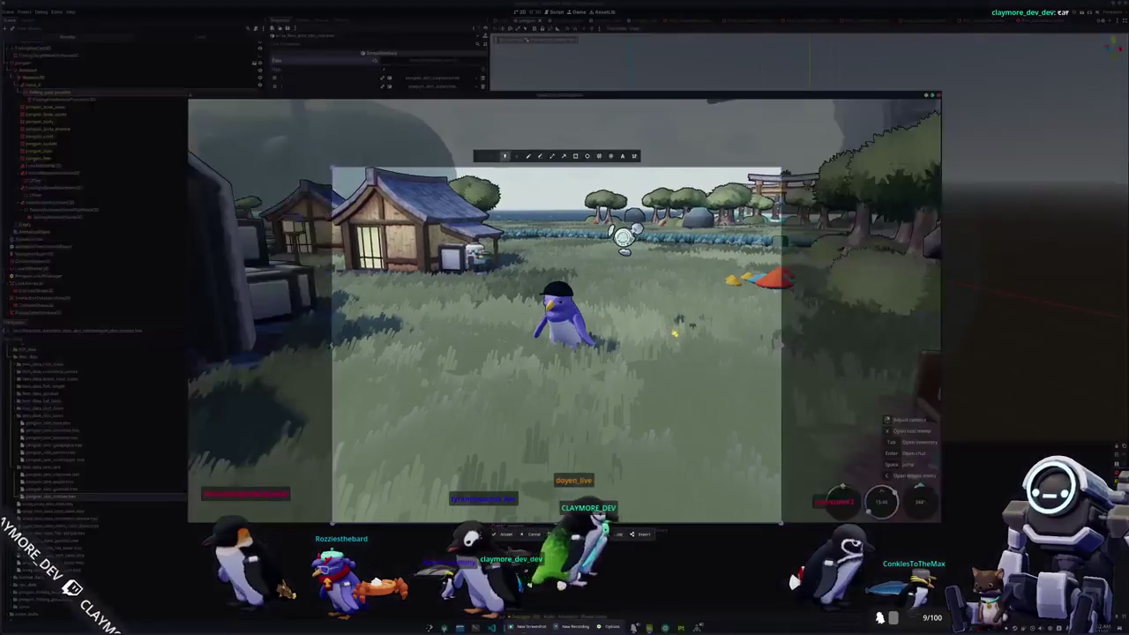
# Step: Cancel the screenshot and walk the purple penguin past the torii gate and mushrooms
pyautogui.press('Return')
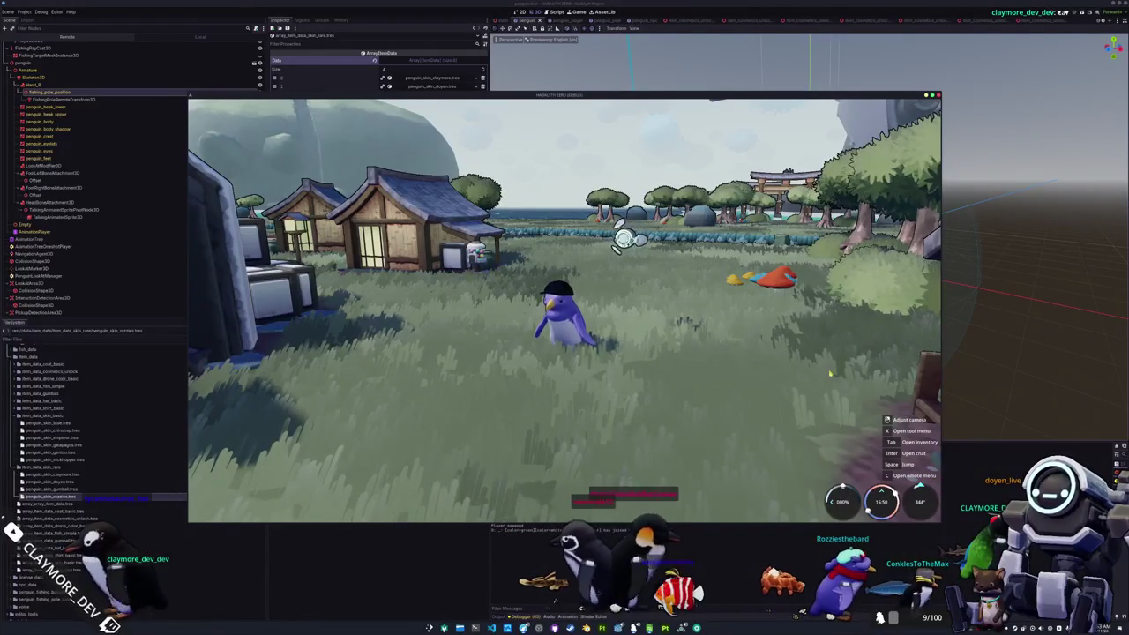
pyautogui.press('w')
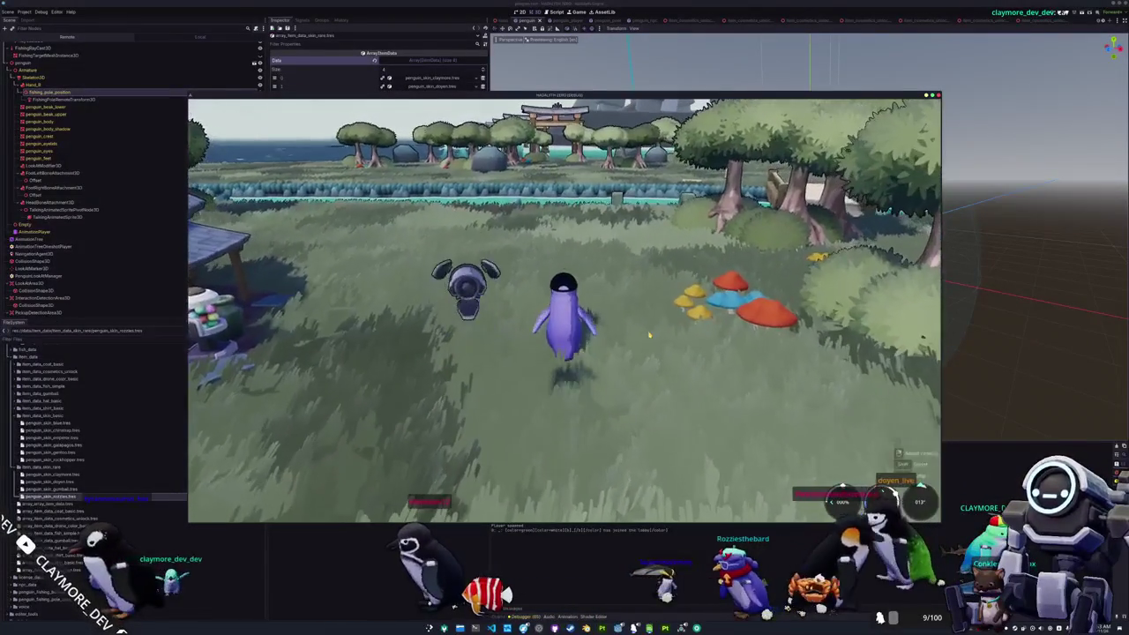
pyautogui.press('w')
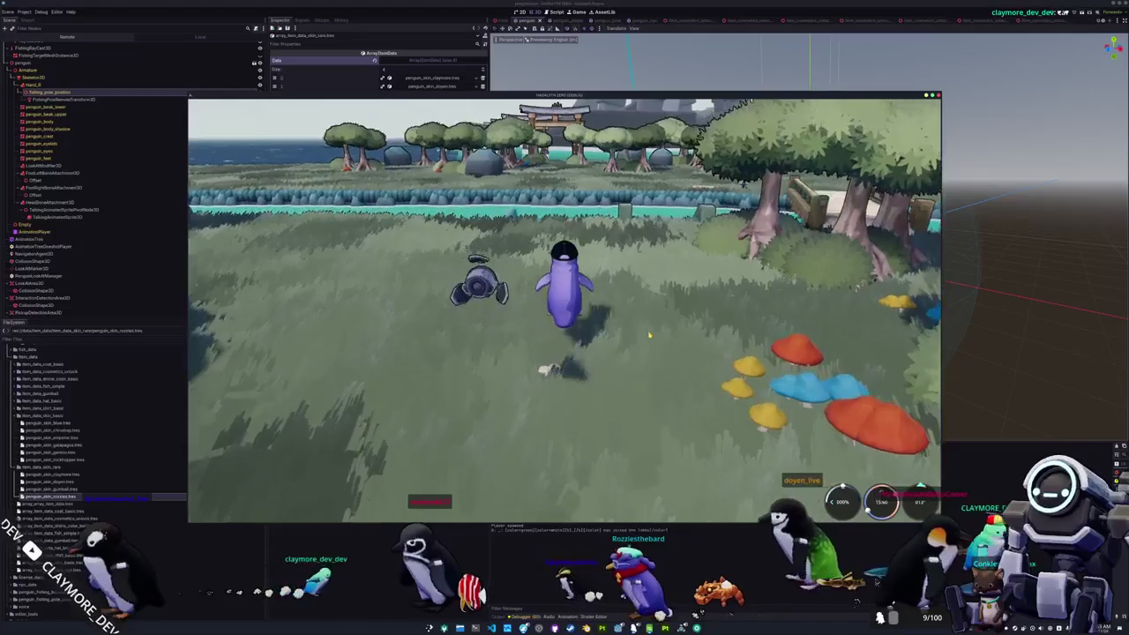
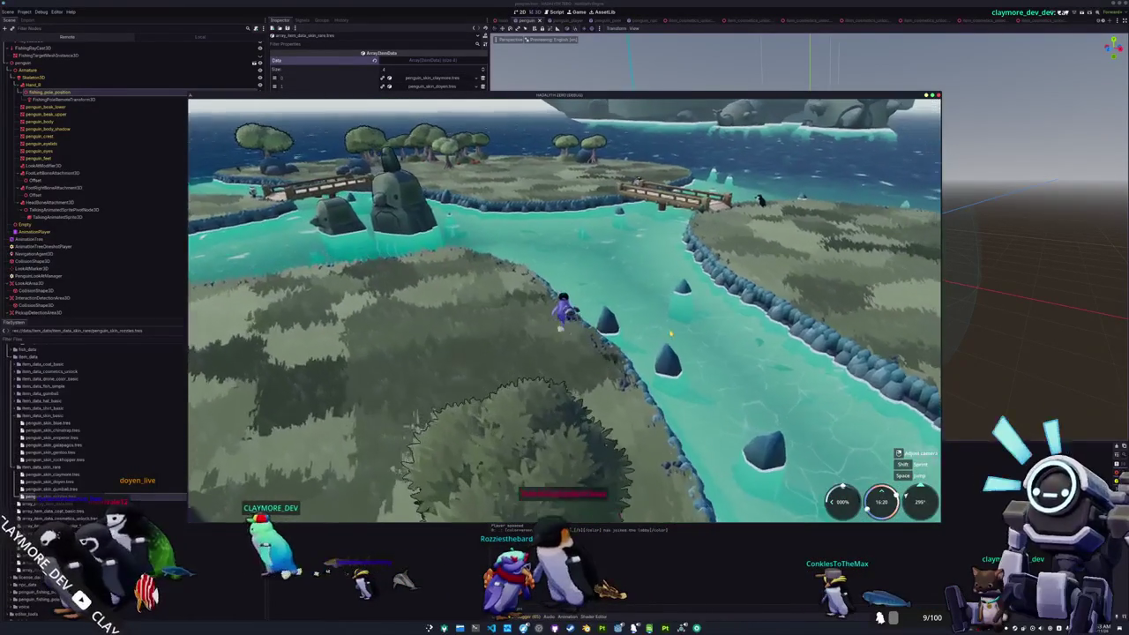
# Step: Orbit the game camera around the purple capped penguin, then switch to Blender
pyautogui.moveTo(564, 309); pyautogui.dragTo(454, 309)
pyautogui.hotkey('alt', 'Tab')
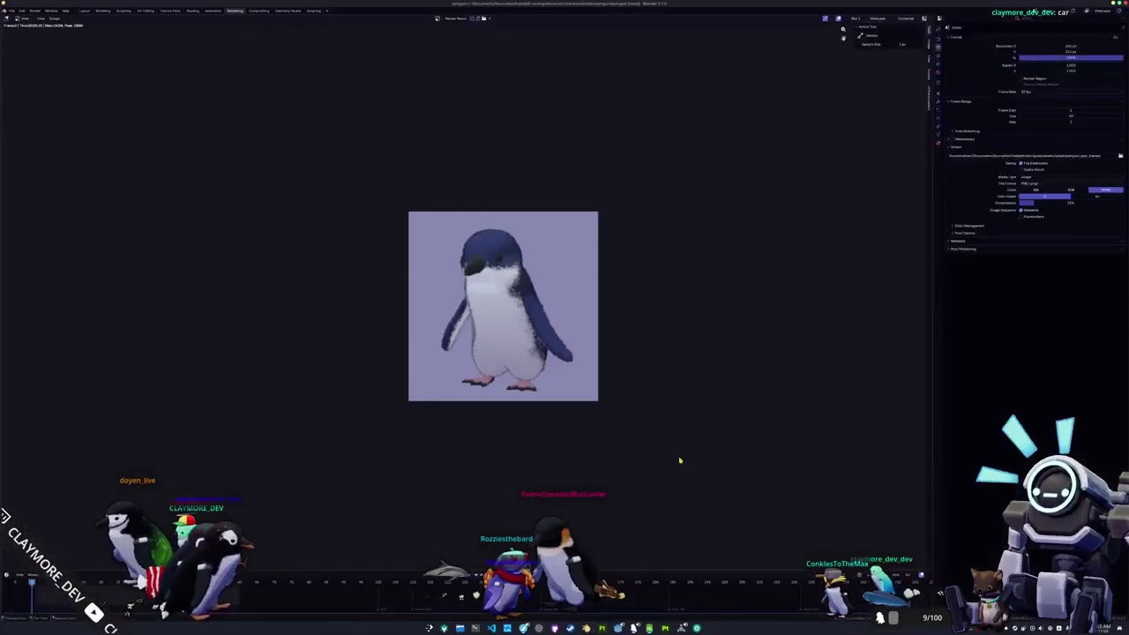
# Step: In the Shading workspace, load the penguin_fur texture onto the penguin body material
pyautogui.click(84, 10)
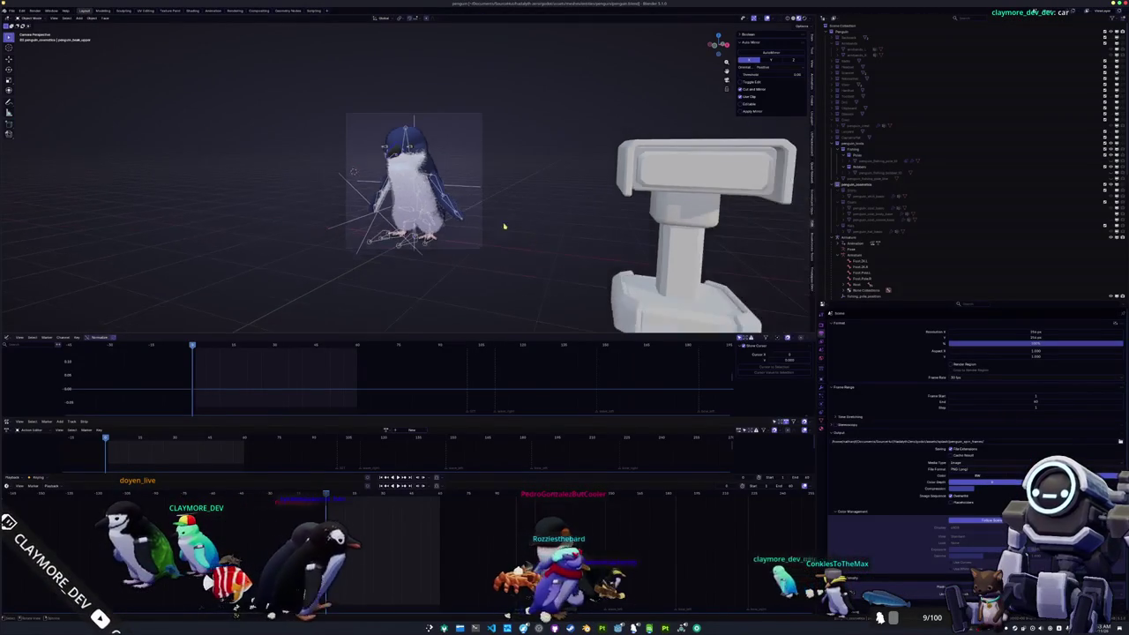
pyautogui.click(190, 10)
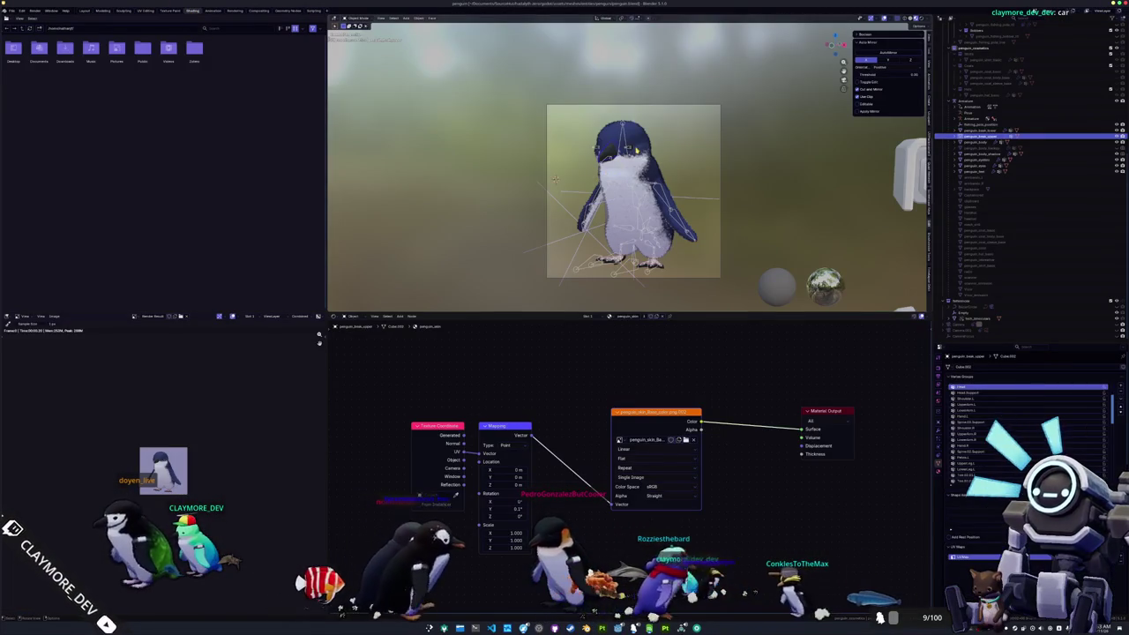
pyautogui.click(979, 141)
pyautogui.click(589, 417)
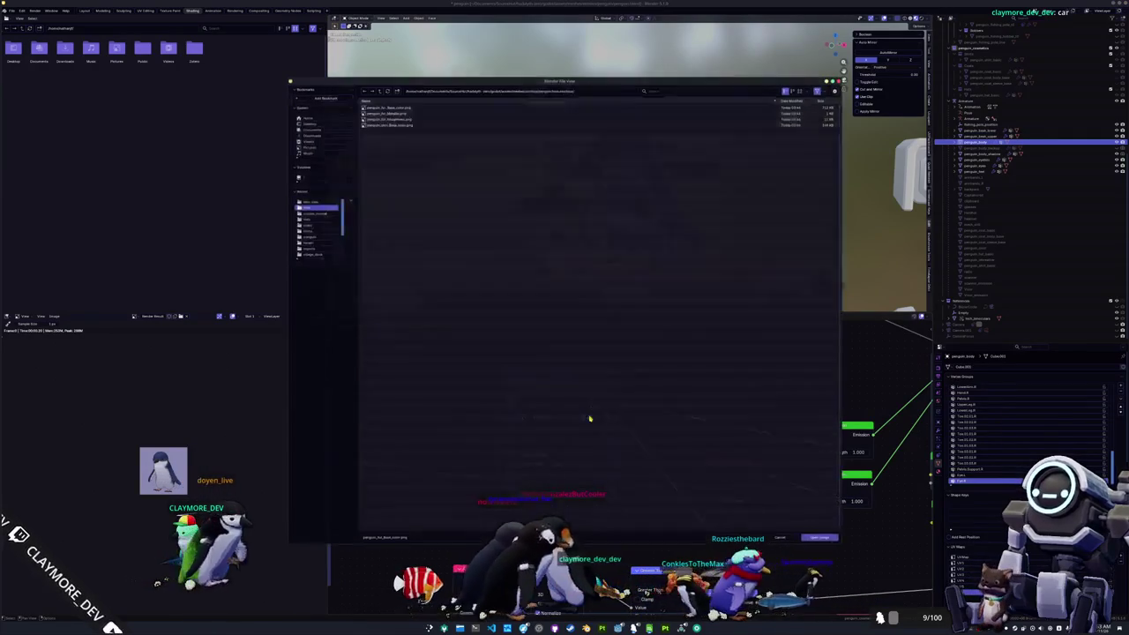
pyautogui.click(379, 90)
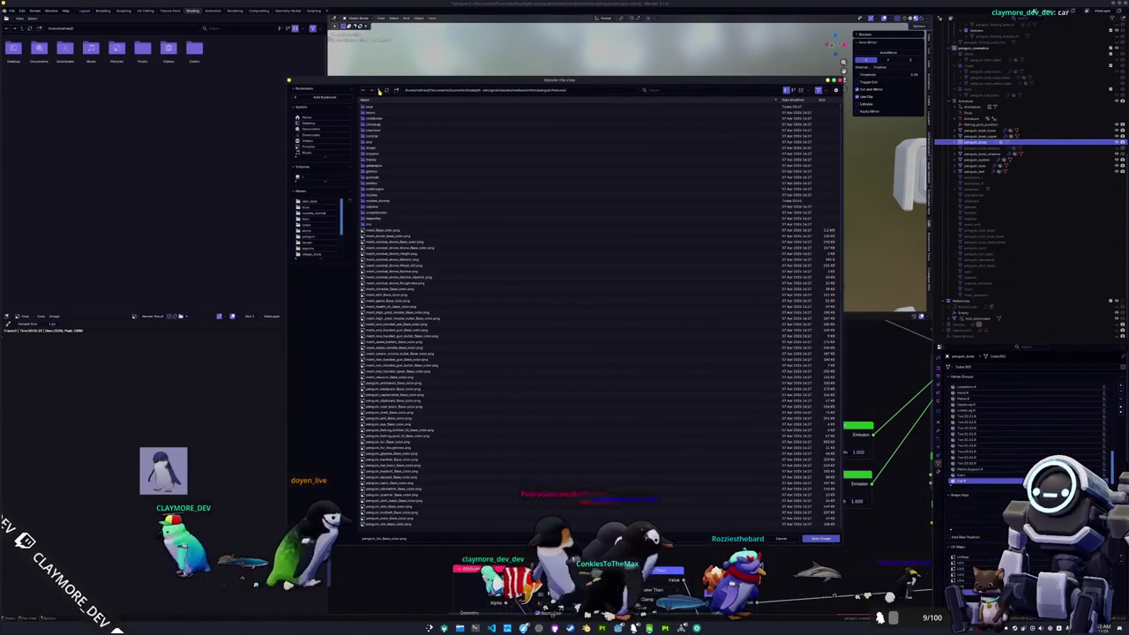
pyautogui.doubleClick(381, 125)
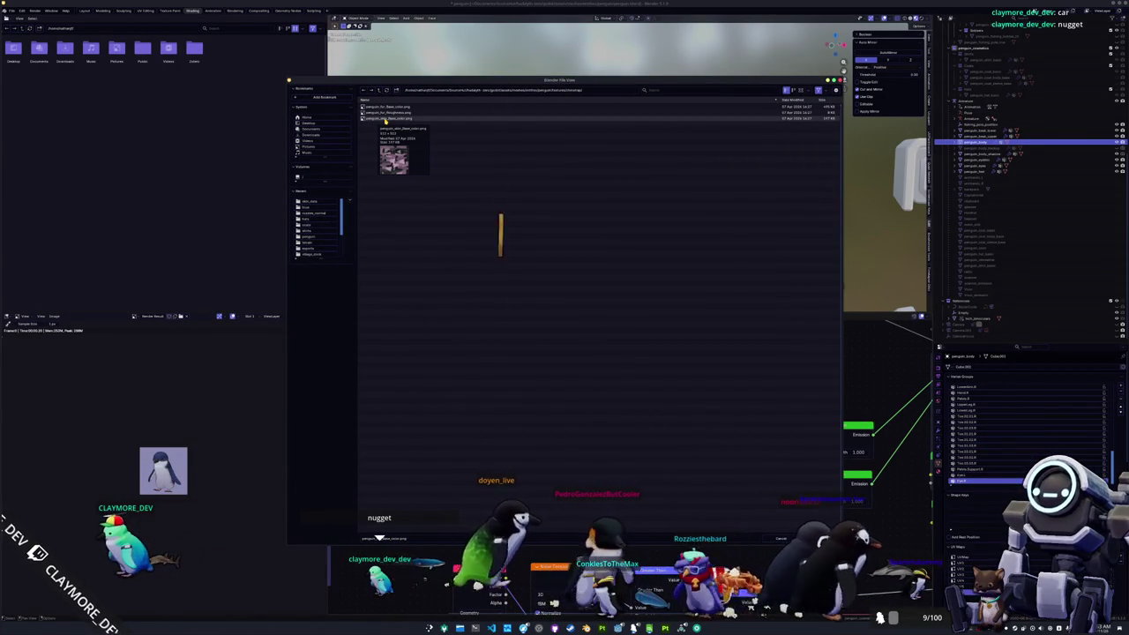
pyautogui.click(388, 108)
pyautogui.doubleClick(388, 108)
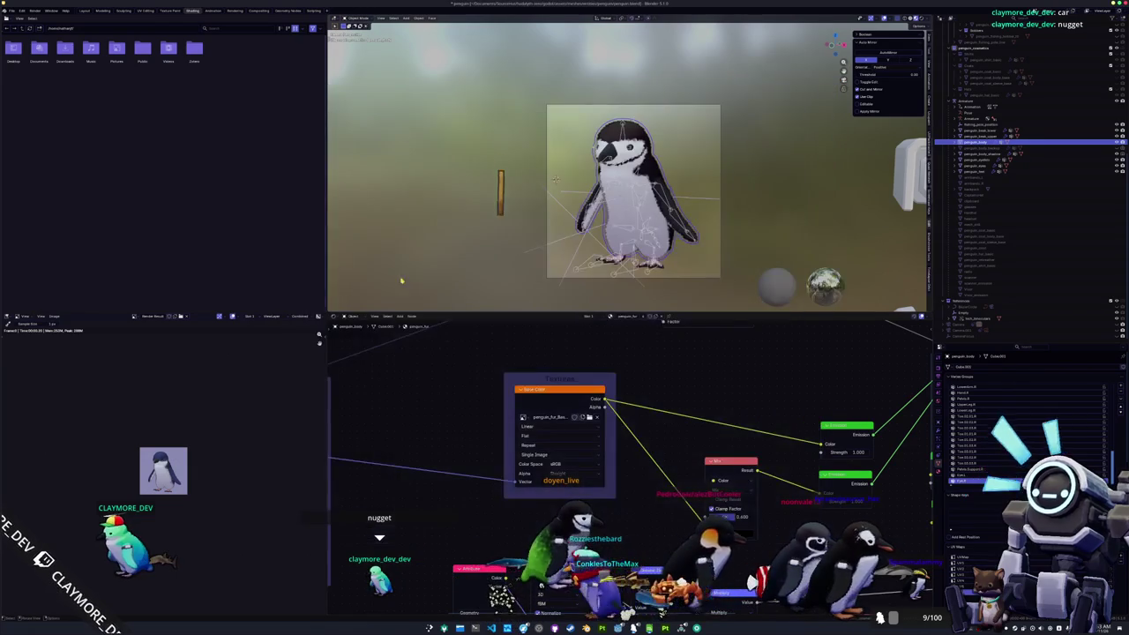
# Step: Load the base colour skin texture into the penguin skin material
pyautogui.click(551, 271)
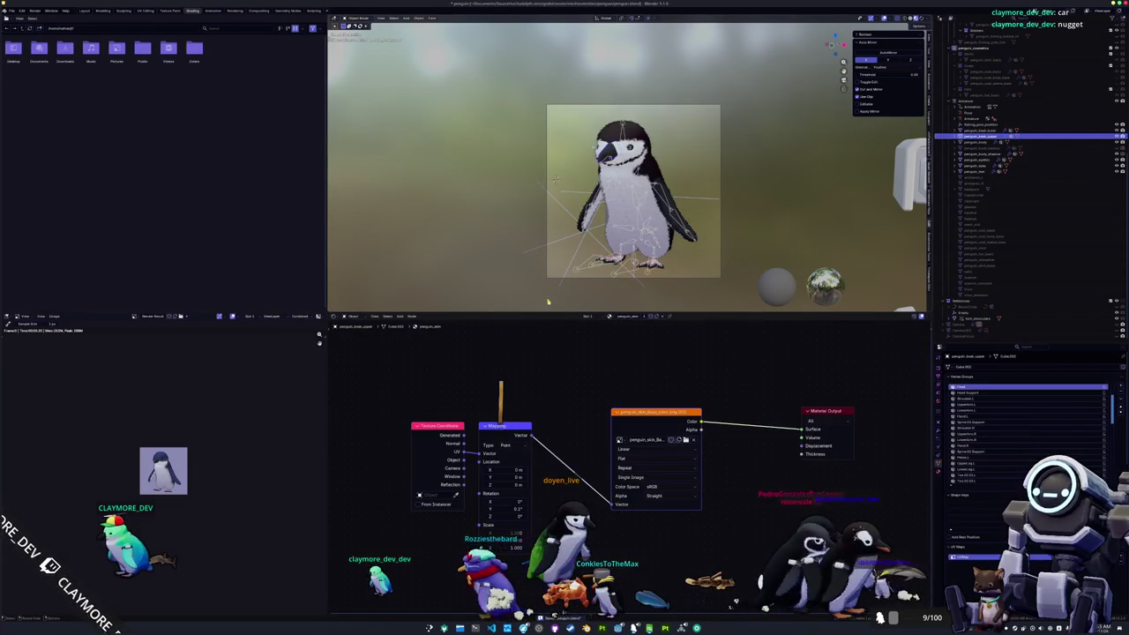
pyautogui.click(686, 440)
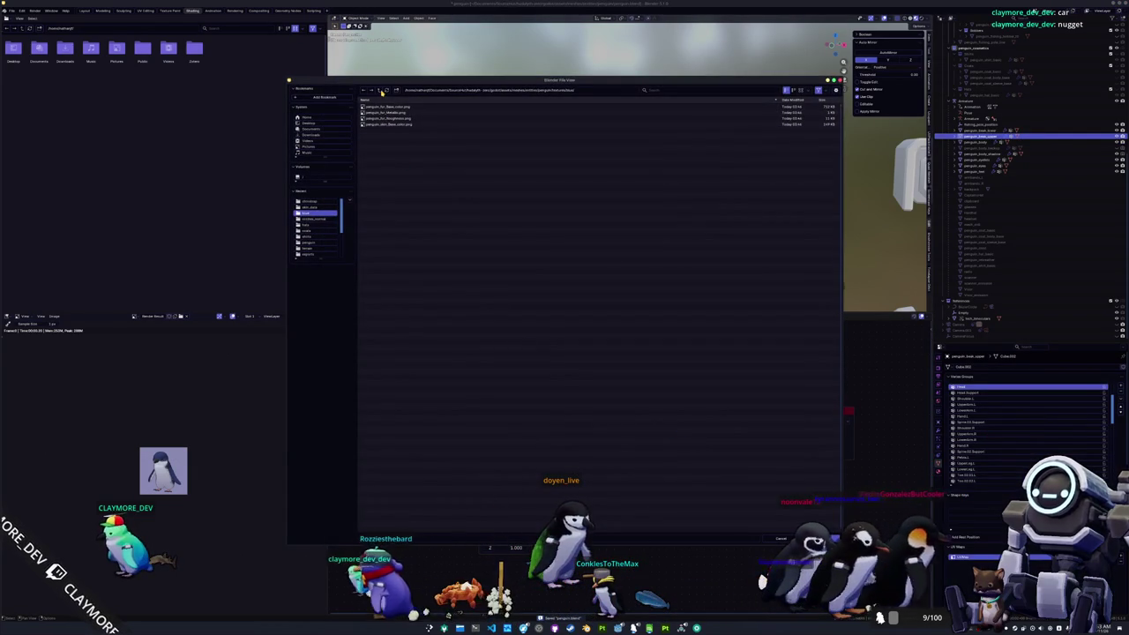
pyautogui.click(383, 120)
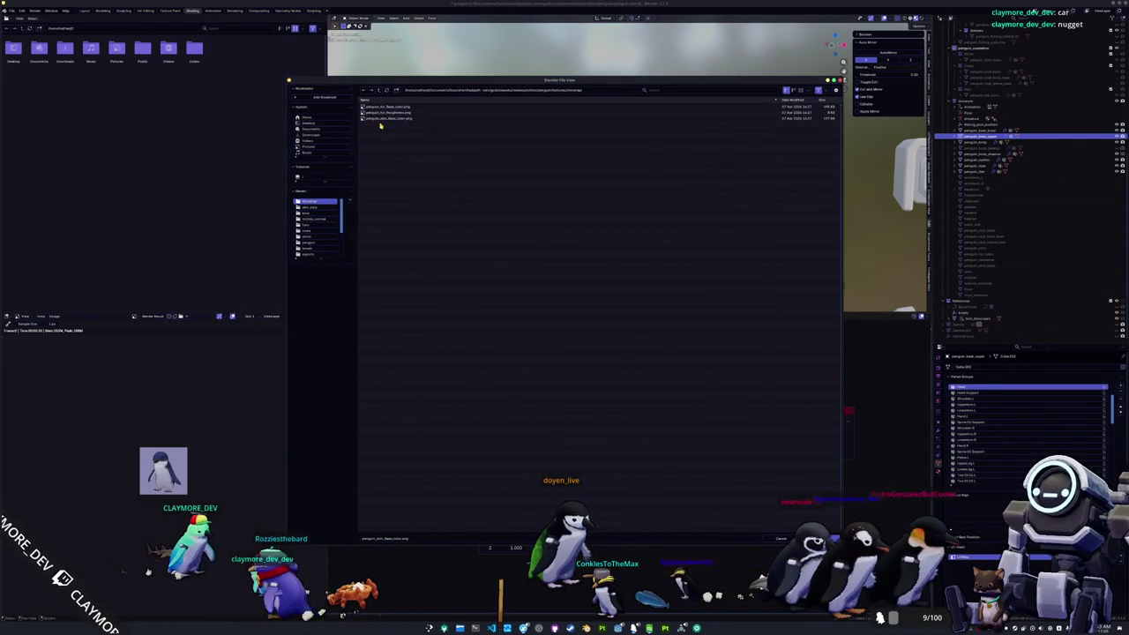
pyautogui.doubleClick(383, 120)
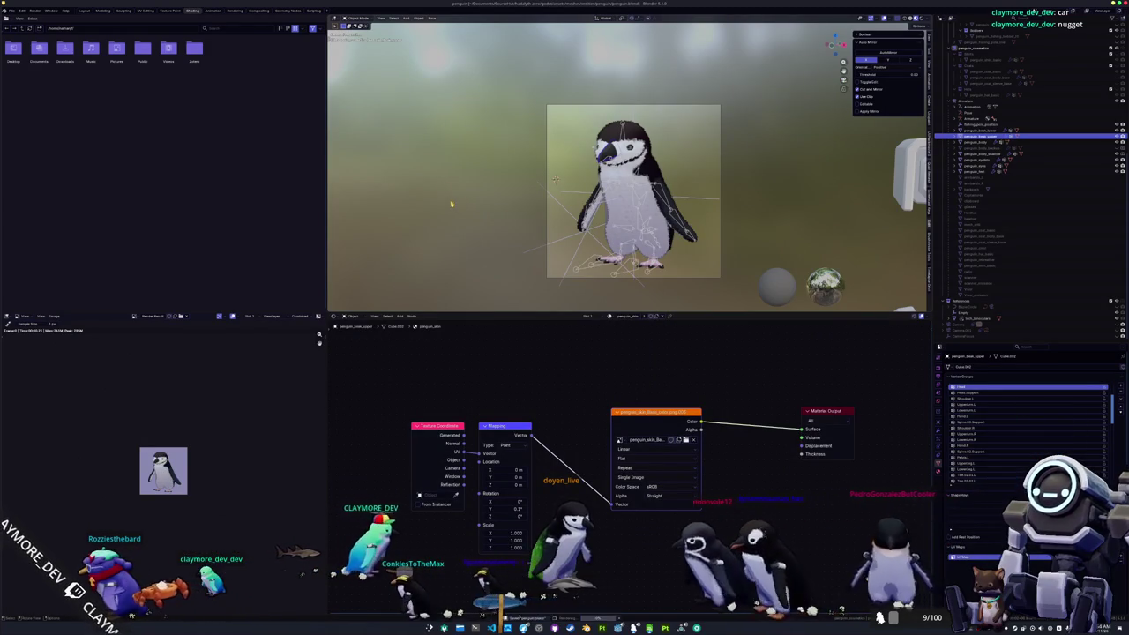
# Step: Save the render over the existing skin icon PNG and return to the Layout view
pyautogui.click(235, 12)
pyautogui.click(55, 18)
pyautogui.click(66, 73)
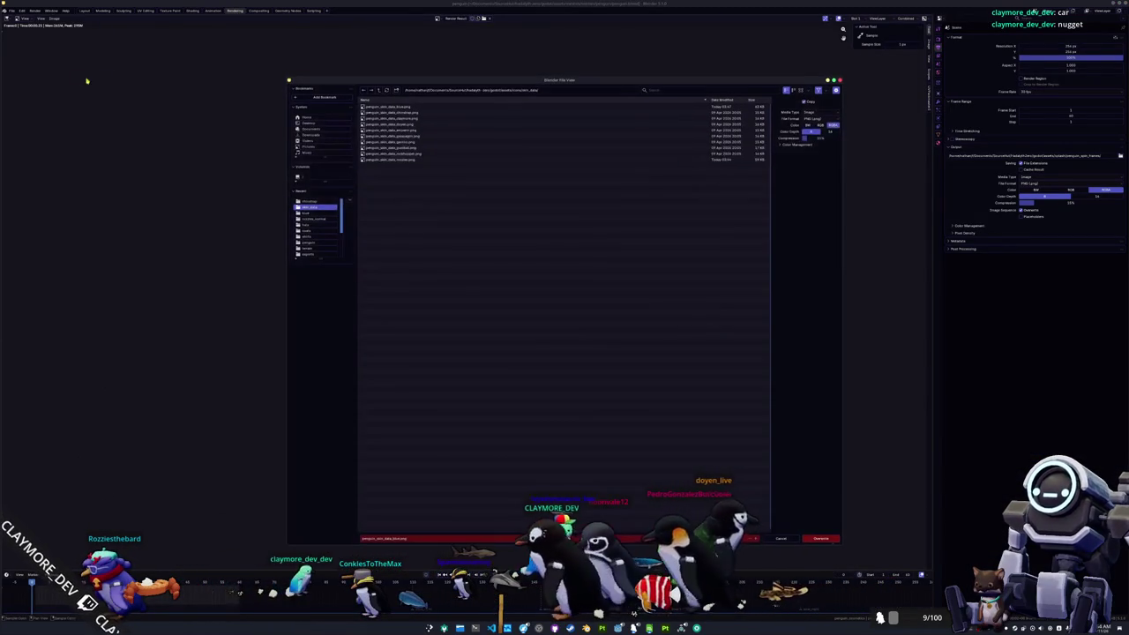
pyautogui.click(397, 113)
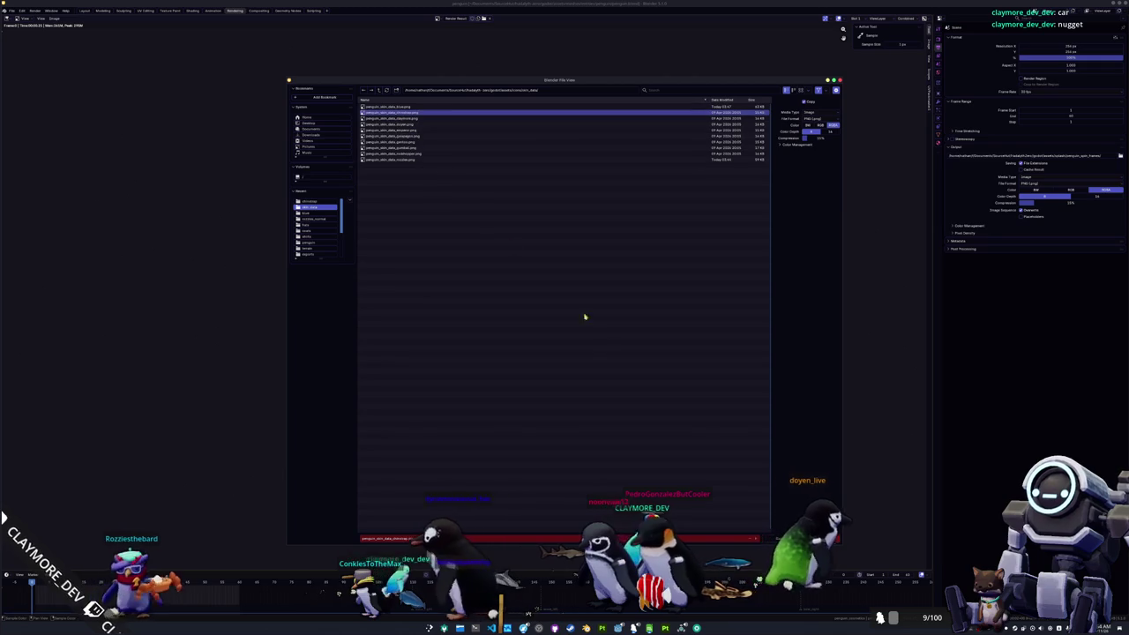
pyautogui.click(819, 539)
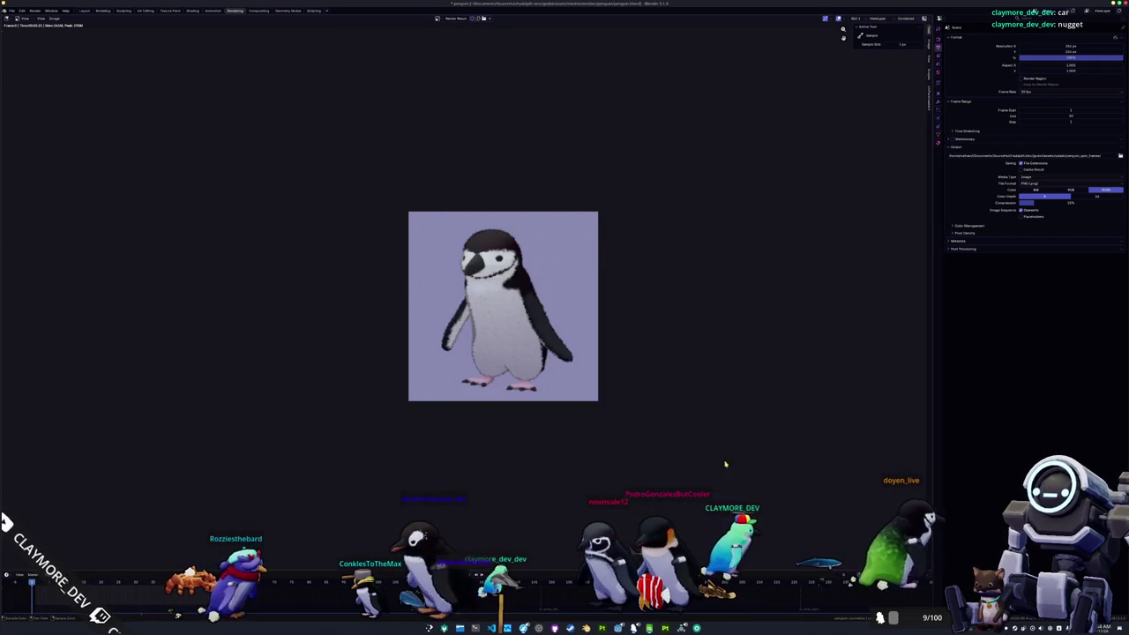
pyautogui.click(85, 11)
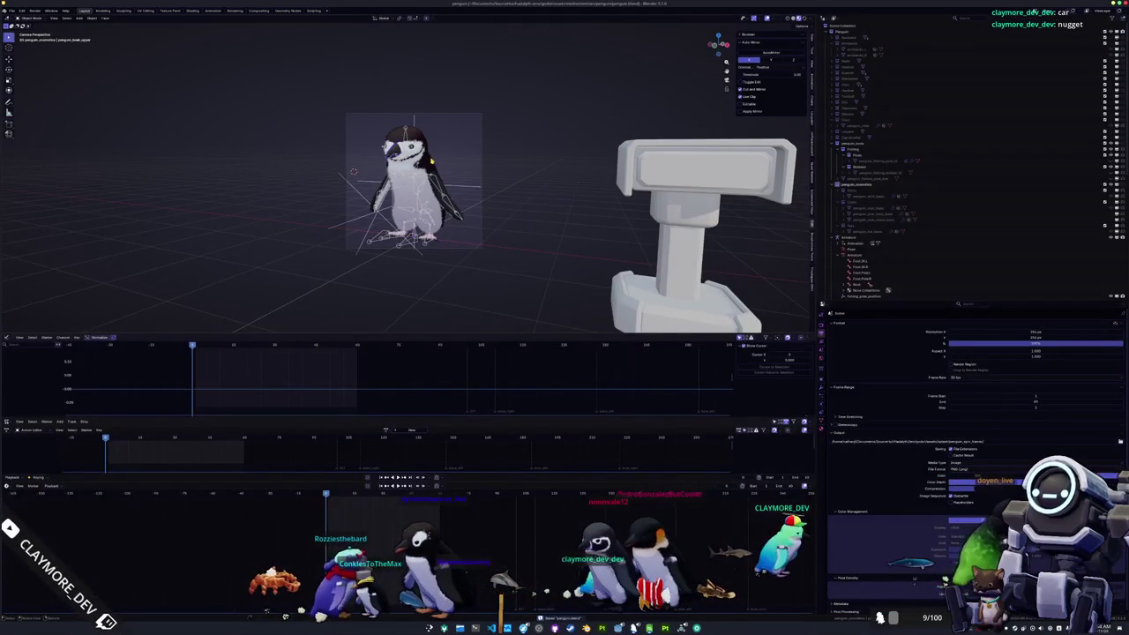
# Step: Load the green fur texture onto the penguin body material
pyautogui.click(193, 11)
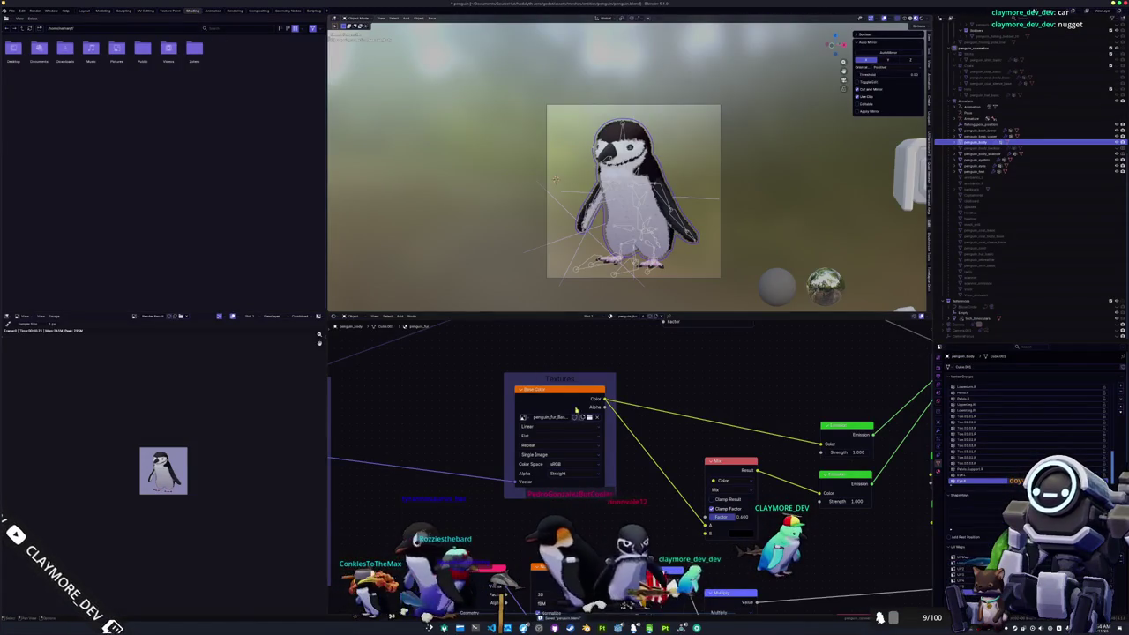
pyautogui.click(589, 418)
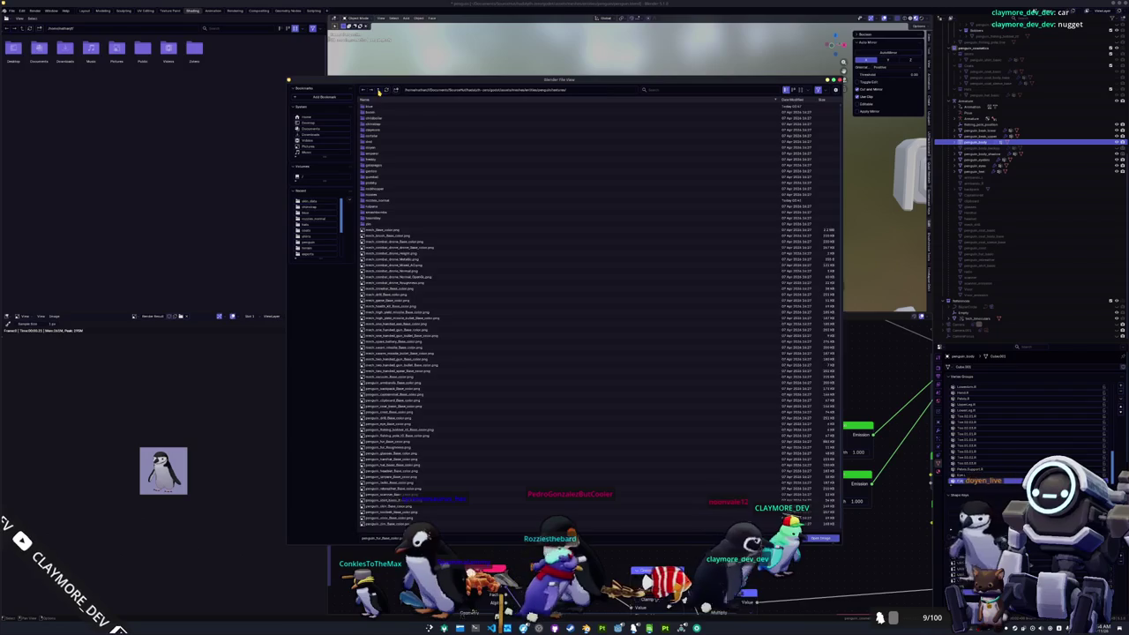
pyautogui.doubleClick(382, 123)
pyautogui.click(385, 118)
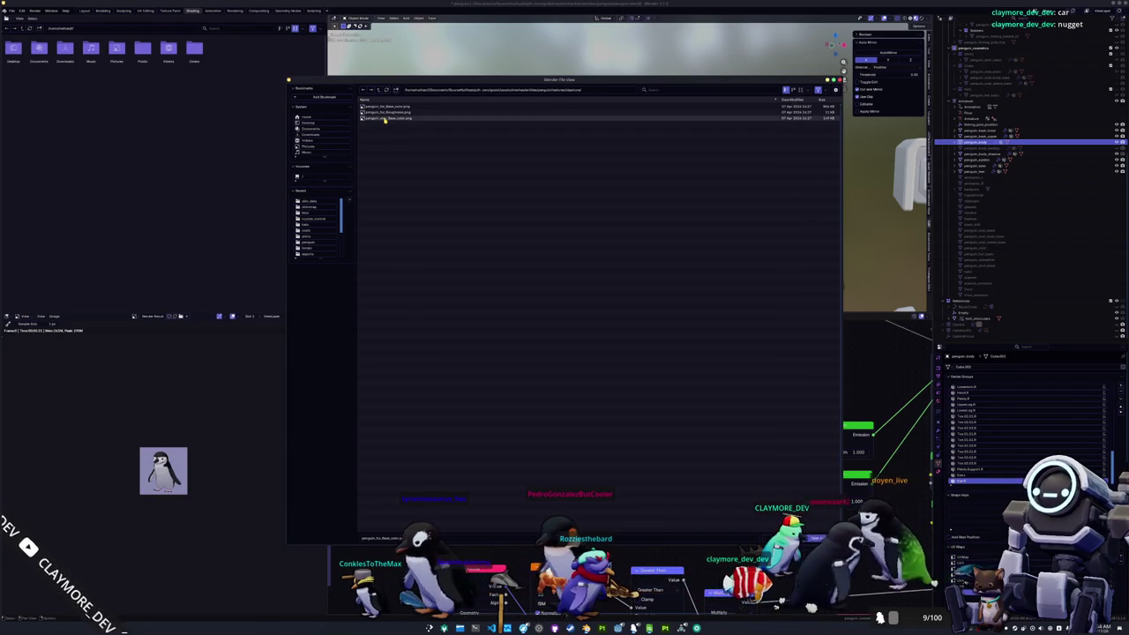
pyautogui.doubleClick(385, 105)
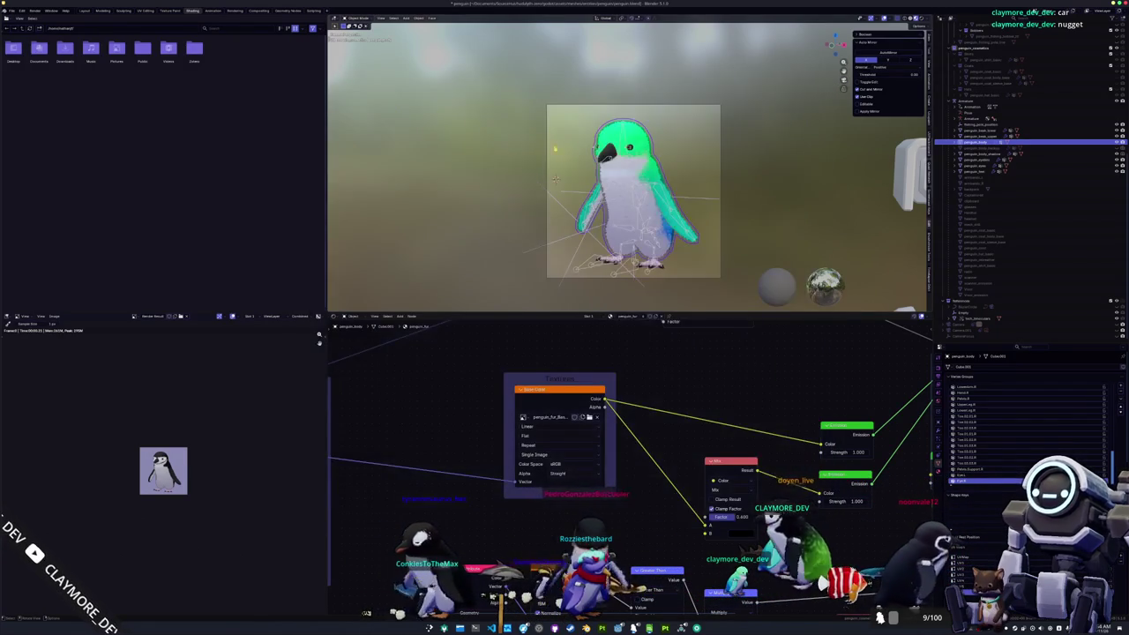
# Step: Load the matching green skin texture onto the penguin skin object
pyautogui.click(978, 136)
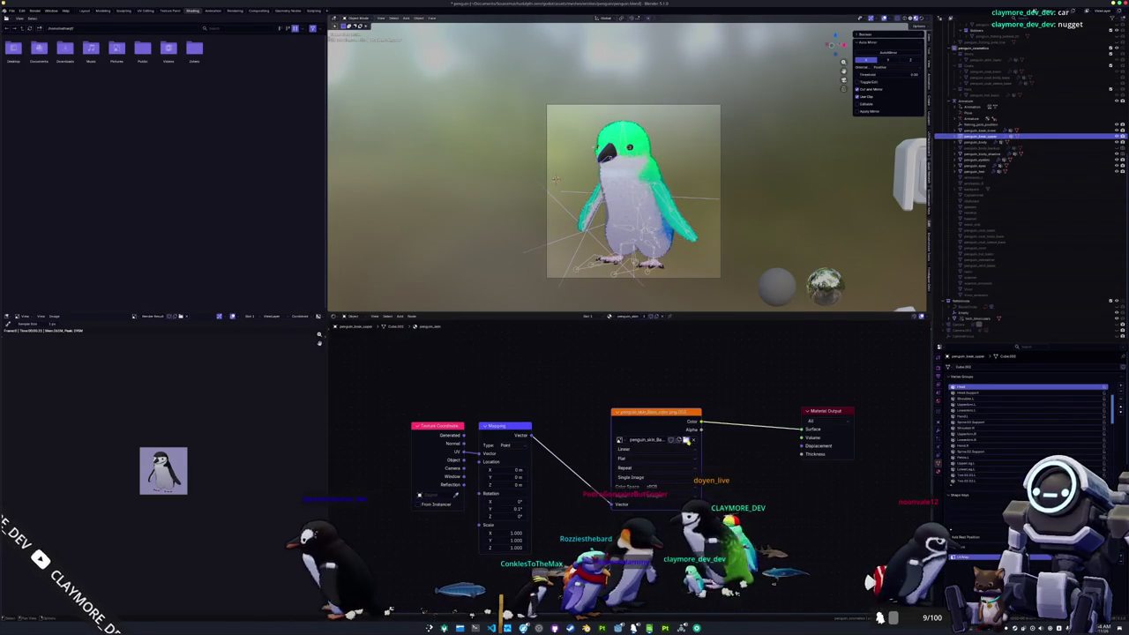
pyautogui.click(685, 436)
pyautogui.click(378, 89)
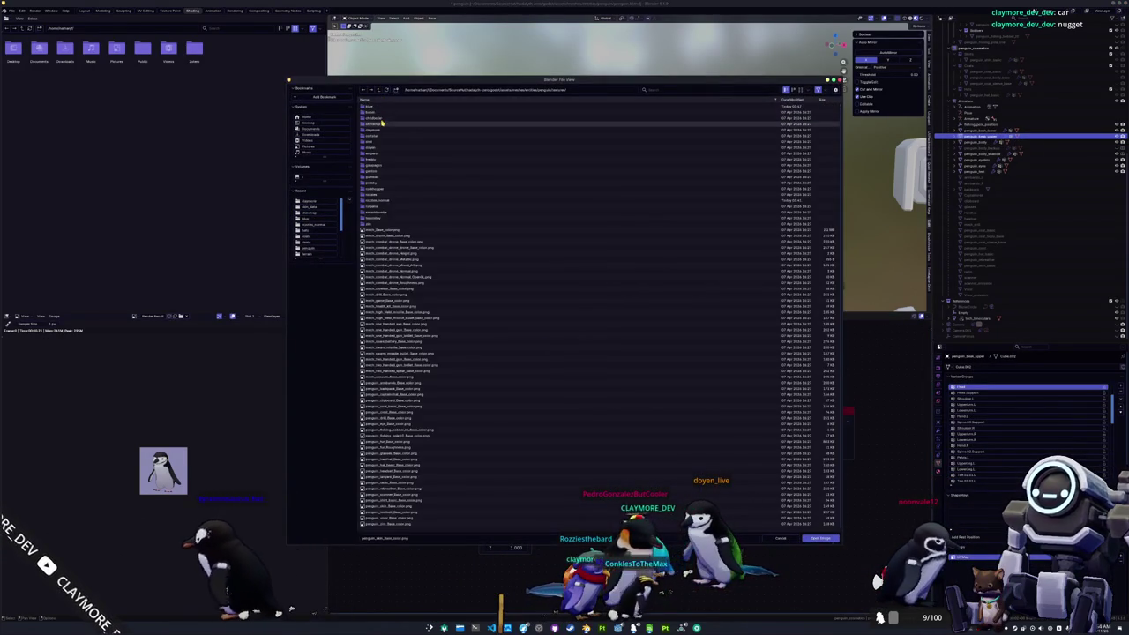
pyautogui.doubleClick(381, 130)
pyautogui.doubleClick(383, 118)
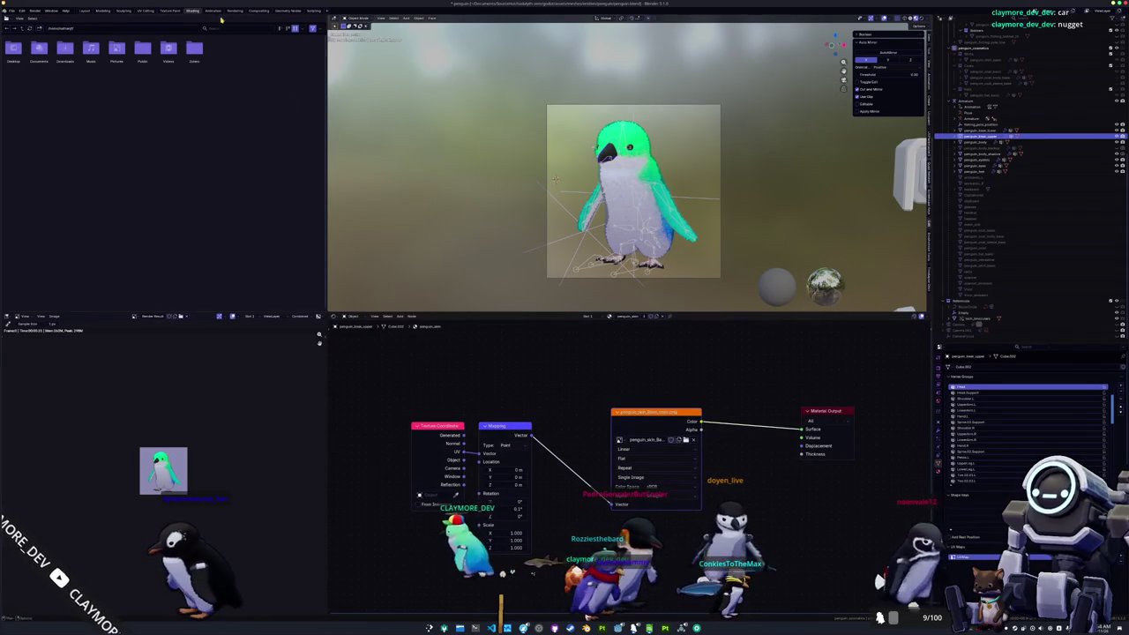
# Step: Save the new render over a skin icon PNG and close the render window
pyautogui.click(236, 11)
pyautogui.click(62, 20)
pyautogui.click(75, 70)
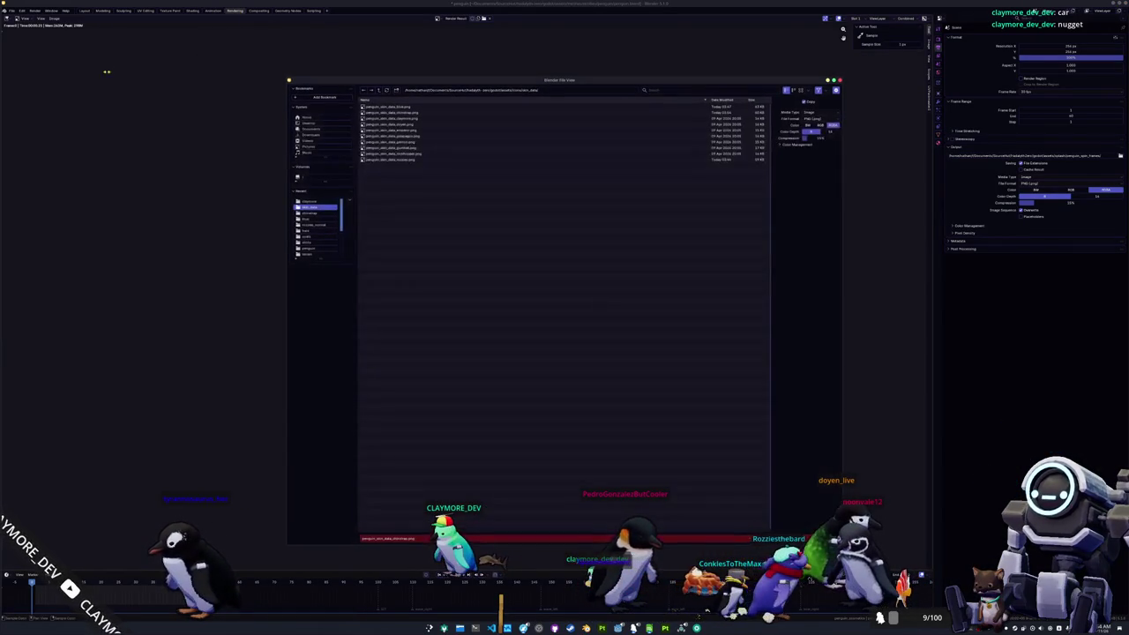
pyautogui.click(397, 118)
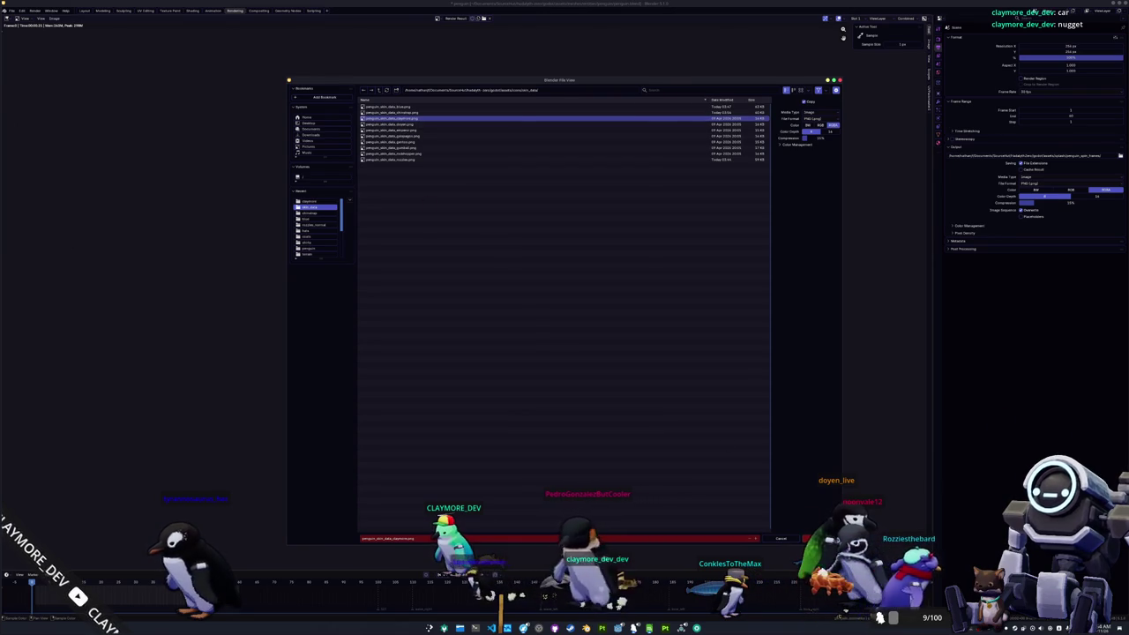
pyautogui.click(809, 537)
pyautogui.press('Escape')
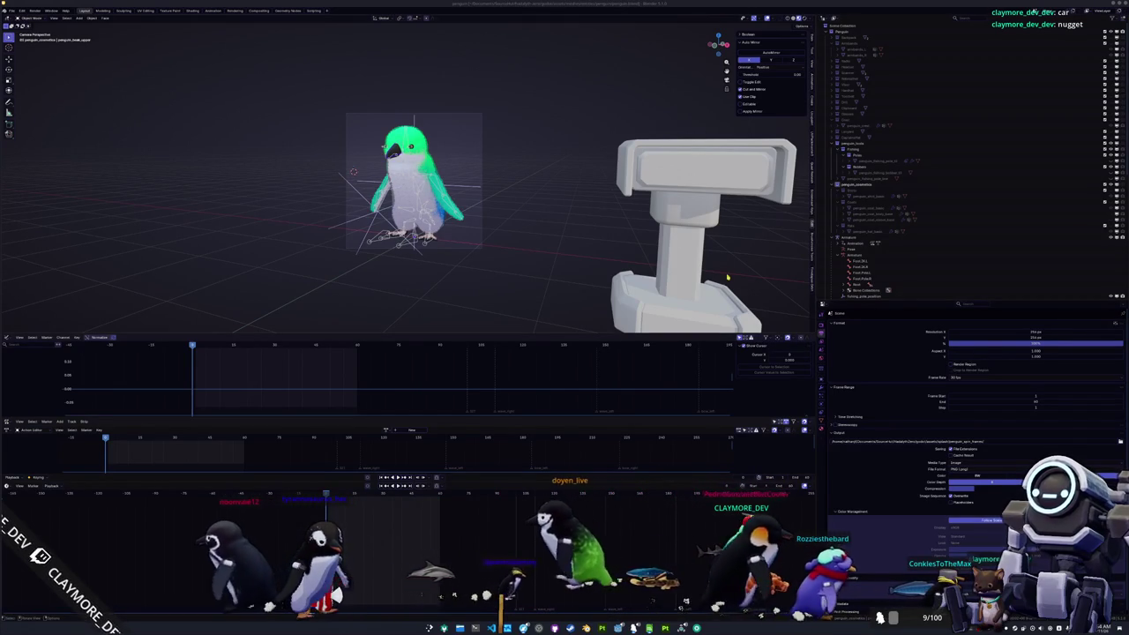
# Step: Zoom the camera view in so it frames only the green-headed penguin
pyautogui.scroll(1, 406, 177)
pyautogui.scroll(2, 412, 156)
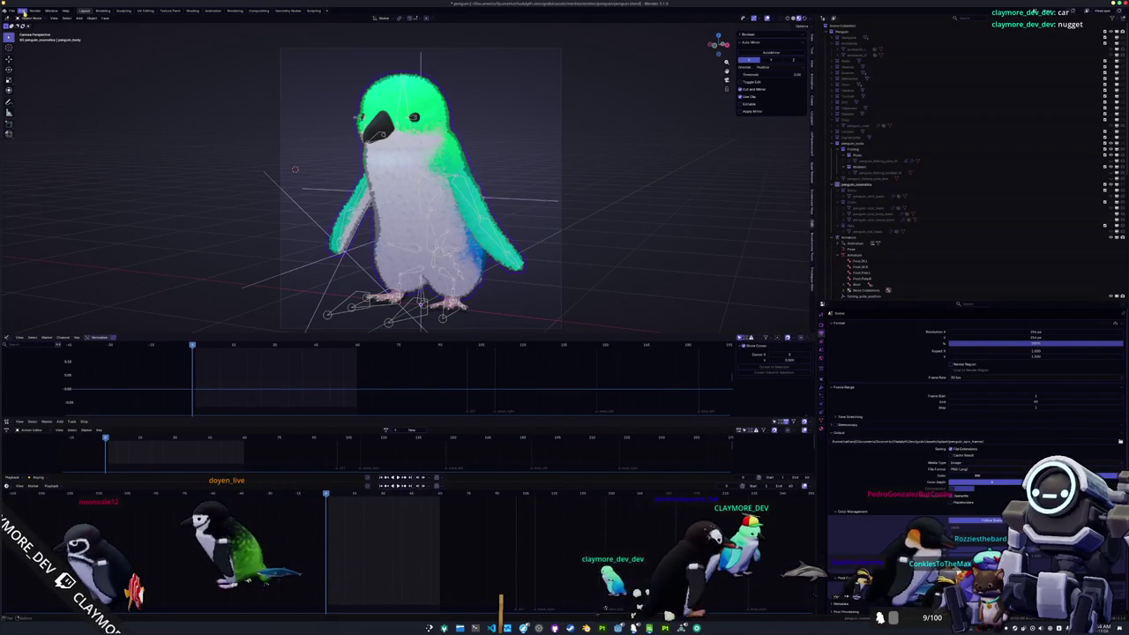
# Step: Load the first fur texture from a different penguin texture folder onto the body
pyautogui.click(193, 12)
pyautogui.click(589, 416)
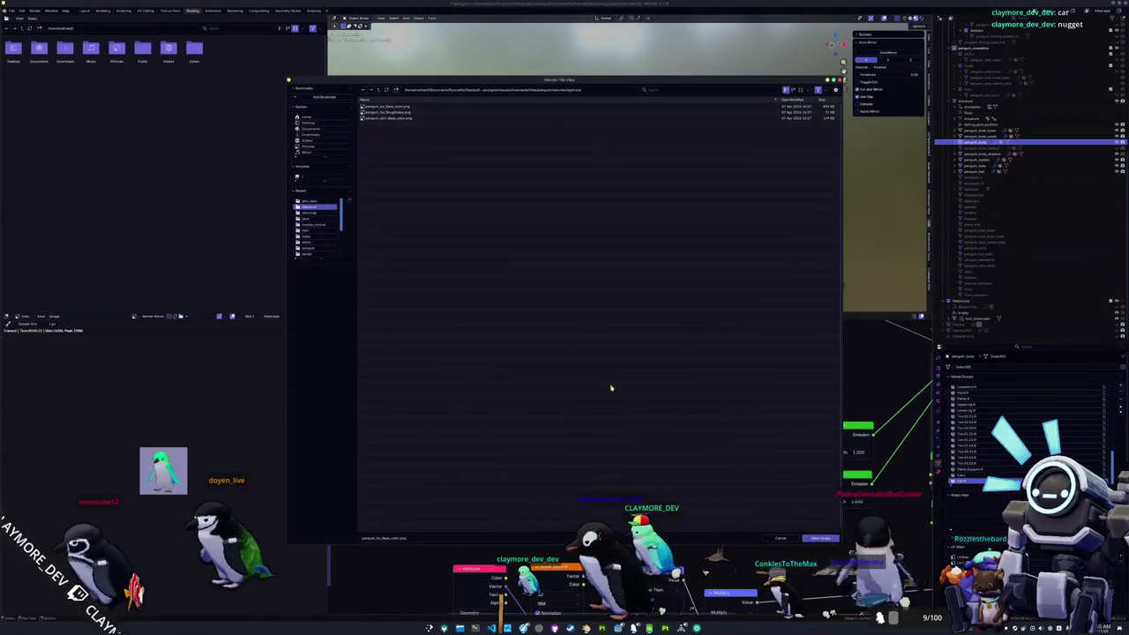
pyautogui.click(377, 90)
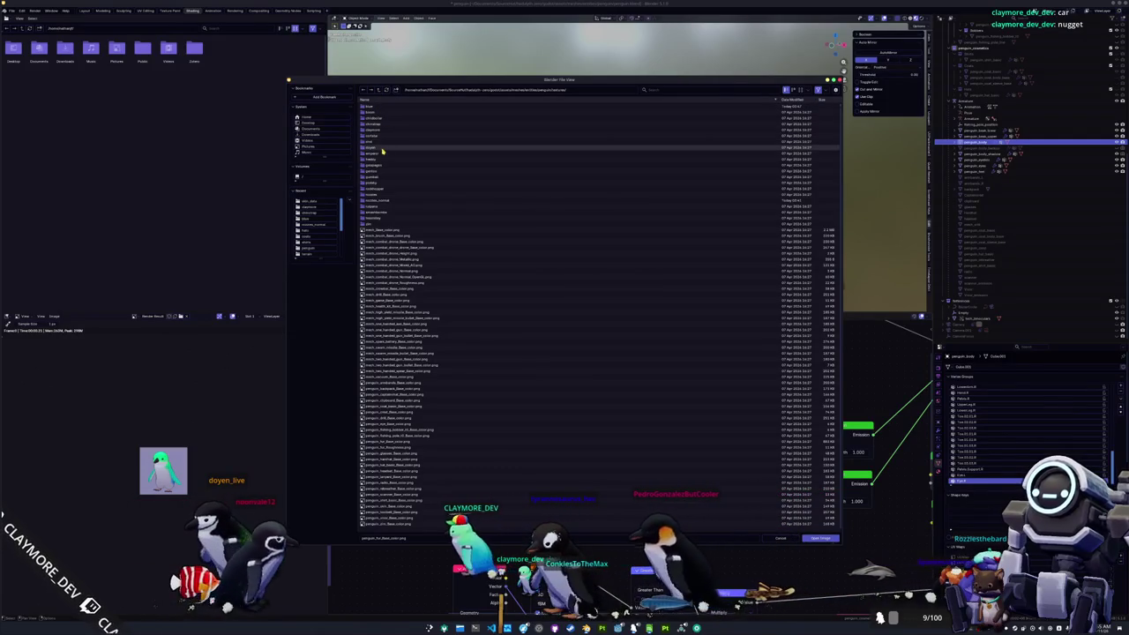
pyautogui.doubleClick(382, 151)
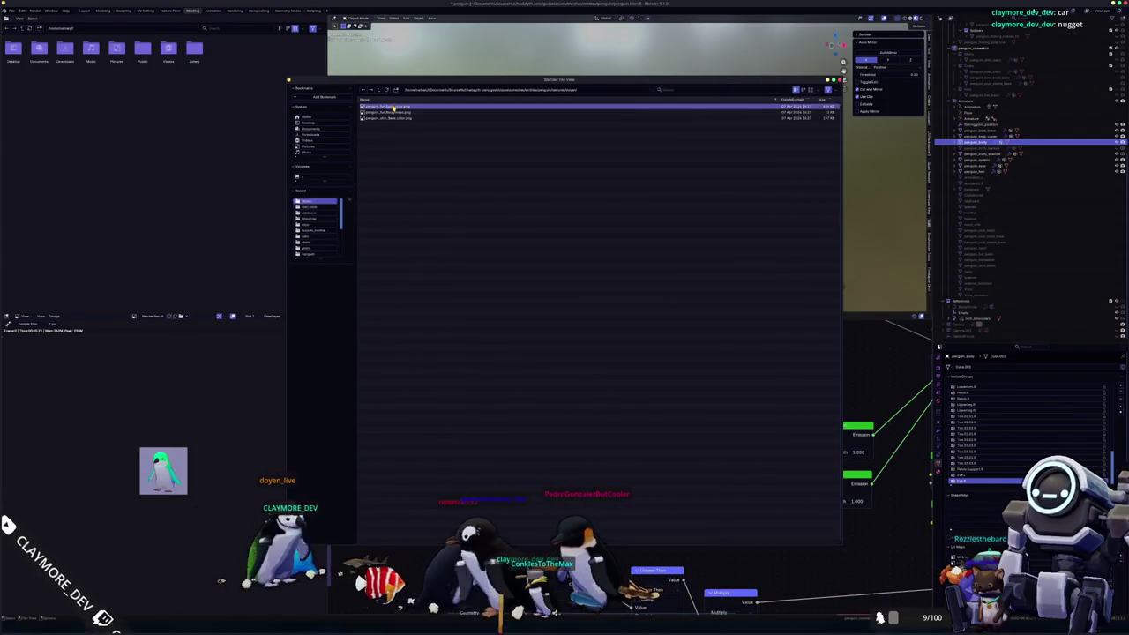
pyautogui.doubleClick(393, 106)
# Step: Load the doyen skin texture onto the penguin's skin mesh
pyautogui.click(979, 136)
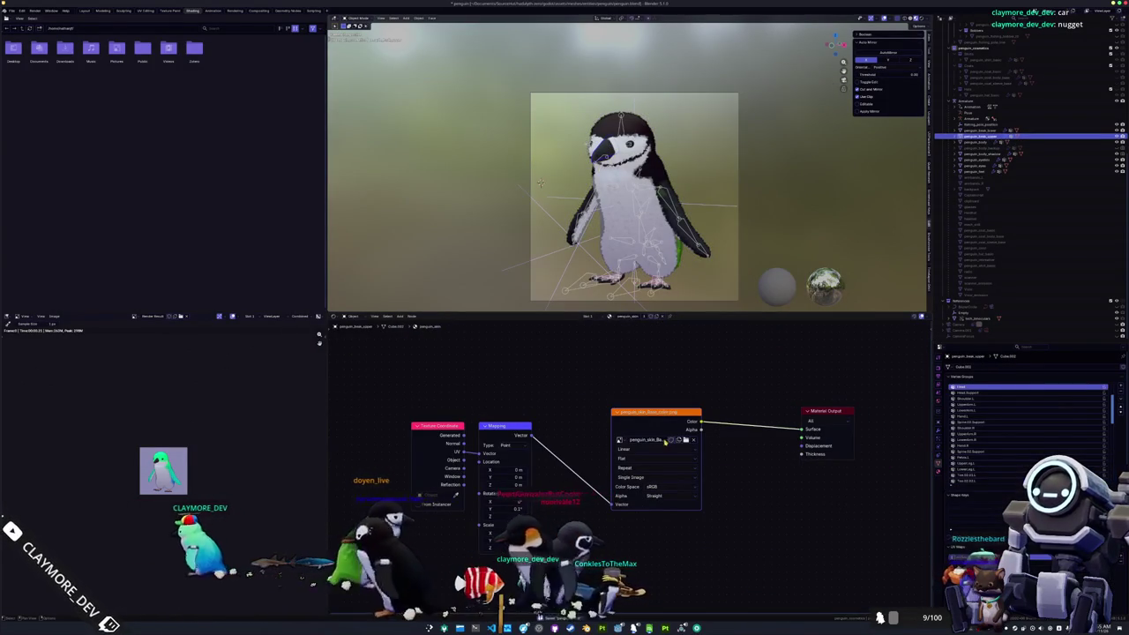
pyautogui.click(685, 439)
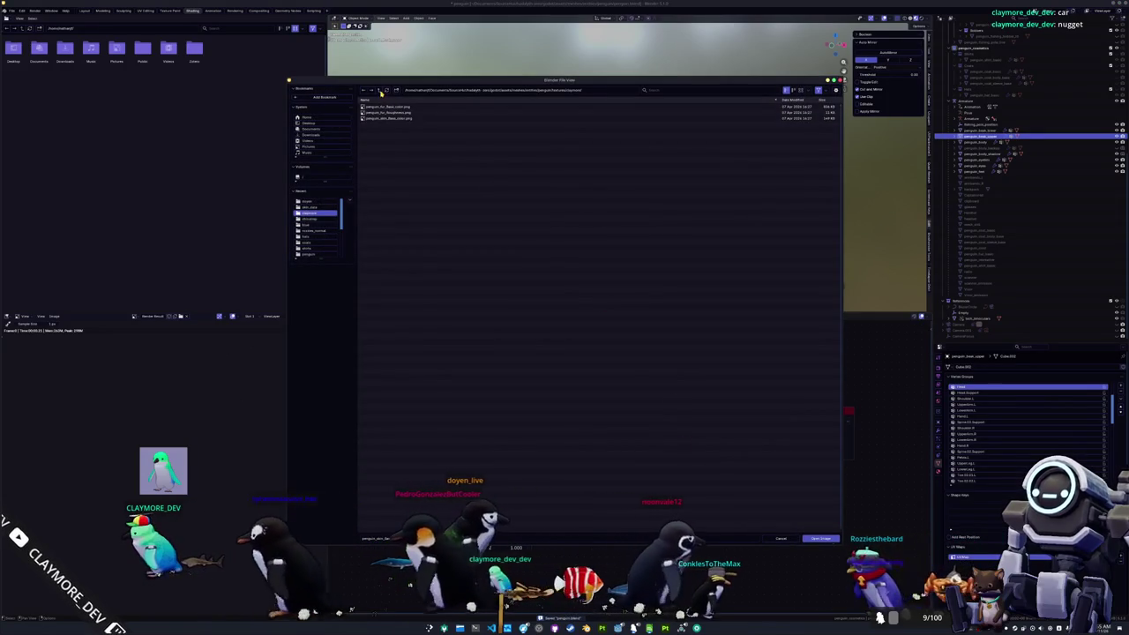
pyautogui.click(388, 147)
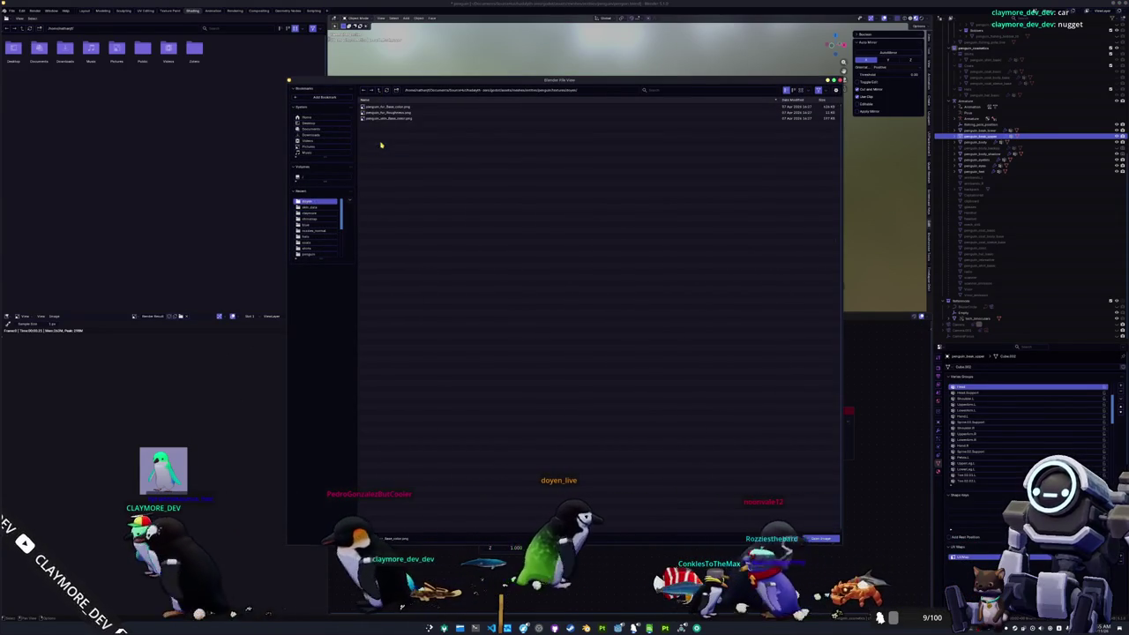
pyautogui.doubleClick(388, 119)
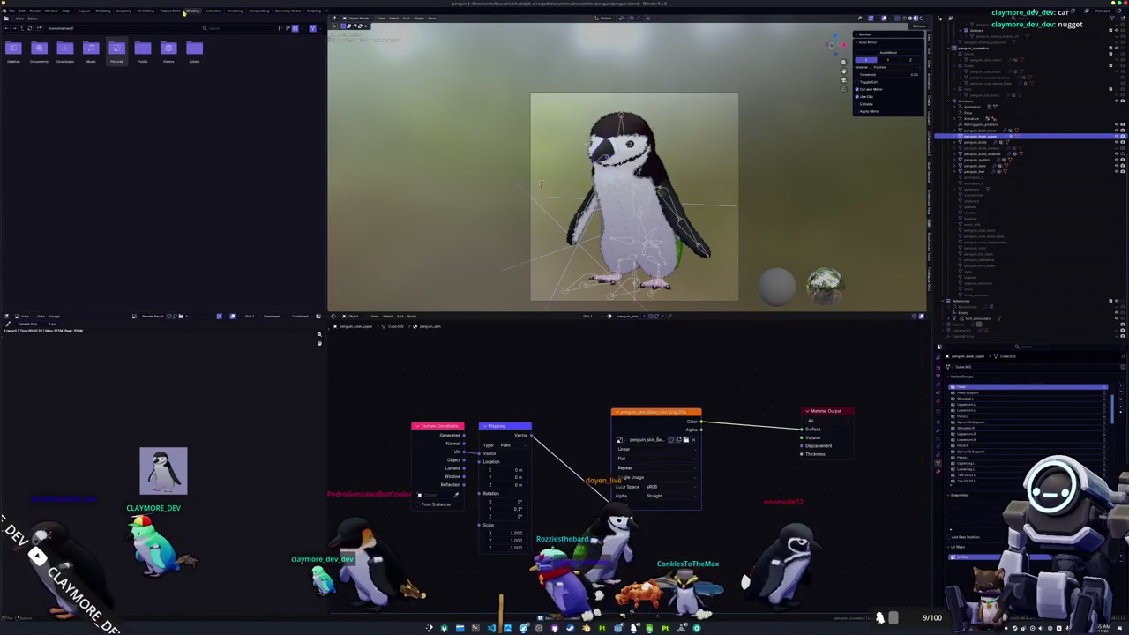
# Step: Render the penguin, save it over the doyen skin icon PNG, and close the render
pyautogui.press('F12')
pyautogui.click(58, 18)
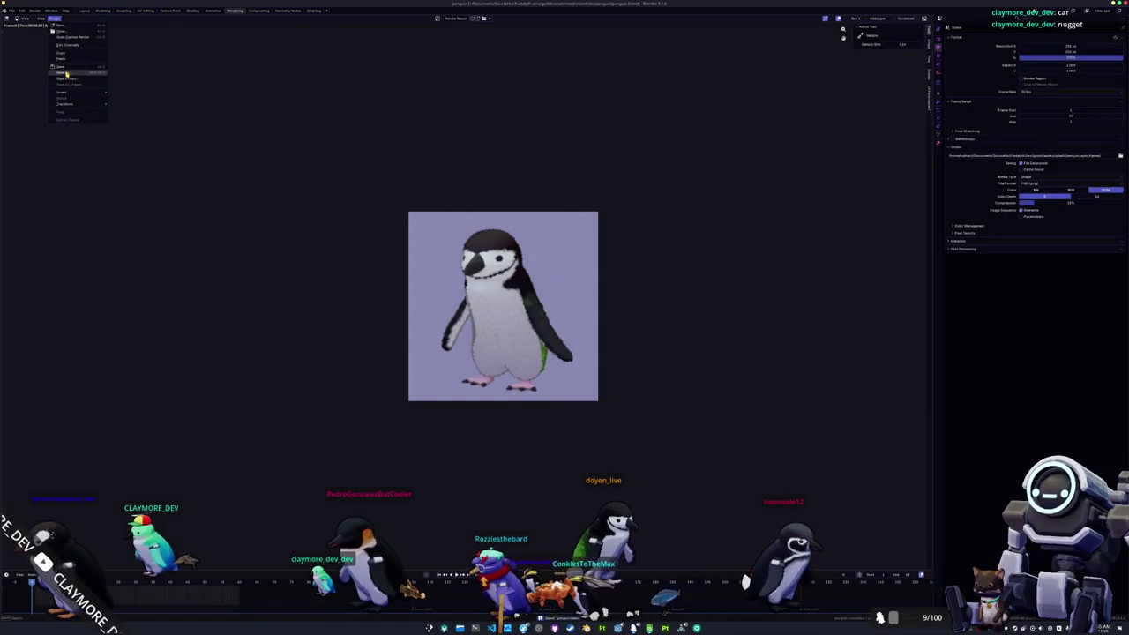
pyautogui.click(75, 63)
pyautogui.click(397, 124)
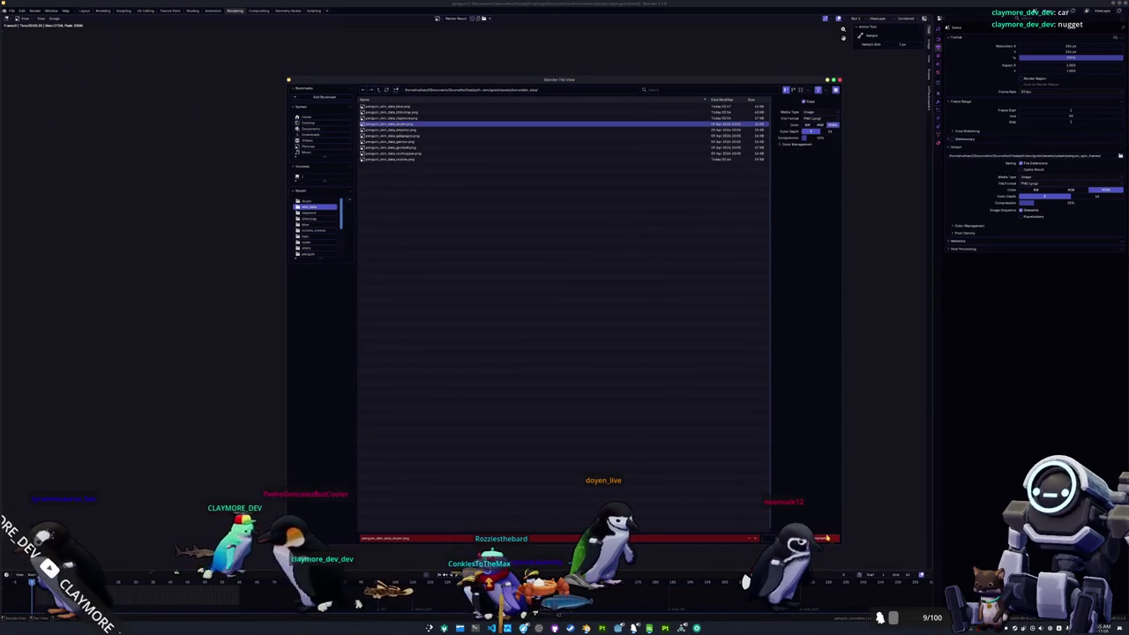
pyautogui.click(828, 537)
pyautogui.press('Escape')
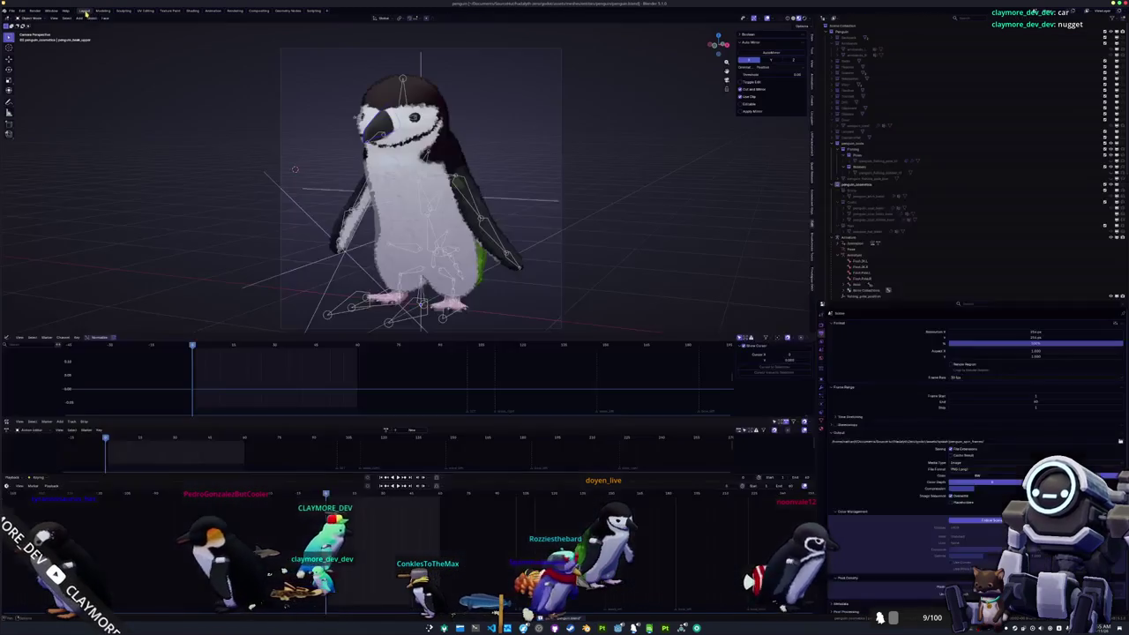
# Step: Load penguin_fur_base_color.png as the emperor penguin's fur texture
pyautogui.click(192, 11)
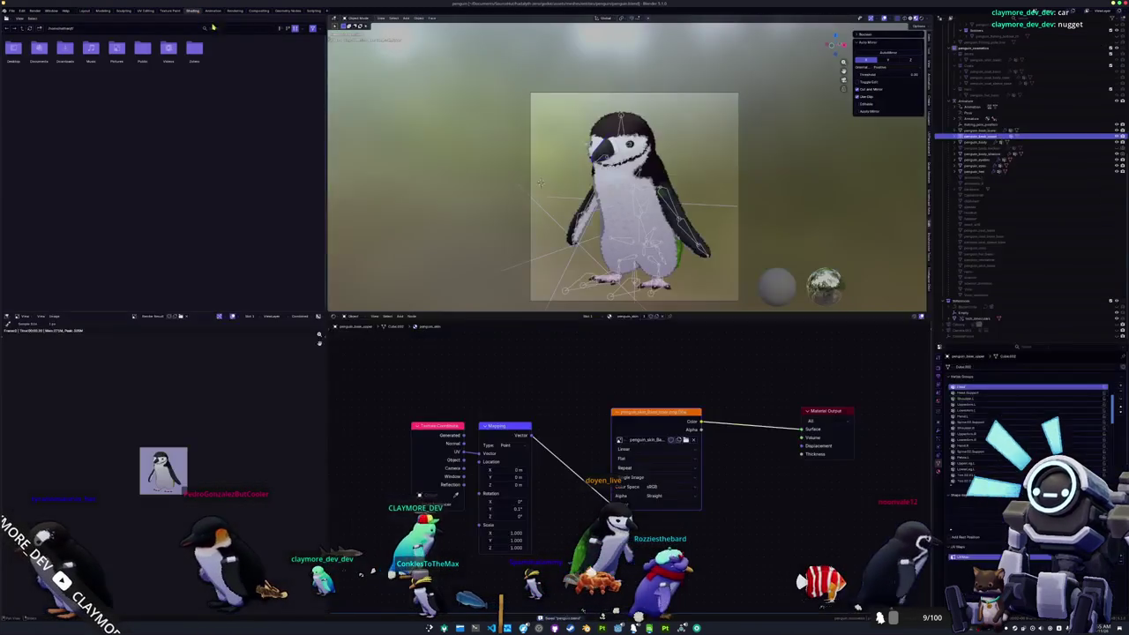
pyautogui.click(541, 184)
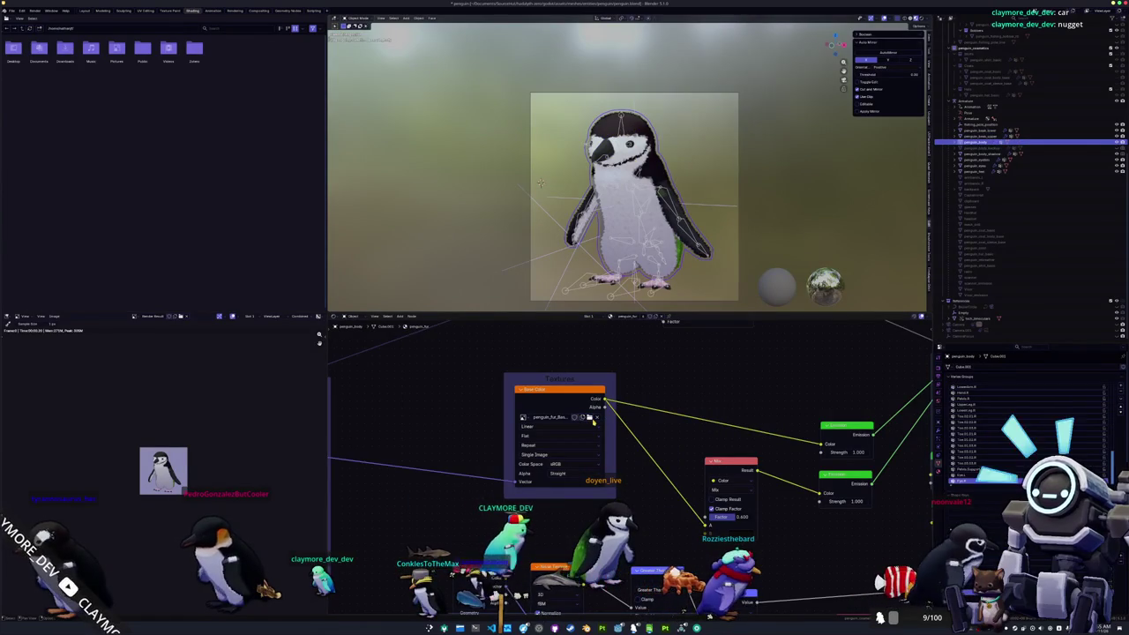
pyautogui.click(592, 403)
pyautogui.press('BackSpace')
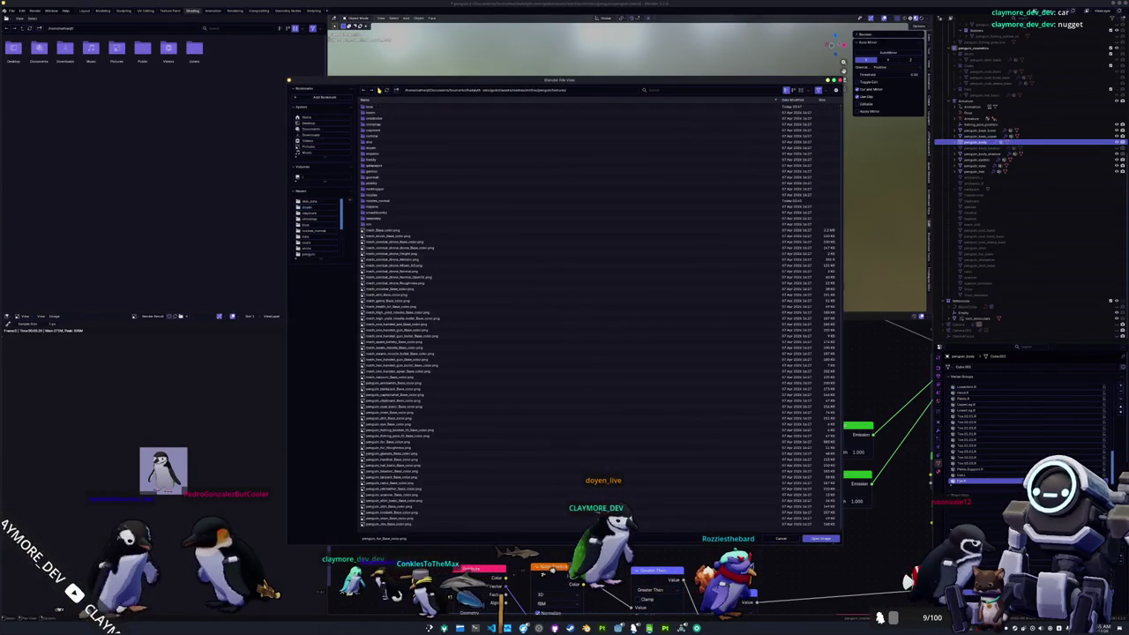
pyautogui.doubleClick(380, 153)
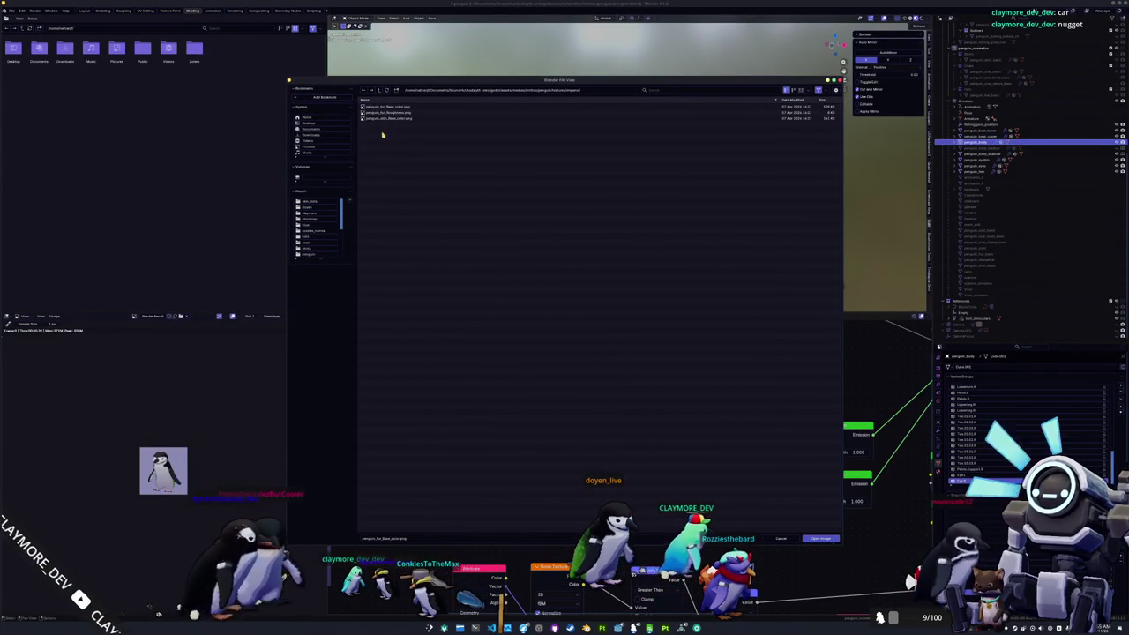
pyautogui.doubleClick(391, 106)
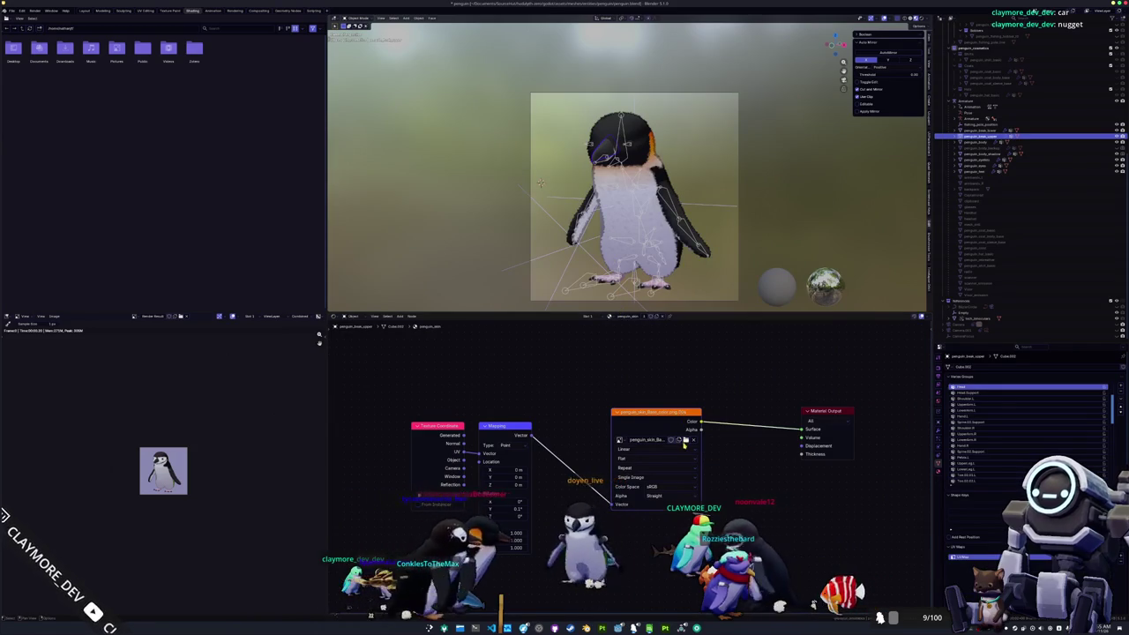
# Step: Load penguin_skin_Base_color.png as the skin texture and view the render result
pyautogui.click(686, 439)
pyautogui.click(378, 90)
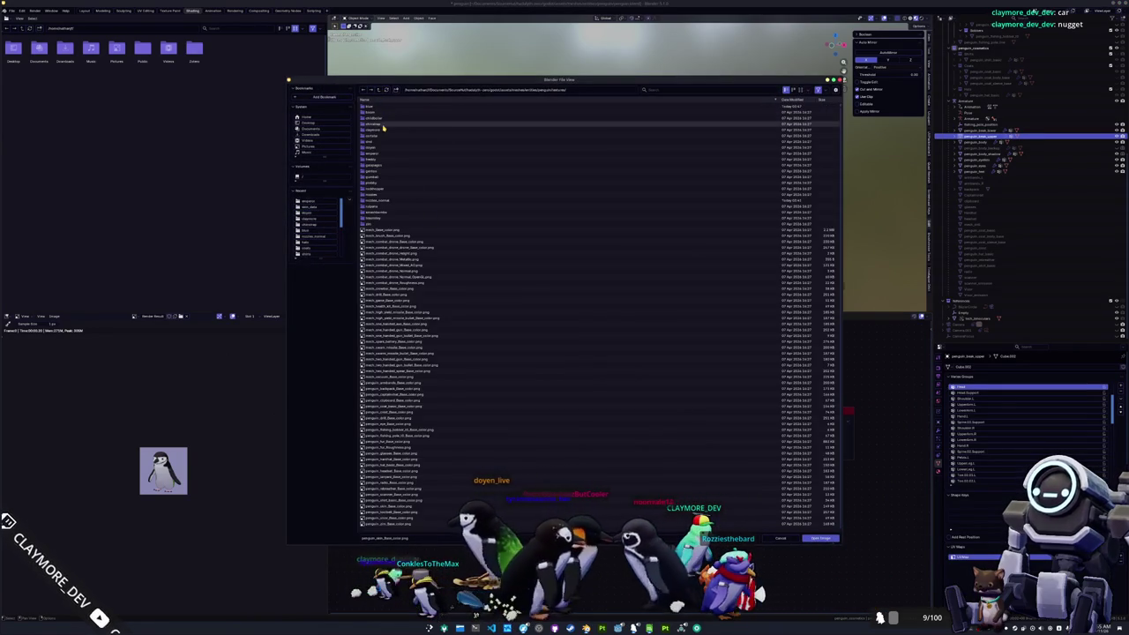
pyautogui.doubleClick(380, 155)
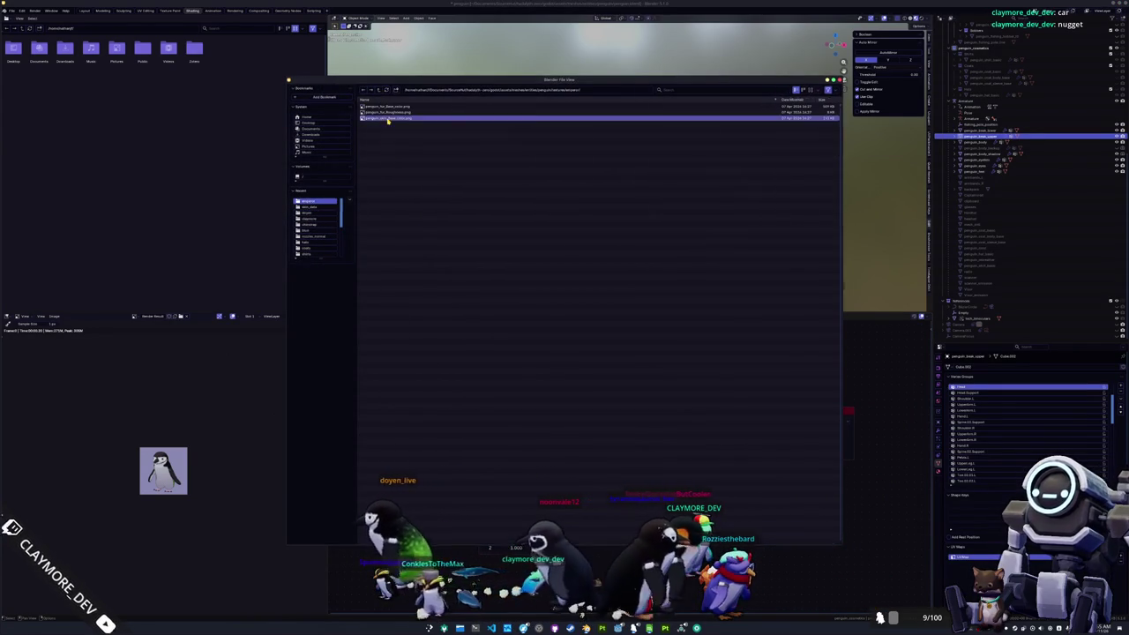
pyautogui.doubleClick(386, 124)
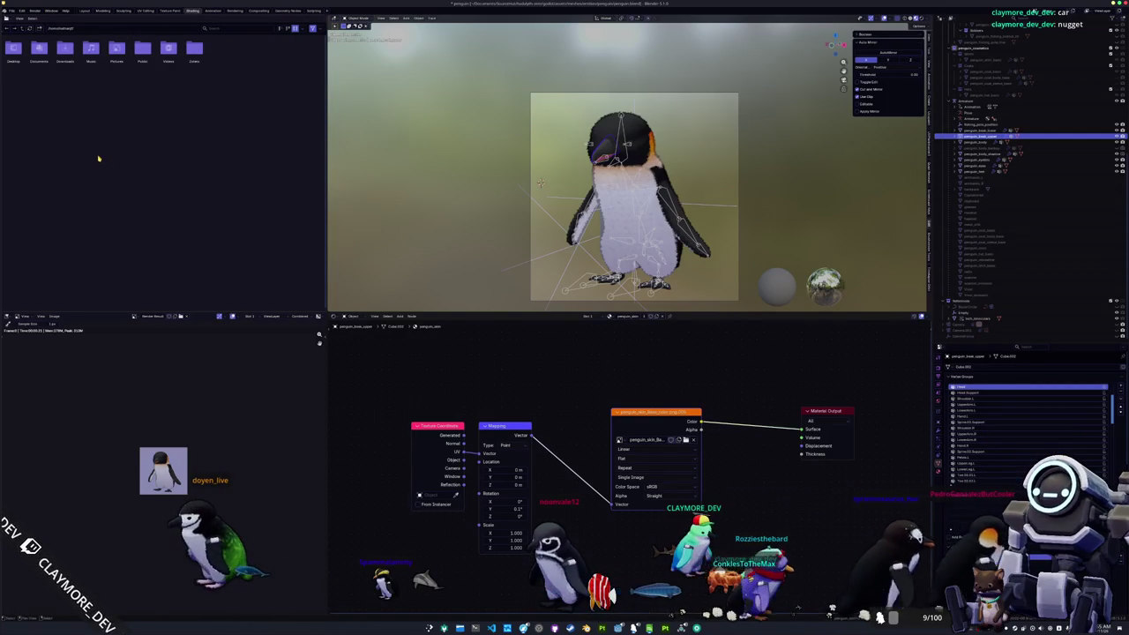
pyautogui.click(232, 10)
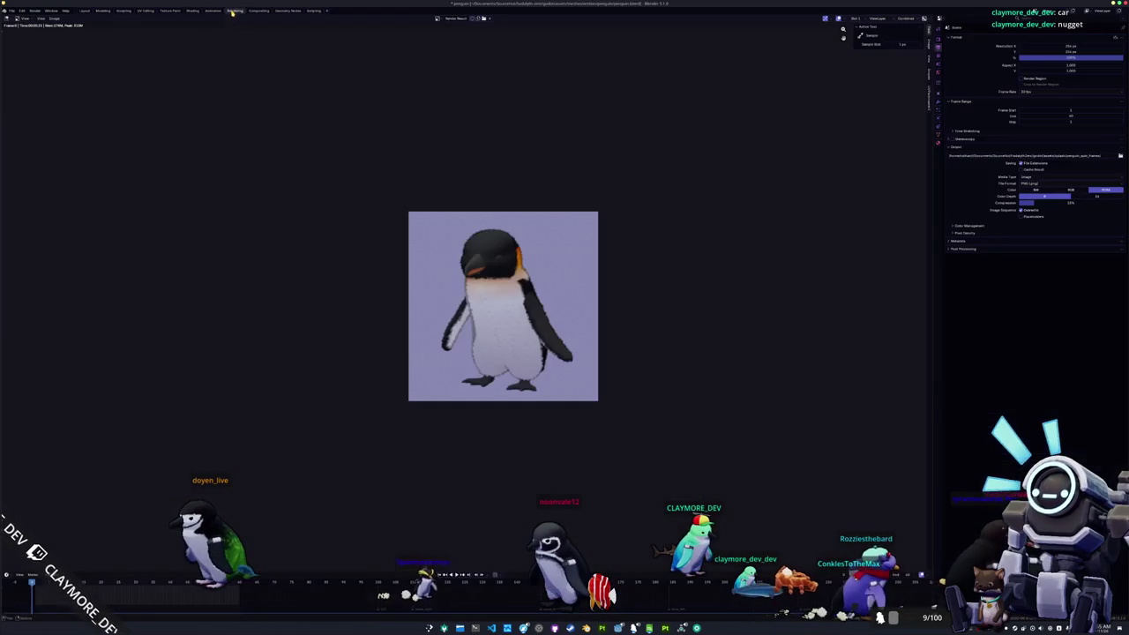
# Step: Begin saving the emperor render via Image > Save As, moving the dialog aside
pyautogui.click(55, 18)
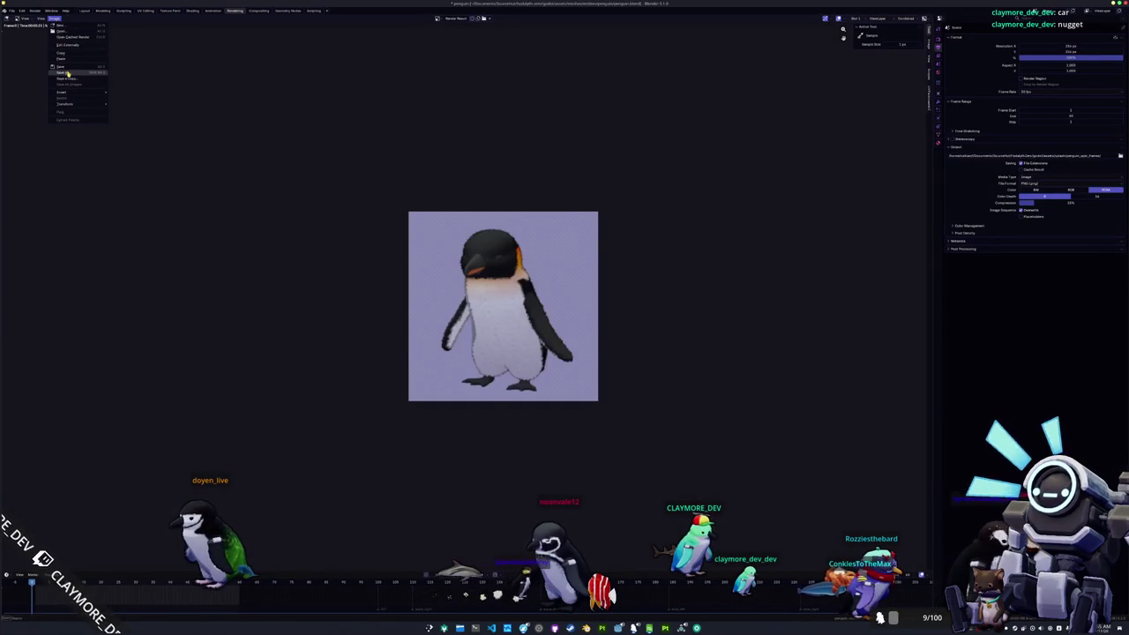
pyautogui.click(61, 71)
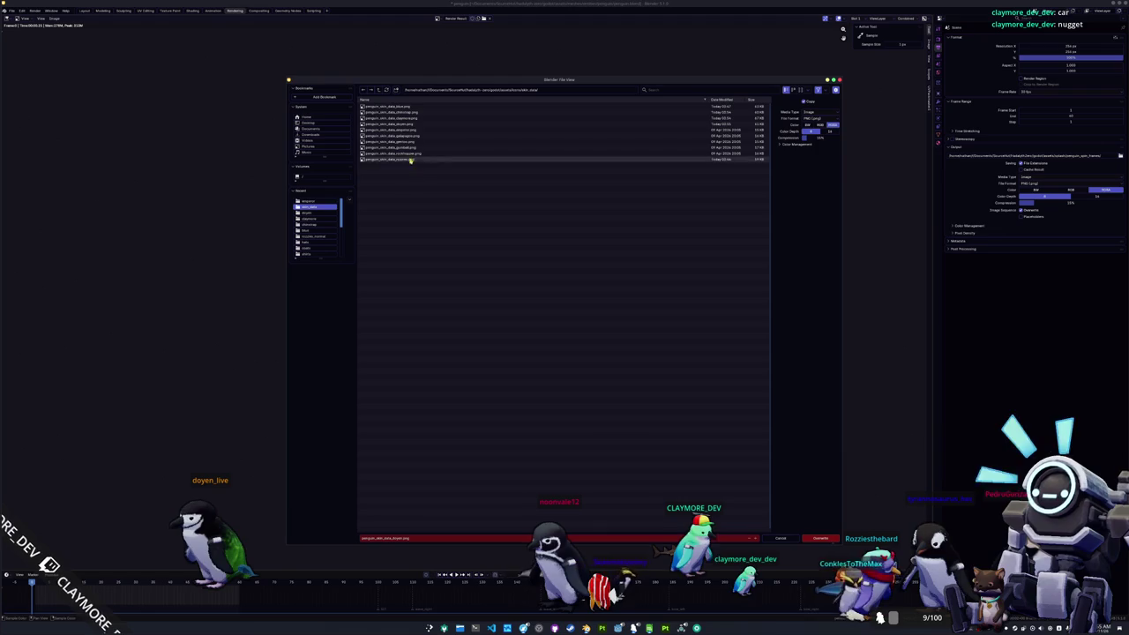
pyautogui.moveTo(406, 133)
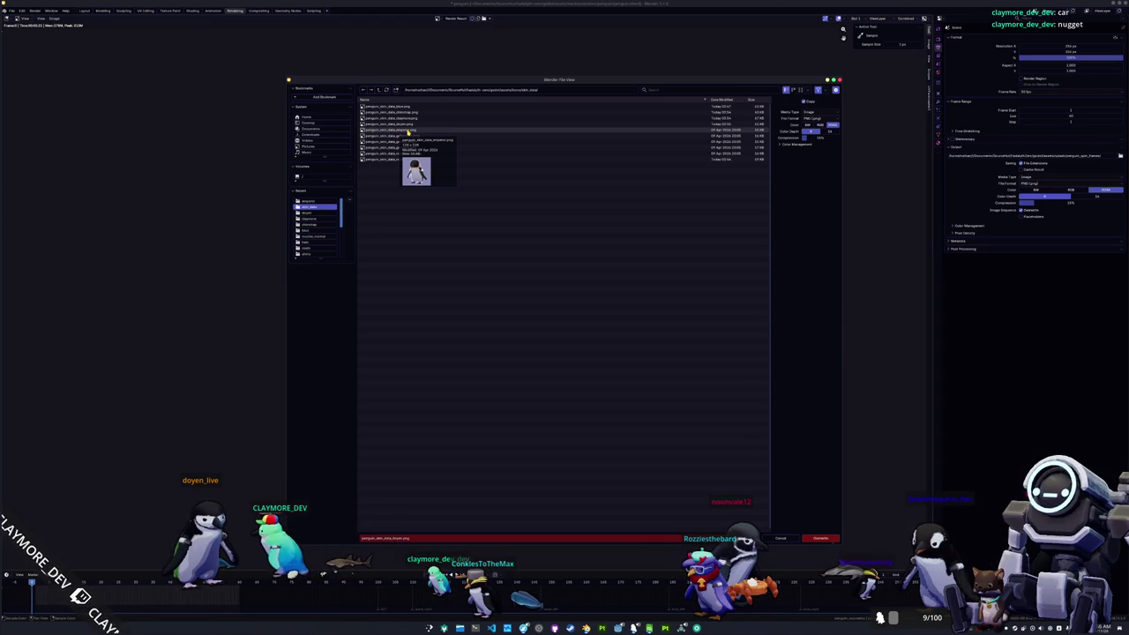
pyautogui.moveTo(452, 79)
pyautogui.mouseDown()
pyautogui.moveTo(473, 343)
pyautogui.moveTo(688, 95)
pyautogui.mouseUp()
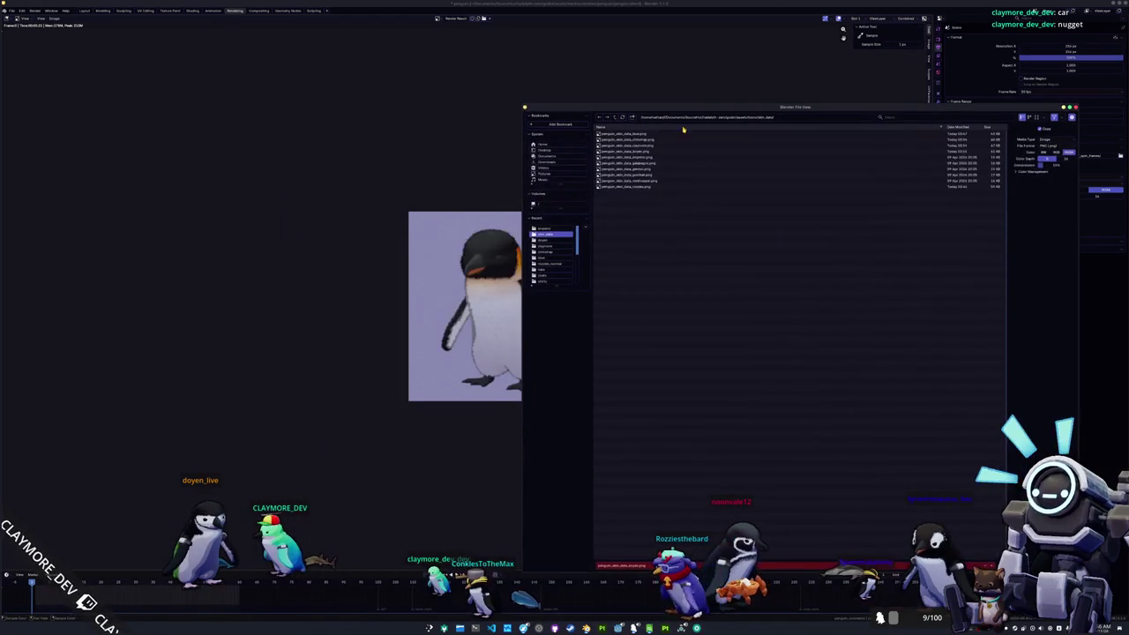
# Step: Screen-capture the icon file's thumbnail, then overwrite penguin_skin_data_emperor.png with the render
pyautogui.moveTo(642, 159)
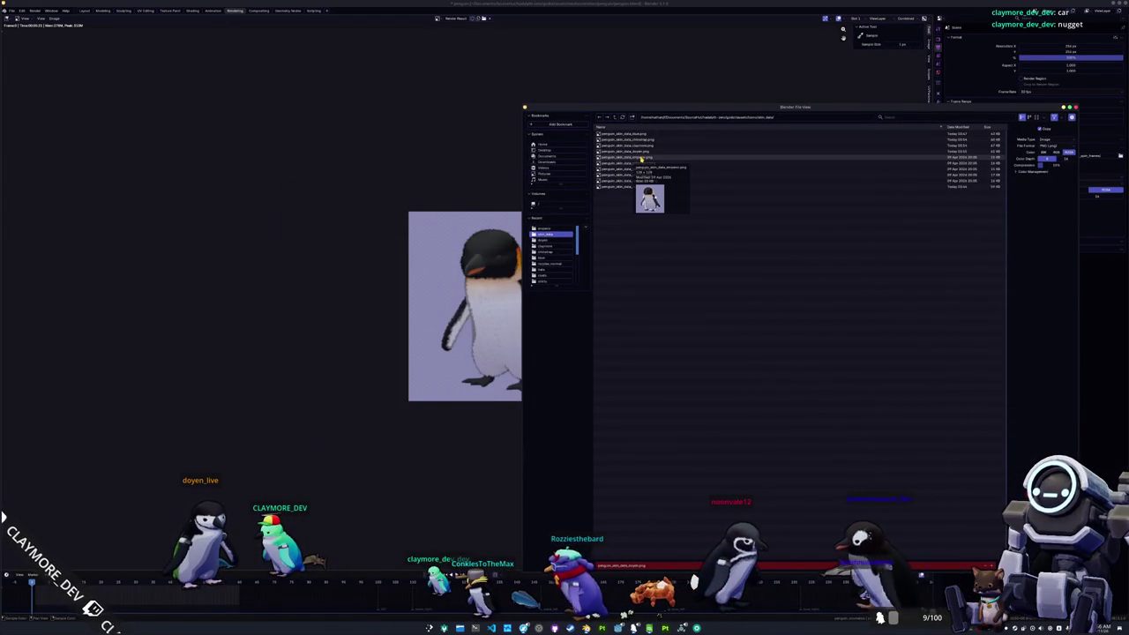
pyautogui.press('Print')
pyautogui.moveTo(621, 173)
pyautogui.mouseDown()
pyautogui.moveTo(706, 233)
pyautogui.moveTo(816, 275)
pyautogui.mouseUp()
pyautogui.press('Return')
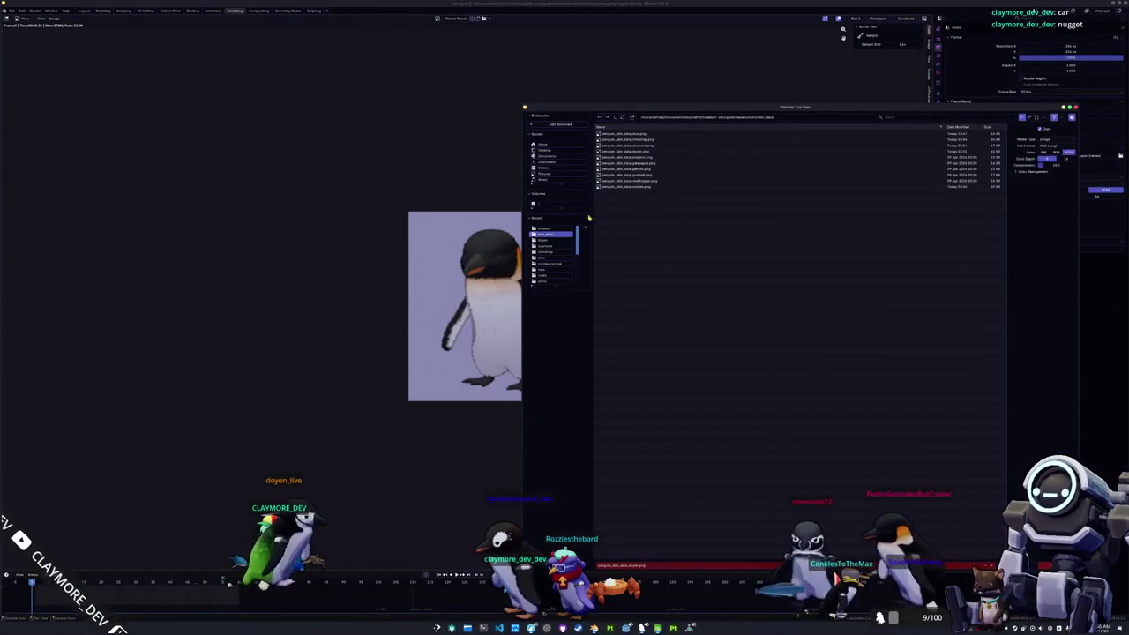
pyautogui.doubleClick(637, 159)
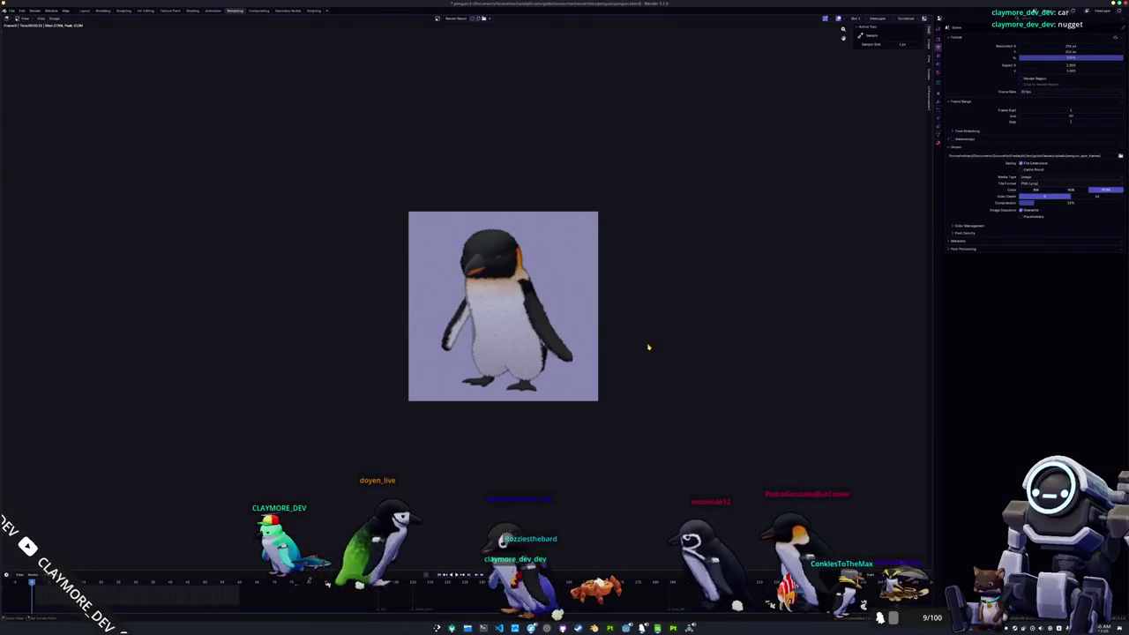
pyautogui.hotkey('ctrl', 'pageup')
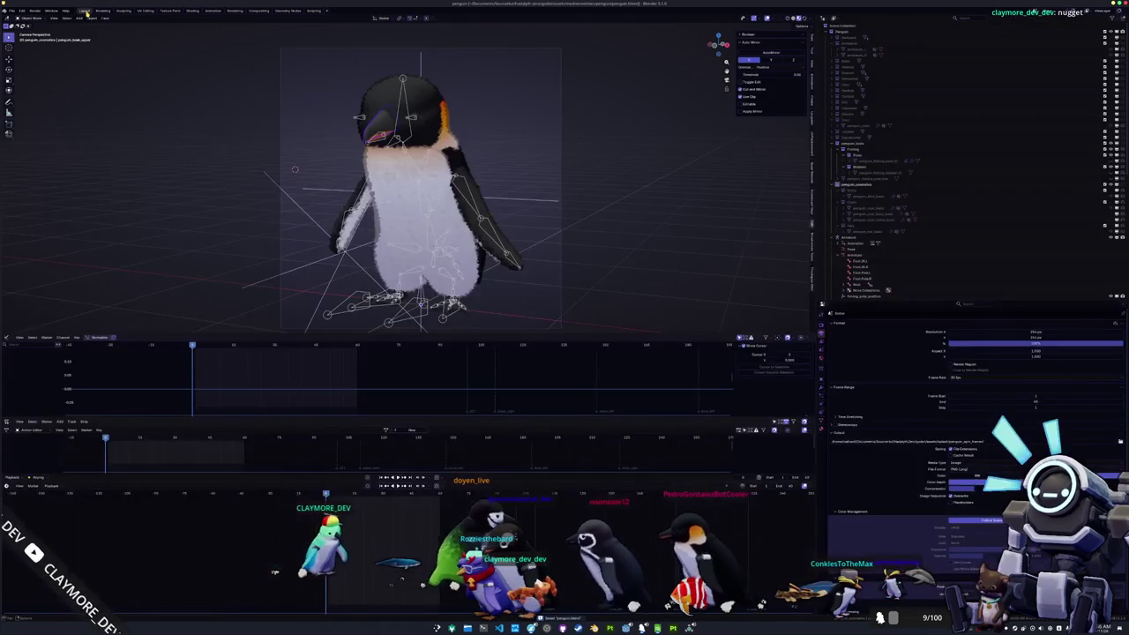
# Step: Load another species' skin base color texture onto the penguin skin mesh
pyautogui.click(193, 10)
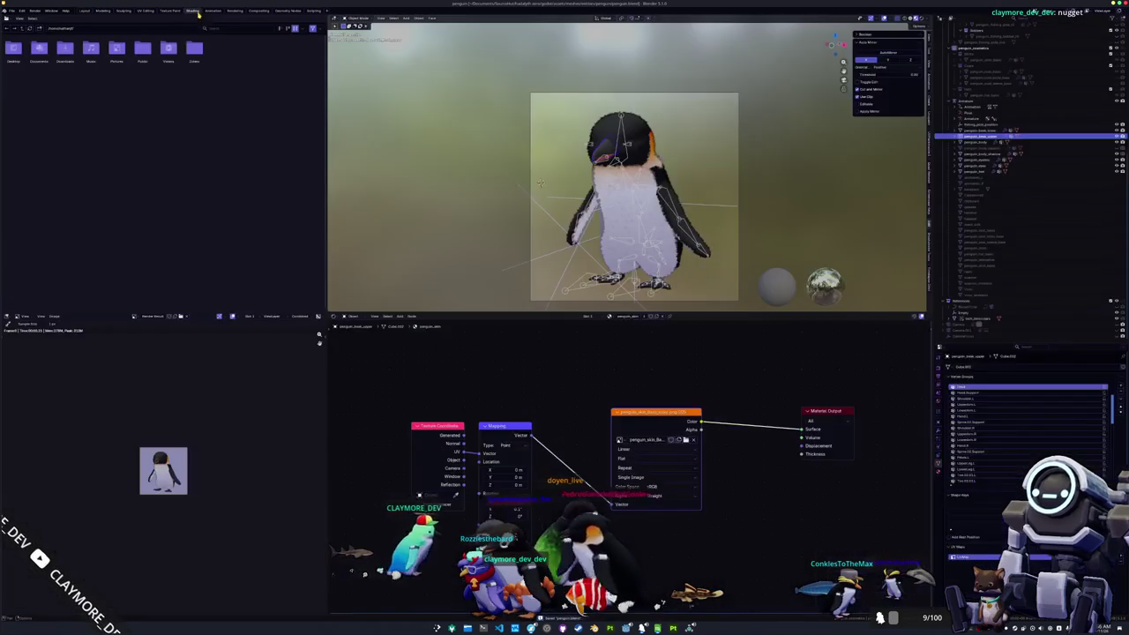
pyautogui.click(236, 11)
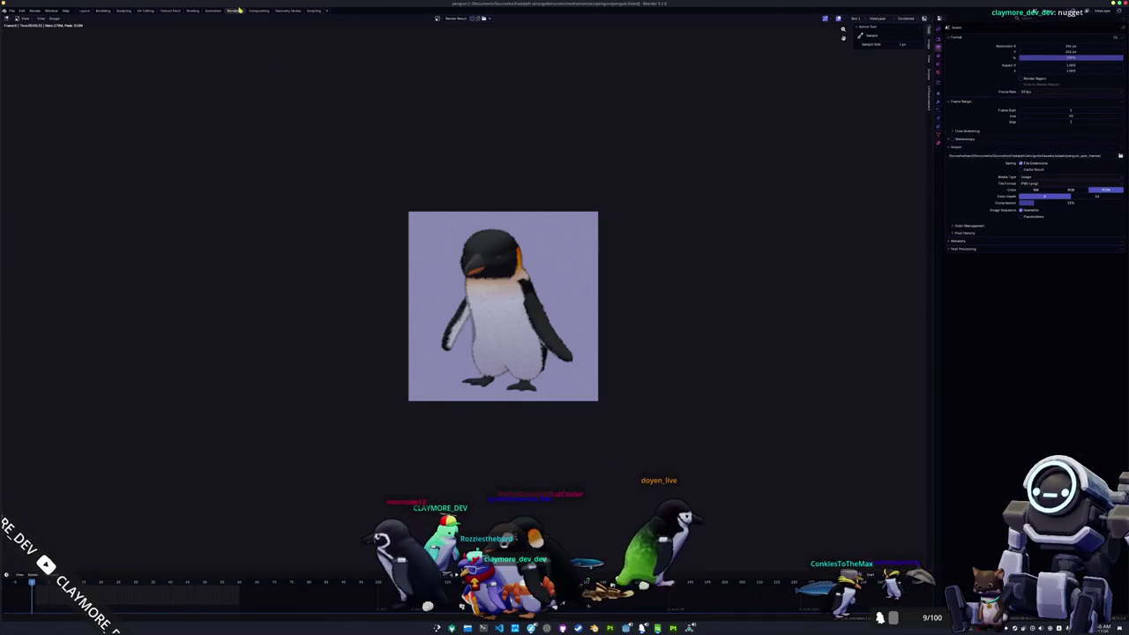
pyautogui.click(194, 12)
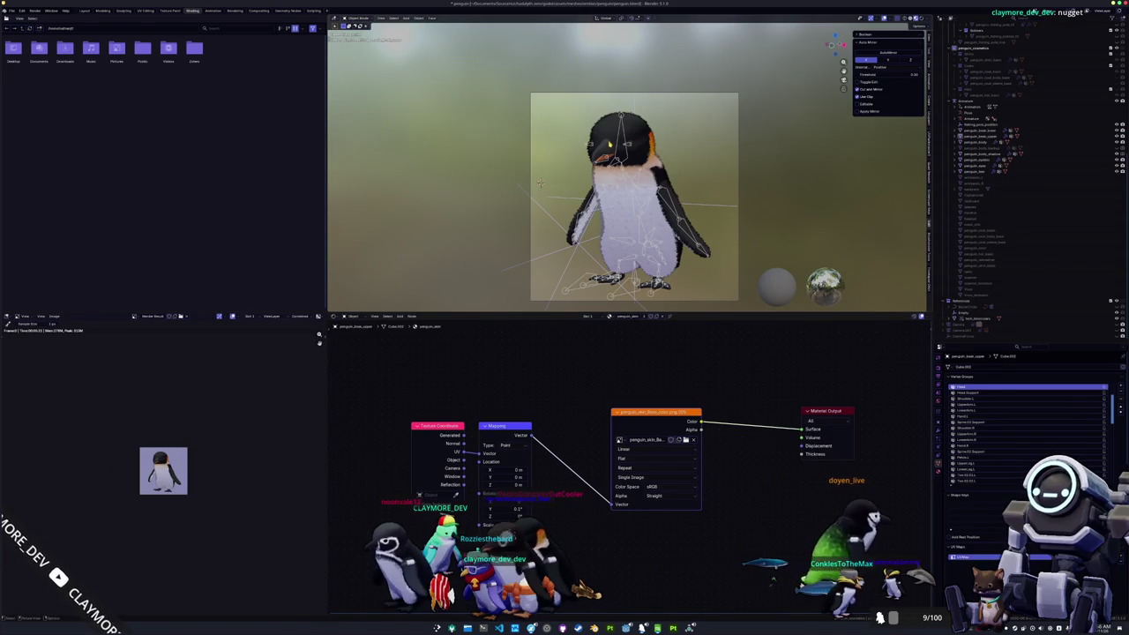
pyautogui.click(539, 184)
pyautogui.click(539, 184)
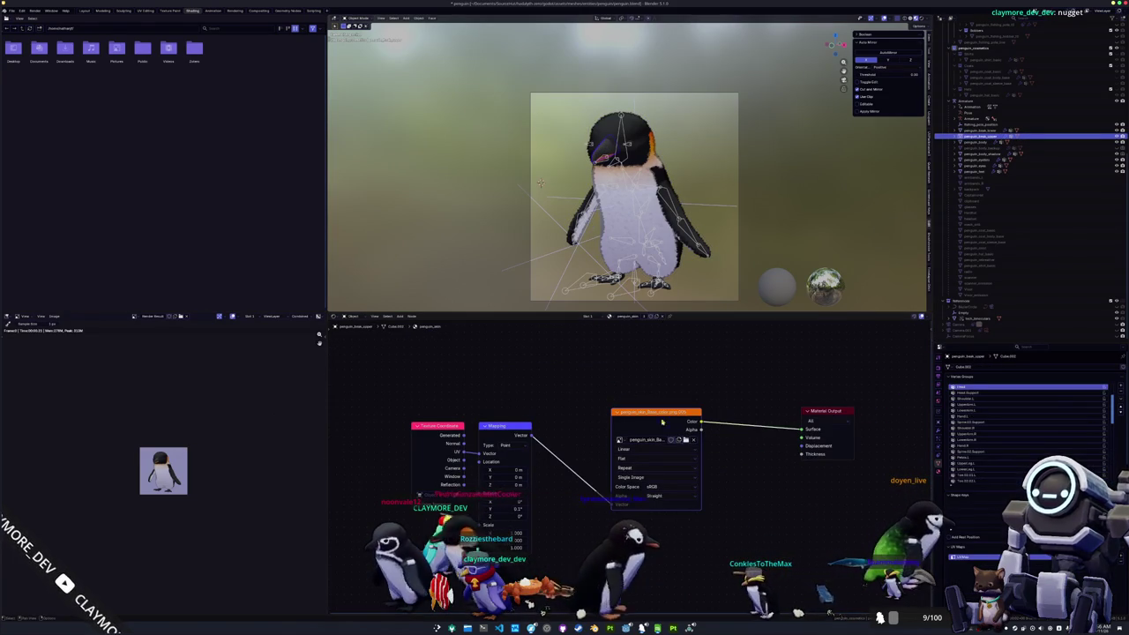
pyautogui.click(687, 439)
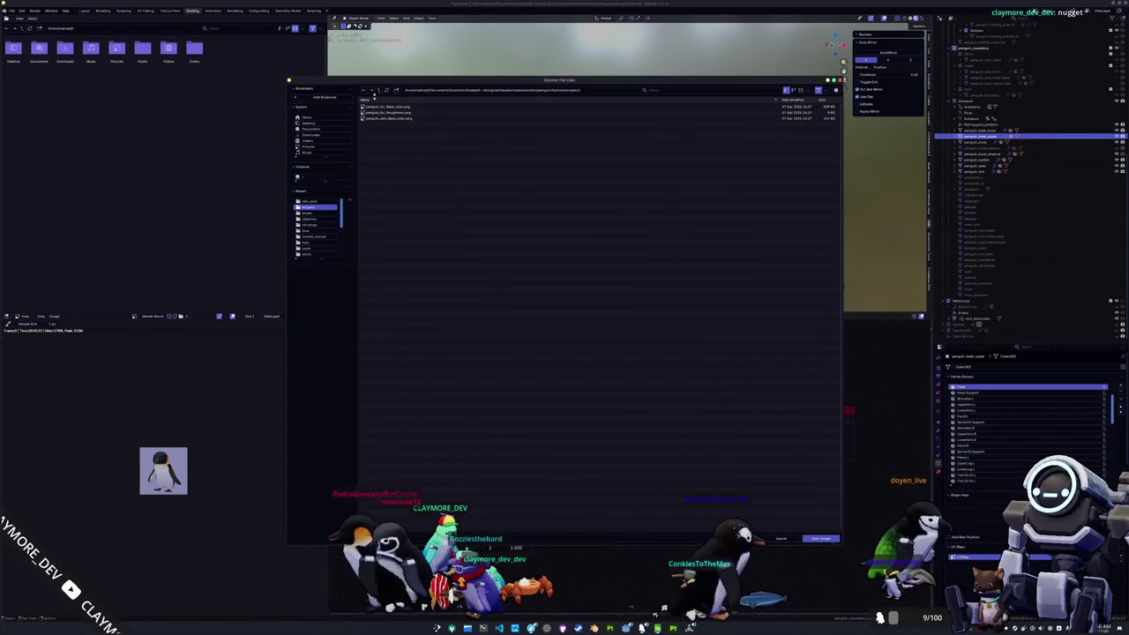
pyautogui.click(378, 91)
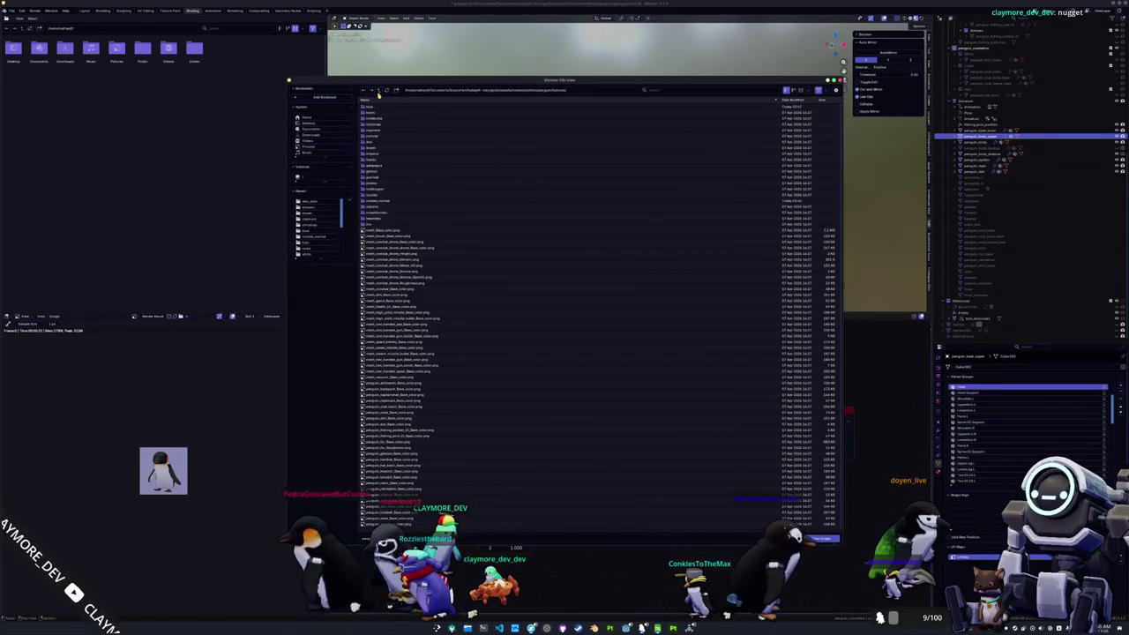
pyautogui.click(376, 161)
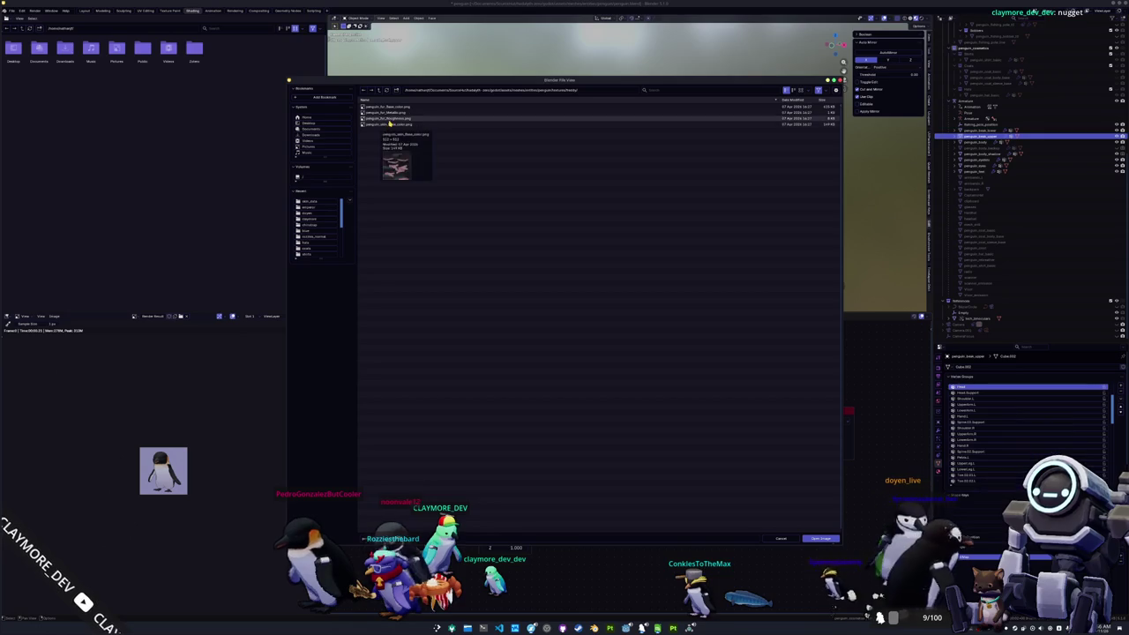
pyautogui.doubleClick(391, 125)
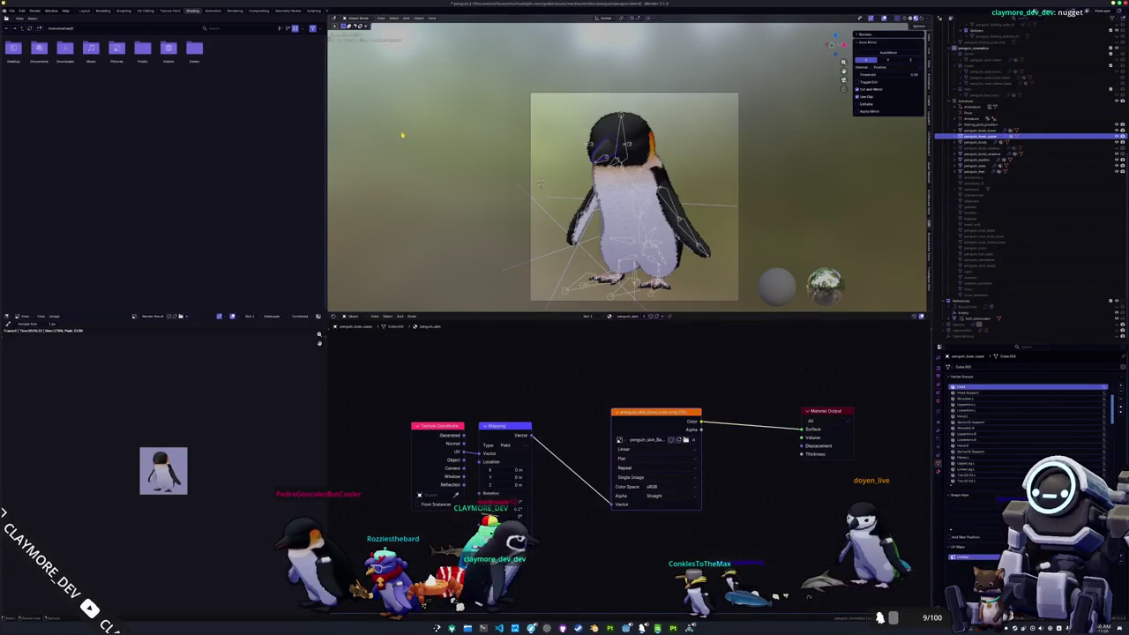
# Step: Load that species' penguin_fur base color texture onto the fur mesh and render
pyautogui.click(615, 126)
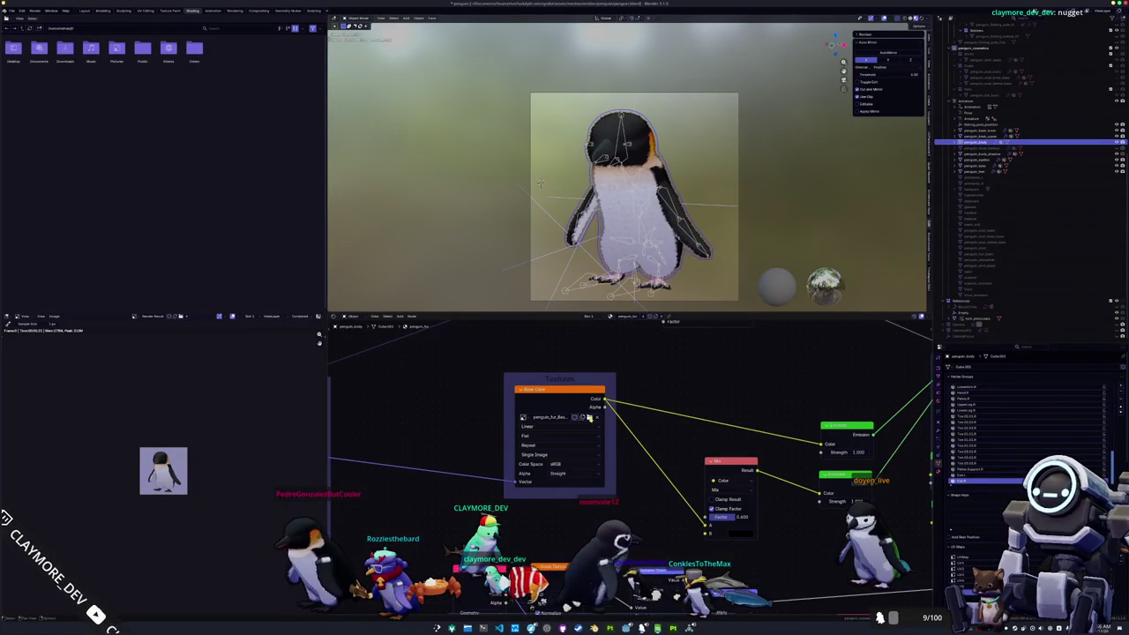
pyautogui.click(589, 418)
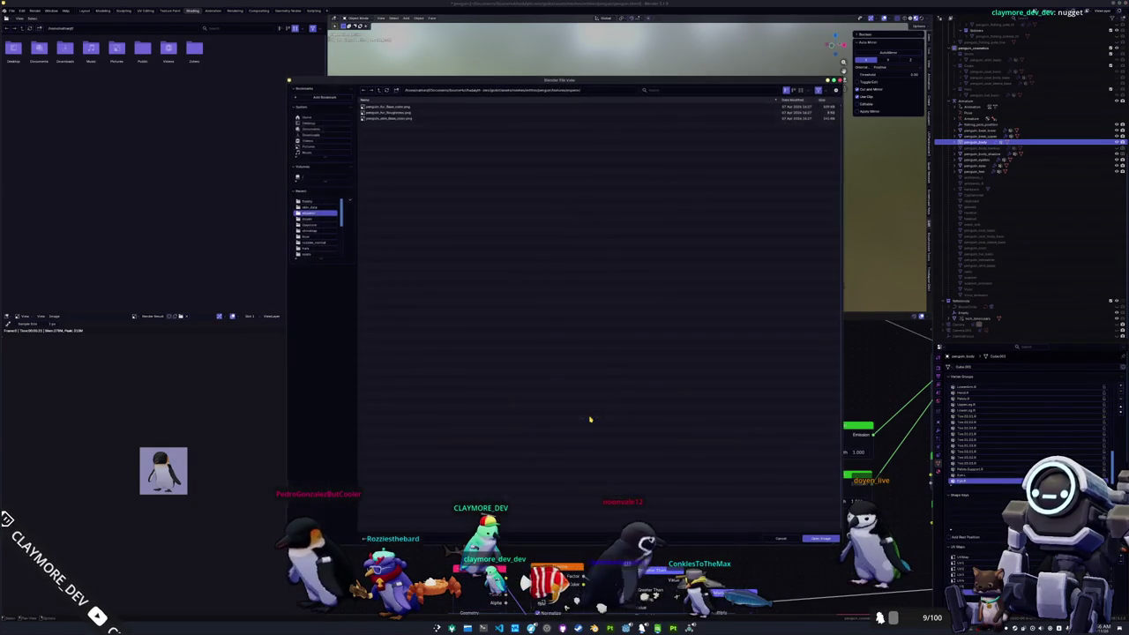
pyautogui.click(379, 92)
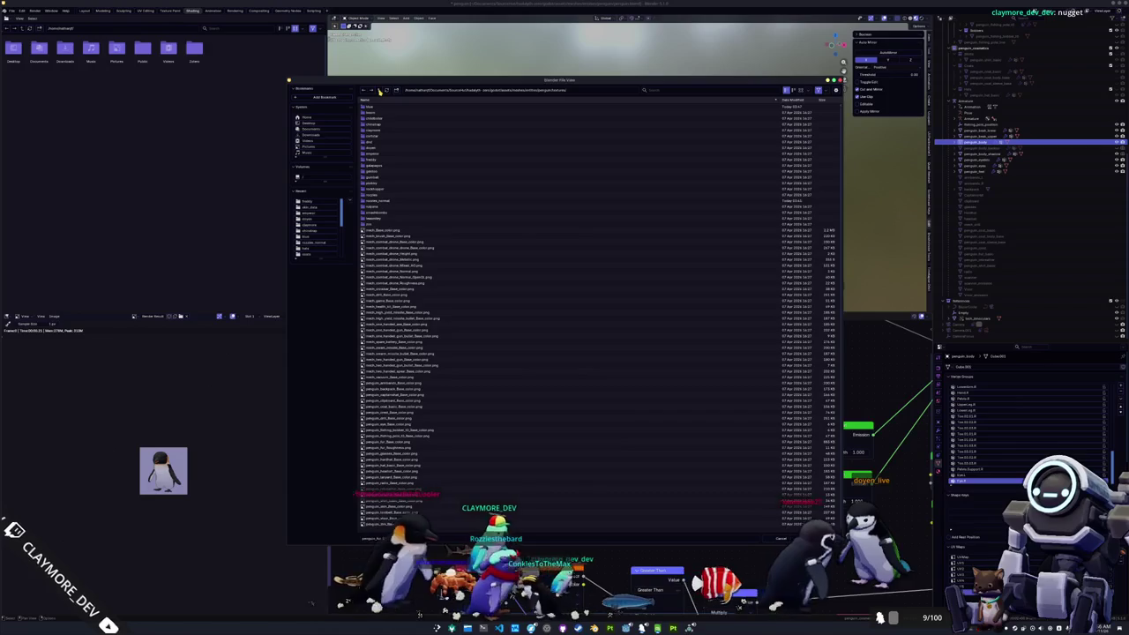
pyautogui.doubleClick(373, 159)
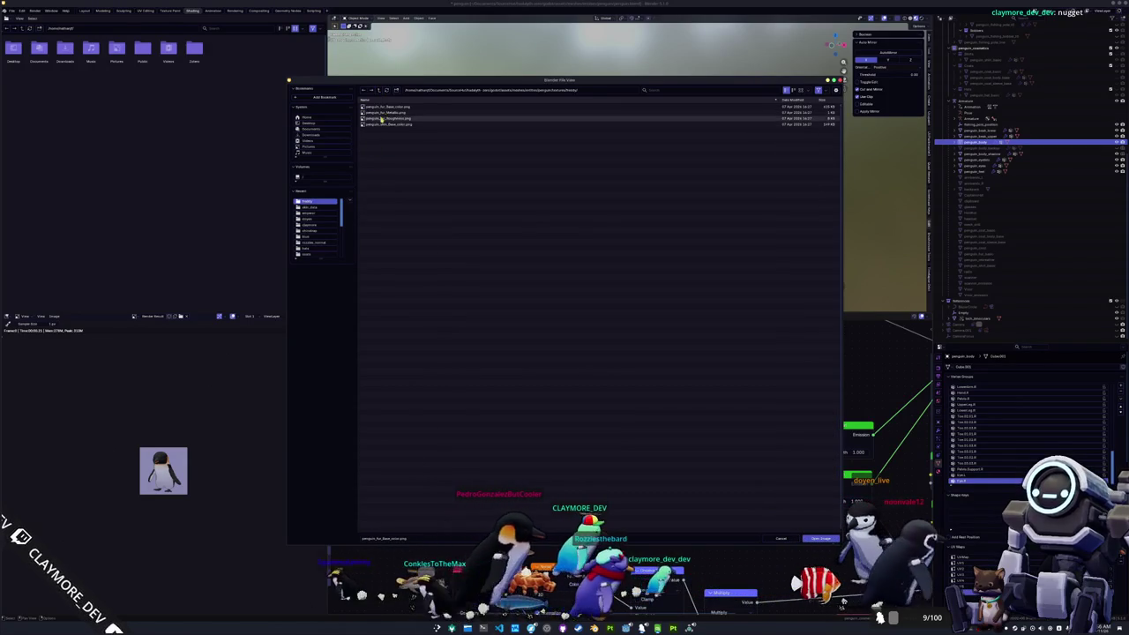
pyautogui.doubleClick(384, 107)
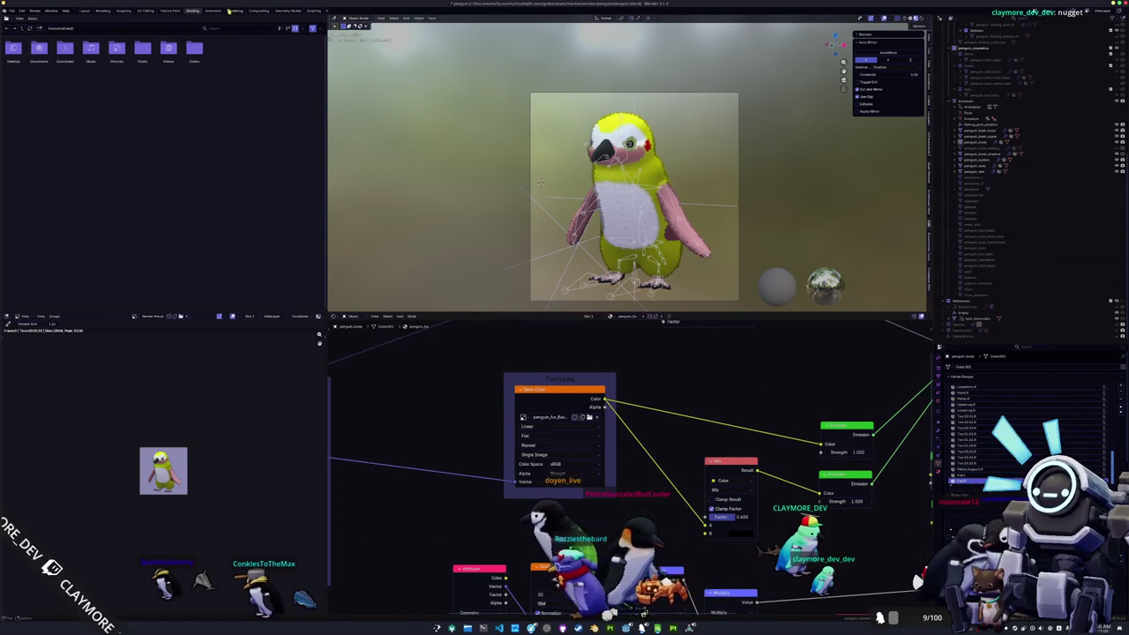
pyautogui.press('F12')
# Step: Save the yellow penguin render as a penguin_skin_data PNG in skin_data and return to Layout
pyautogui.click(55, 17)
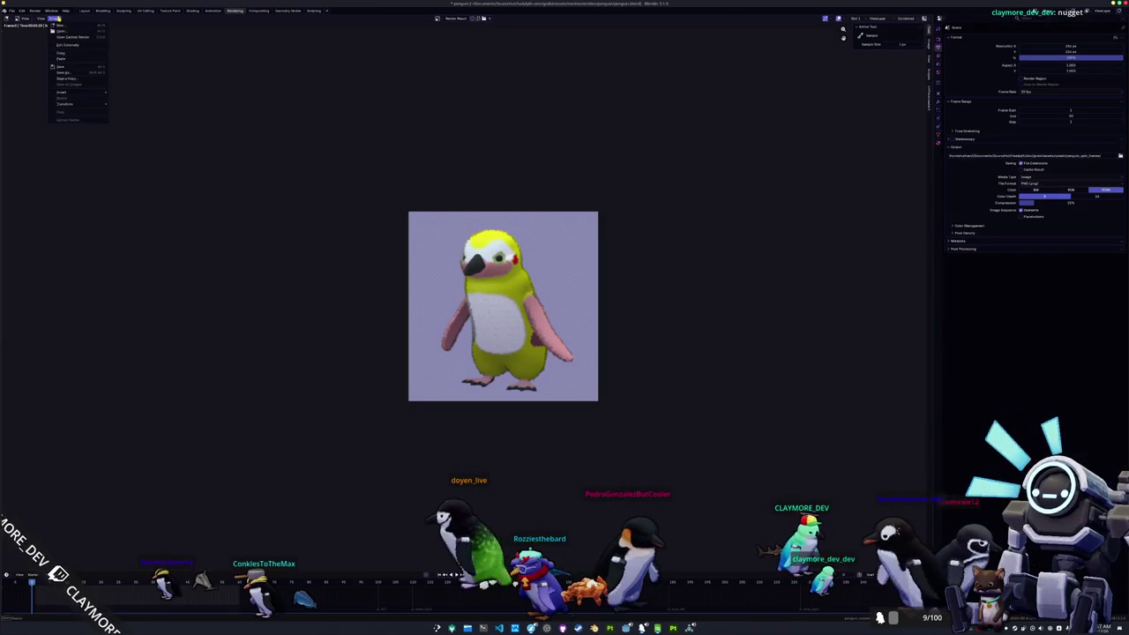
pyautogui.click(66, 67)
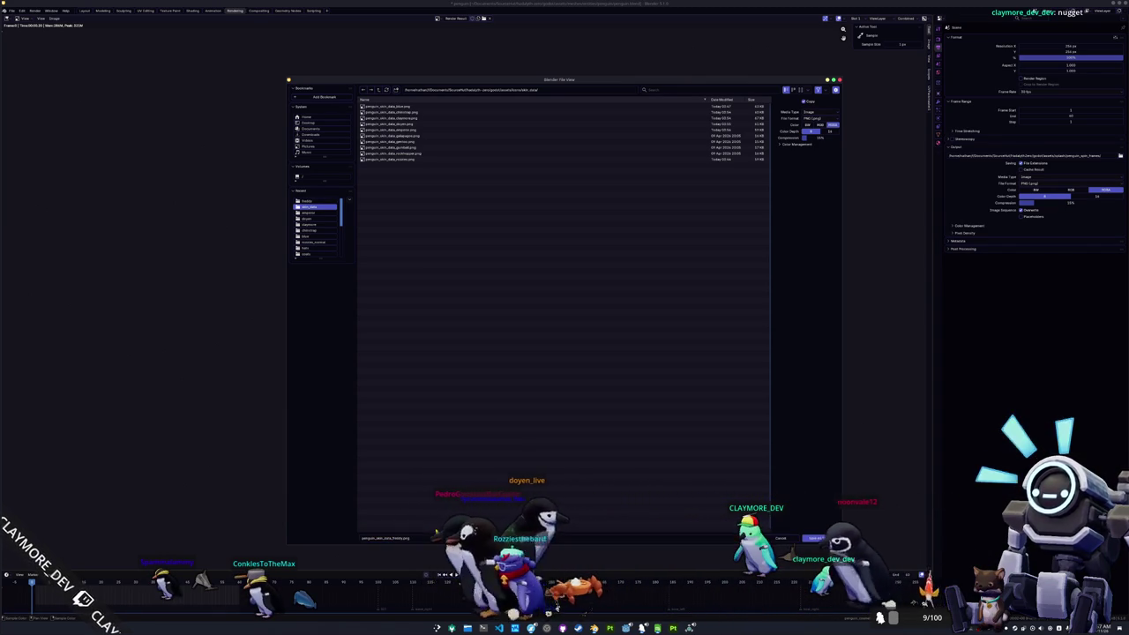
pyautogui.press('Return')
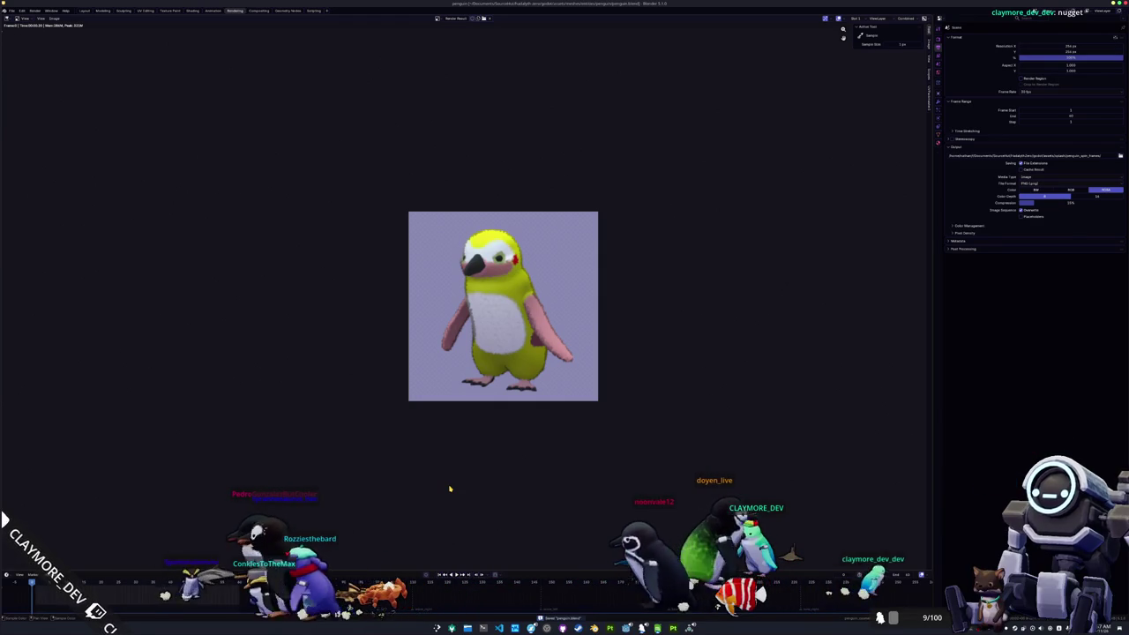
pyautogui.click(88, 9)
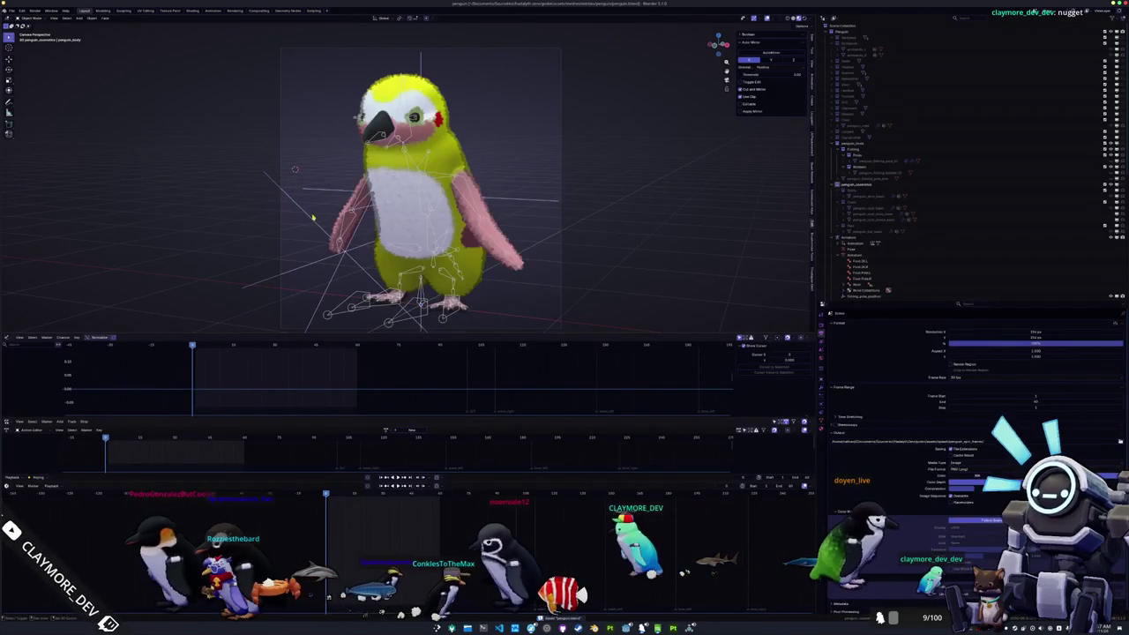
# Step: Load the banded species' penguin_fur_Base_color.png as the fur texture
pyautogui.scroll(-2, 312, 221)
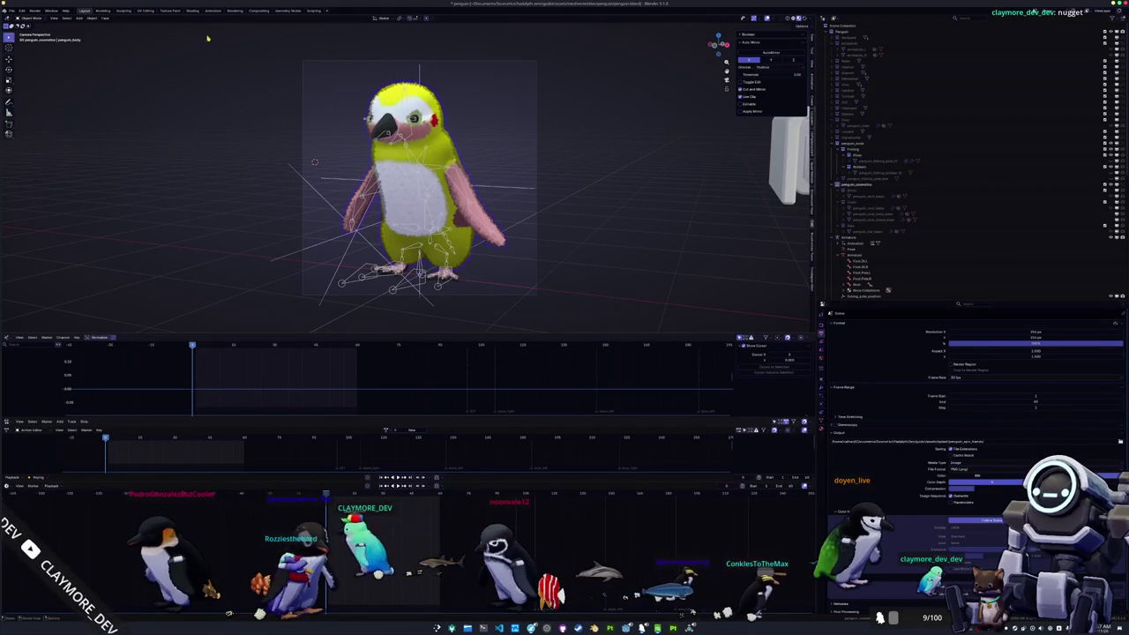
pyautogui.click(193, 11)
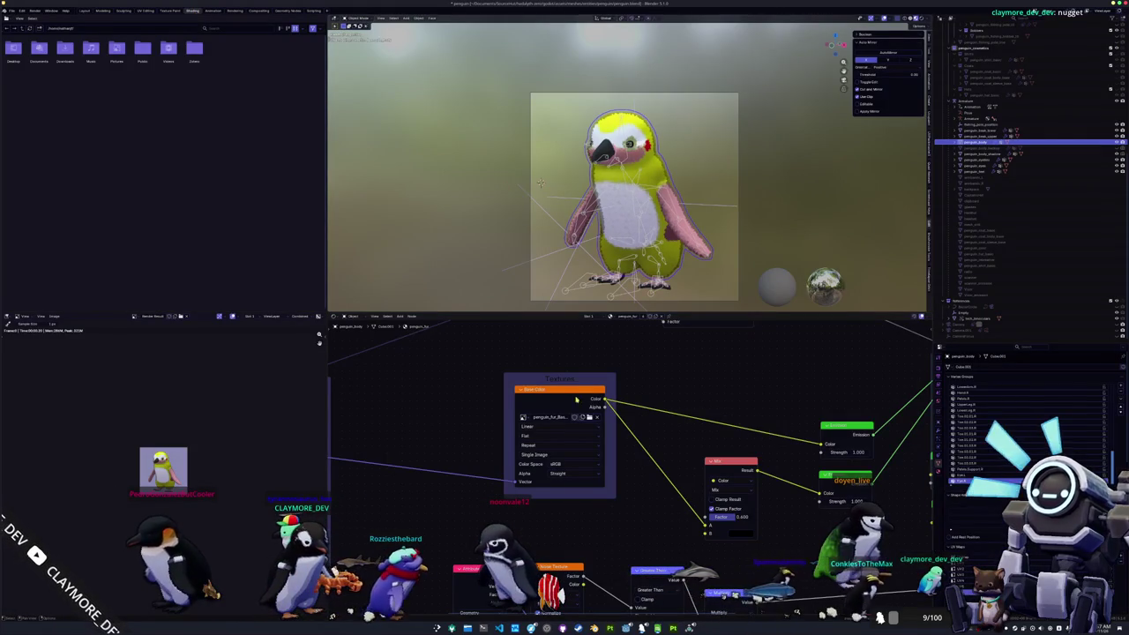
pyautogui.click(587, 423)
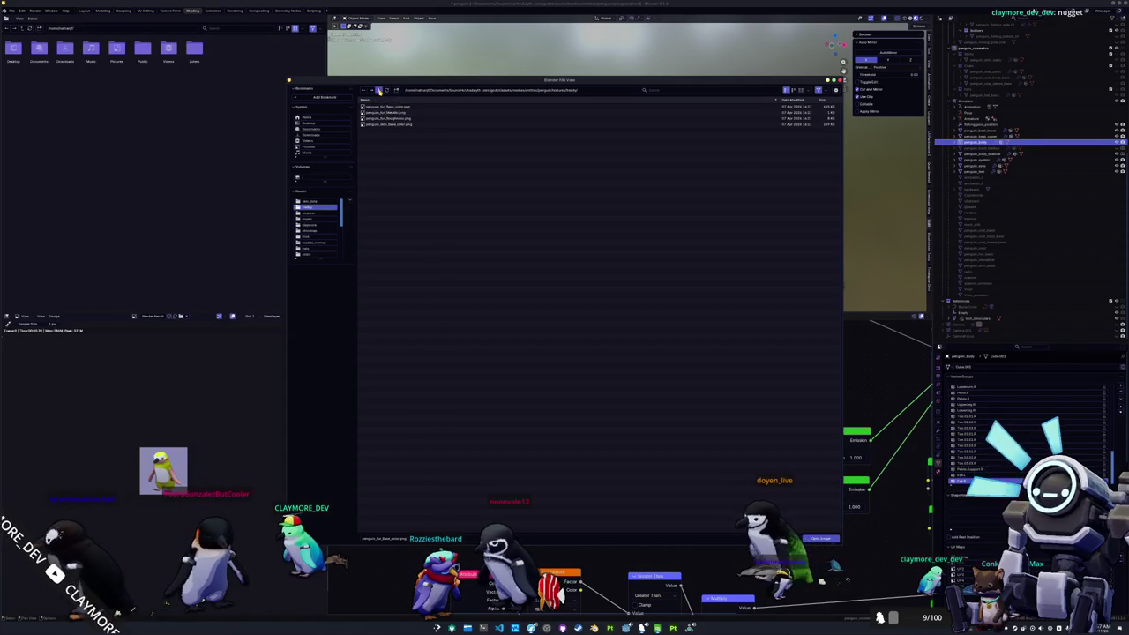
pyautogui.click(380, 91)
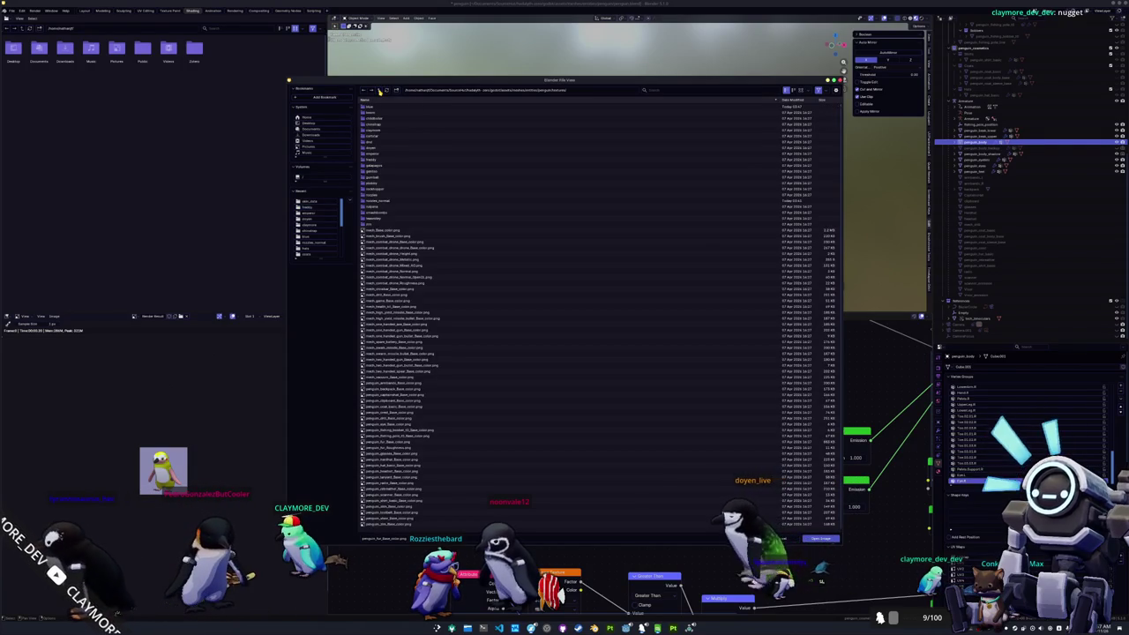
pyautogui.doubleClick(375, 165)
pyautogui.moveTo(459, 80)
pyautogui.mouseDown()
pyautogui.moveTo(199, 103)
pyautogui.moveTo(228, 83)
pyautogui.moveTo(179, 69)
pyautogui.moveTo(190, 66)
pyautogui.mouseUp()
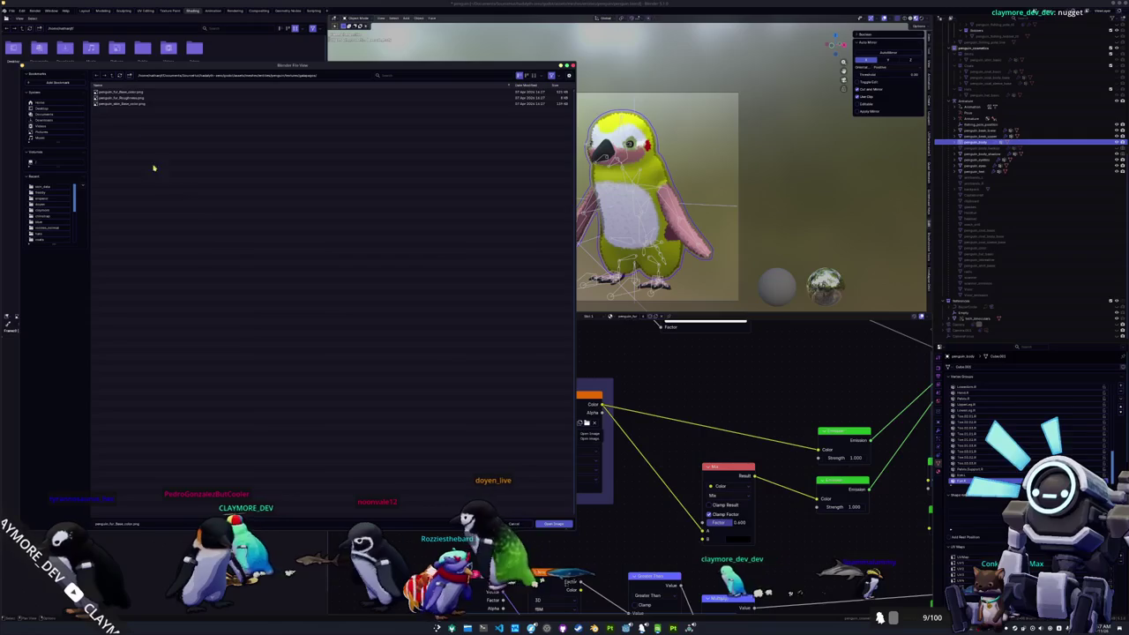
pyautogui.doubleClick(128, 93)
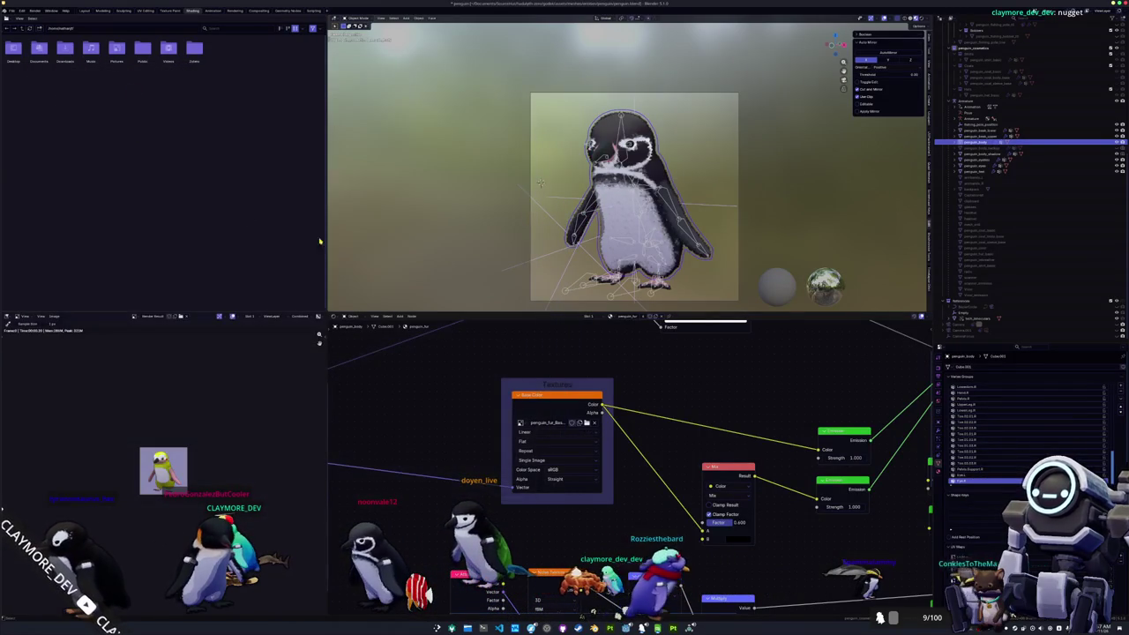
# Step: Load the same species' skin base color texture onto the head skin mesh
pyautogui.click(620, 143)
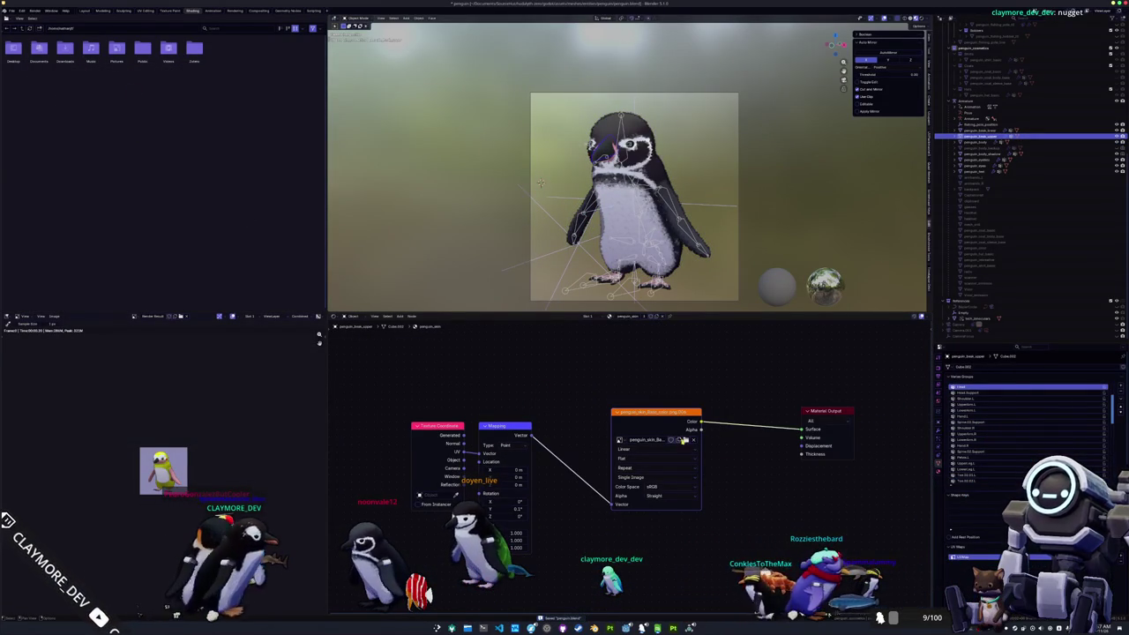
pyautogui.click(685, 440)
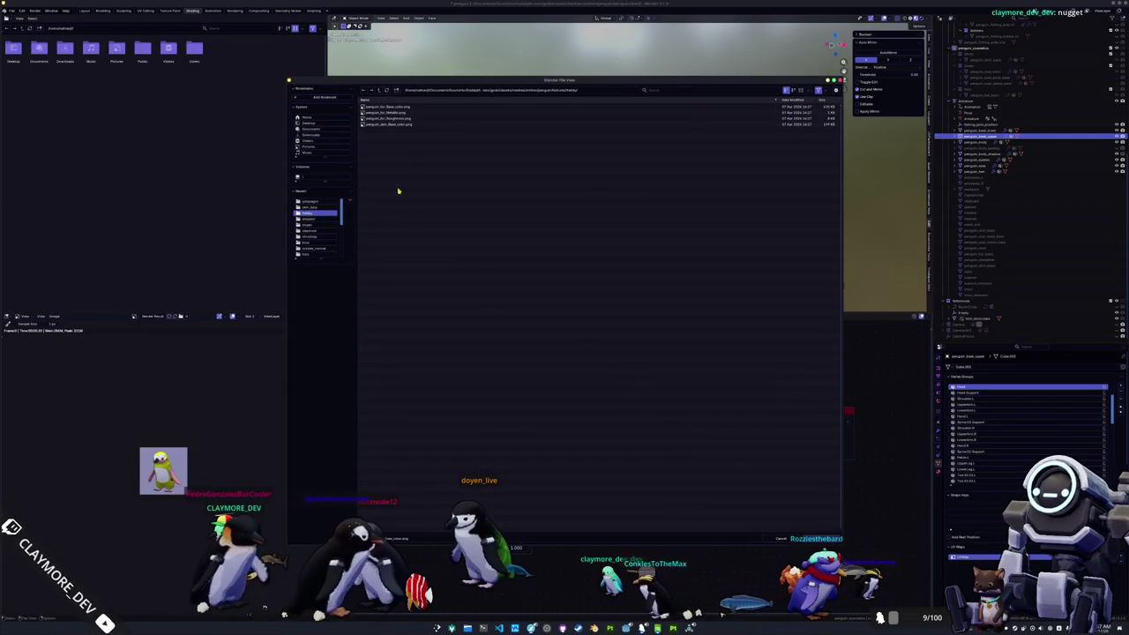
pyautogui.click(379, 92)
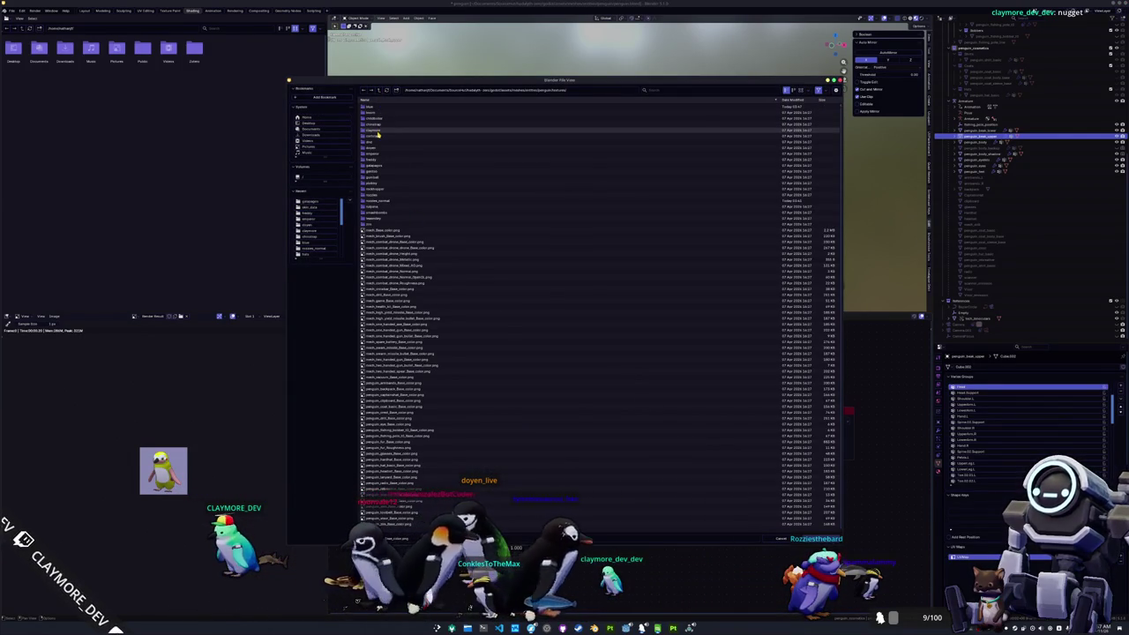
pyautogui.moveTo(487, 89)
pyautogui.mouseDown()
pyautogui.moveTo(228, 185)
pyautogui.moveTo(249, 130)
pyautogui.moveTo(224, 126)
pyautogui.mouseUp()
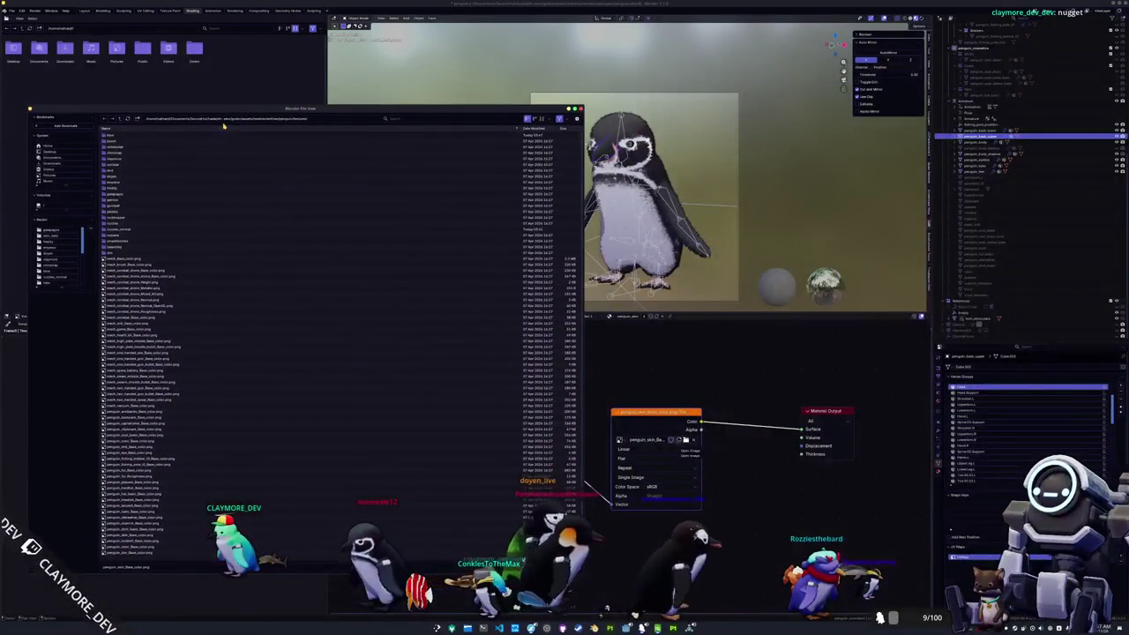
pyautogui.doubleClick(119, 193)
pyautogui.doubleClick(131, 147)
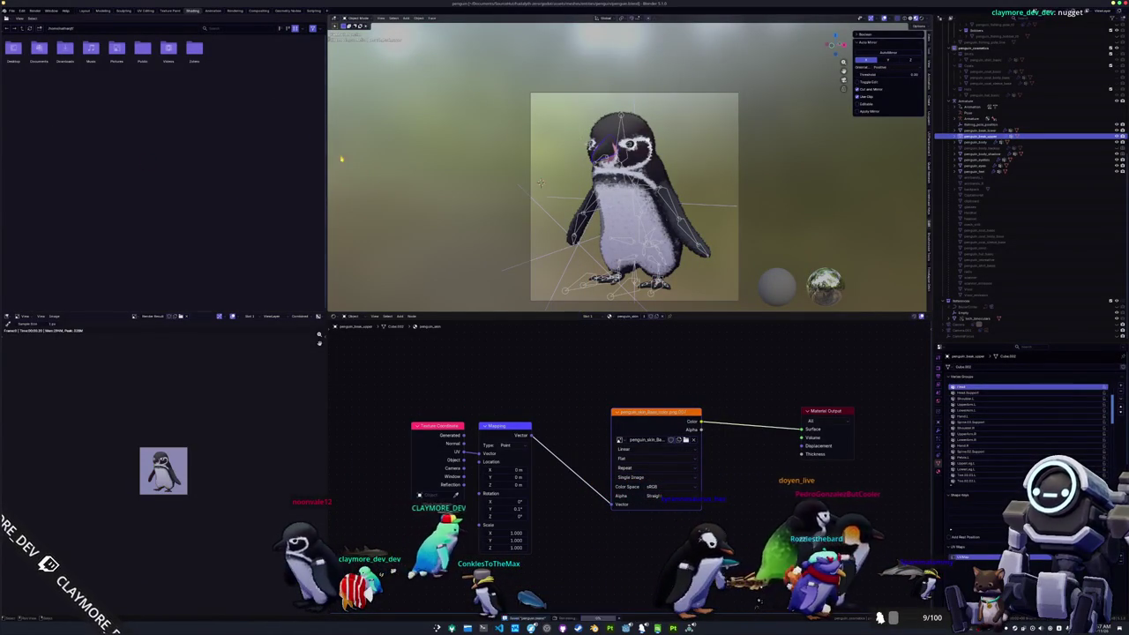
# Step: Save the black-and-white penguin render over the existing penguin_skin_data icon PNG
pyautogui.click(235, 10)
pyautogui.click(53, 18)
pyautogui.click(62, 73)
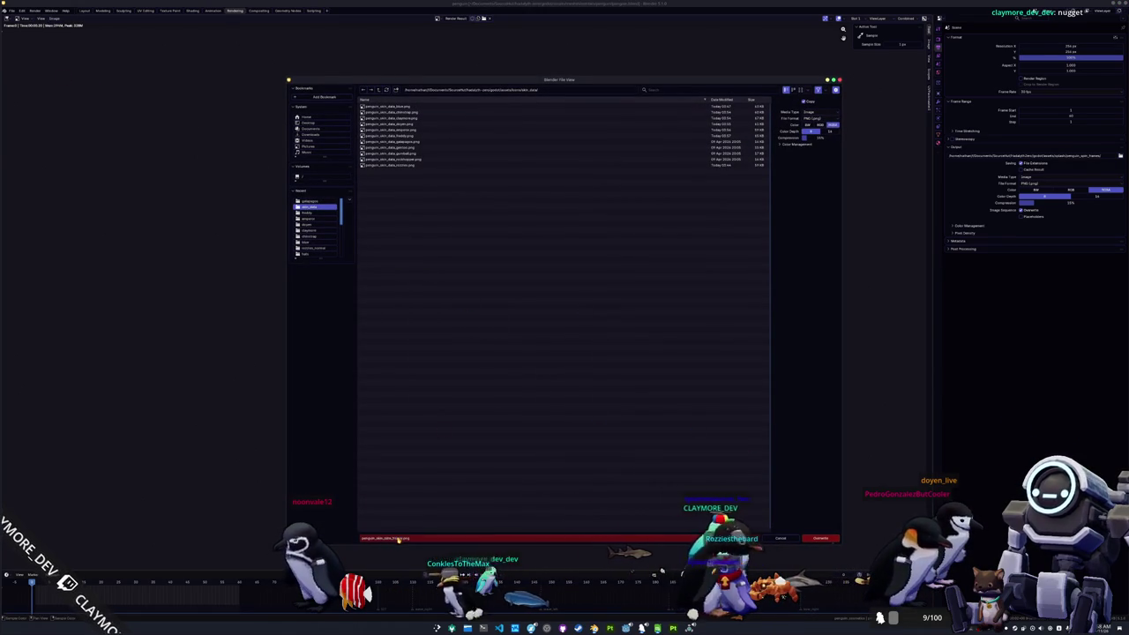
pyautogui.click(564, 141)
pyautogui.click(820, 538)
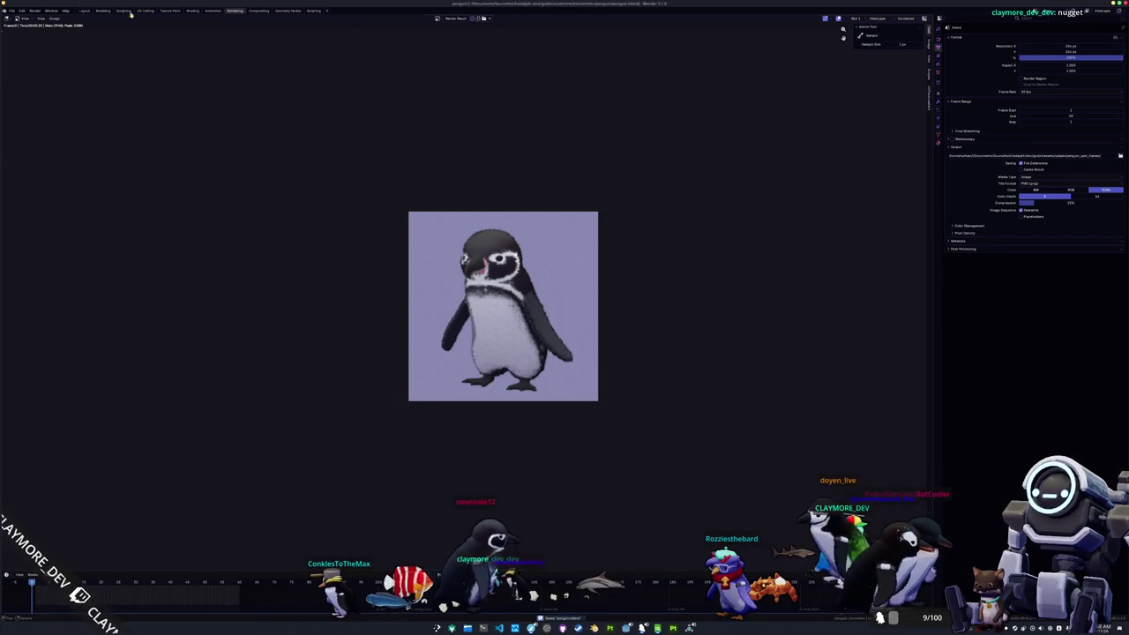
pyautogui.click(194, 11)
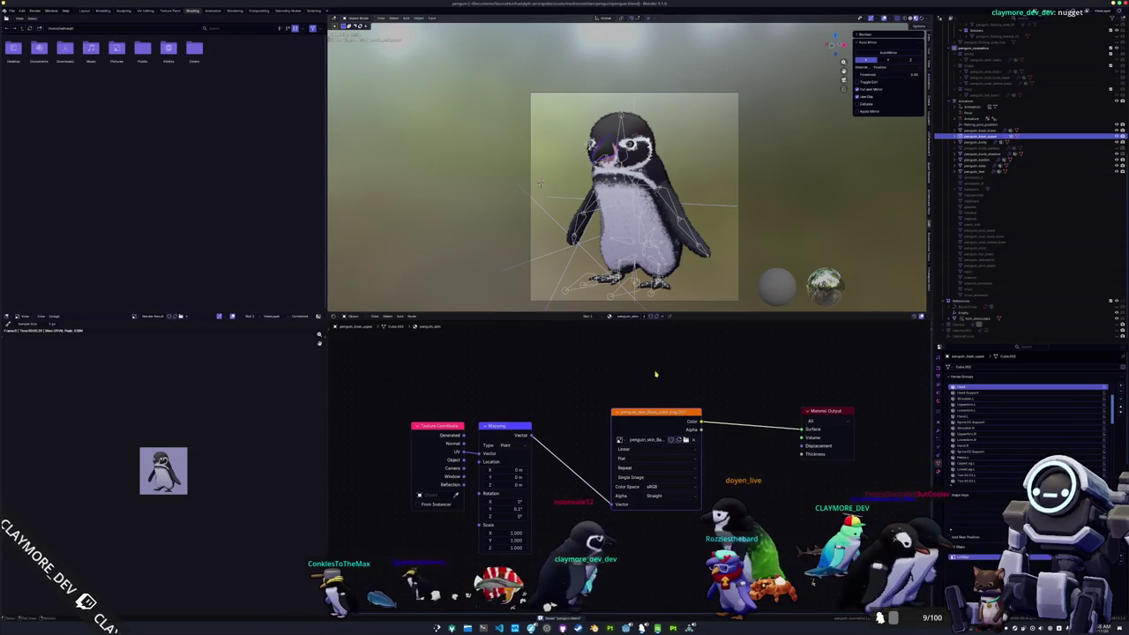
# Step: Load penguin_skin_Base_color.png from another species' folder as the penguin's skin texture
pyautogui.click(685, 441)
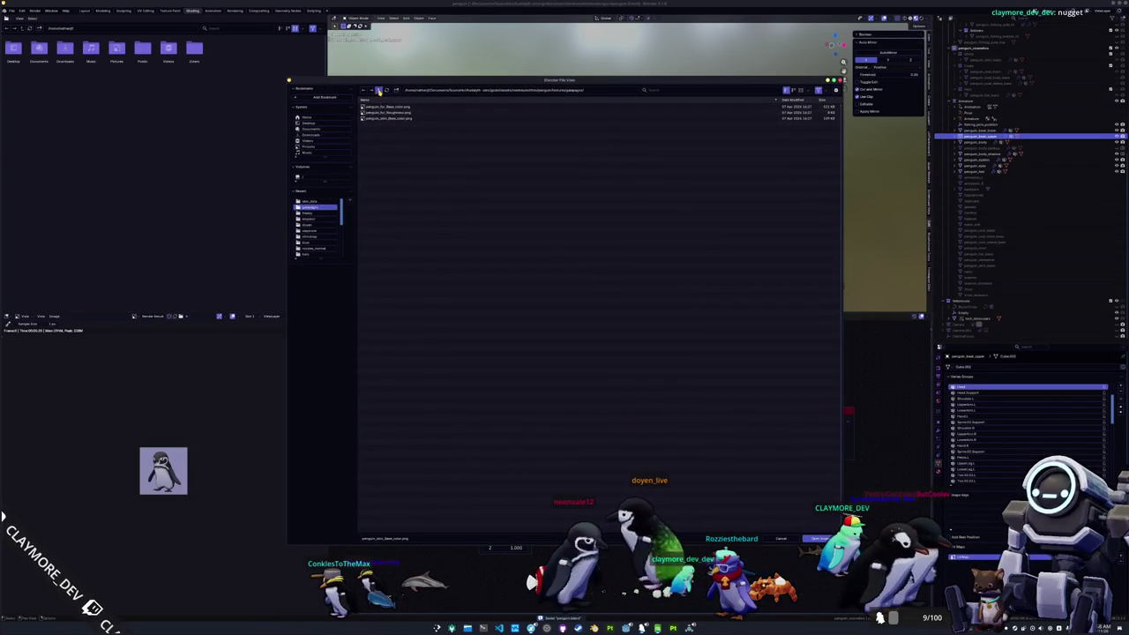
pyautogui.click(380, 91)
pyautogui.doubleClick(378, 173)
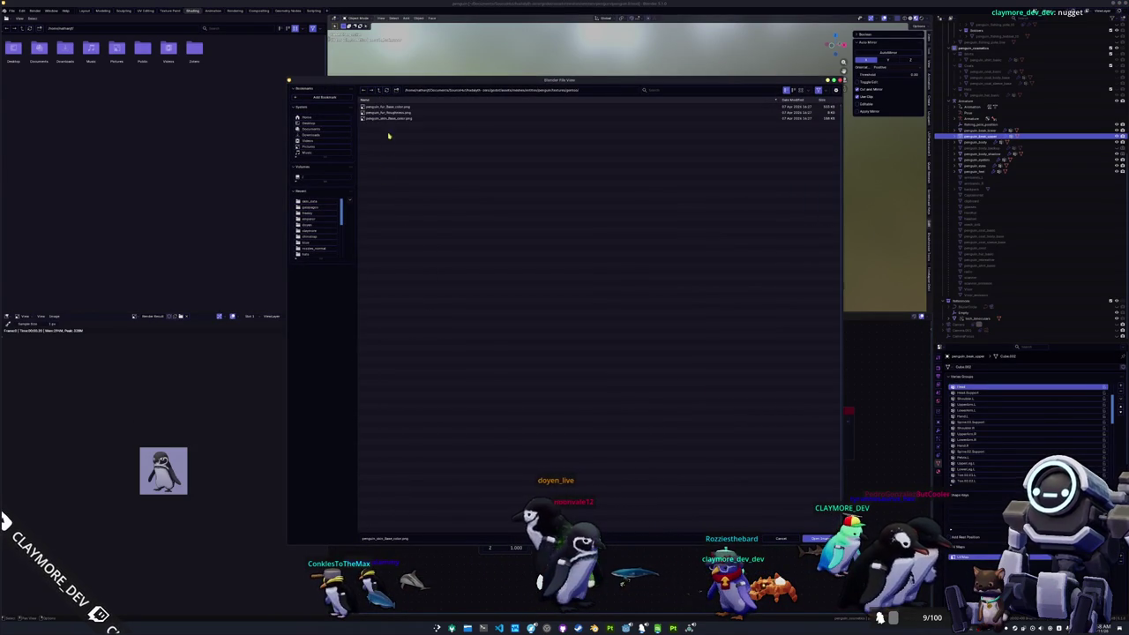
pyautogui.doubleClick(388, 118)
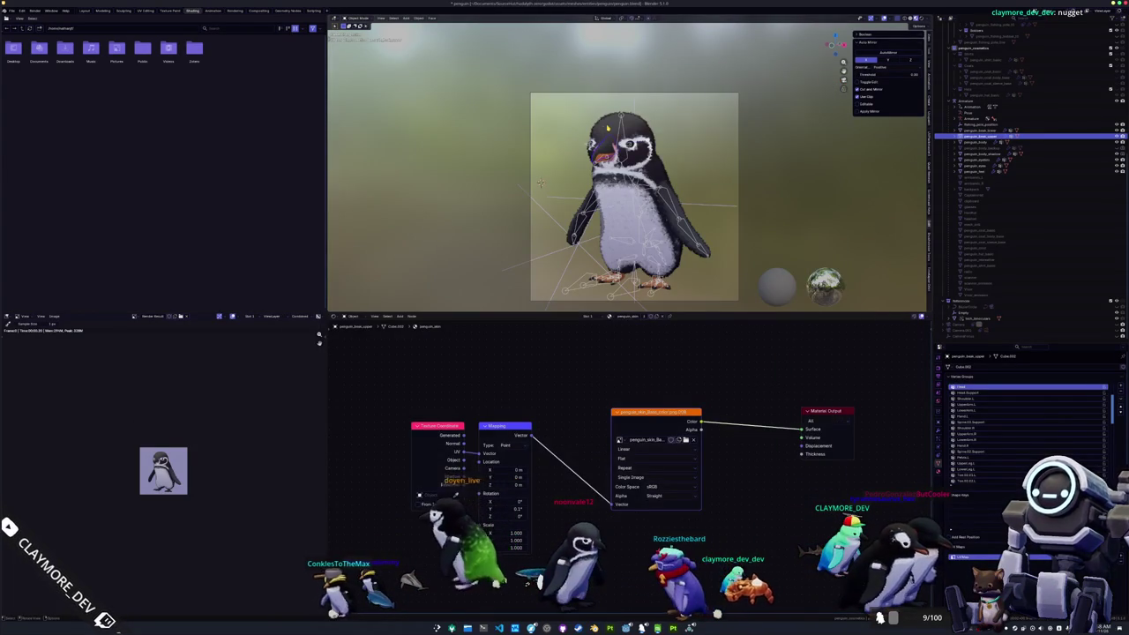
# Step: Give the penguin's fur part the matching fur base colour texture
pyautogui.click(607, 128)
pyautogui.click(573, 407)
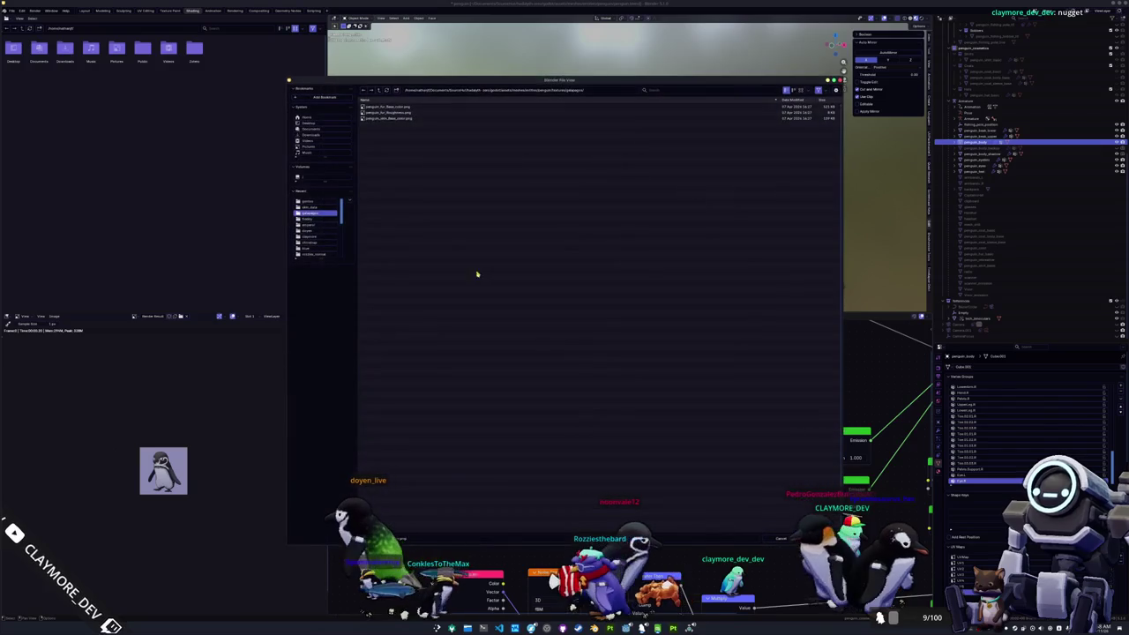
pyautogui.click(379, 91)
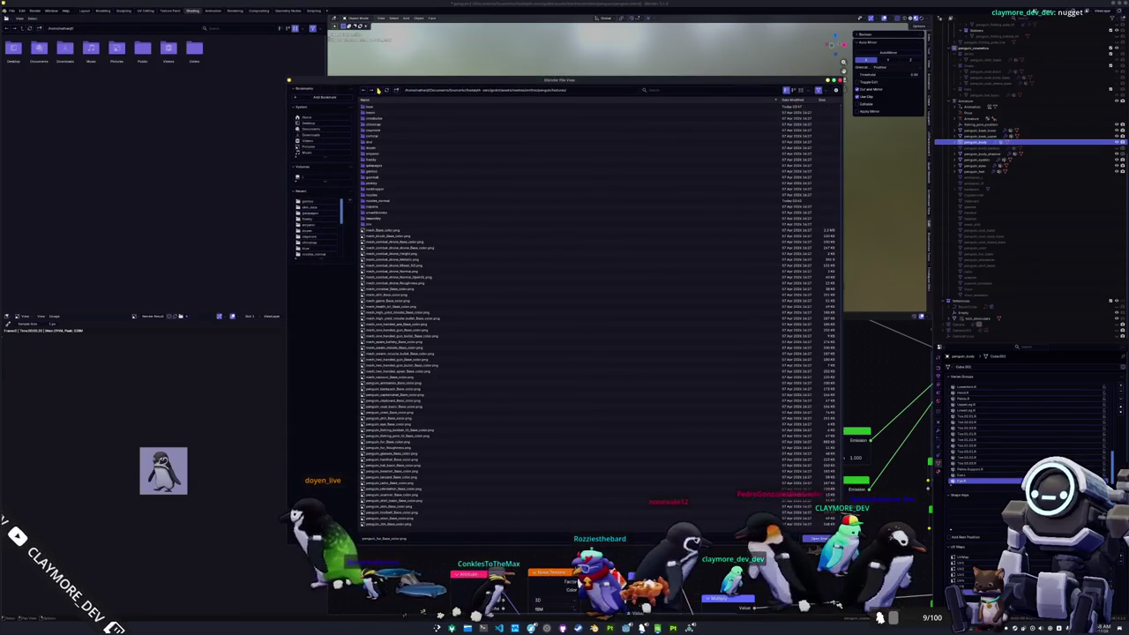
pyautogui.doubleClick(377, 171)
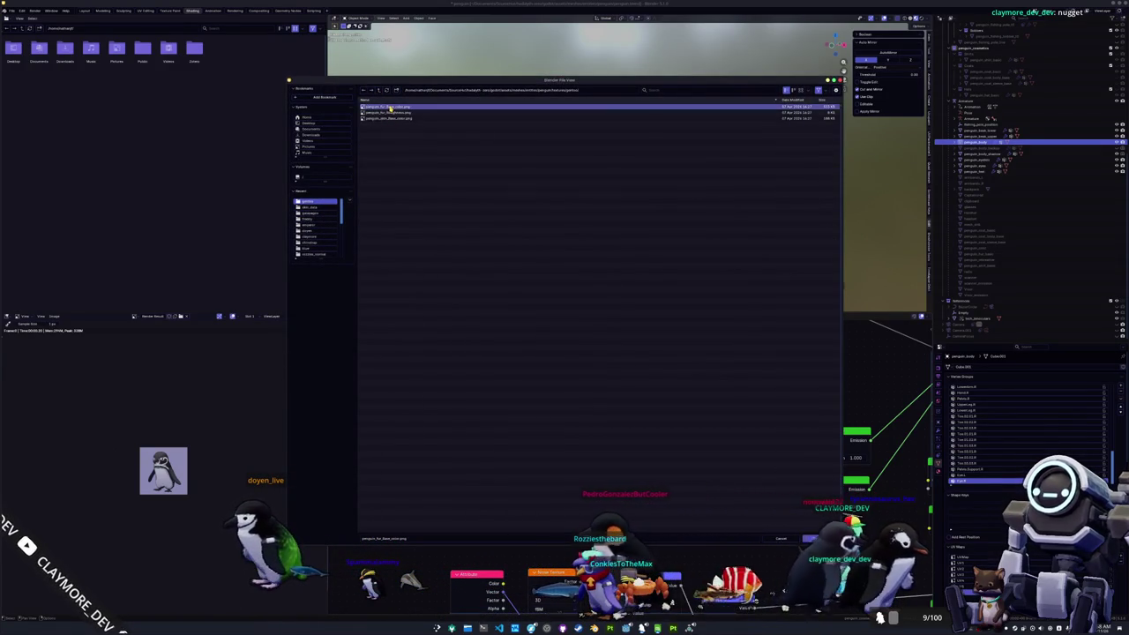
pyautogui.doubleClick(389, 108)
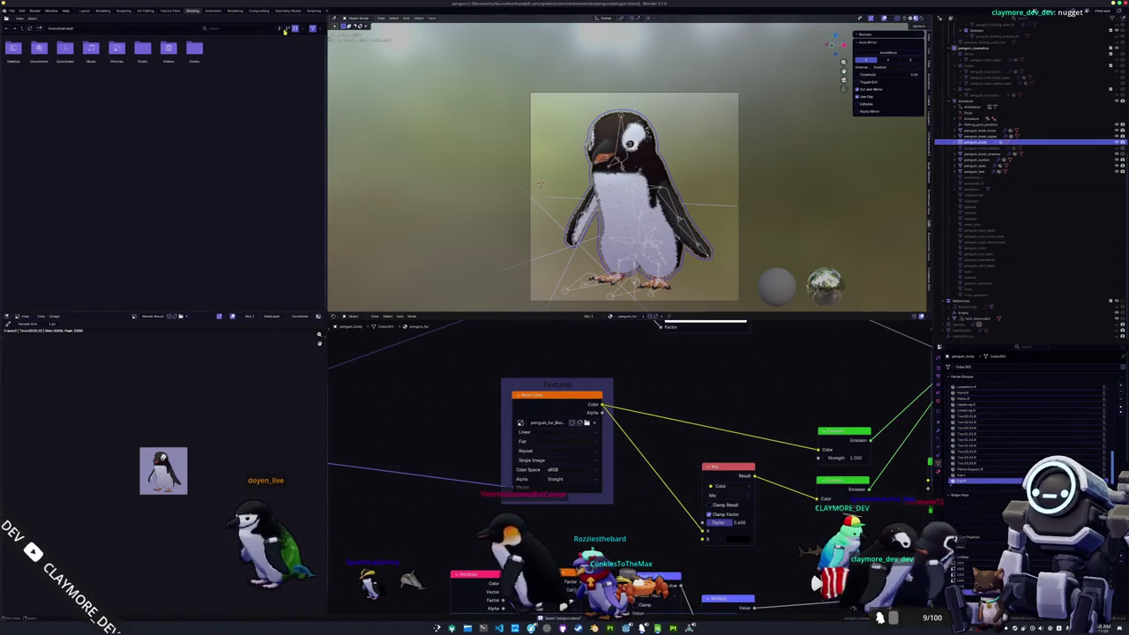
# Step: Render the penguin with F12 and save it over the existing skin icon PNG
pyautogui.press('F12')
pyautogui.click(54, 18)
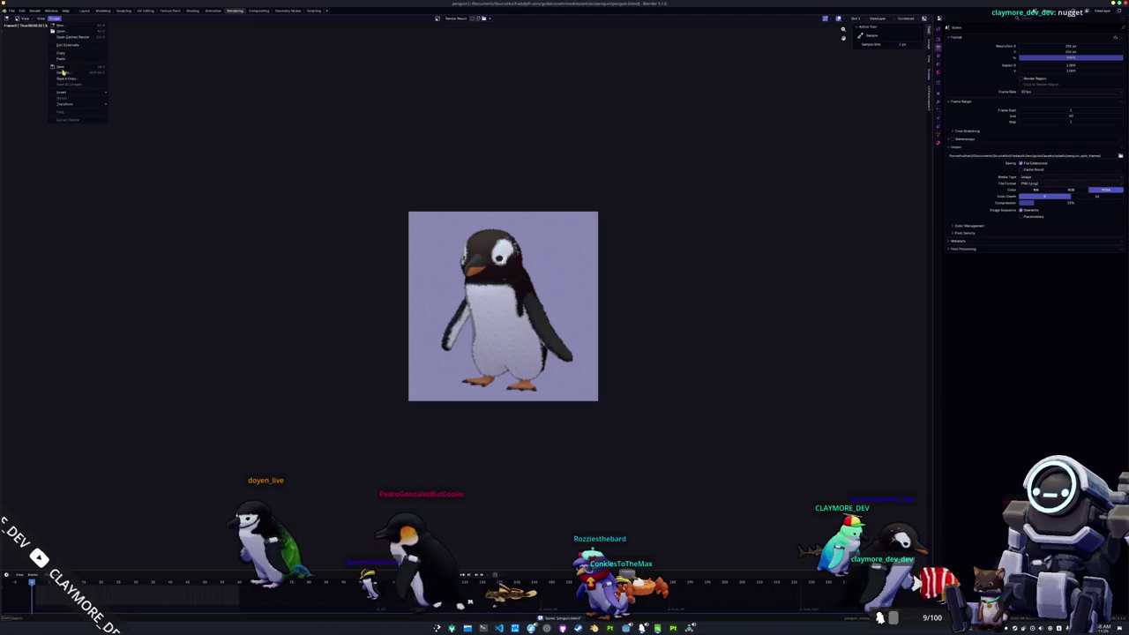
pyautogui.click(61, 69)
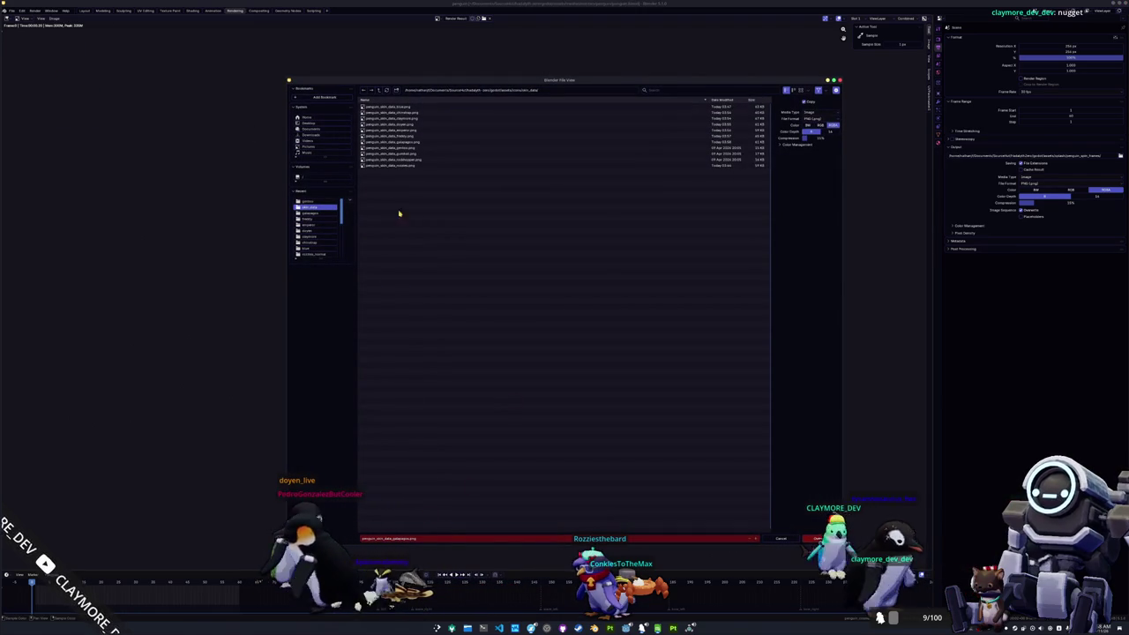
pyautogui.click(402, 147)
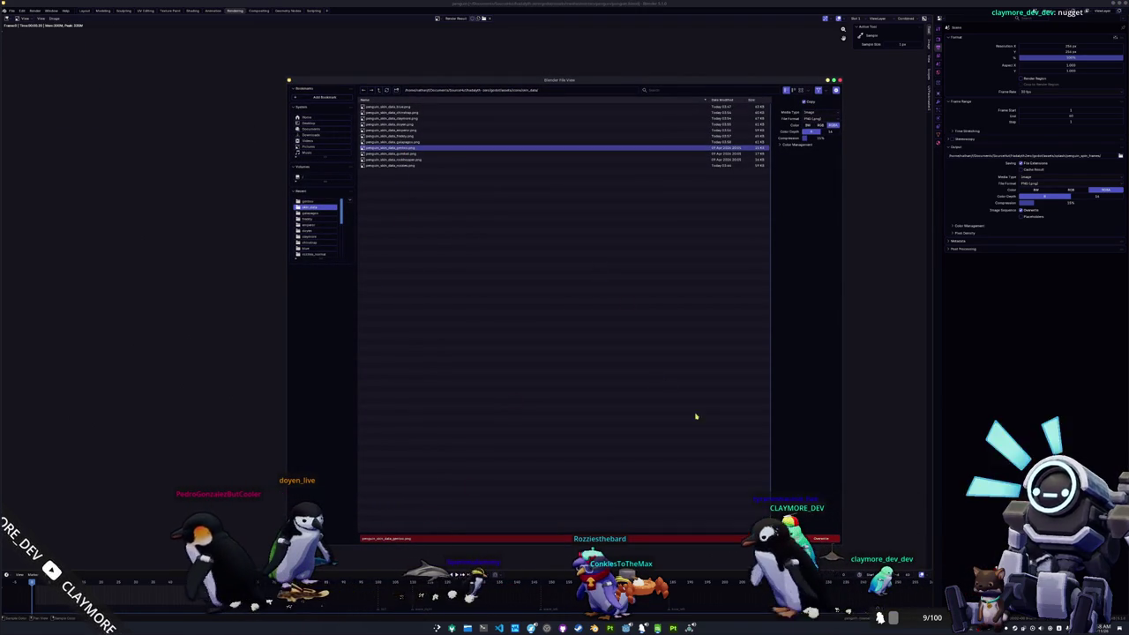
pyautogui.press('Return')
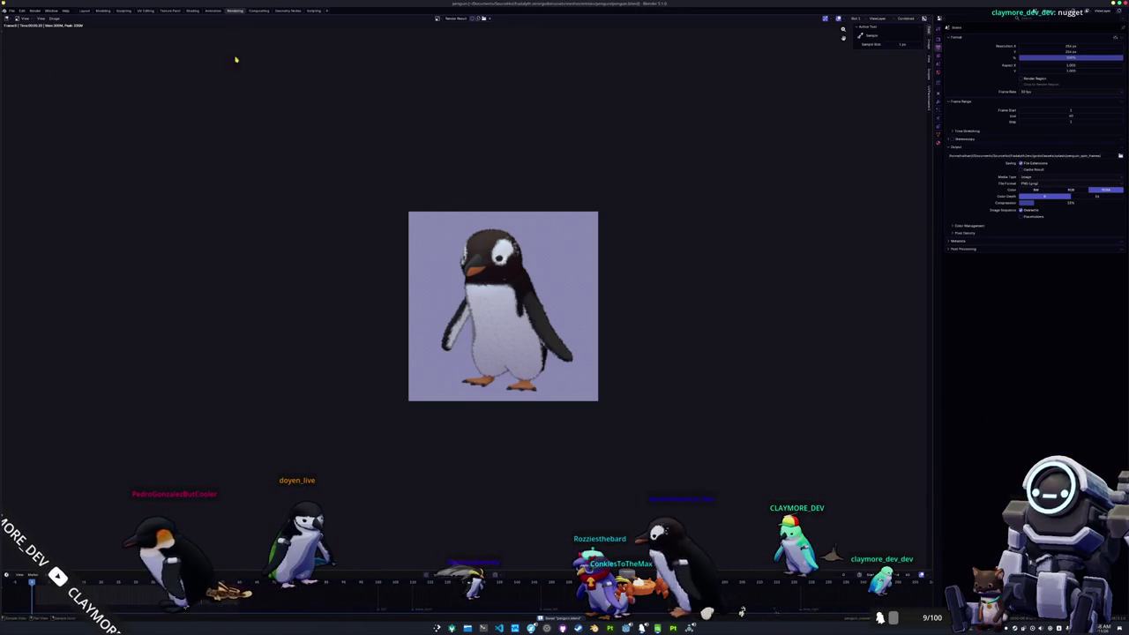
pyautogui.press('Escape')
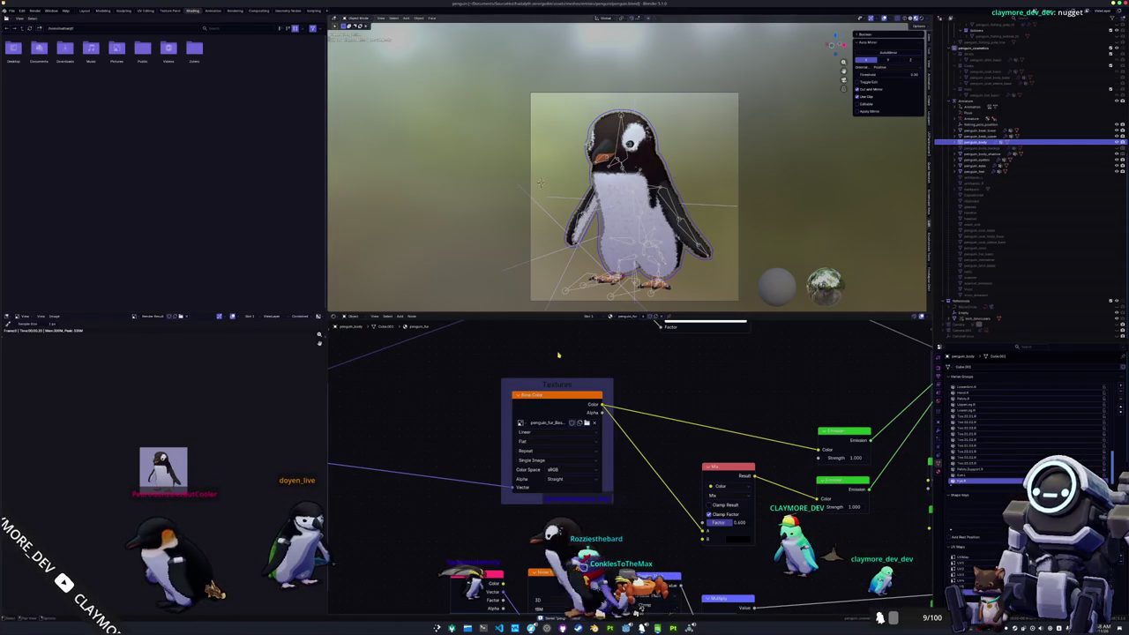
# Step: Load the first texture from the next penguin's texture folder
pyautogui.hotkey('ctrl', 'o')
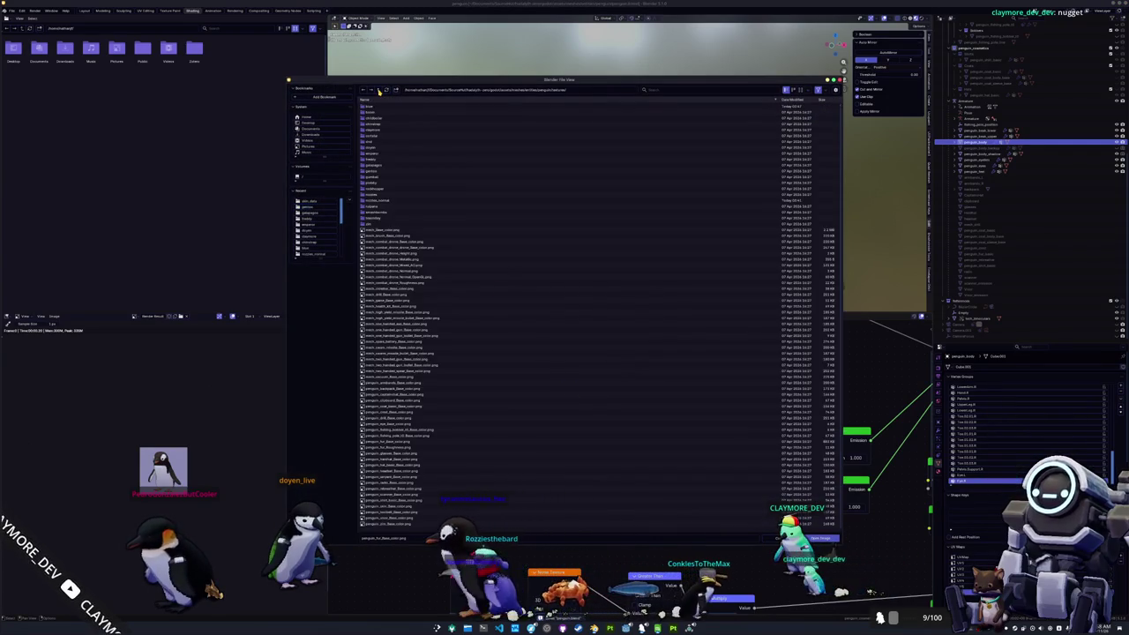
pyautogui.doubleClick(376, 176)
pyautogui.doubleClick(385, 107)
pyautogui.hotkey('ctrl', 't')
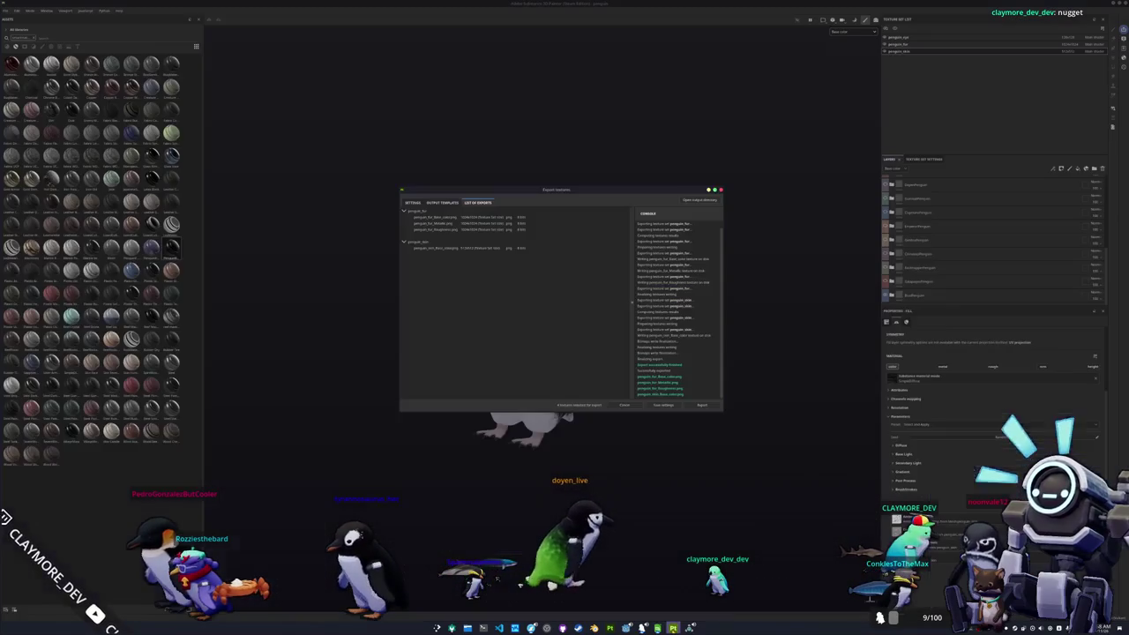
# Step: Close Substance Painter's completed texture export and select the GentooPenguin layer
pyautogui.hotkey('alt', 'Tab')
pyautogui.click(720, 189)
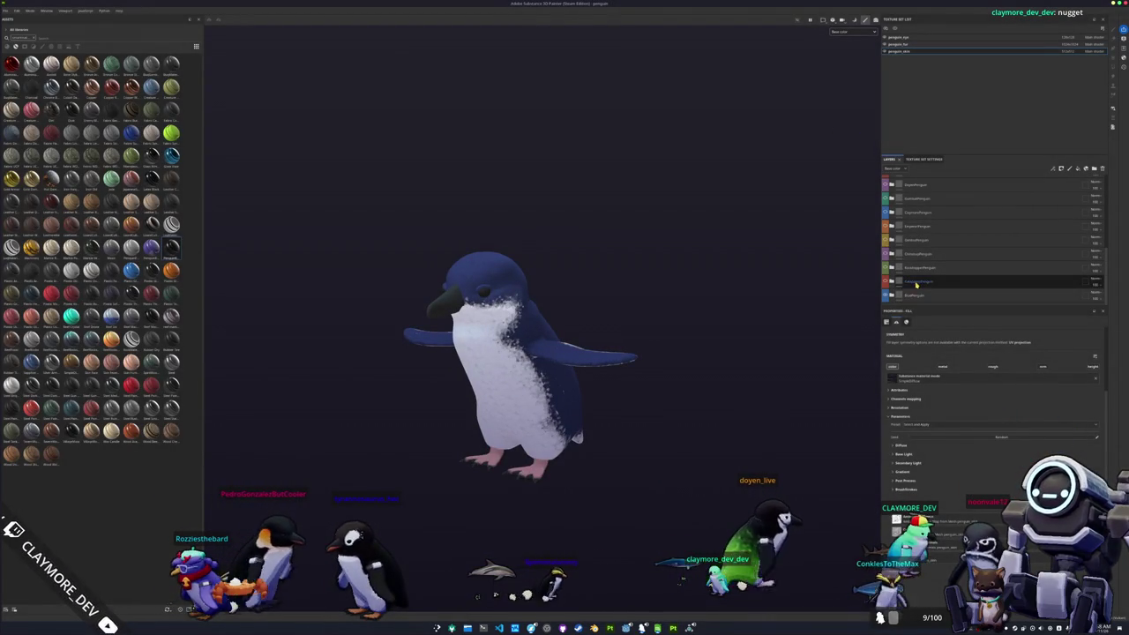
pyautogui.click(915, 240)
pyautogui.scroll(5, 916, 234)
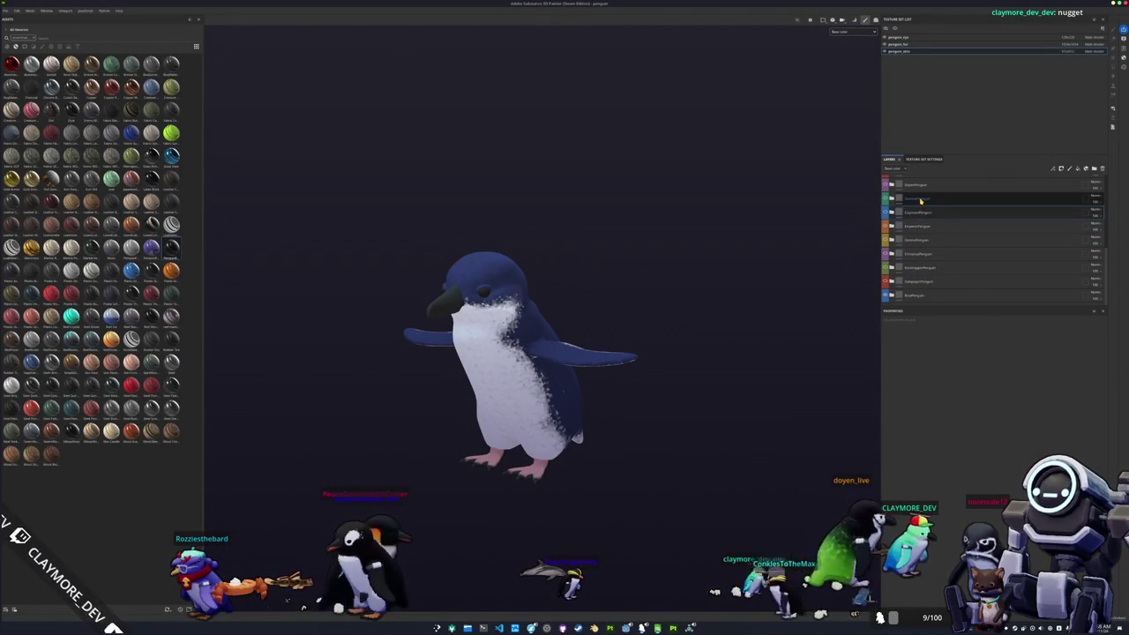
pyautogui.scroll(3, 916, 223)
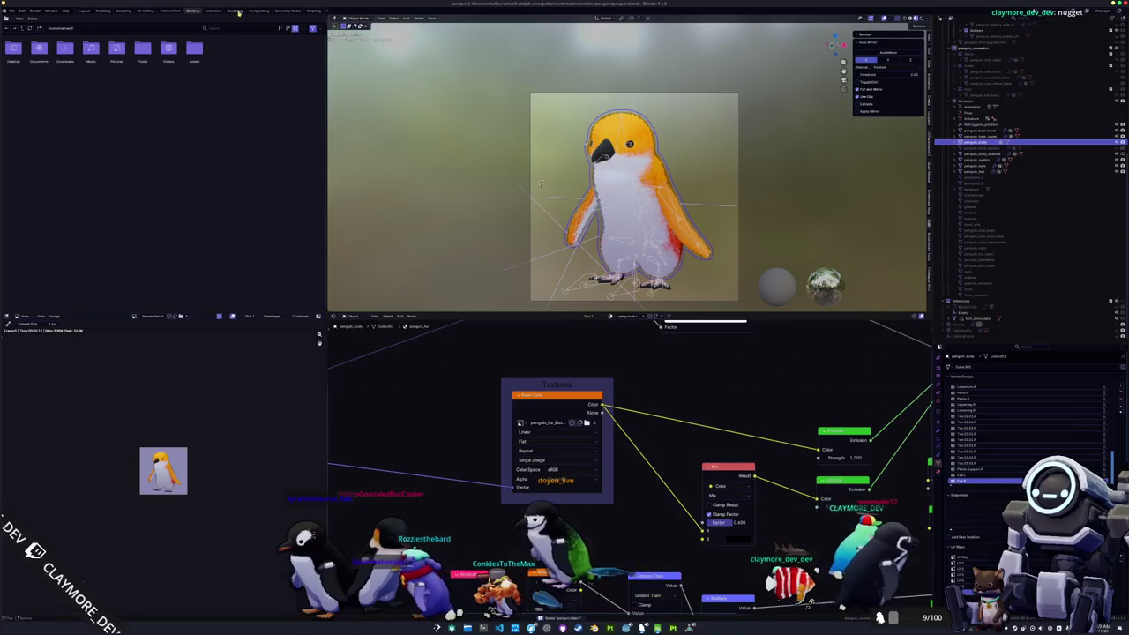
# Step: Save the orange-and-white penguin render over the skin icon PNG
pyautogui.click(236, 11)
pyautogui.click(57, 18)
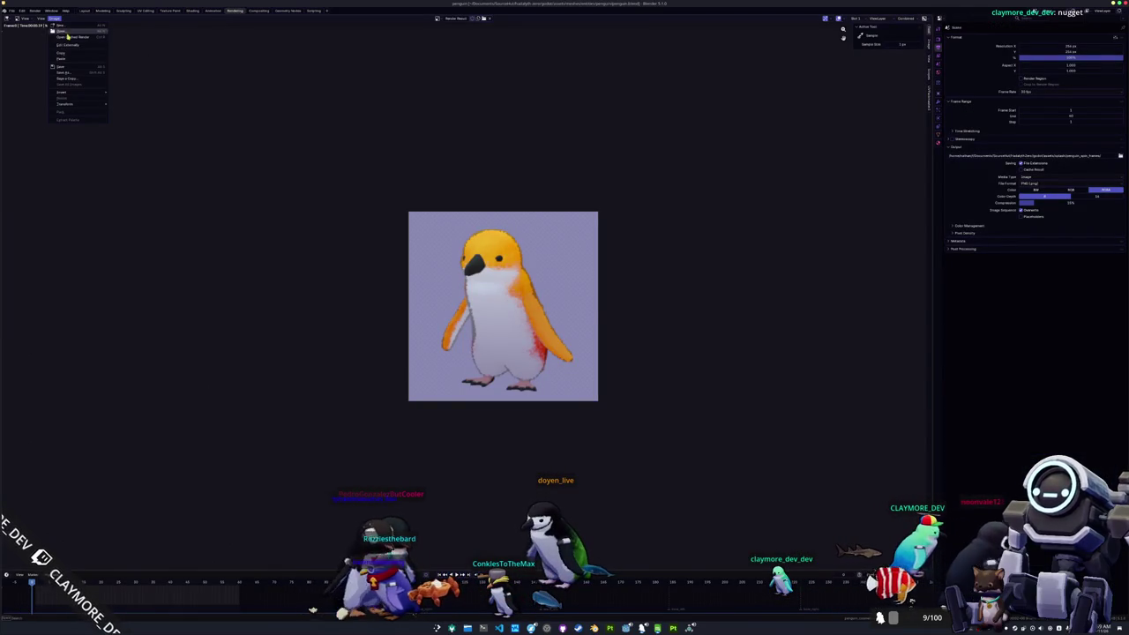
pyautogui.click(65, 75)
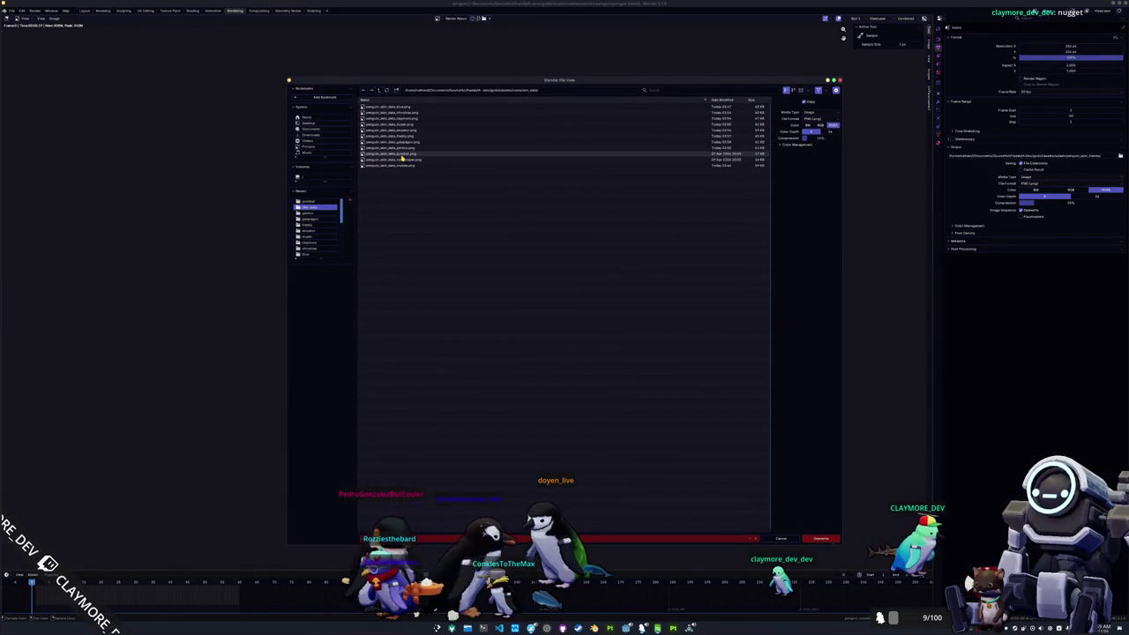
pyautogui.click(821, 538)
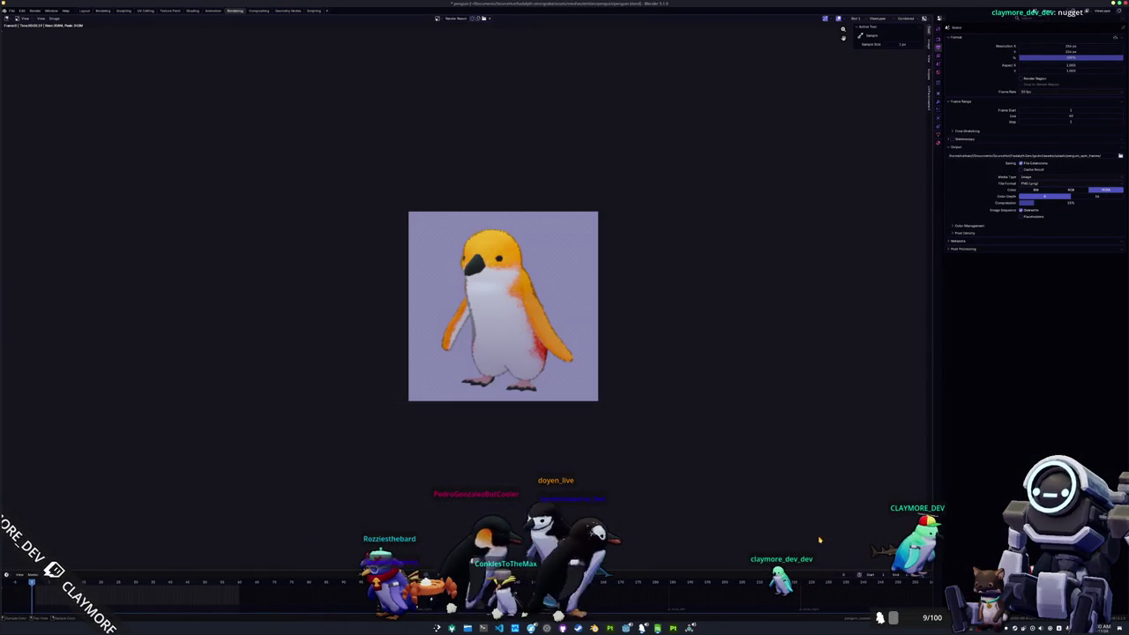
# Step: Return to the penguin's shading setup and browse the parent textures folder for a new image
pyautogui.click(84, 11)
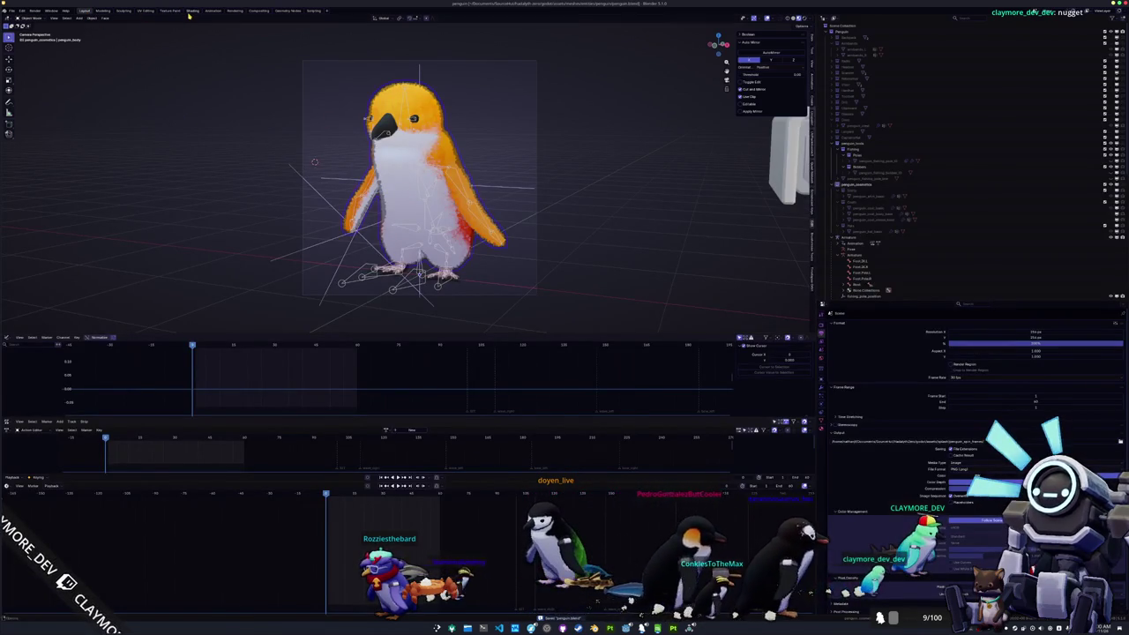
pyautogui.click(190, 11)
pyautogui.click(588, 424)
pyautogui.click(378, 91)
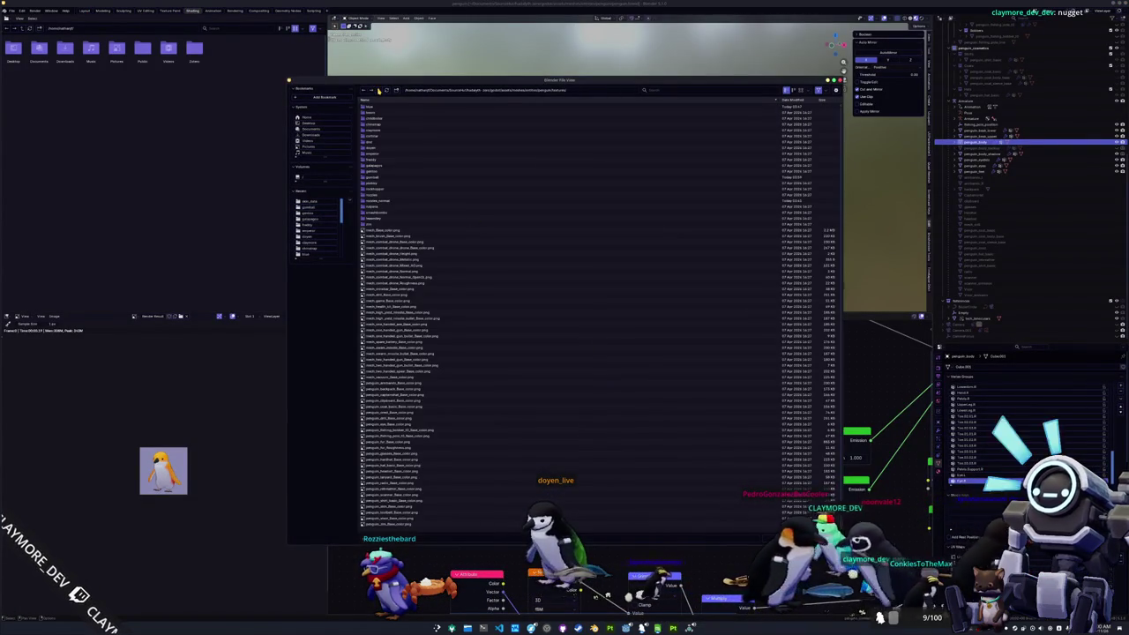
# Step: Load the crested penguin's fur base colour texture onto the fur
pyautogui.click(380, 189)
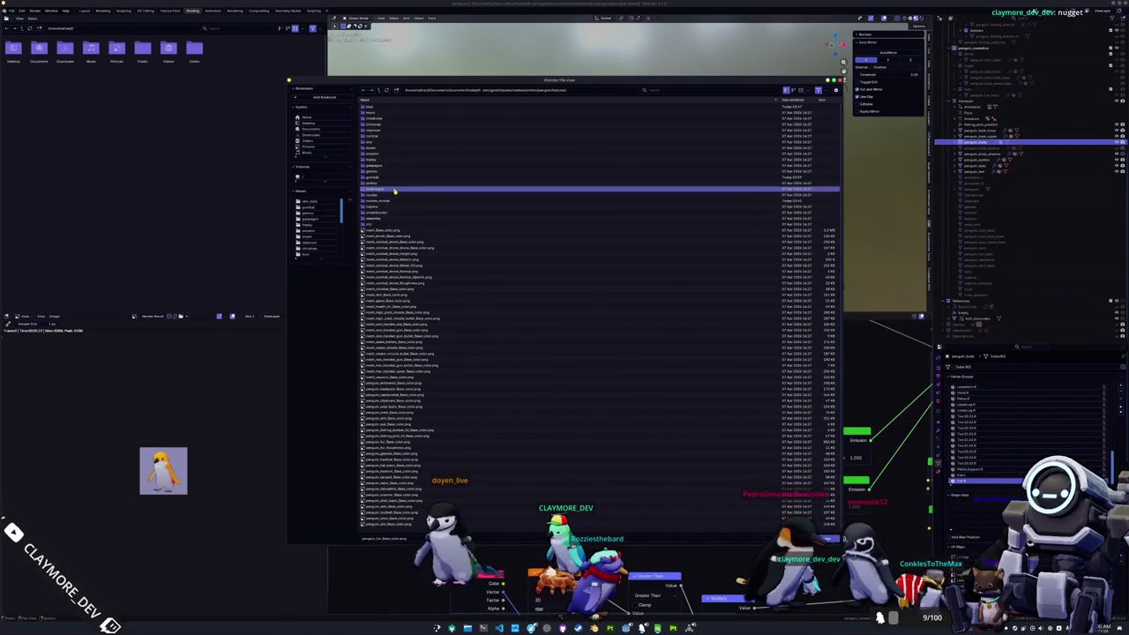
pyautogui.doubleClick(394, 190)
pyautogui.doubleClick(401, 119)
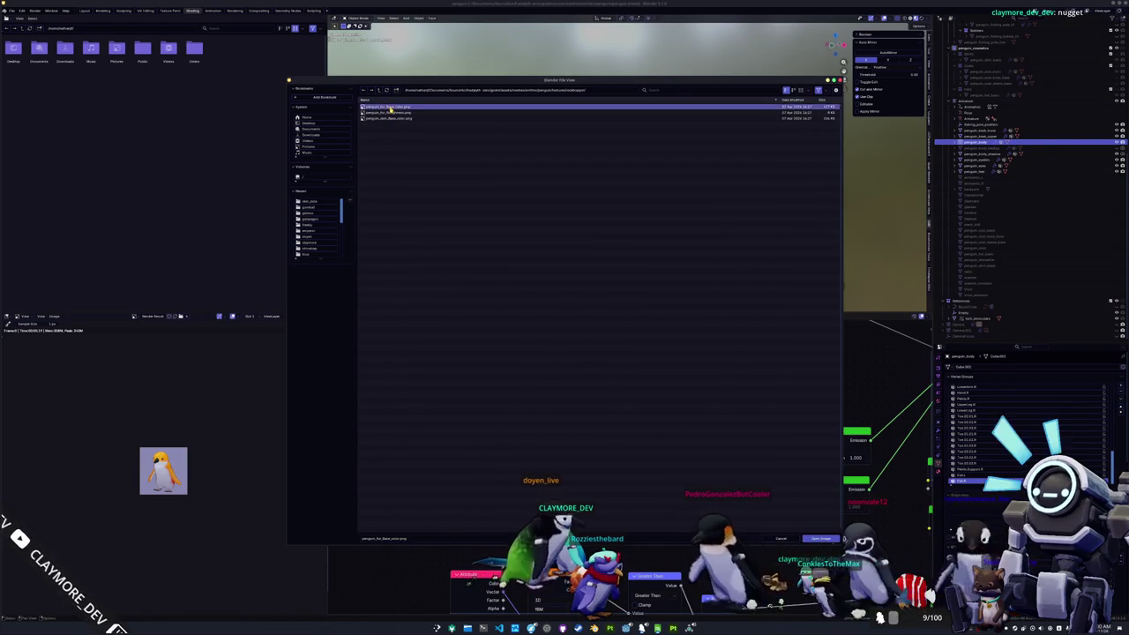
# Step: Assign the crested penguin's skin base colour texture to the skin object
pyautogui.click(605, 152)
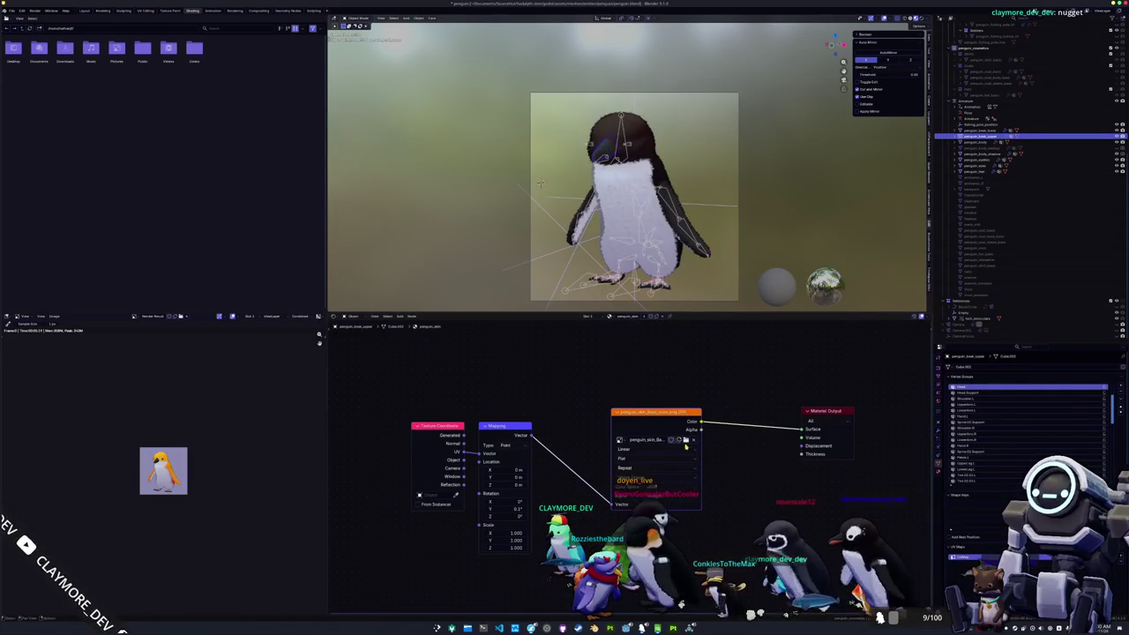
pyautogui.click(685, 441)
pyautogui.doubleClick(383, 121)
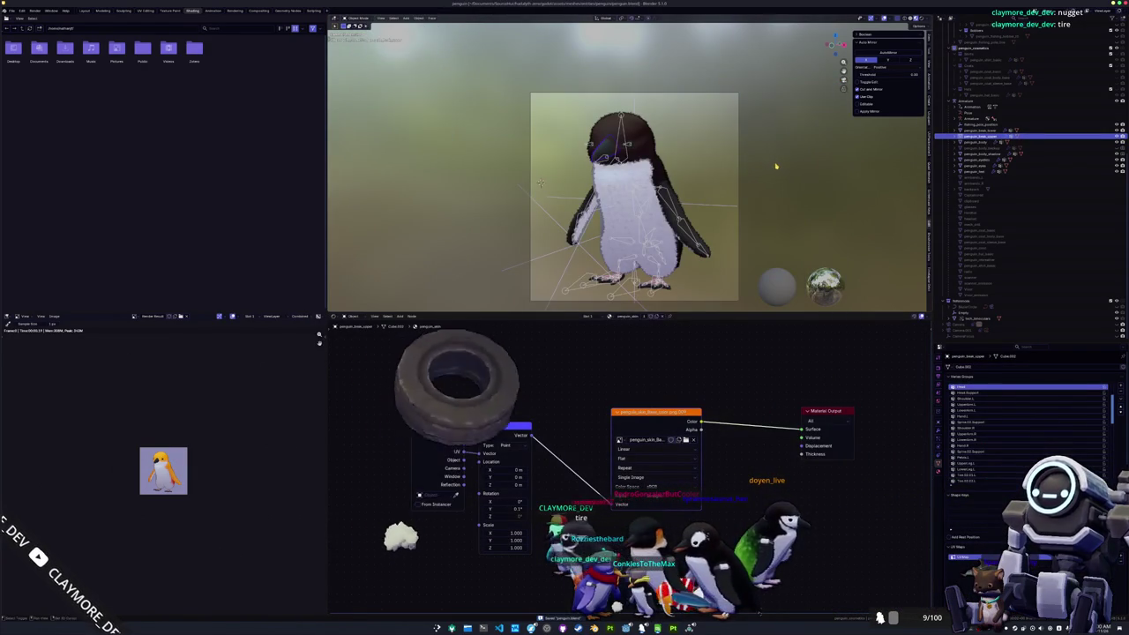
pyautogui.click(685, 440)
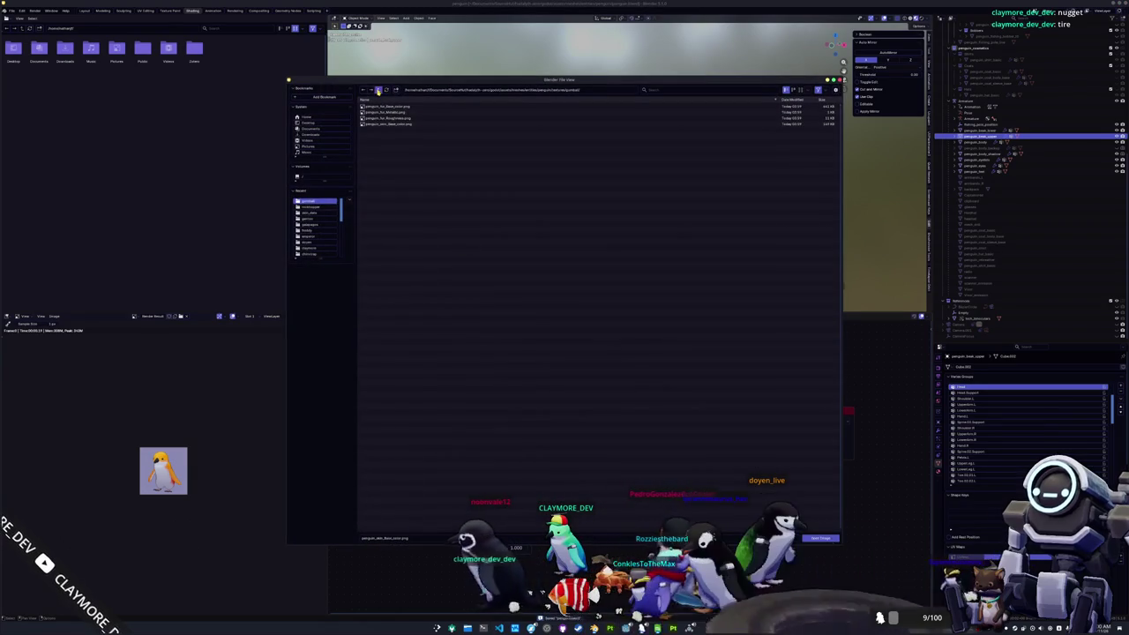
pyautogui.click(377, 90)
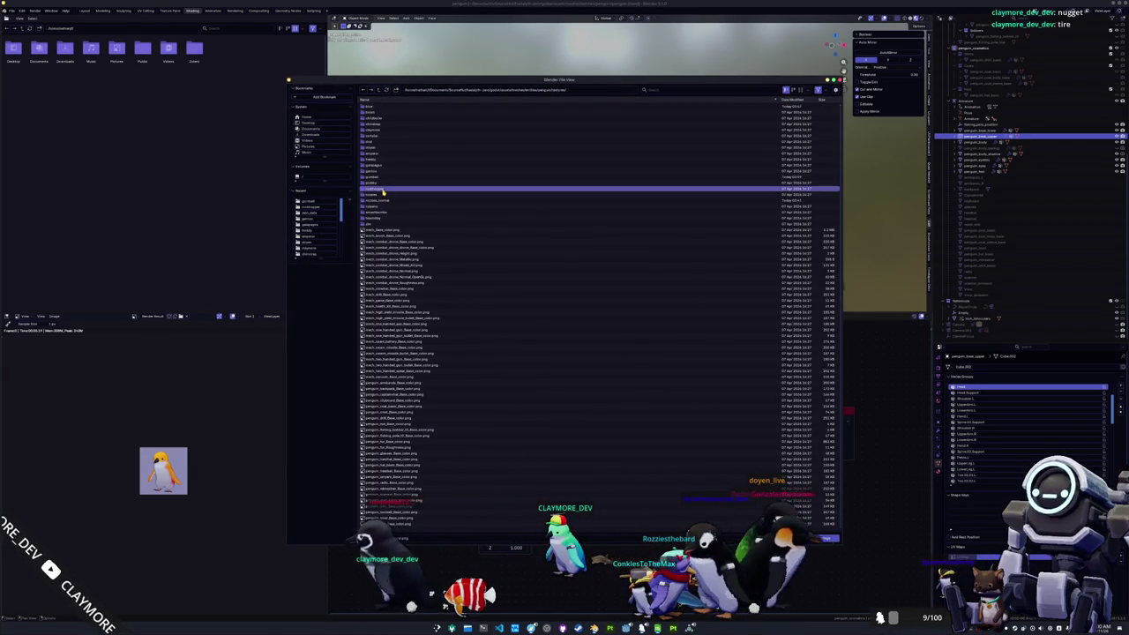
pyautogui.doubleClick(383, 191)
pyautogui.doubleClick(388, 118)
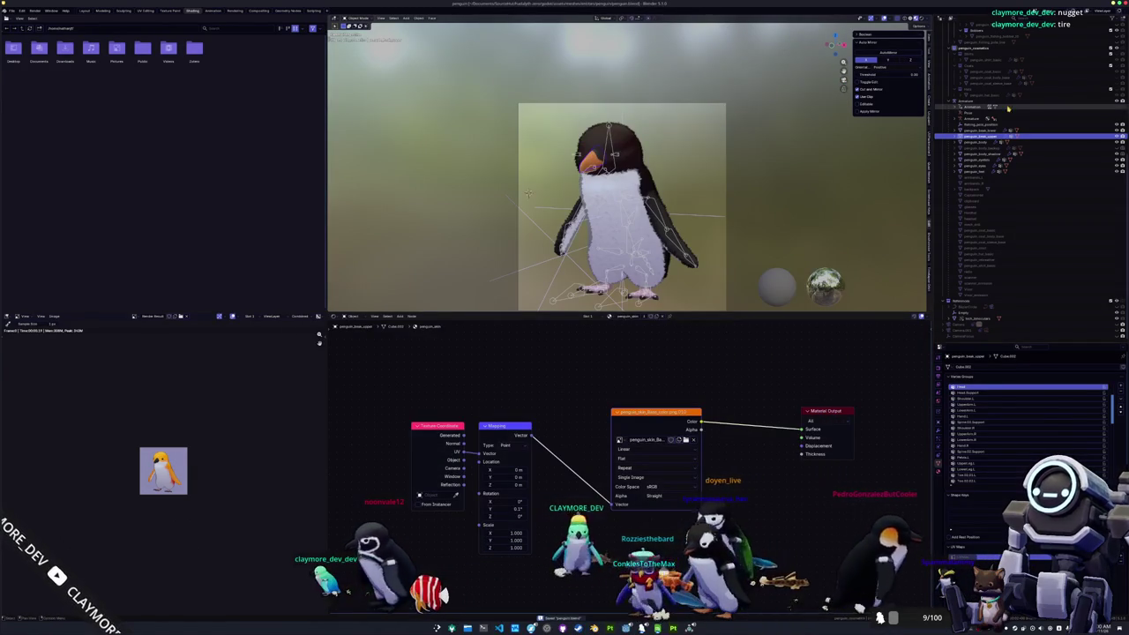
pyautogui.scroll(5, 1078, 115)
# Step: Save the Blender project and overwrite the skin icon PNG with the new yellow-crested render
pyautogui.hotkey('ctrl', 's')
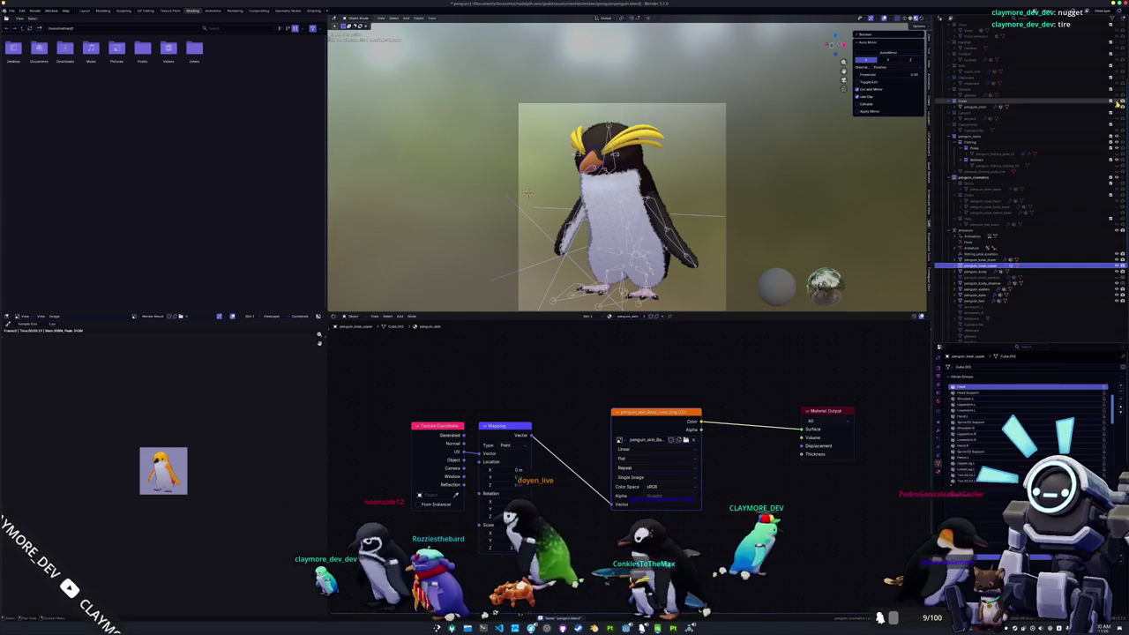
pyautogui.click(239, 13)
pyautogui.click(54, 18)
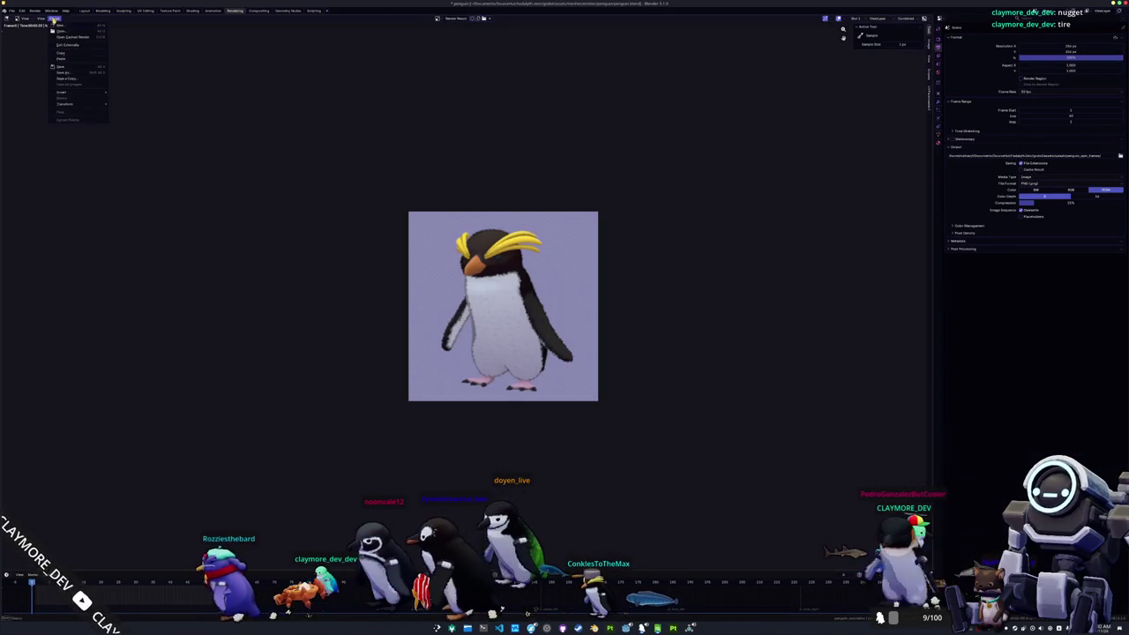
pyautogui.click(58, 76)
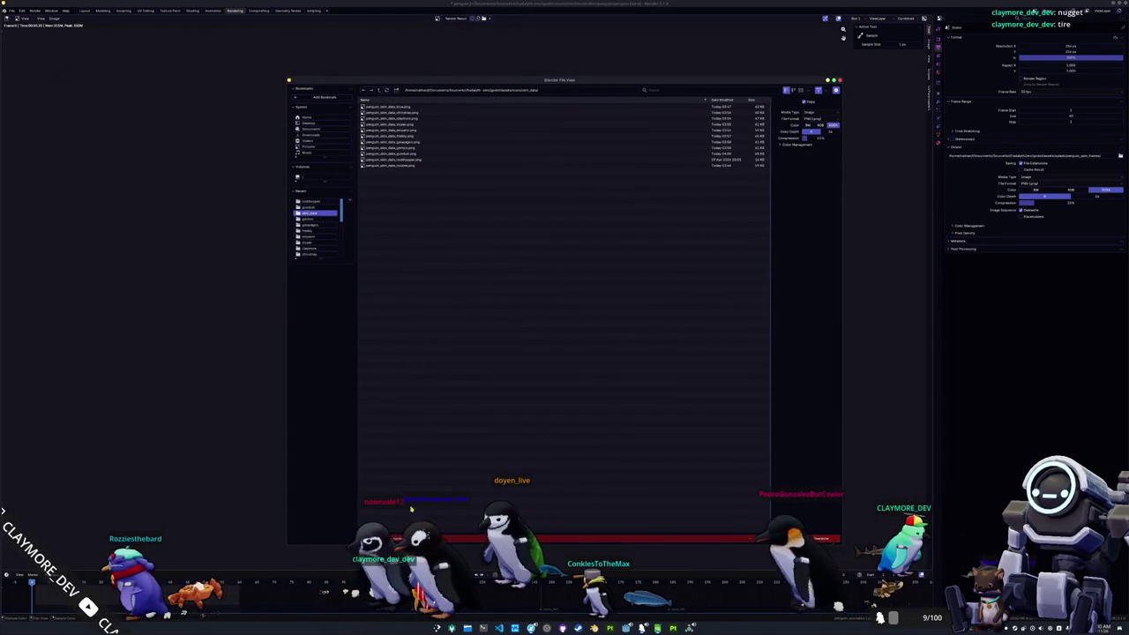
pyautogui.click(397, 160)
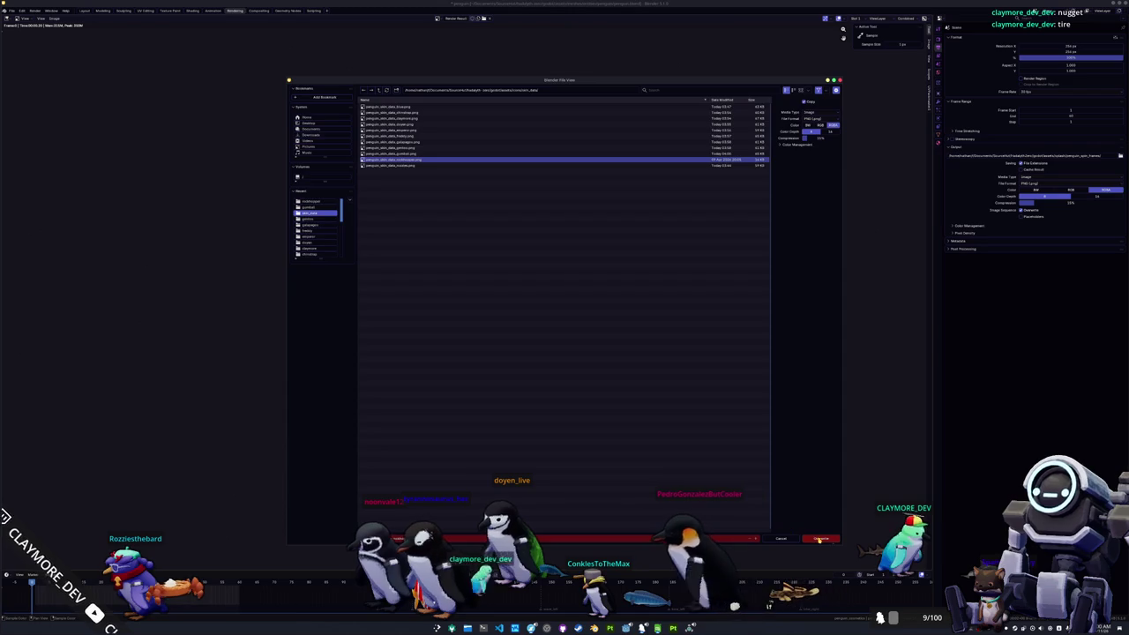
pyautogui.click(819, 538)
pyautogui.click(1070, 12)
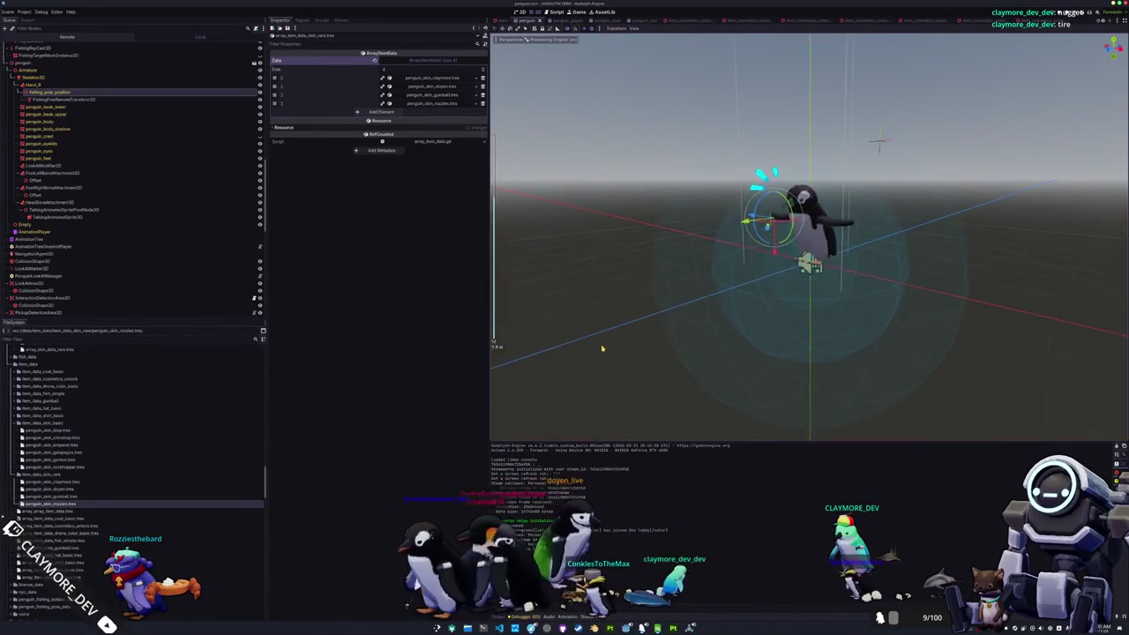
# Step: Duplicate penguin_skin_rozzies.tres and rozzies_penguin.tres as penguin_skin_freddy.tres and freddy_penguin.tres
pyautogui.scroll(3, 663, 176)
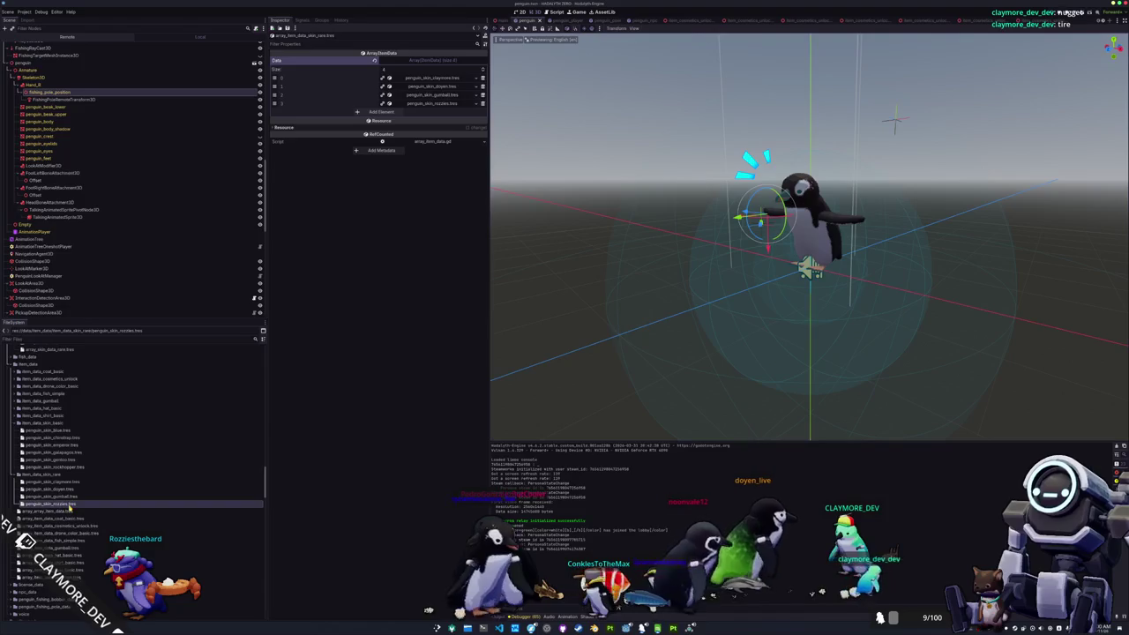
pyautogui.hotkey('ctrl', 'd')
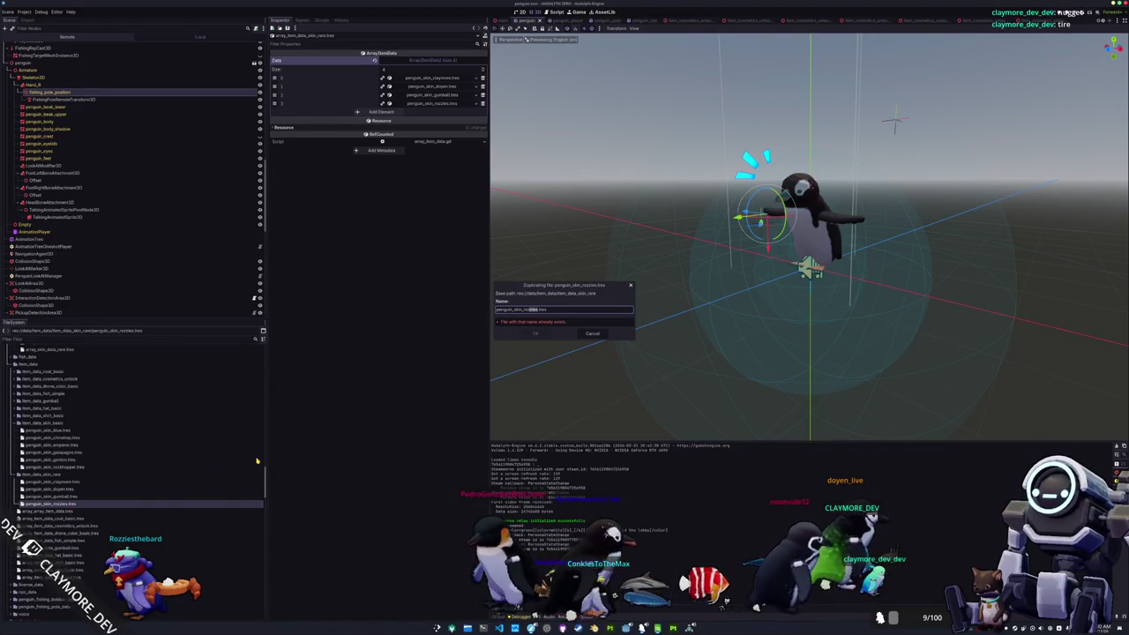
pyautogui.write('penguin_skin_freddy.tres')
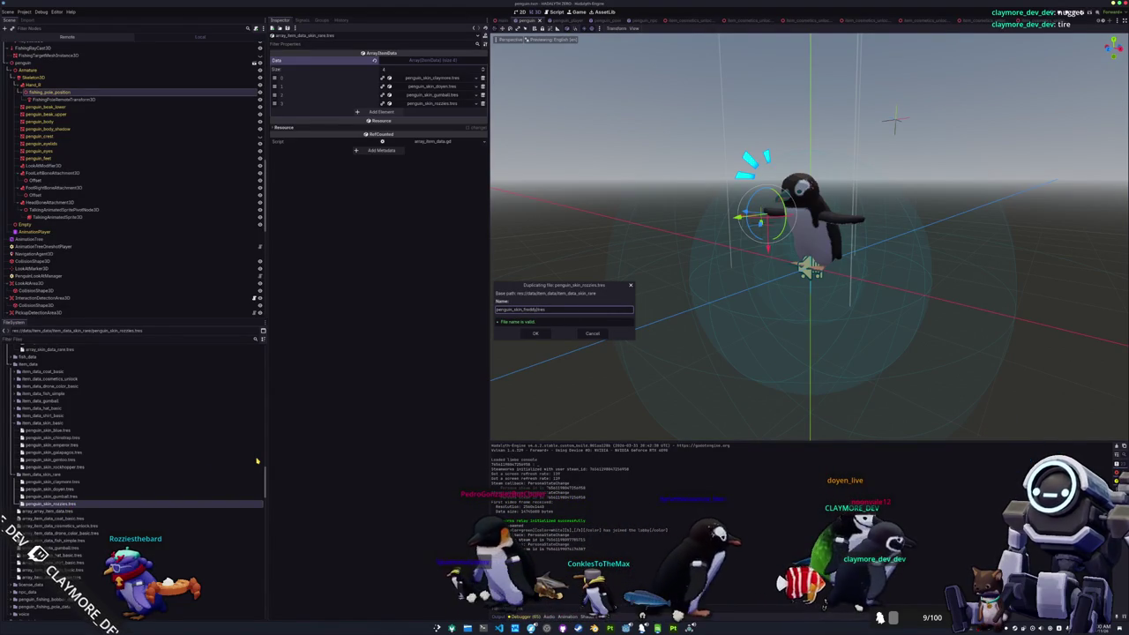
pyautogui.press('Return')
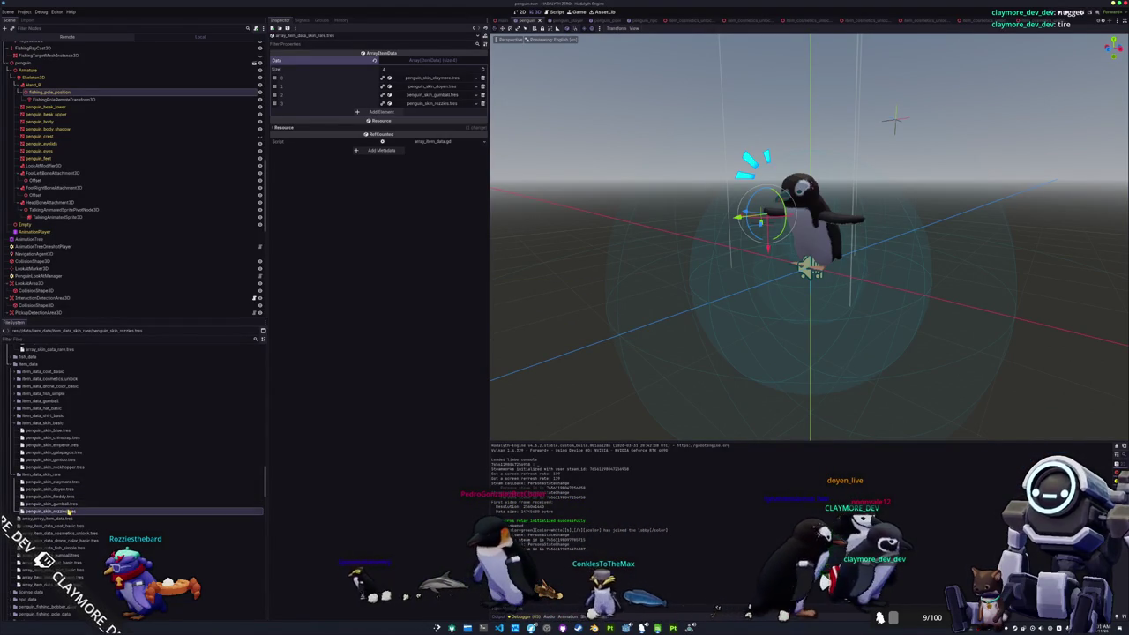
pyautogui.click(62, 497)
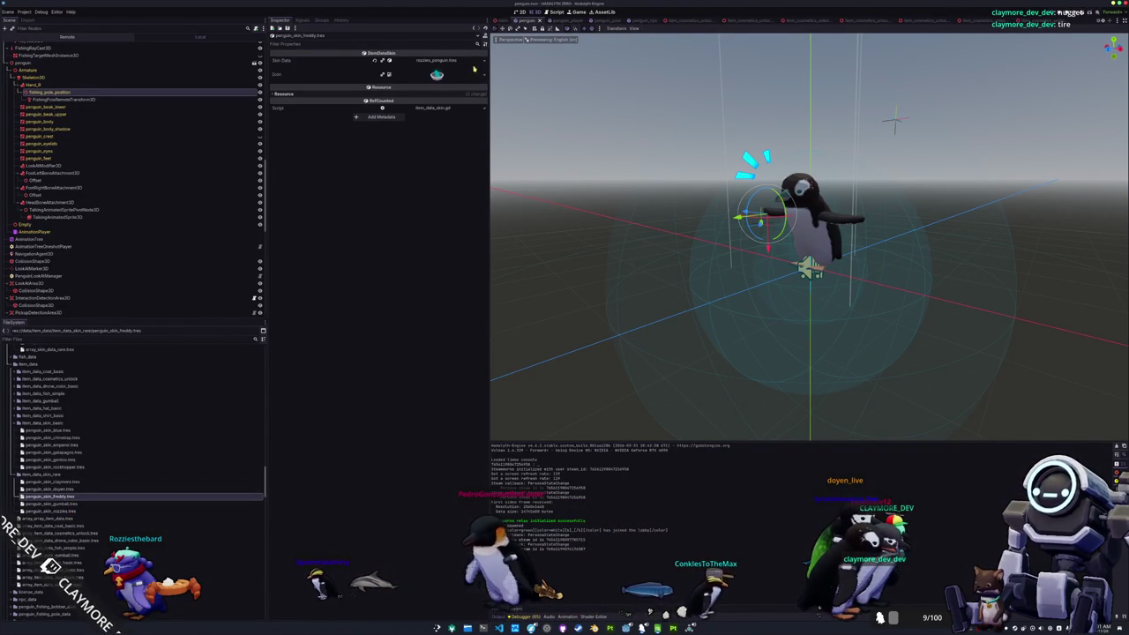
pyautogui.scroll(5, 132, 441)
pyautogui.click(55, 430)
pyautogui.hotkey('ctrl', 'd')
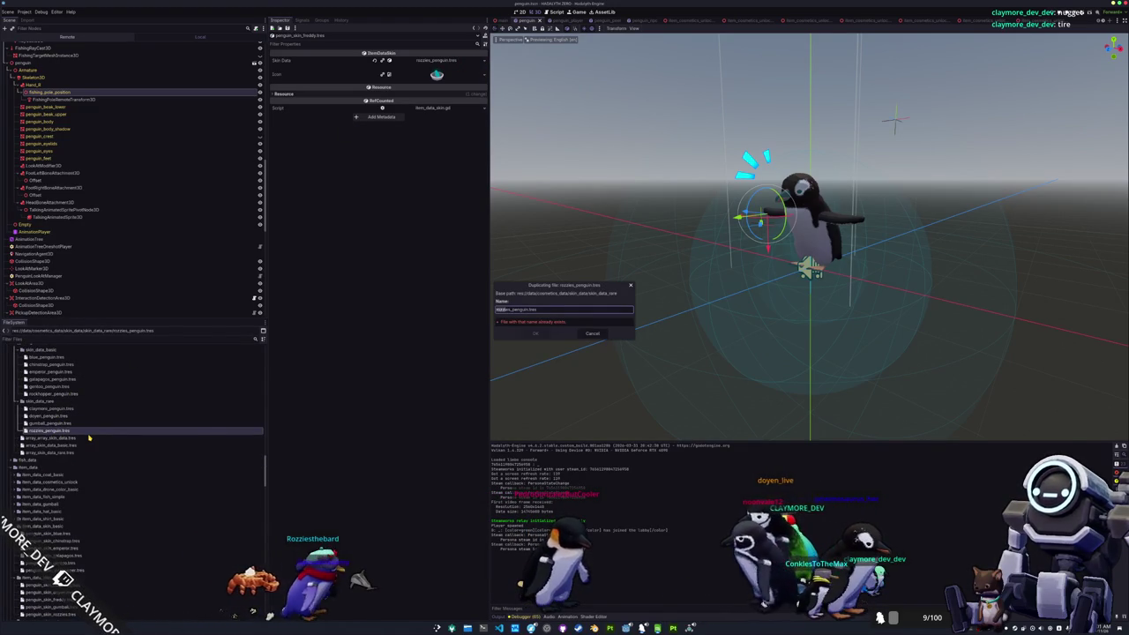
pyautogui.write('freddy')
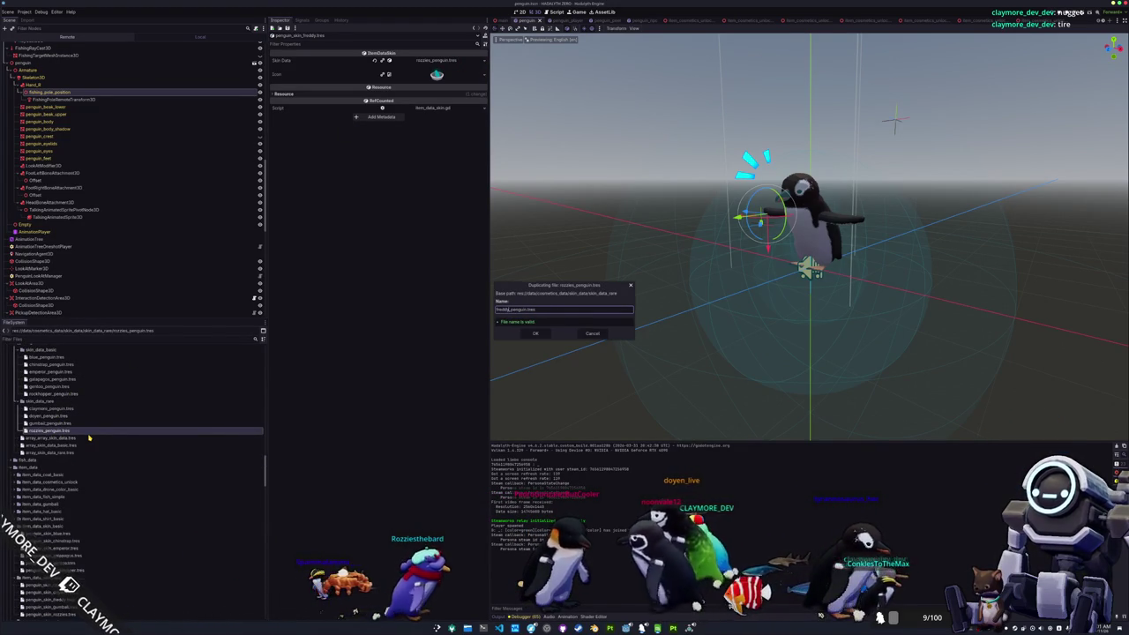
pyautogui.press('Return')
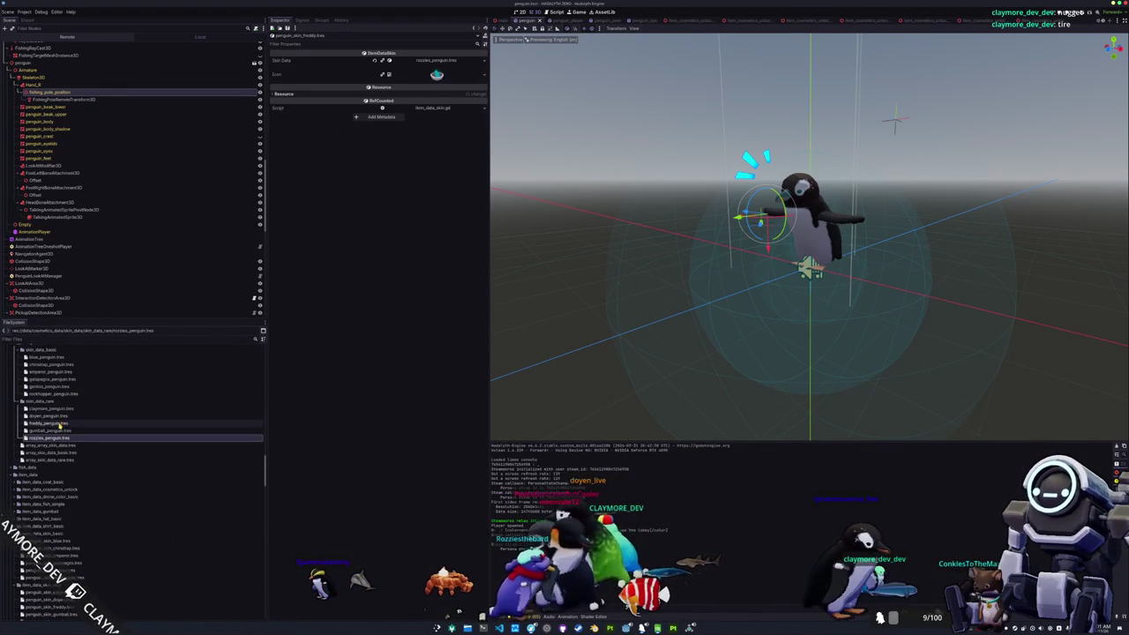
# Step: Quick Load the freddy shell-fur material into freddy_penguin.tres's Fur Material
pyautogui.click(55, 423)
pyautogui.click(485, 107)
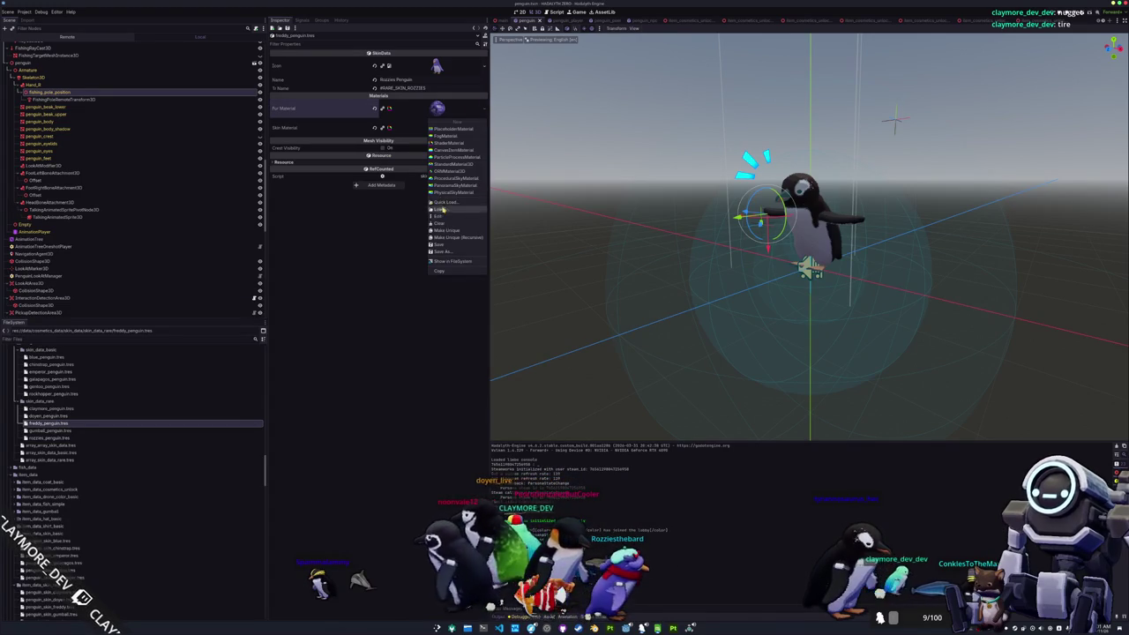
pyautogui.click(450, 206)
pyautogui.write('freddy')
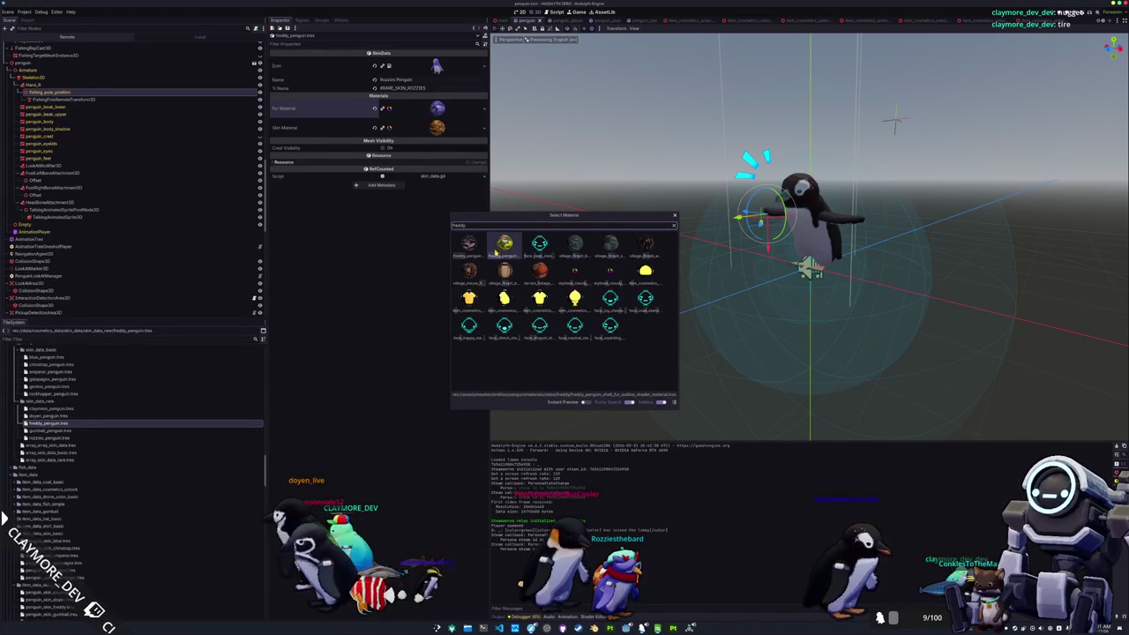
pyautogui.doubleClick(495, 246)
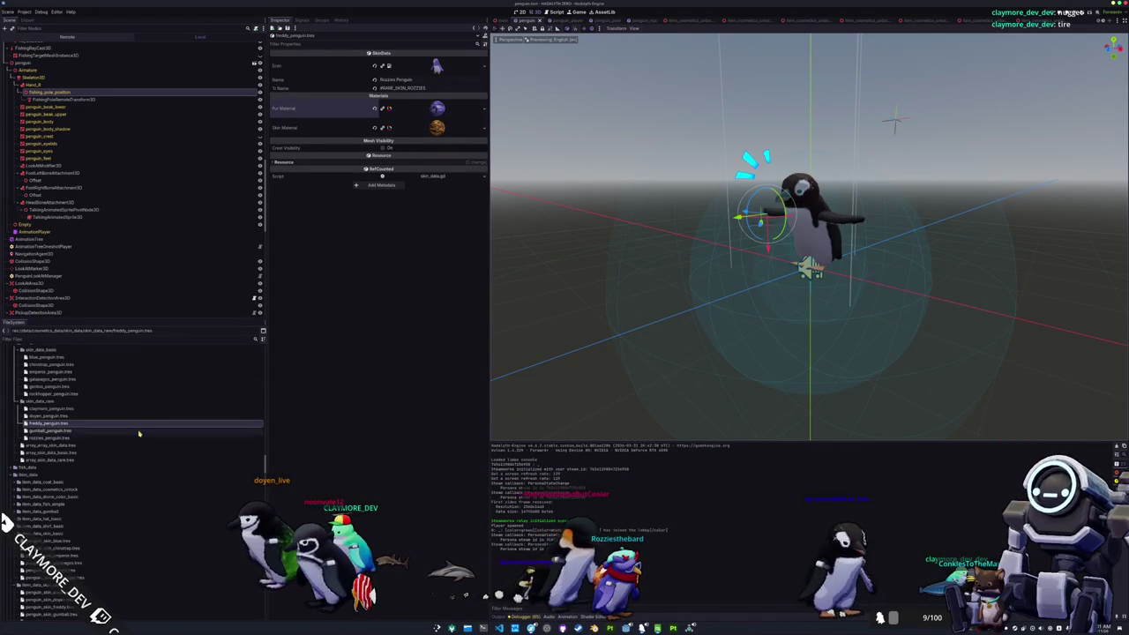
pyautogui.scroll(10, 106, 441)
# Step: Preview the gentoo, emperor and freddy penguin skin icons, then collapse the icons folder
pyautogui.scroll(10, 97, 452)
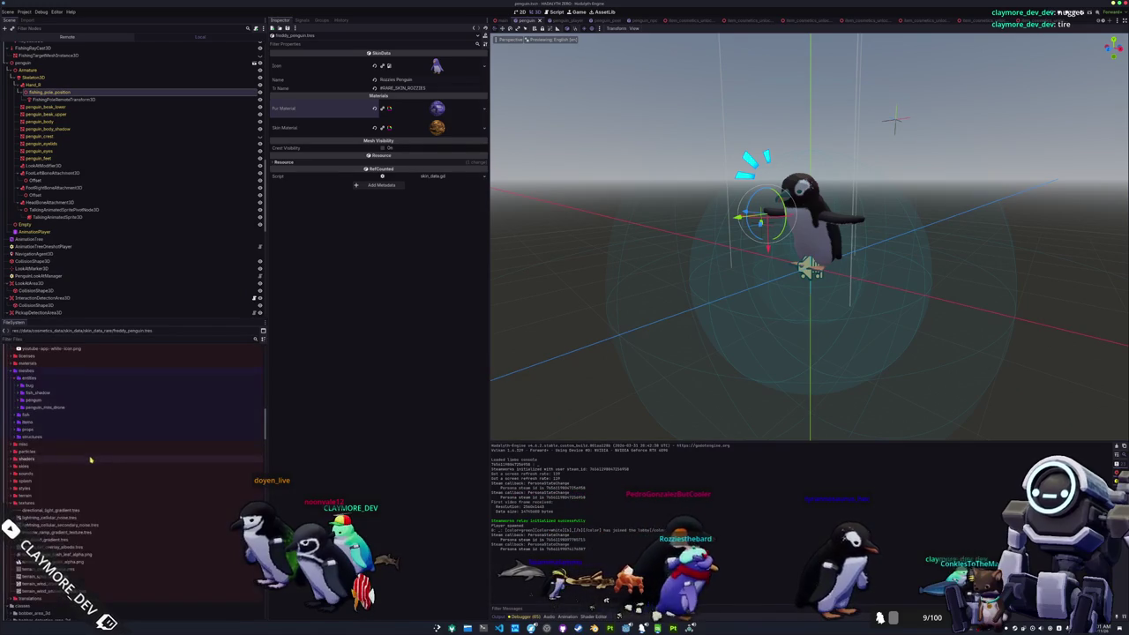
pyautogui.scroll(10, 69, 457)
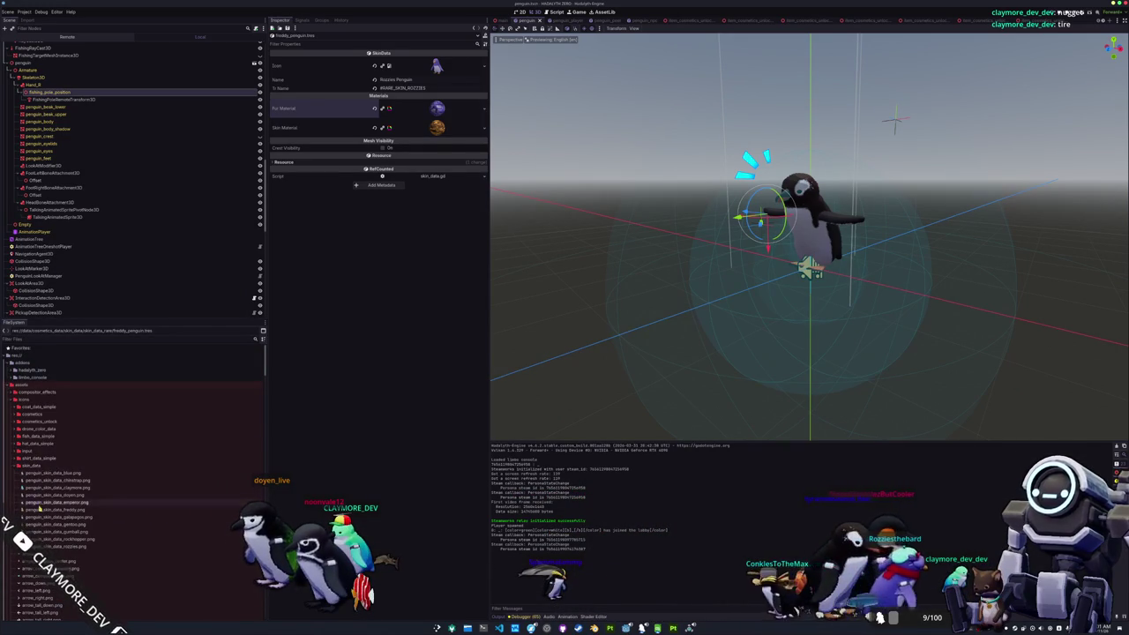
pyautogui.click(53, 524)
pyautogui.press('Up')
pyautogui.press('Up')
pyautogui.press('Up')
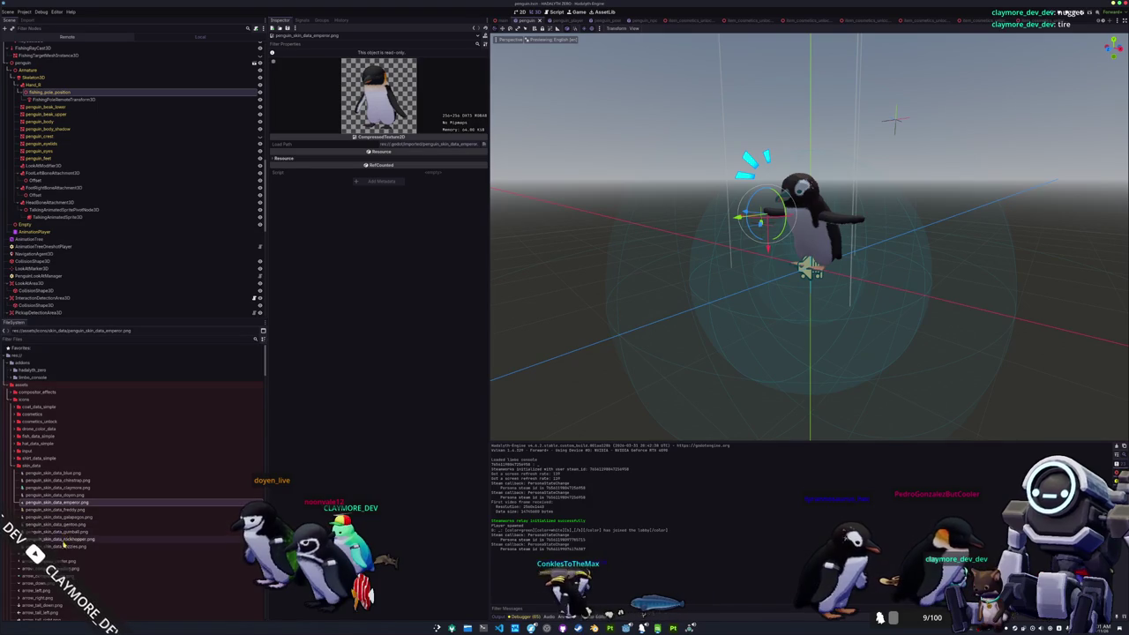
pyautogui.press('Down')
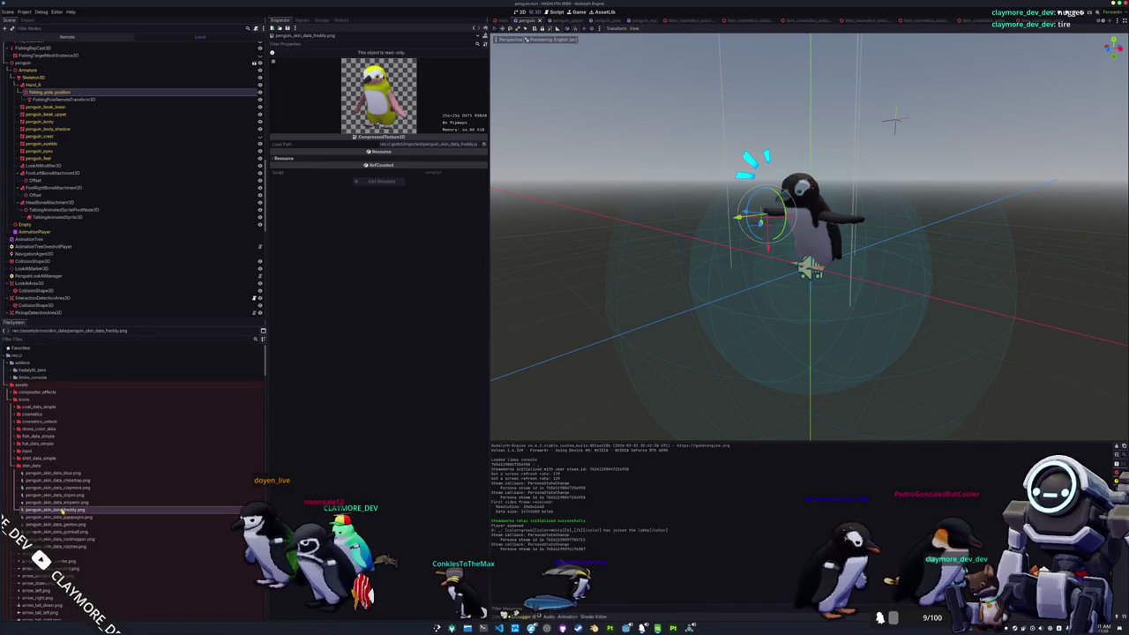
pyautogui.click(34, 465)
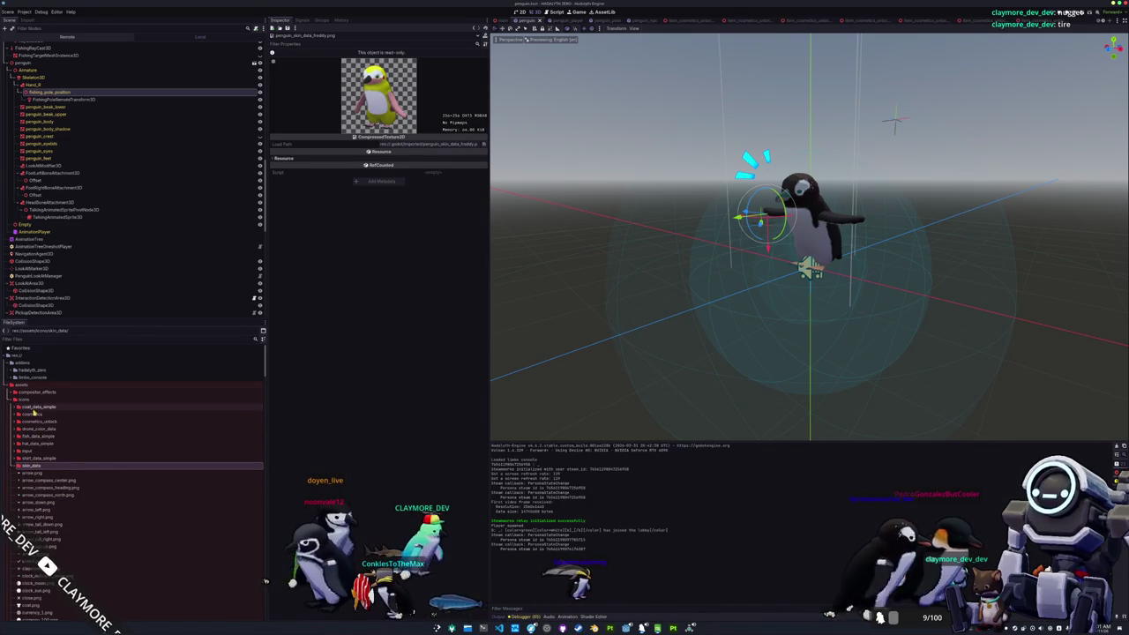
pyautogui.click(32, 436)
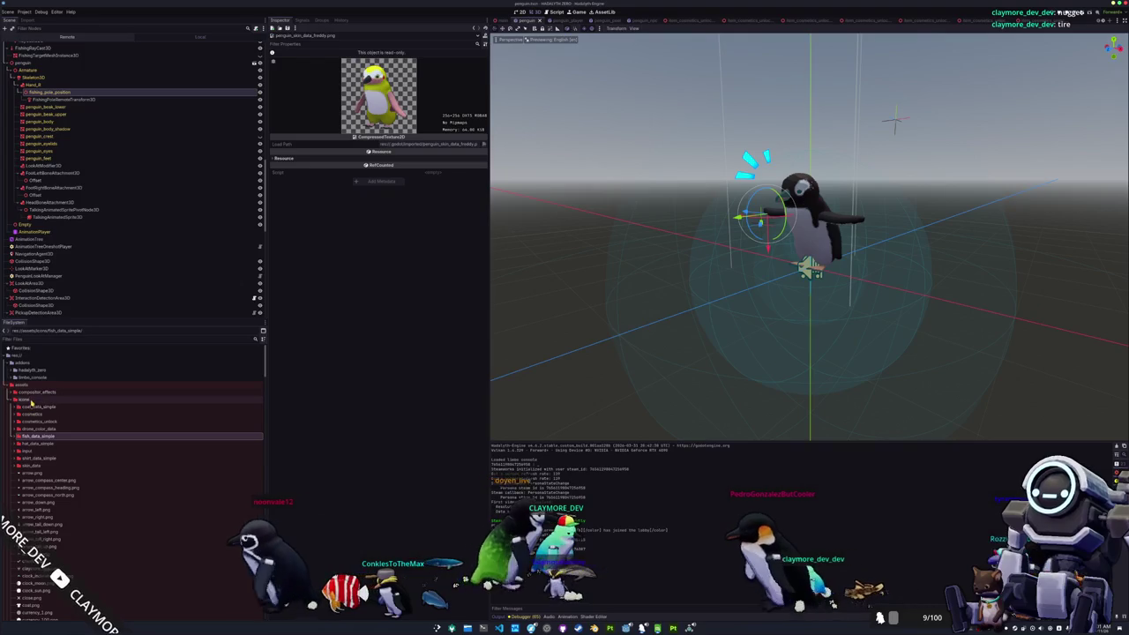
pyautogui.doubleClick(31, 399)
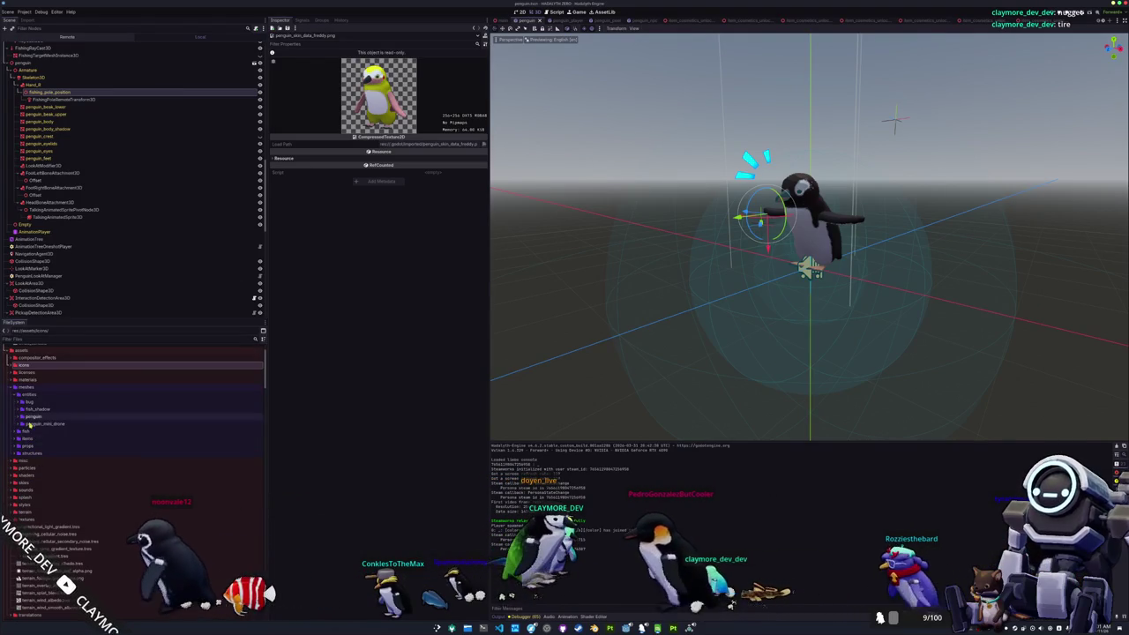
# Step: Open the freddy skins materials folder and inspect the freddy shell-fur shader material's parameters
pyautogui.doubleClick(31, 417)
pyautogui.doubleClick(38, 439)
pyautogui.doubleClick(38, 452)
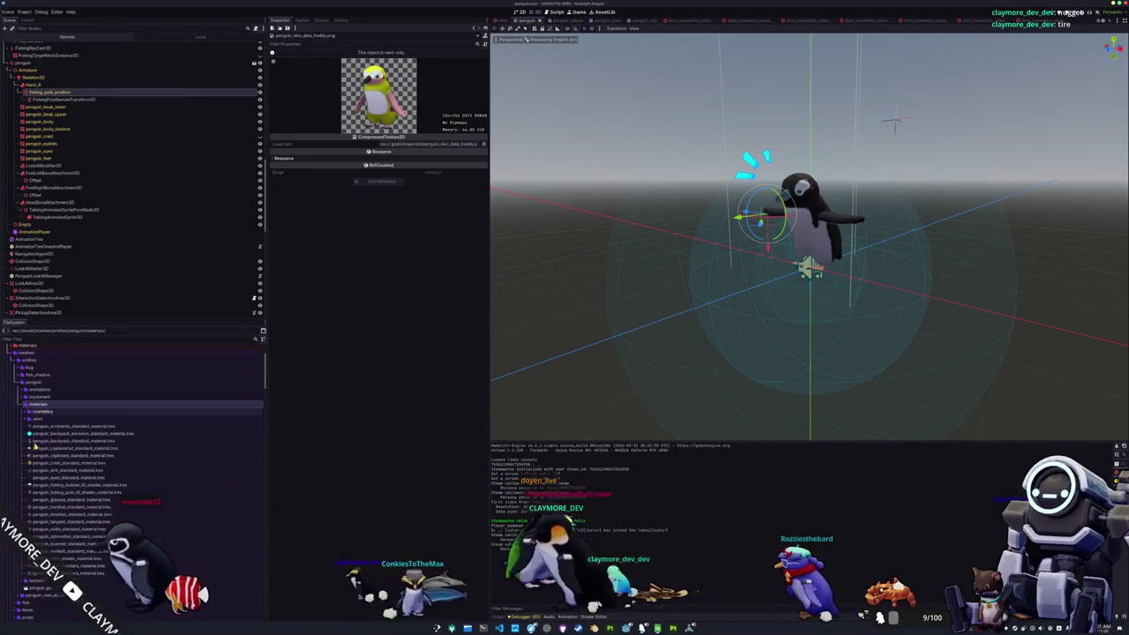
pyautogui.scroll(-2, 42, 476)
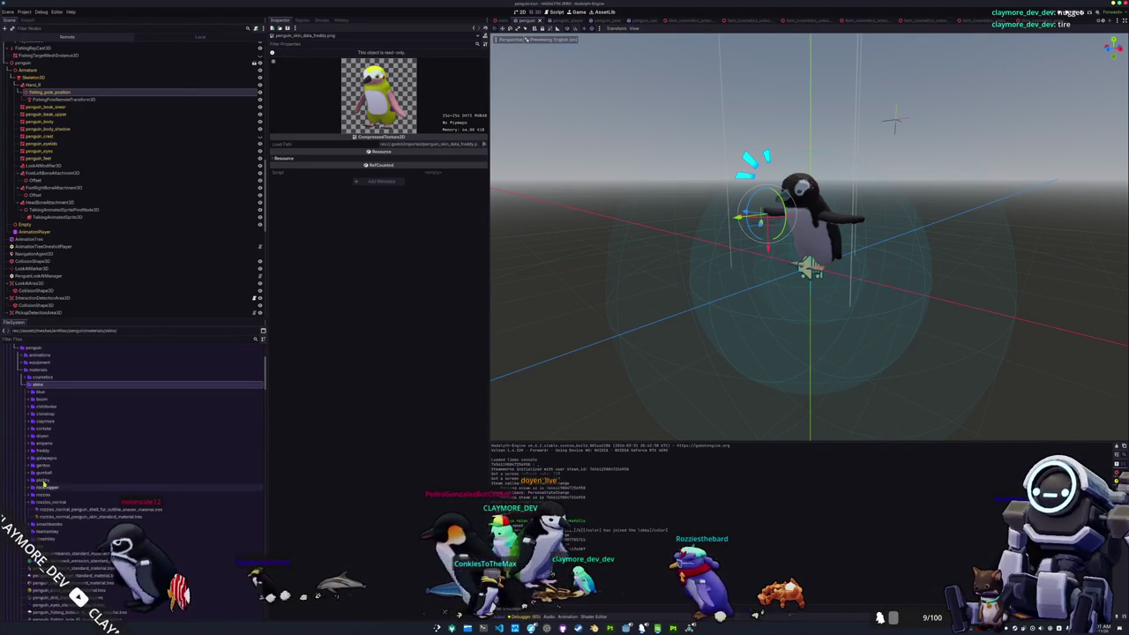
pyautogui.doubleClick(41, 450)
pyautogui.click(55, 458)
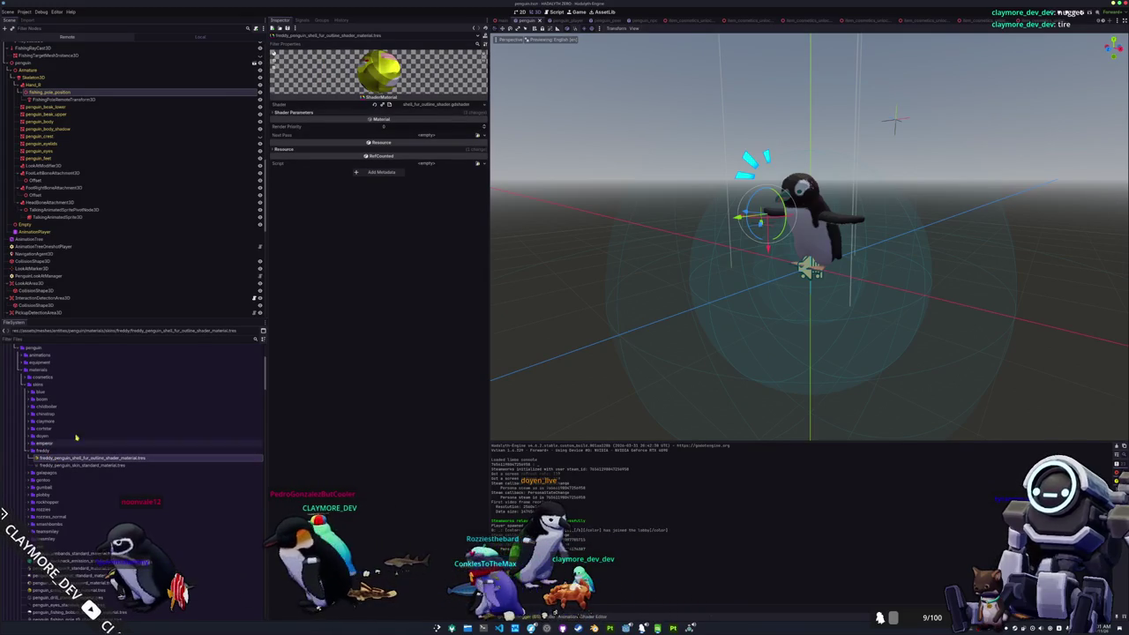
pyautogui.click(323, 114)
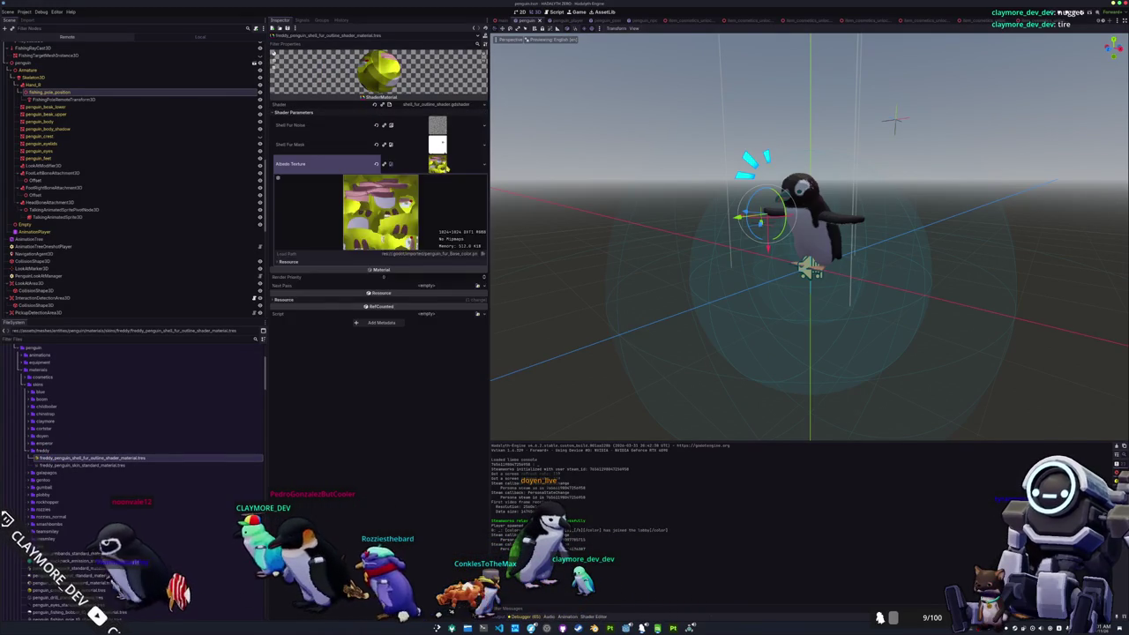
# Step: Convert freddy_penguin_skin_standard_material.tres into a ShaderMaterial
pyautogui.click(95, 465)
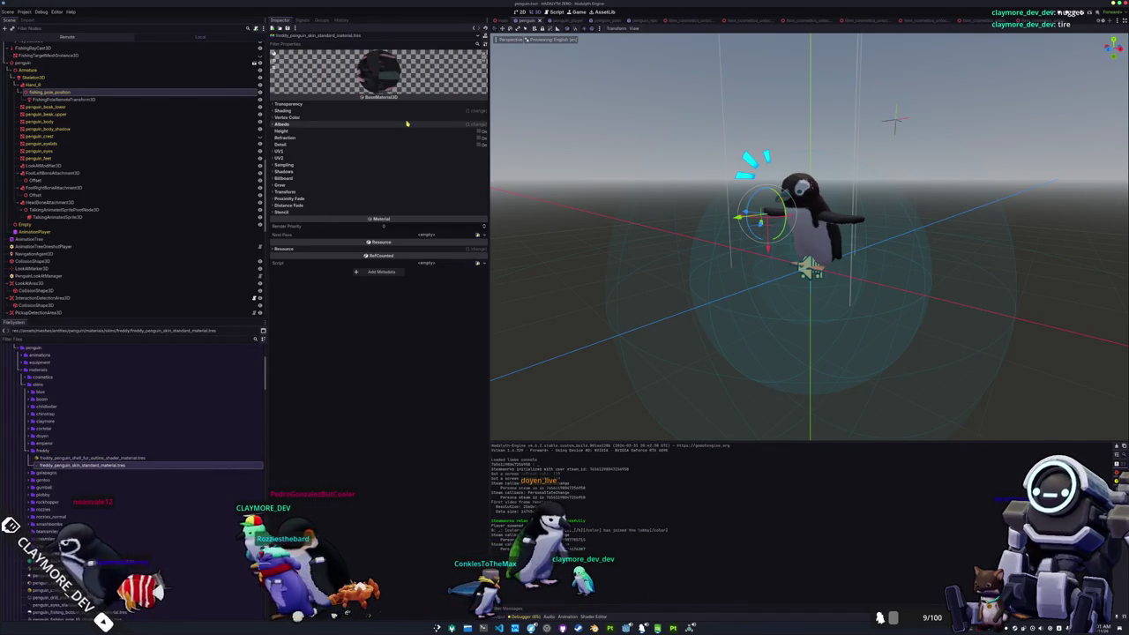
pyautogui.rightClick(127, 468)
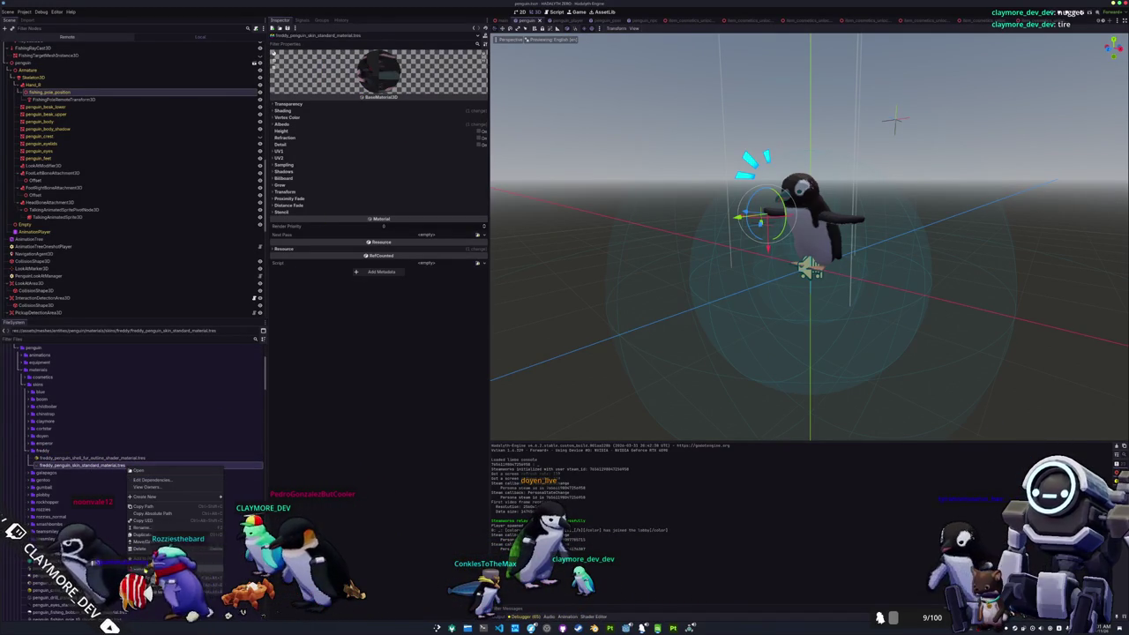
pyautogui.click(141, 534)
pyautogui.press('Escape')
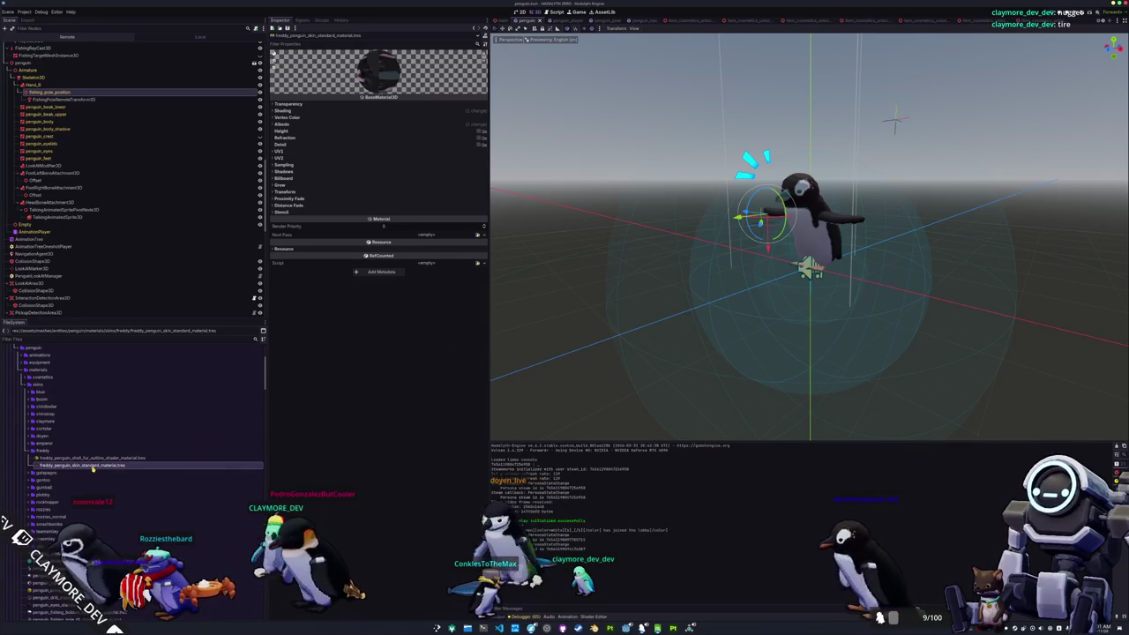
pyautogui.click(482, 104)
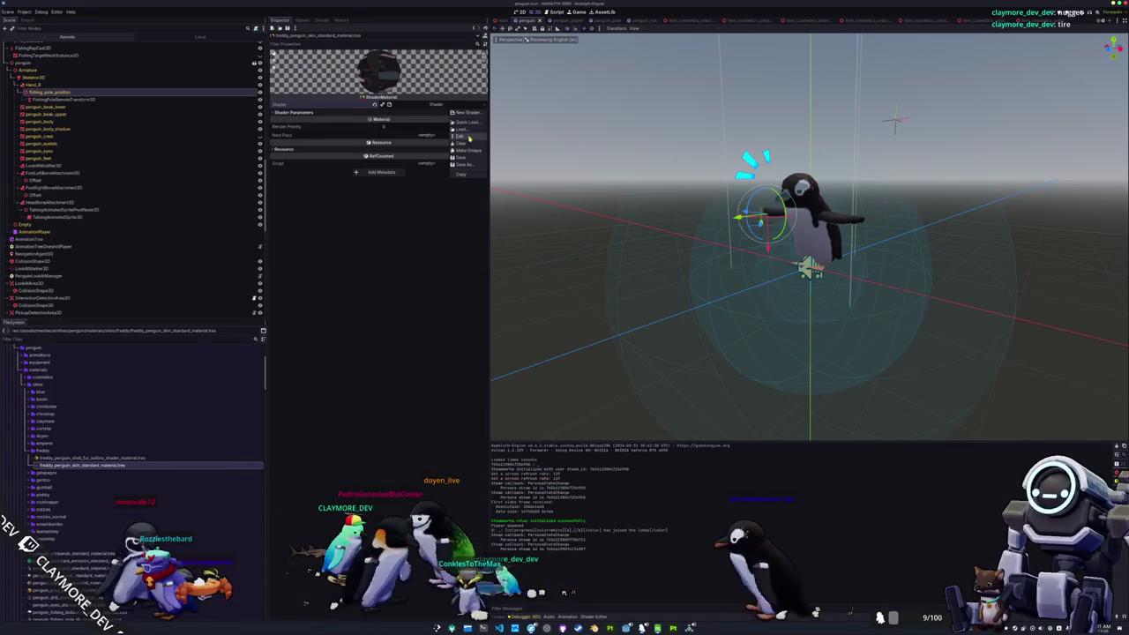
# Step: Assign standard_material_cell_shader.gdshader to the freddy skin material and the freddy texture as Albedo Texture
pyautogui.click(470, 123)
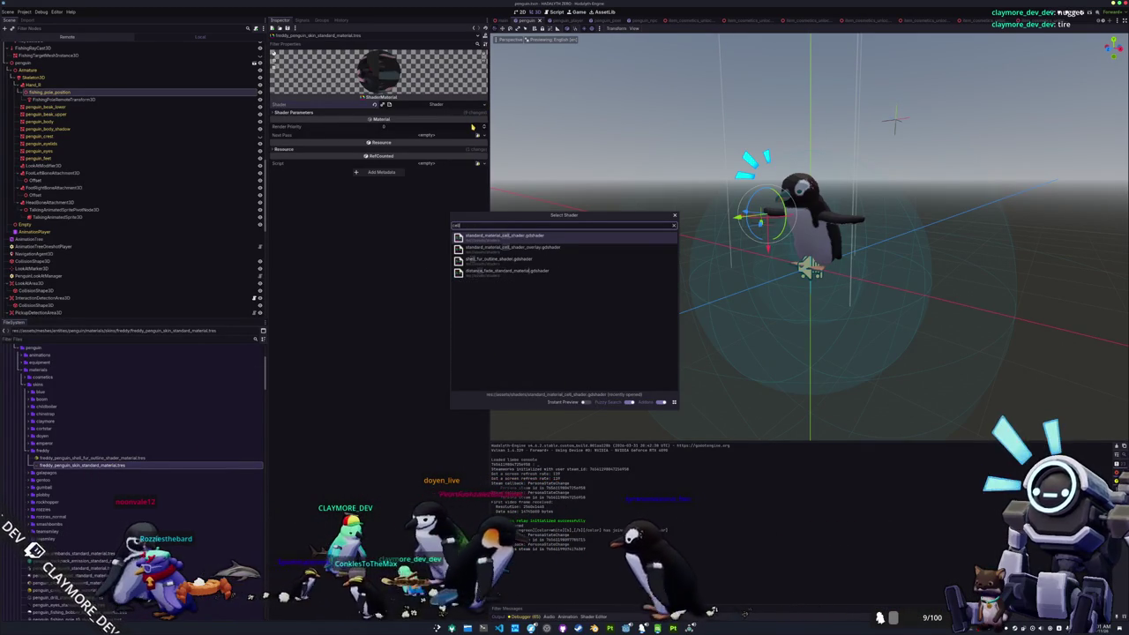
pyautogui.doubleClick(501, 236)
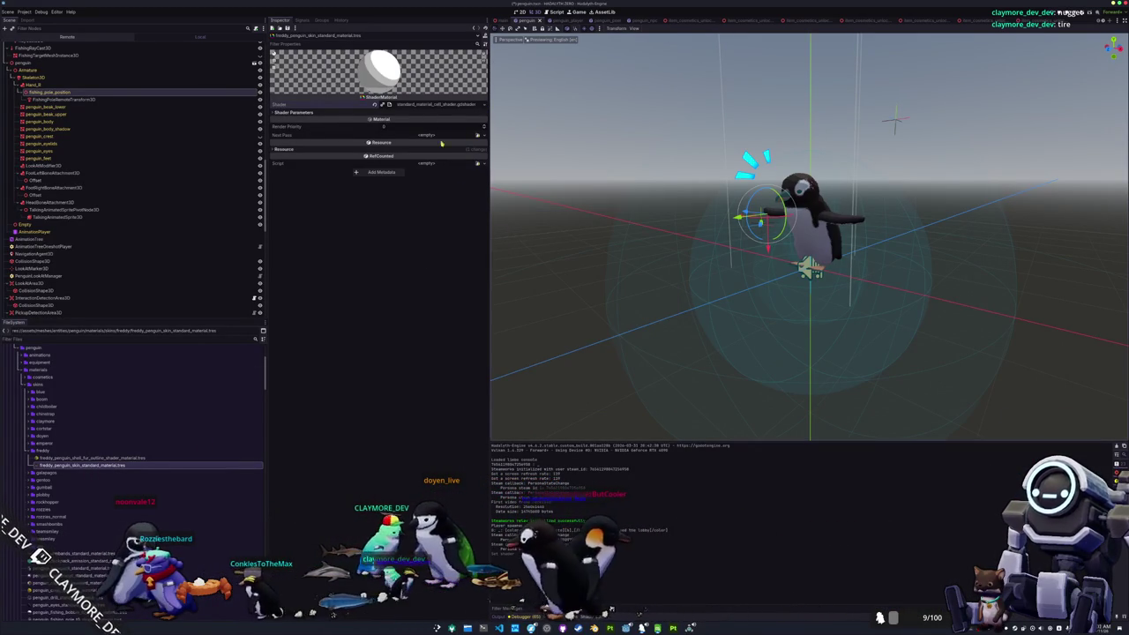
pyautogui.click(477, 119)
pyautogui.click(444, 175)
pyautogui.write('freddy')
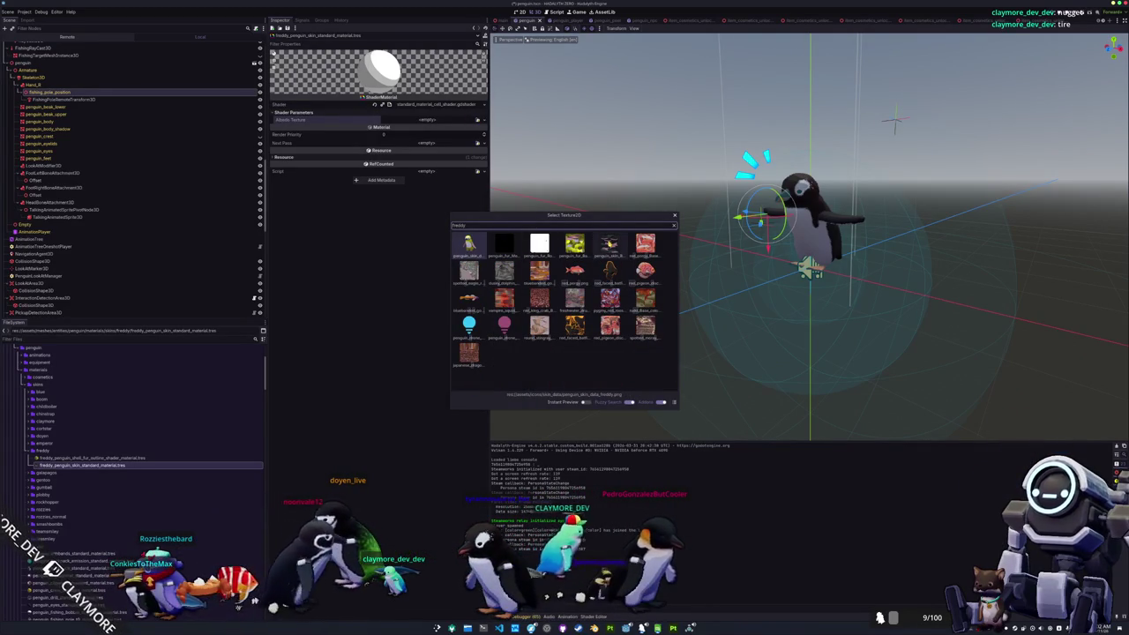
pyautogui.press('Return')
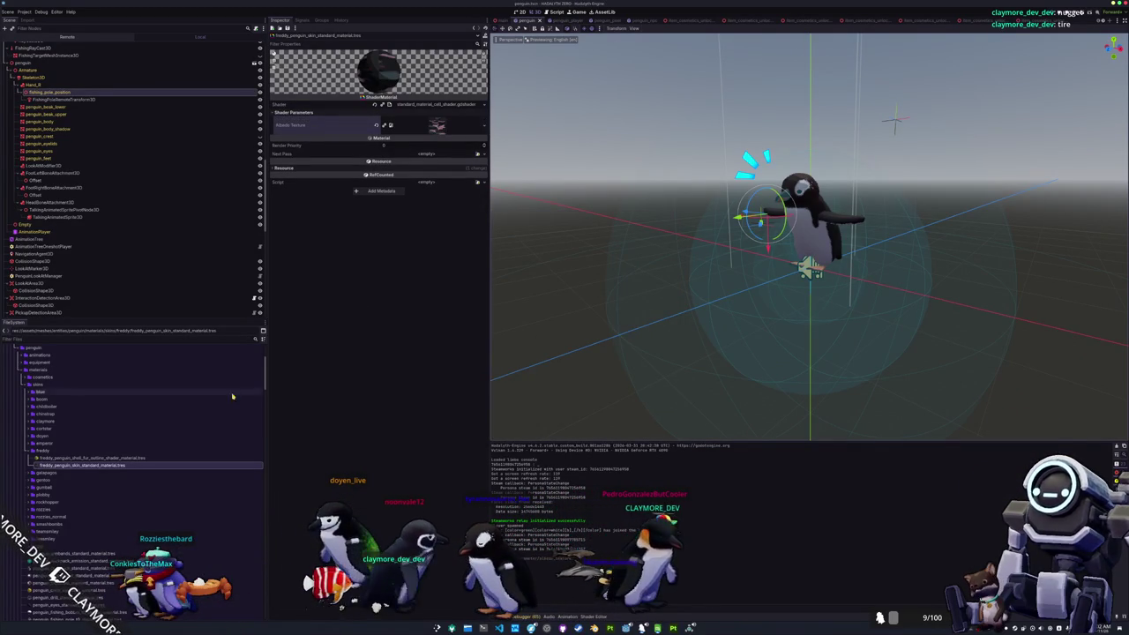
pyautogui.scroll(-5, 102, 482)
pyautogui.scroll(-10, 102, 482)
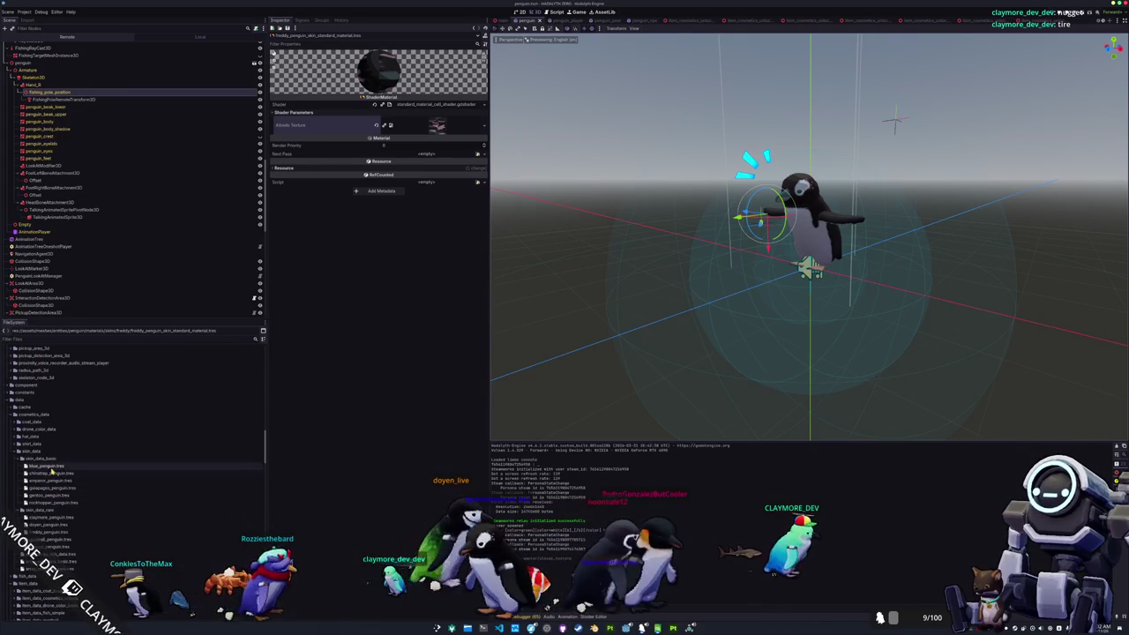
# Step: Name the freddy_penguin.tres skin 'Freddy Penguin' with translation key #NAME_SKIN_FREDDY
pyautogui.scroll(-3, 48, 496)
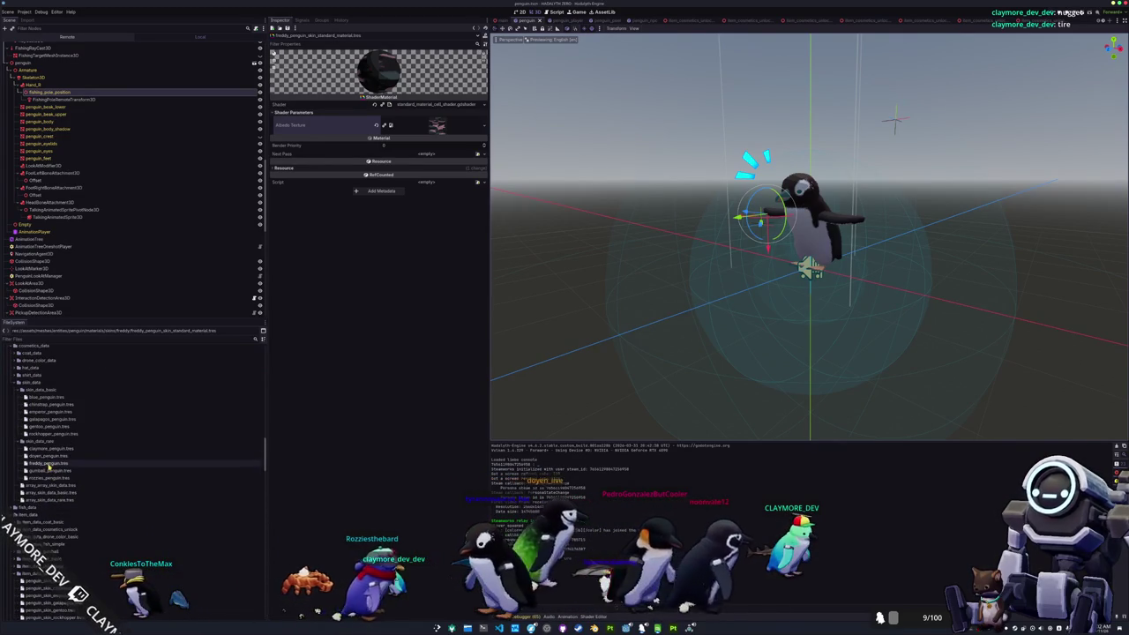
pyautogui.click(48, 464)
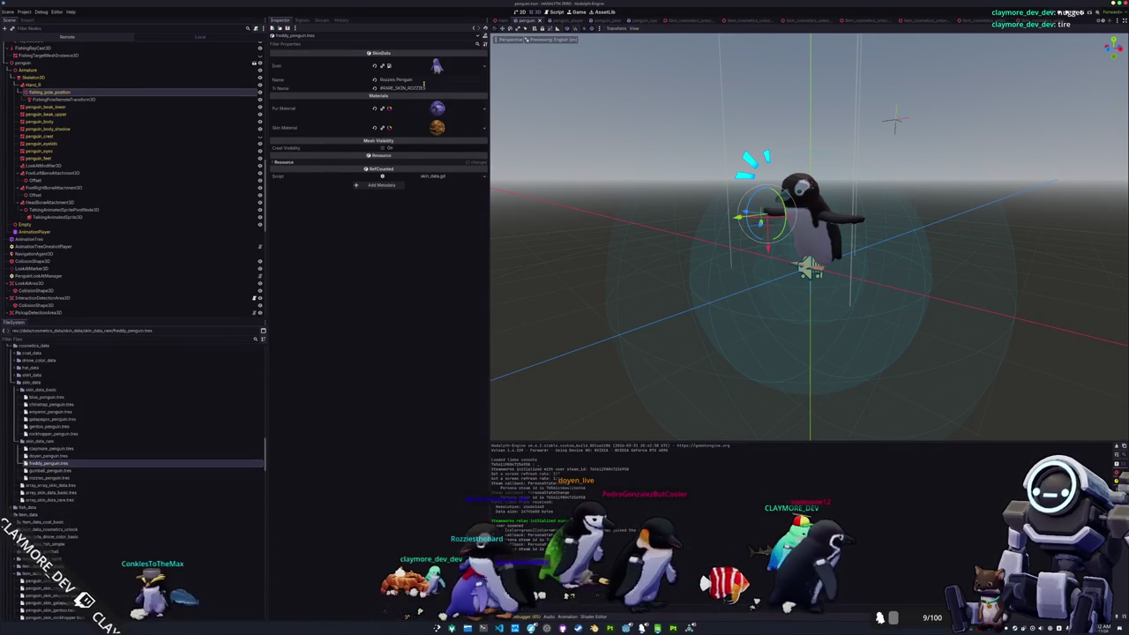
pyautogui.write('Freddy Pe')
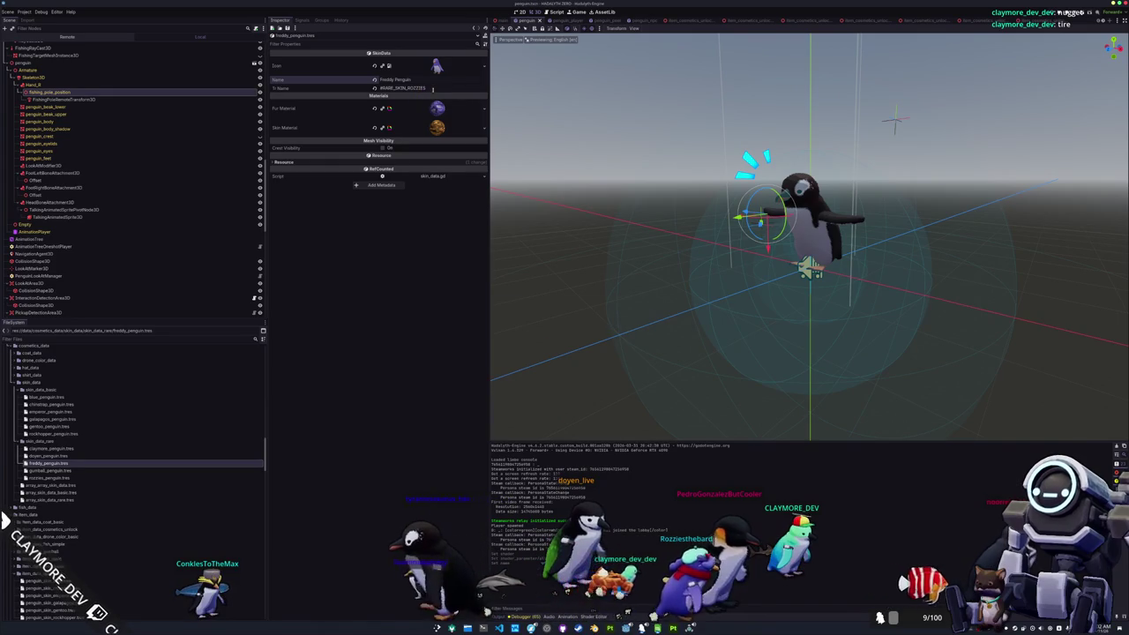
pyautogui.write('nguin')
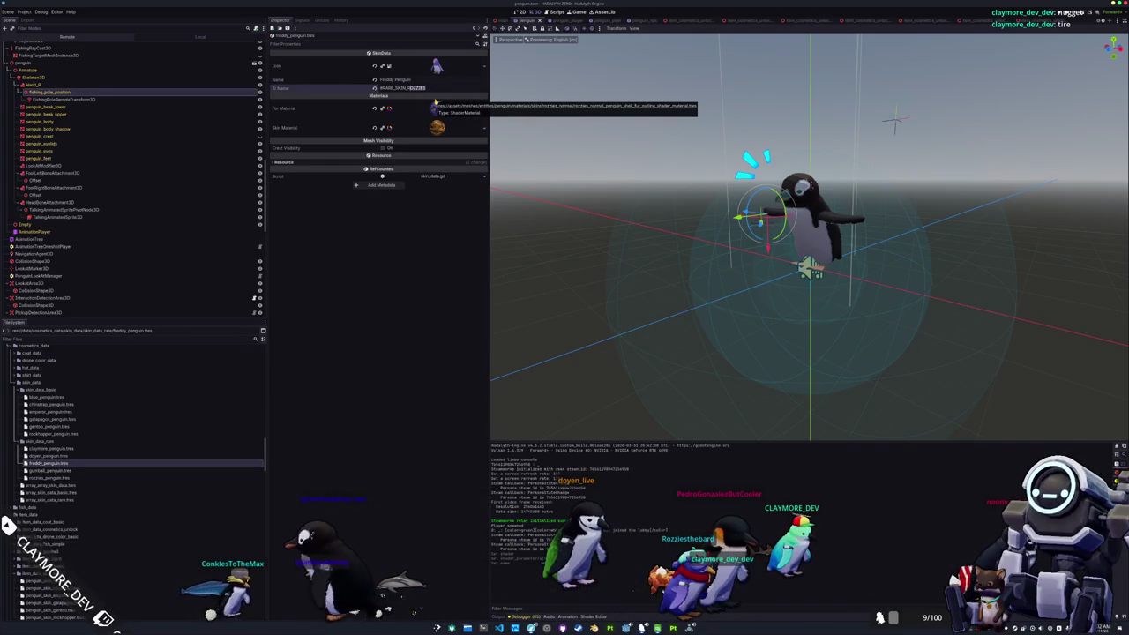
pyautogui.write('F')
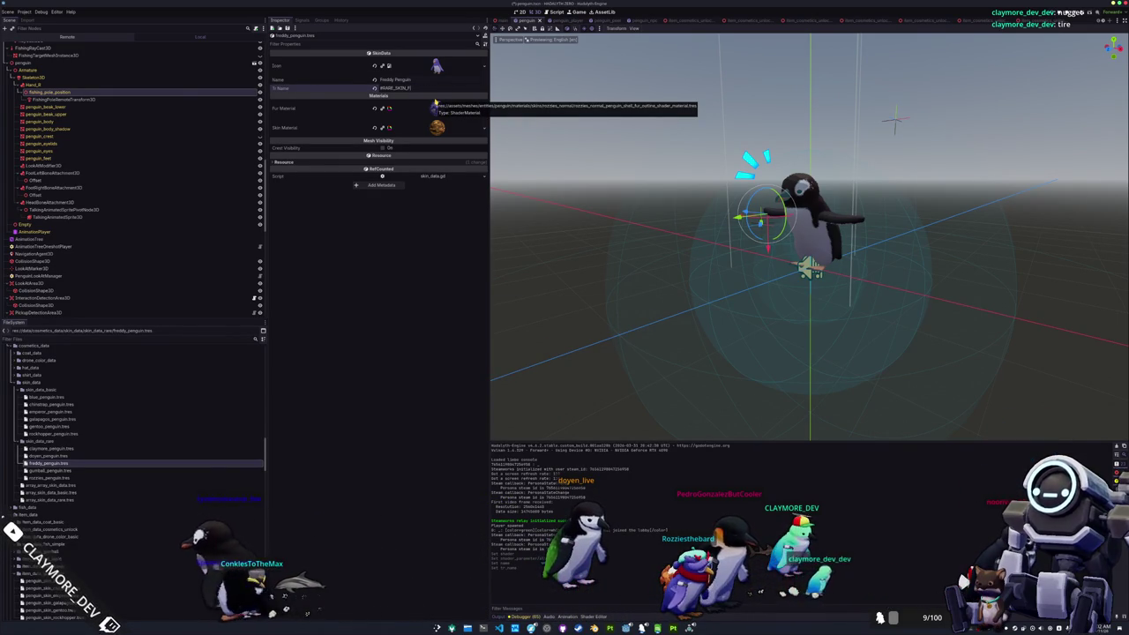
pyautogui.write('REDDY')
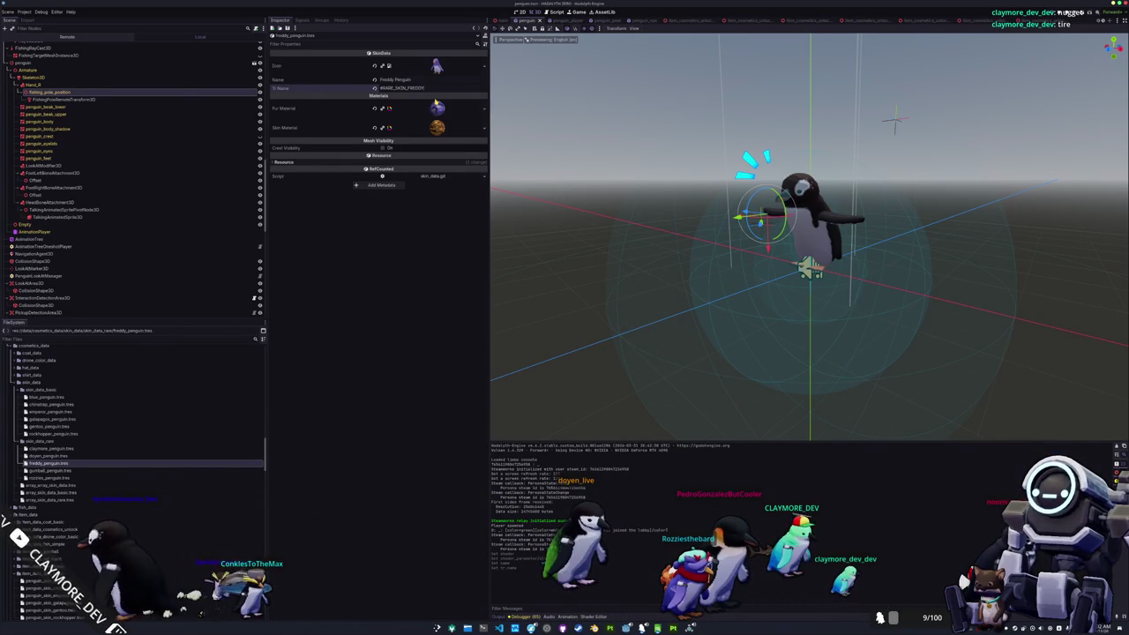
pyautogui.hotkey('alt', 'Tab')
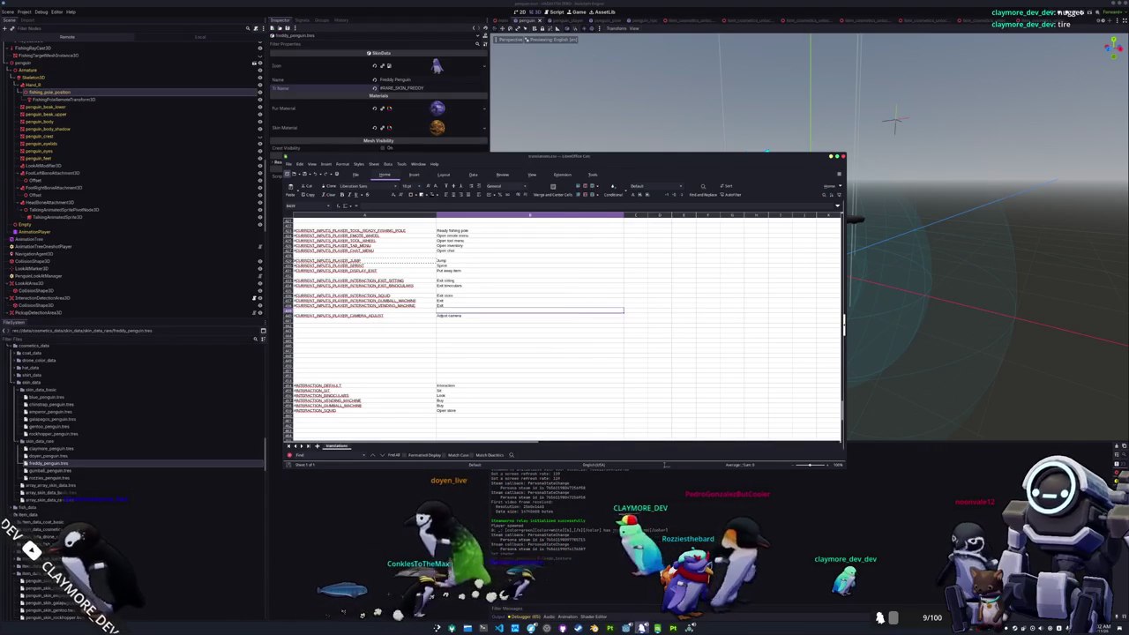
# Step: Confirm translations_skin.csv lists #NAME_SKIN_FREDDY as Freddy Penguin, then go back to Godot
pyautogui.hotkey('alt', 'Tab')
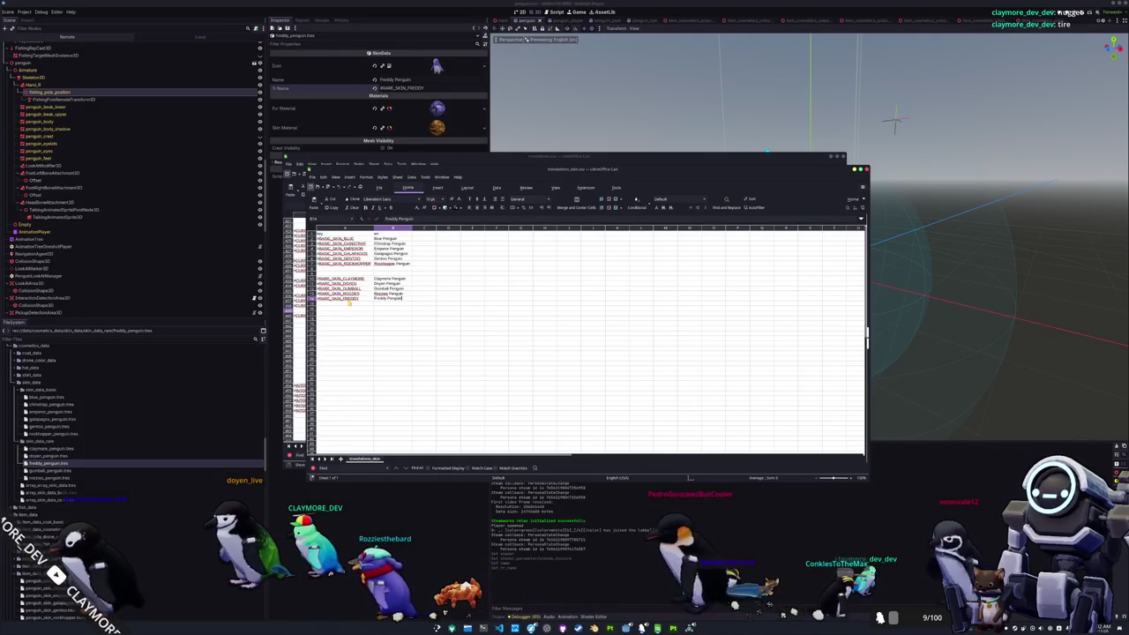
pyautogui.hotkey('alt', 'Tab')
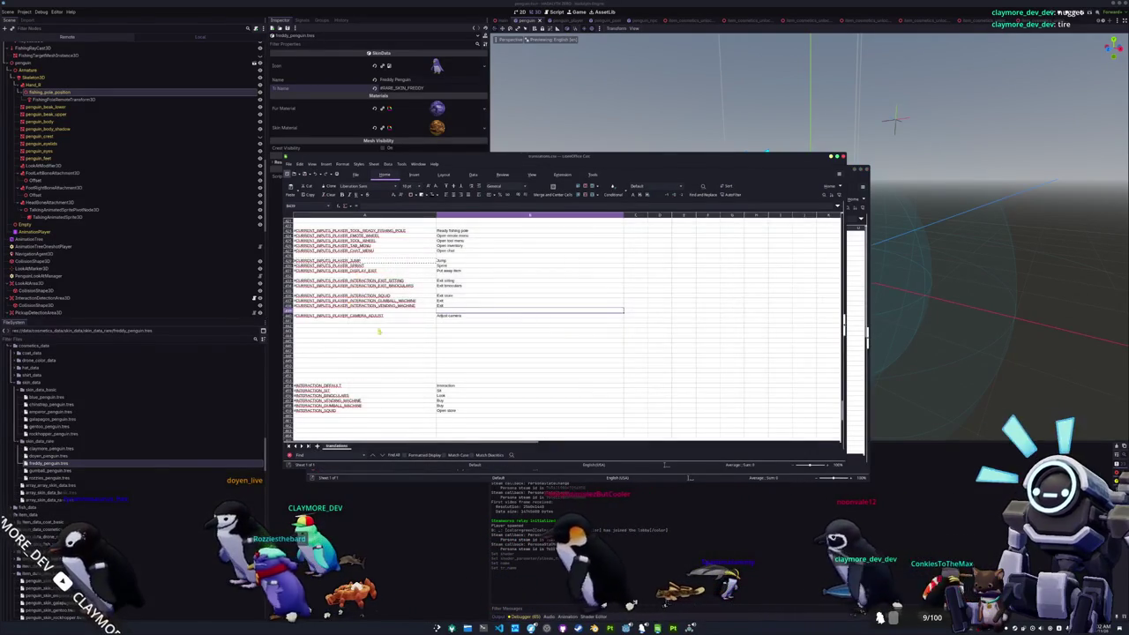
pyautogui.click(408, 563)
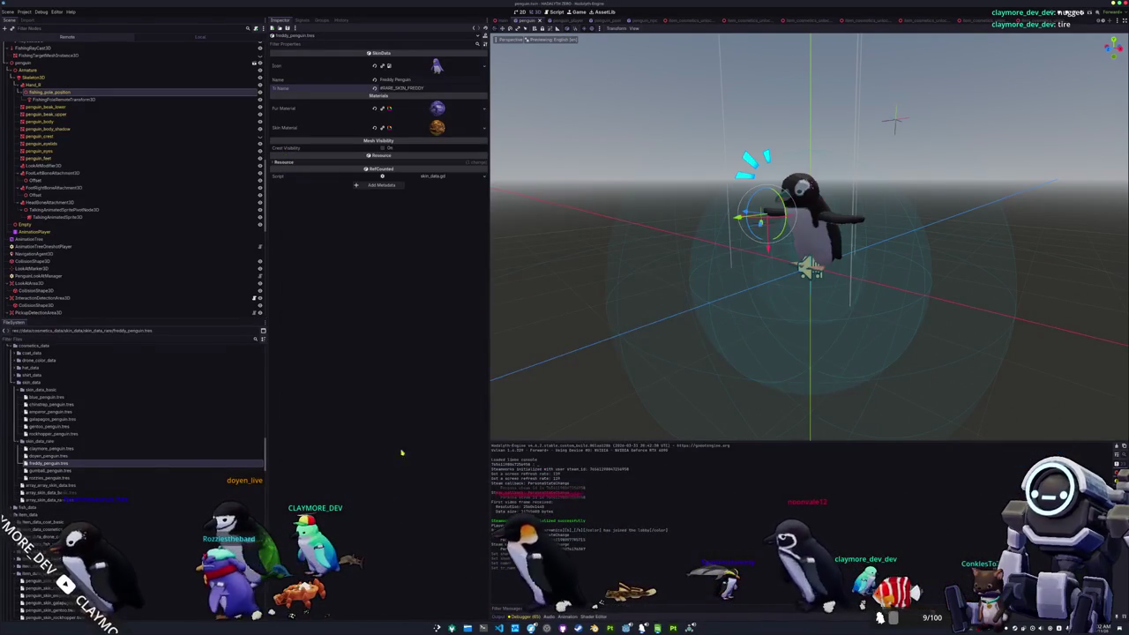
# Step: Quick-load the freddy fur material and dark freddy skin material into the skin's material slots
pyautogui.click(483, 108)
pyautogui.click(436, 203)
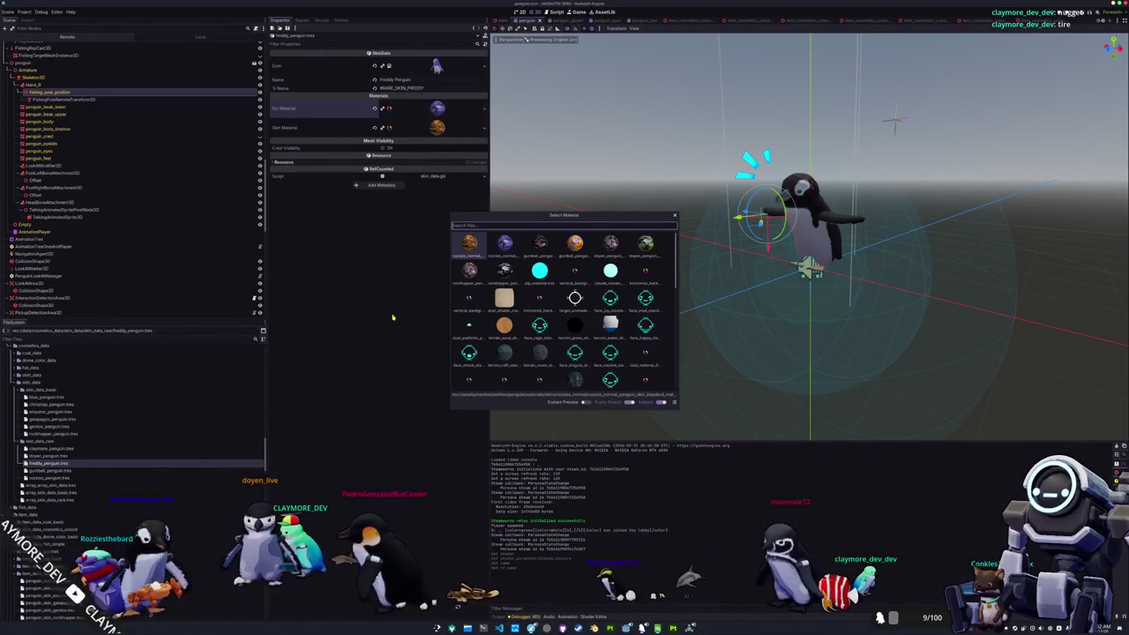
pyautogui.write('freddy')
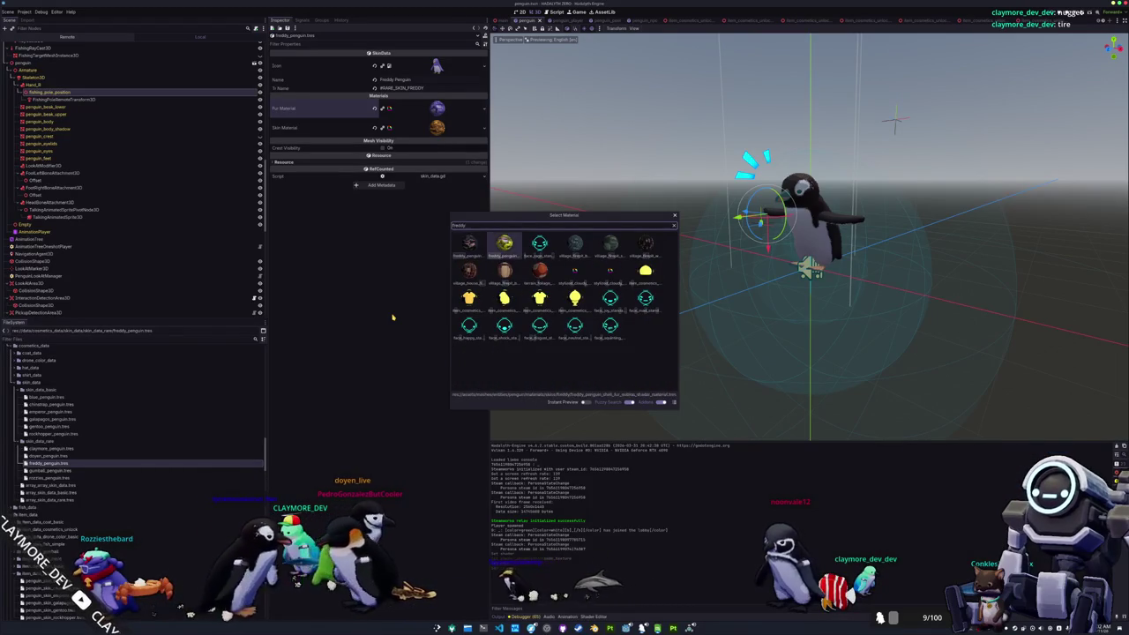
pyautogui.press('Return')
pyautogui.click(483, 129)
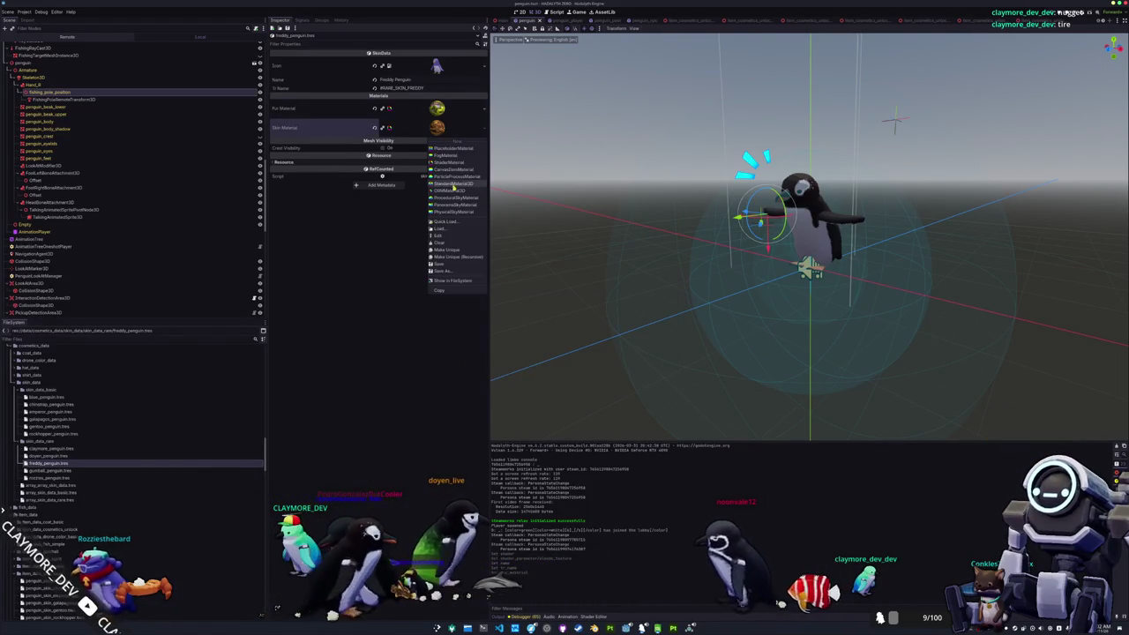
pyautogui.click(452, 224)
pyautogui.write('freddy')
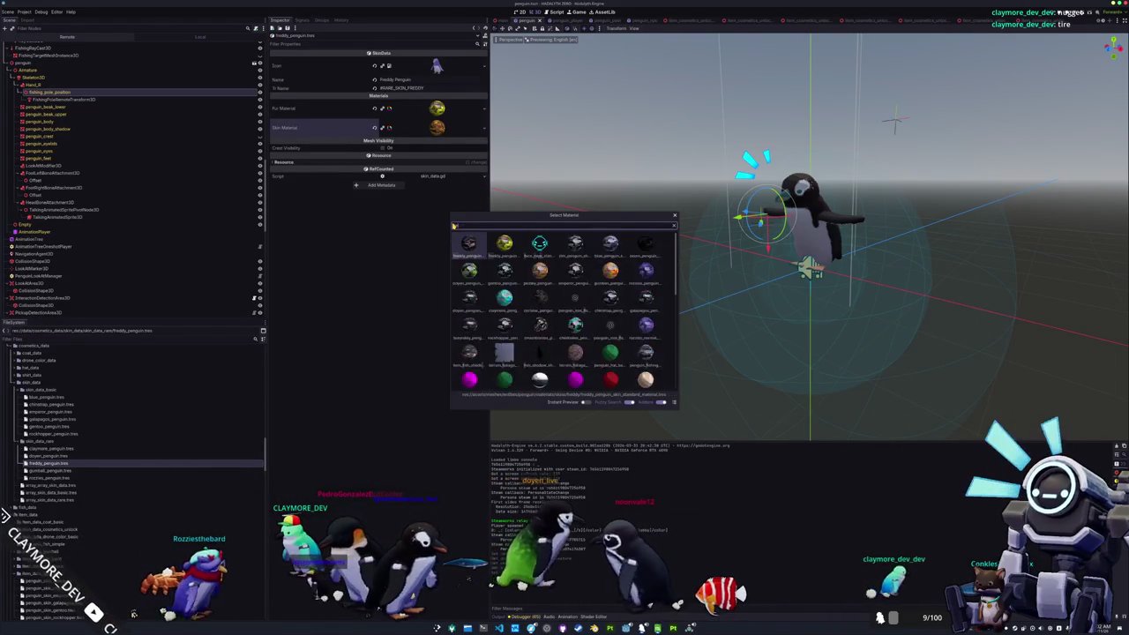
pyautogui.press('Return')
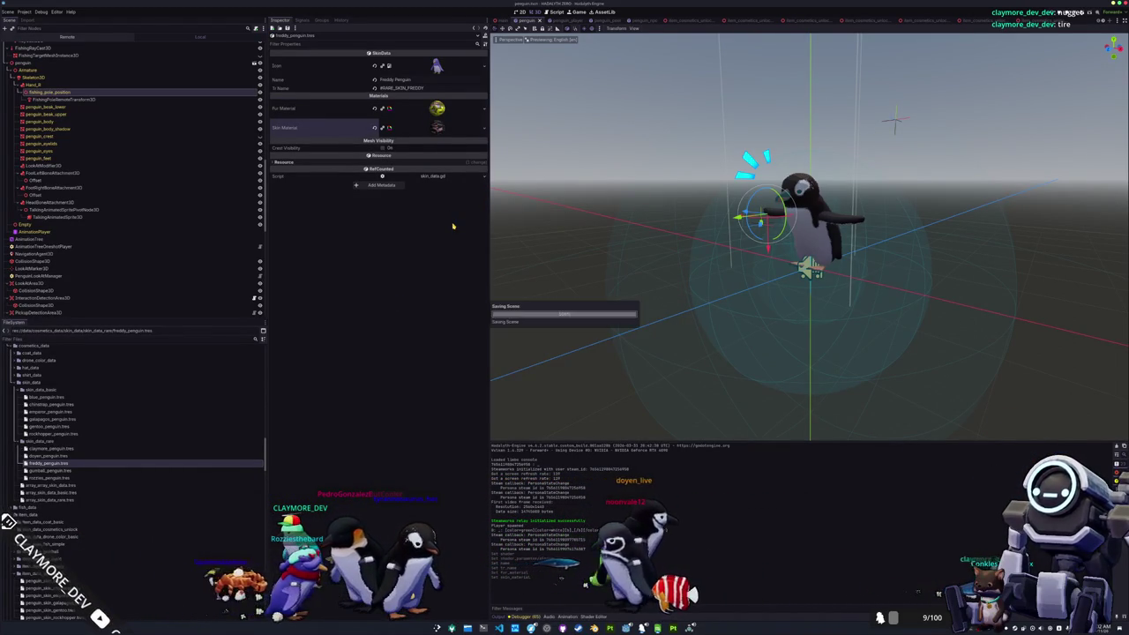
# Step: Set the skin's Icon texture to the yellow freddy penguin icon
pyautogui.click(484, 66)
pyautogui.click(438, 216)
pyautogui.write('fredd')
pyautogui.press('Return')
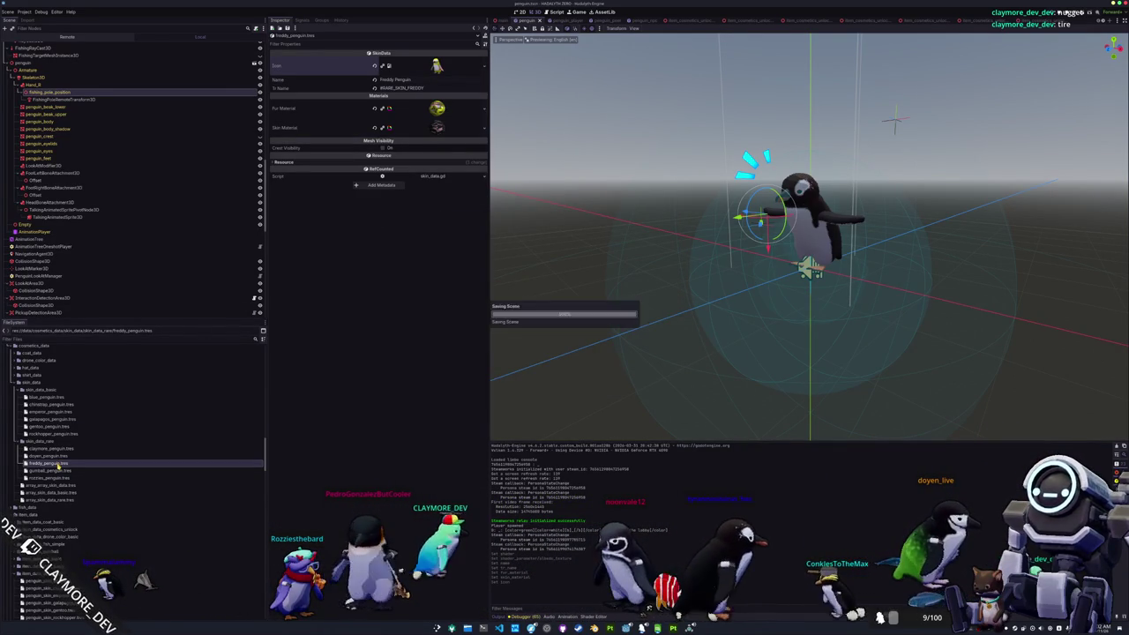
pyautogui.scroll(-2, 60, 467)
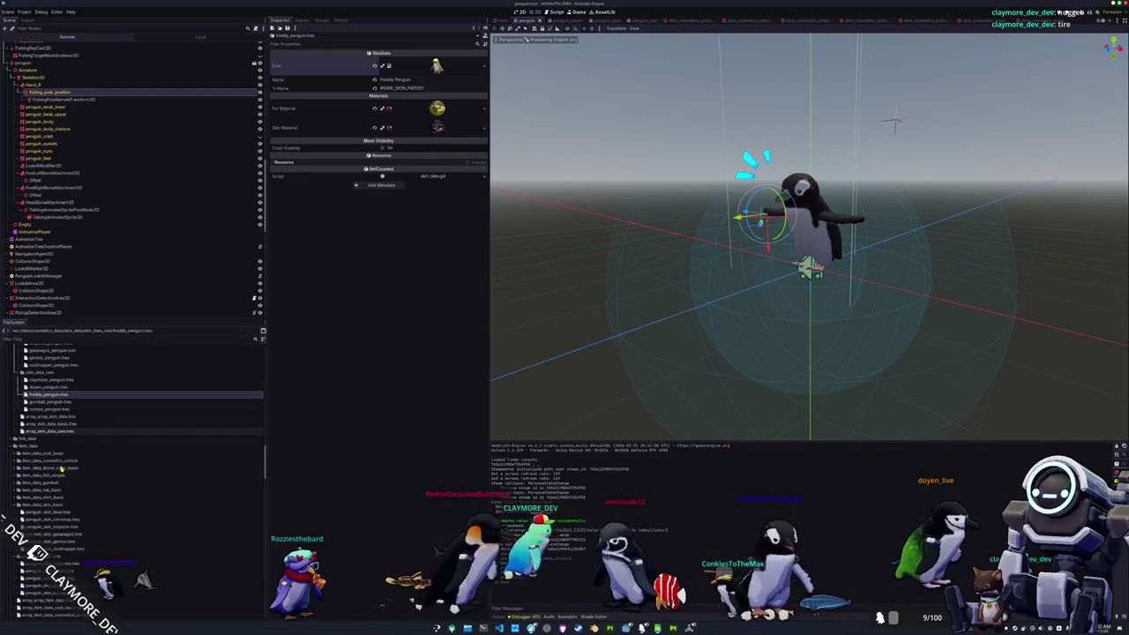
# Step: Set penguin_skin_freddy.tres's Skin Data to freddy_penguin.tres
pyautogui.scroll(-2, 61, 470)
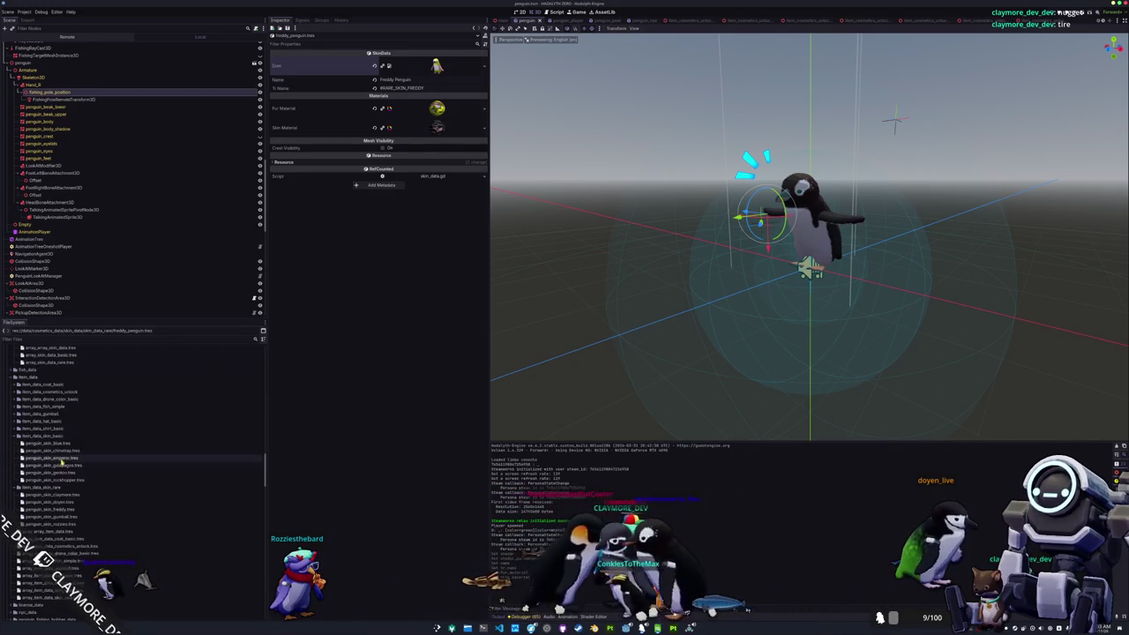
pyautogui.click(57, 480)
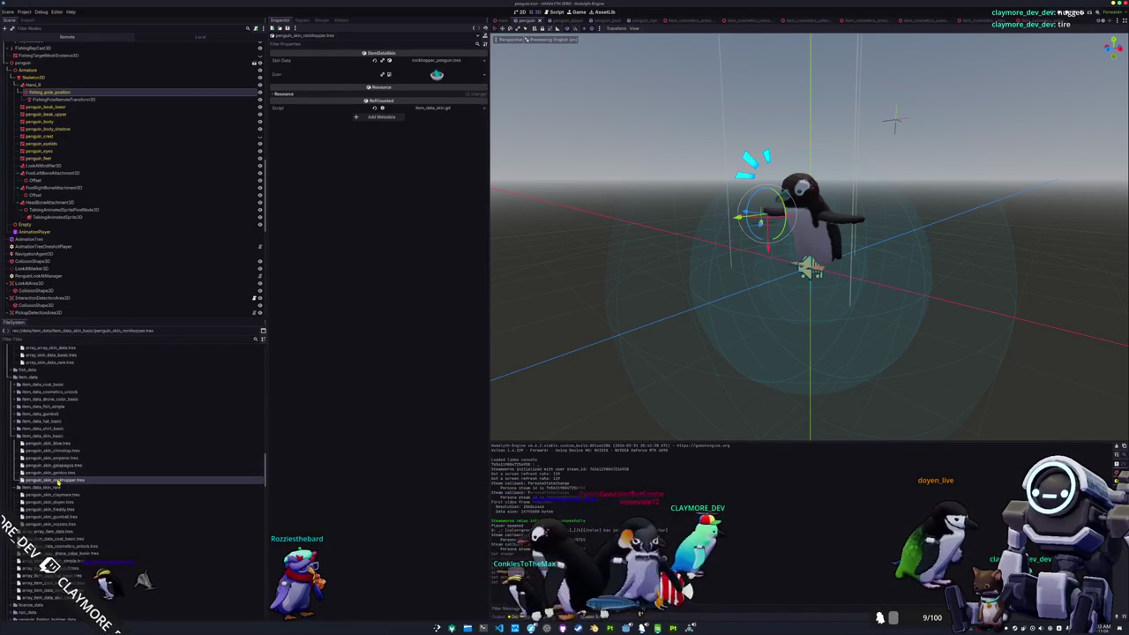
pyautogui.click(53, 510)
pyautogui.scroll(-1, 51, 511)
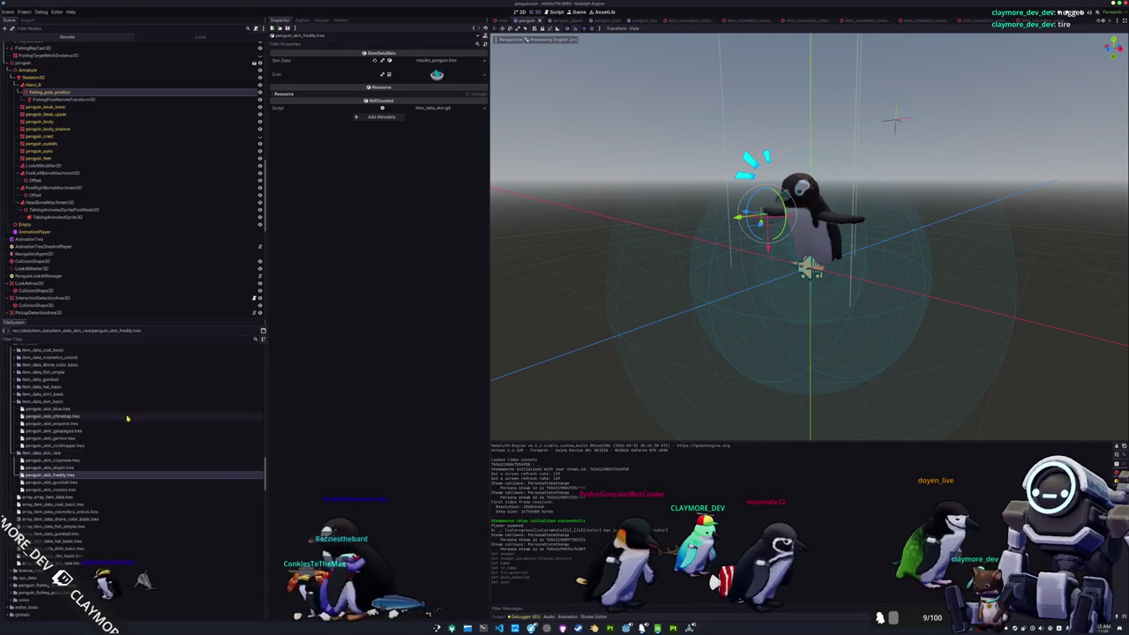
pyautogui.click(483, 60)
pyautogui.click(450, 87)
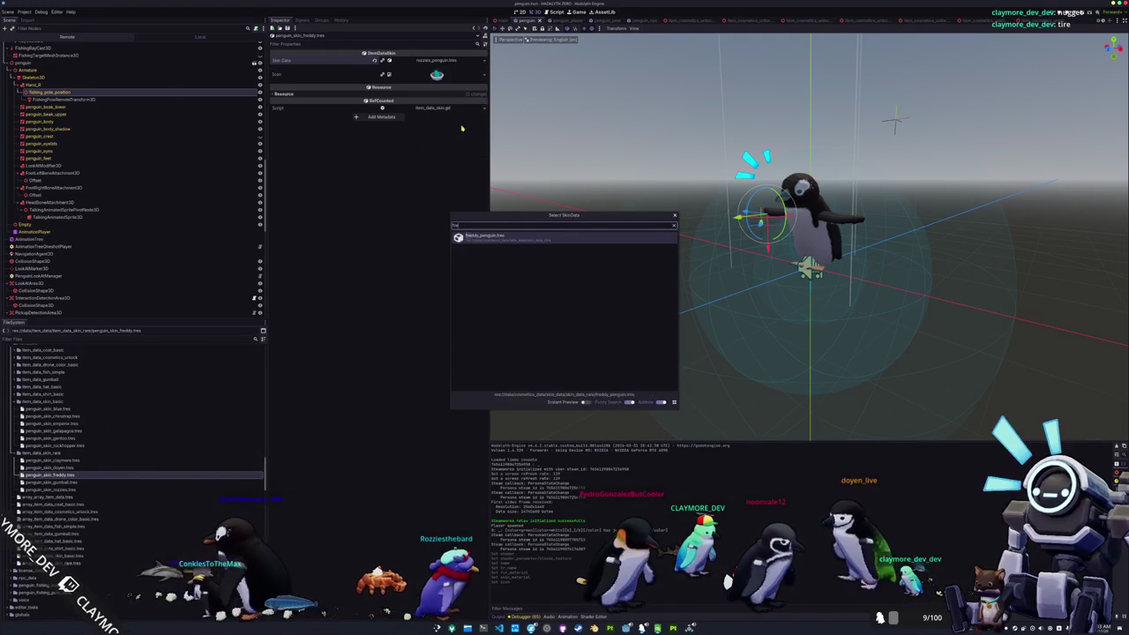
pyautogui.write('fred')
pyautogui.doubleClick(483, 238)
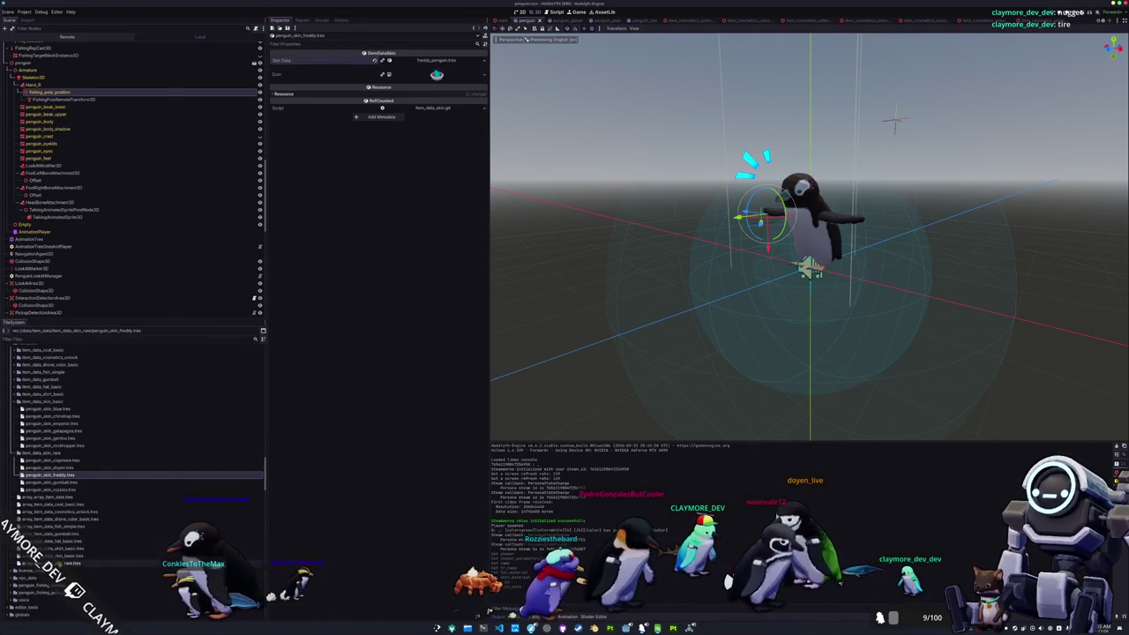
# Step: Add penguin_skin_freddy.tres as a new element in the rare skin item array
pyautogui.click(58, 563)
pyautogui.click(397, 115)
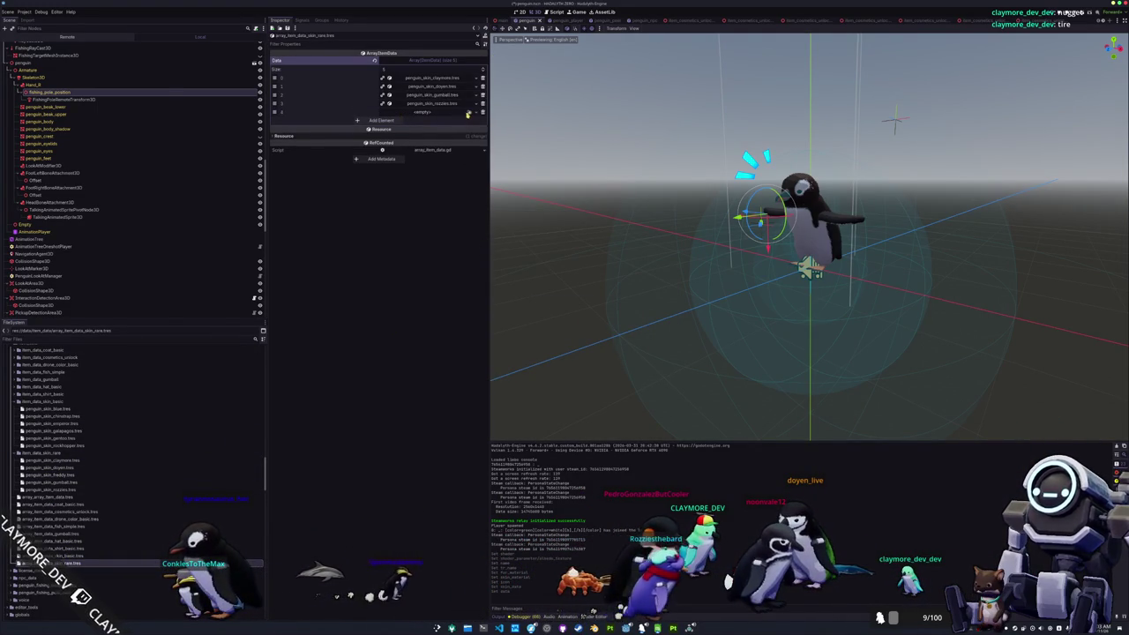
pyautogui.click(469, 112)
pyautogui.click(475, 188)
pyautogui.doubleClick(483, 238)
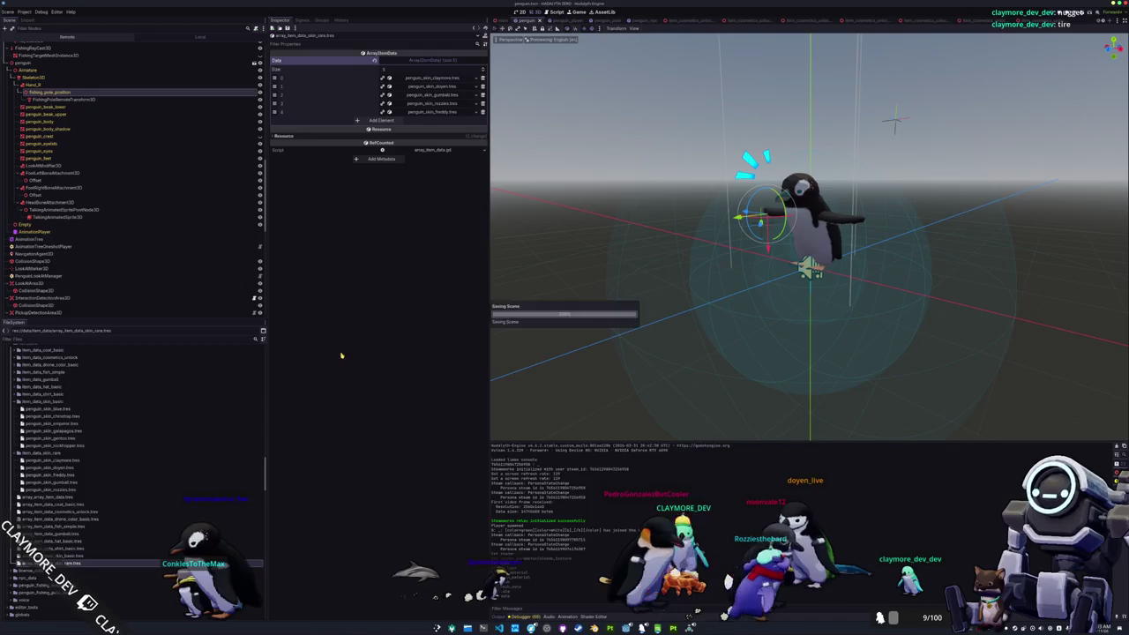
# Step: Add freddy_penguin.tres as a fifth element in the rare skin data array
pyautogui.scroll(3, 53, 424)
pyautogui.click(55, 399)
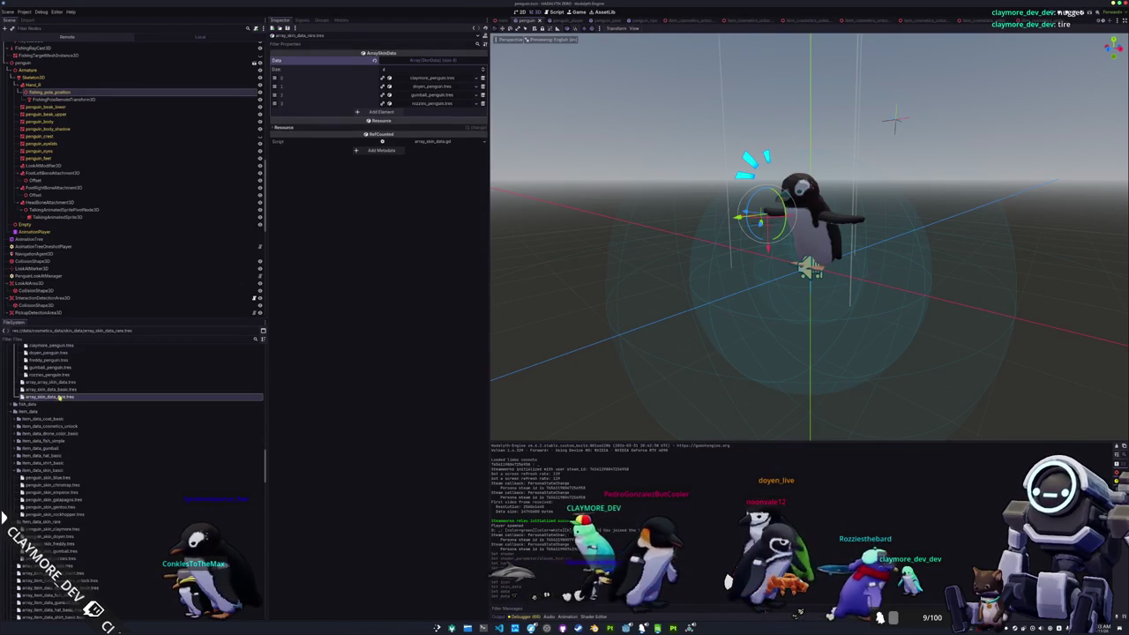
pyautogui.click(393, 114)
pyautogui.click(474, 112)
pyautogui.click(477, 189)
pyautogui.write('fred')
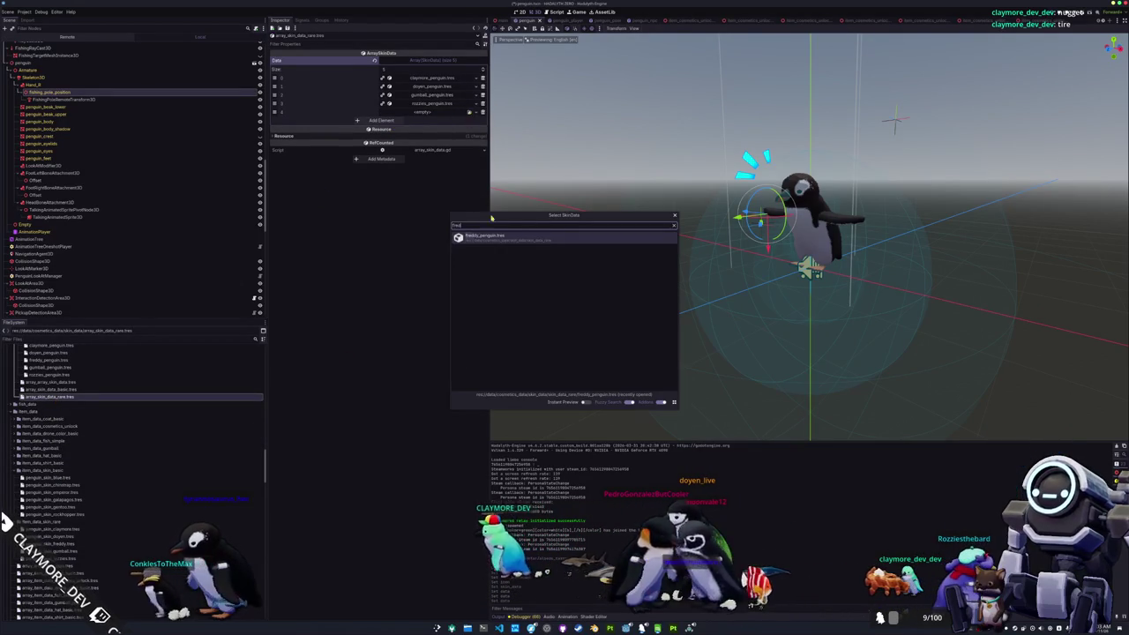
pyautogui.doubleClick(501, 242)
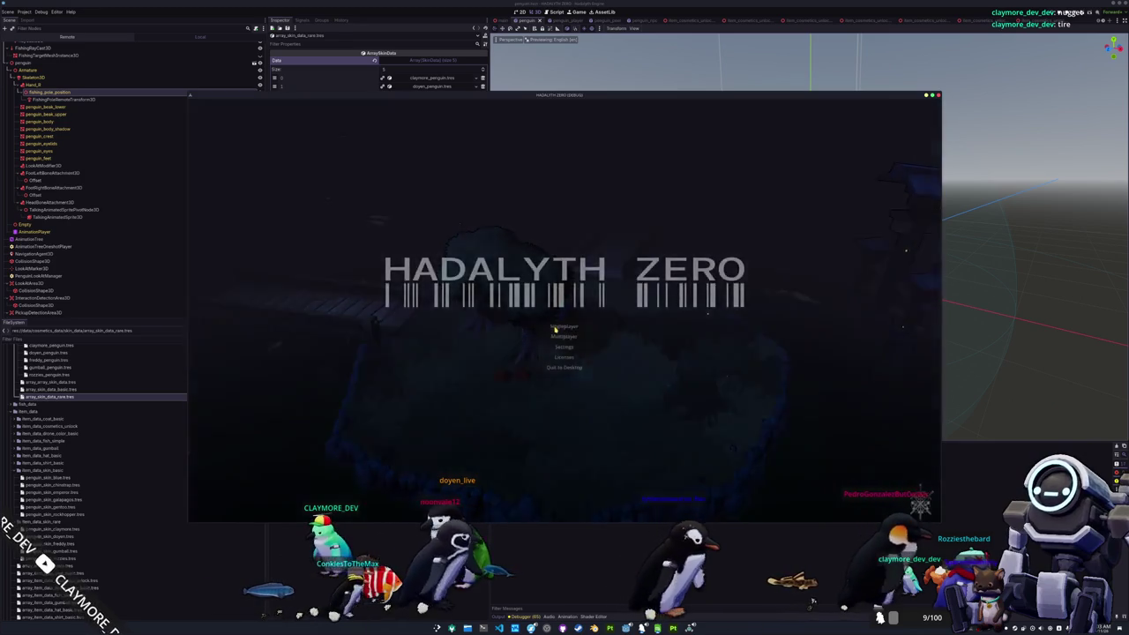
# Step: Launch the game, check the penguin cosmetics page, and use the developer console
pyautogui.click(540, 324)
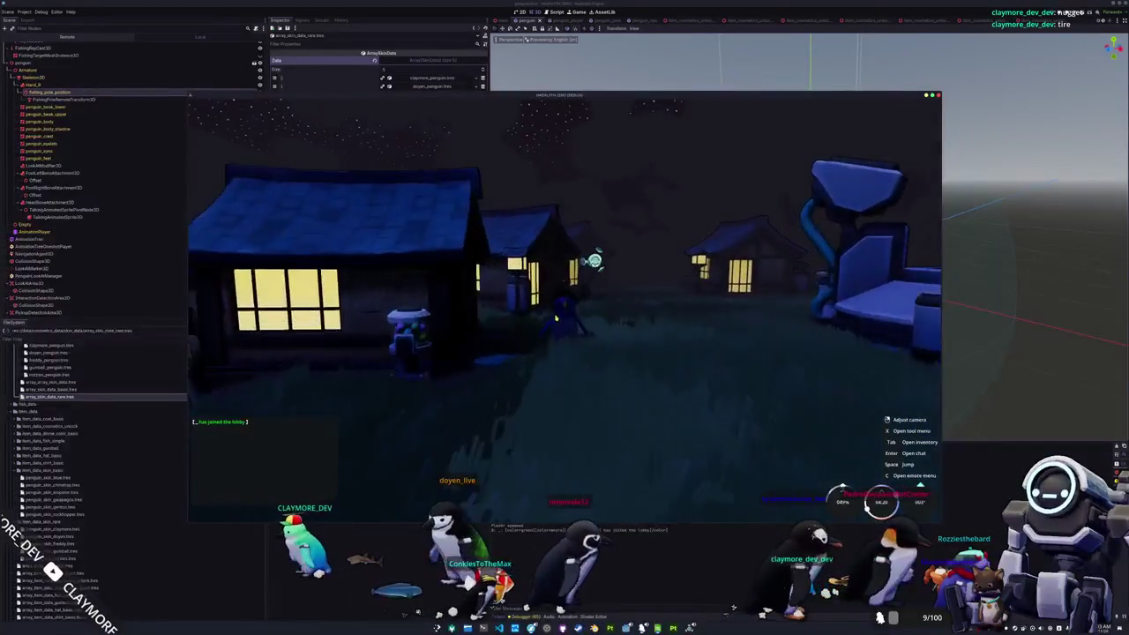
pyautogui.press('Tab')
pyautogui.click(588, 109)
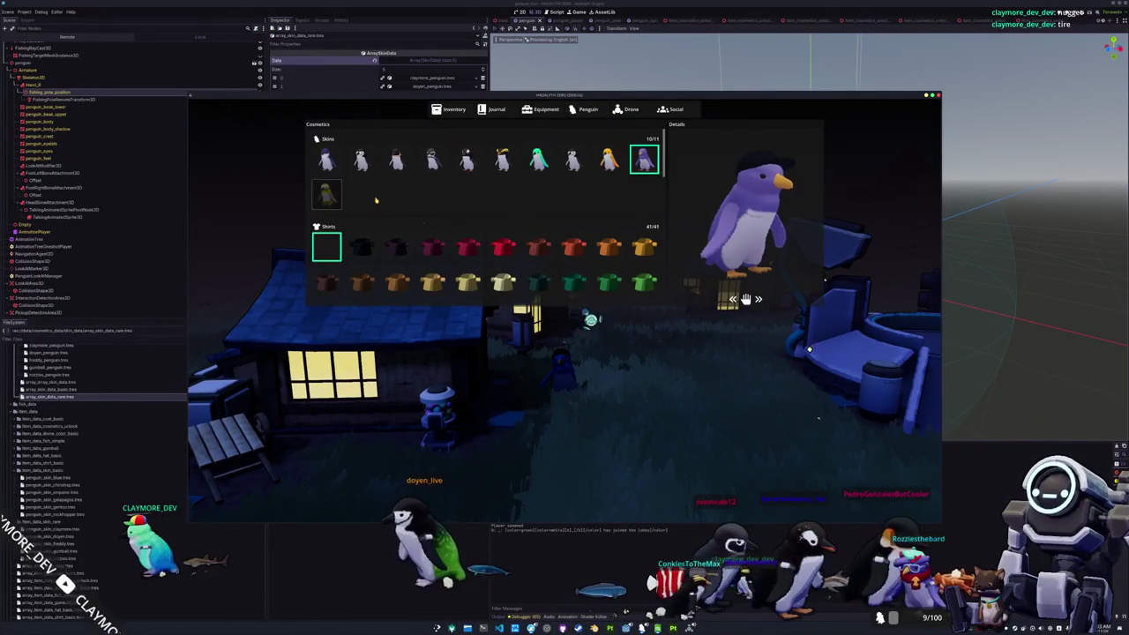
pyautogui.press('`')
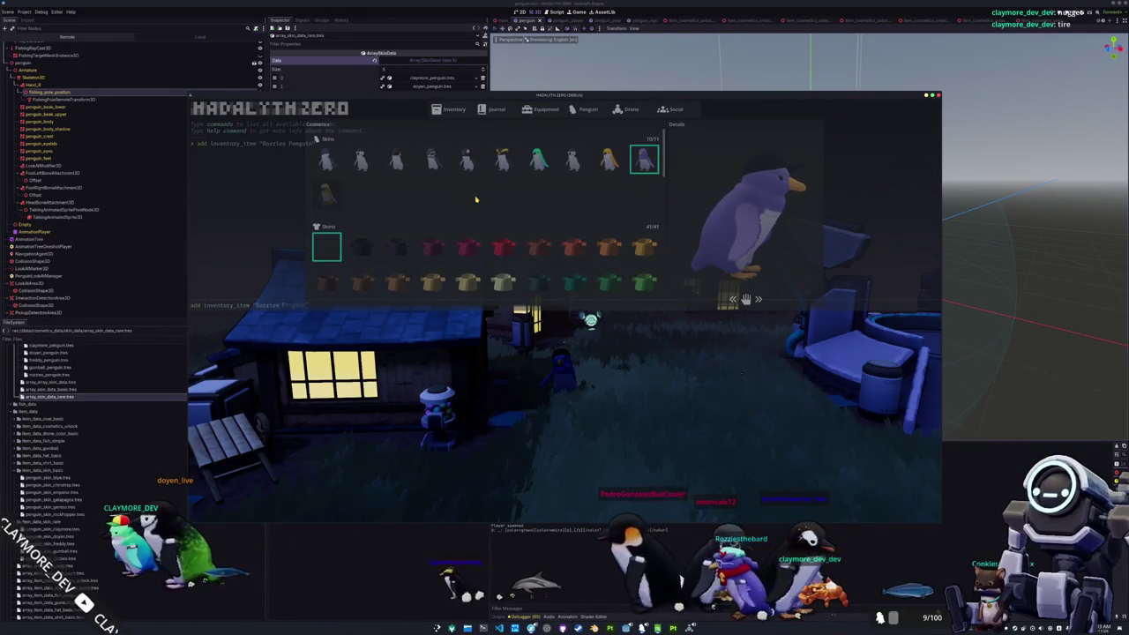
pyautogui.press('Escape')
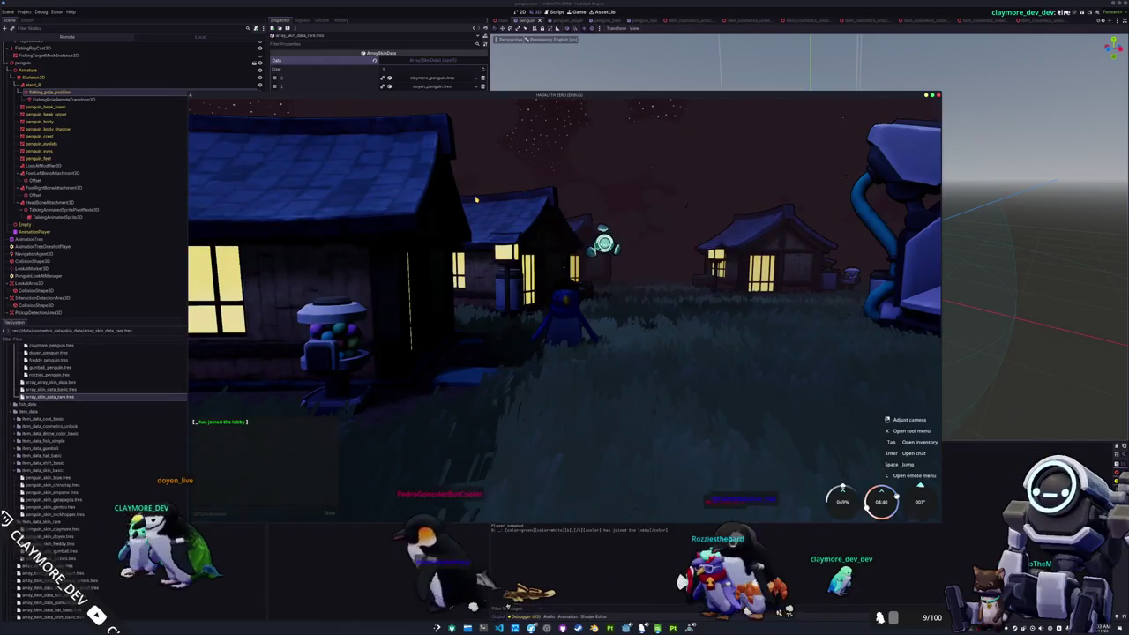
# Step: Use the Freddy Penguin unlock item from the inventory and close the overlay
pyautogui.press('Tab')
pyautogui.click(541, 150)
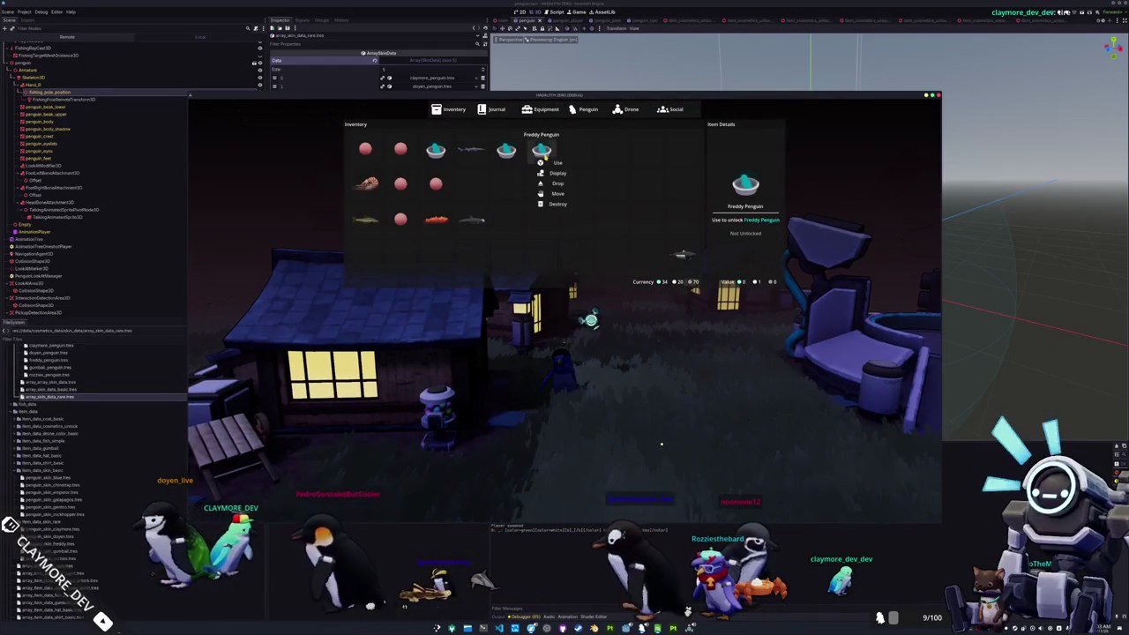
pyautogui.click(556, 162)
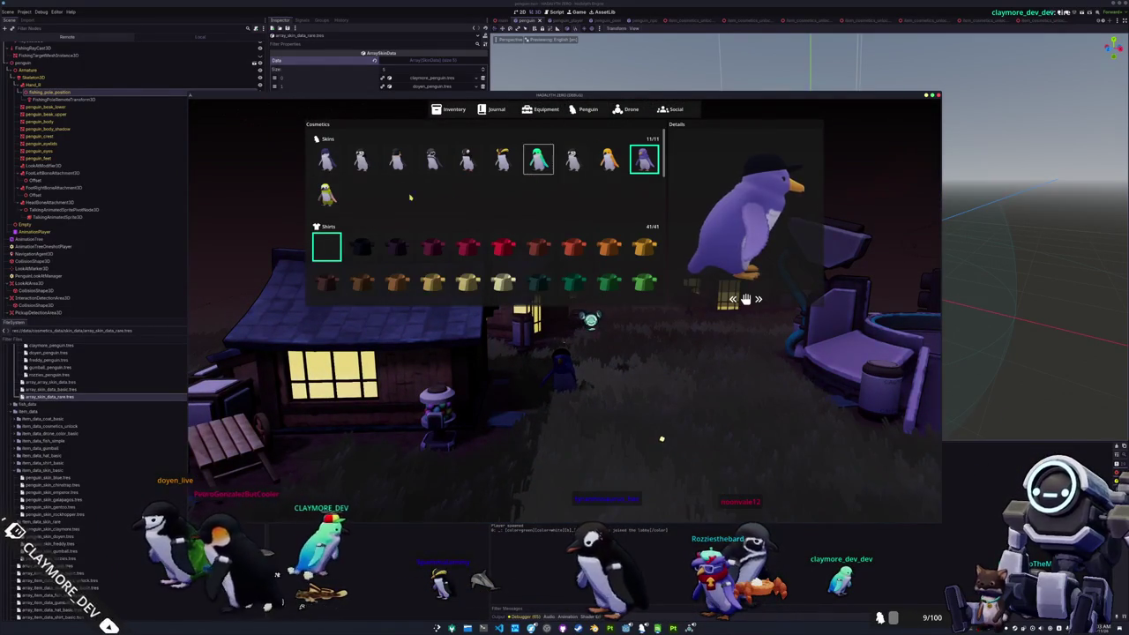
pyautogui.press('Escape')
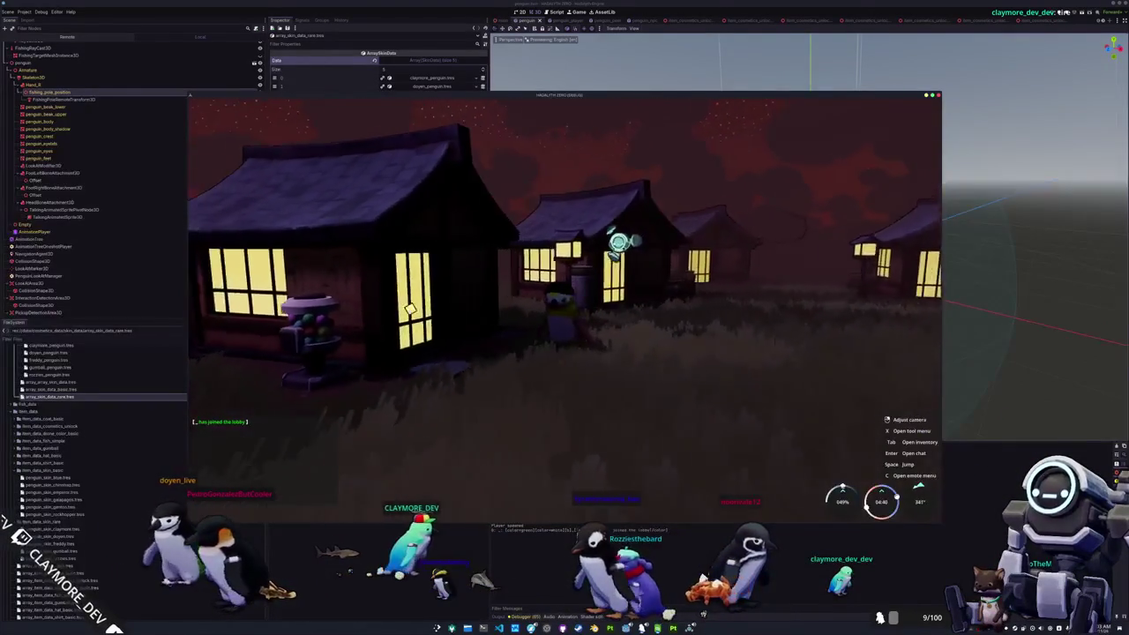
# Step: Position the yellow penguin and take a region screenshot around it
pyautogui.press('w')
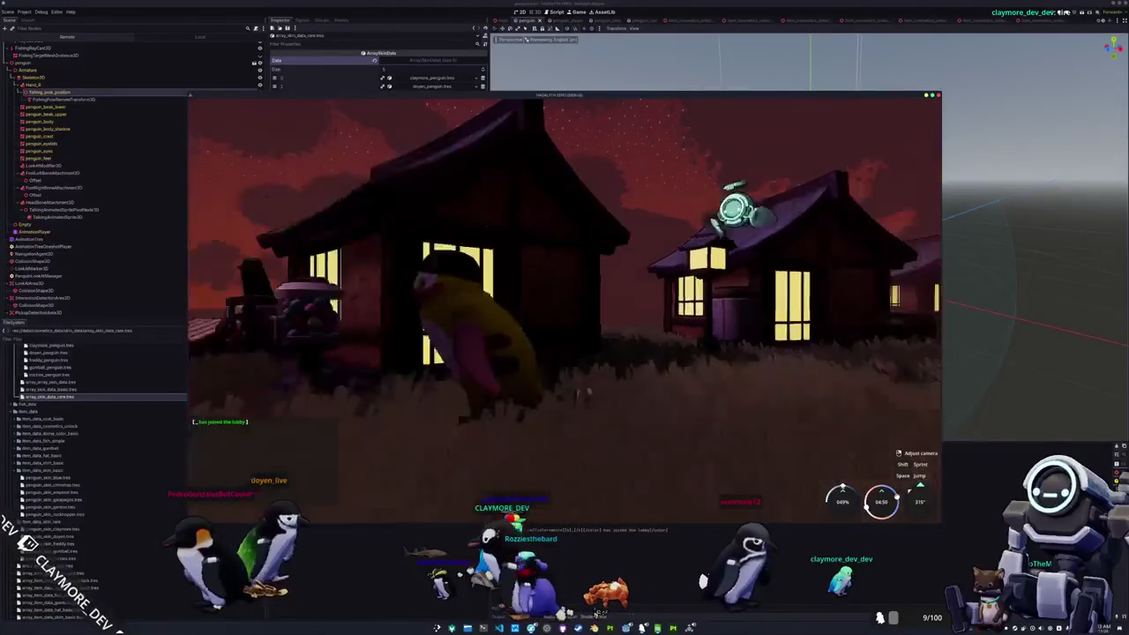
pyautogui.press('s')
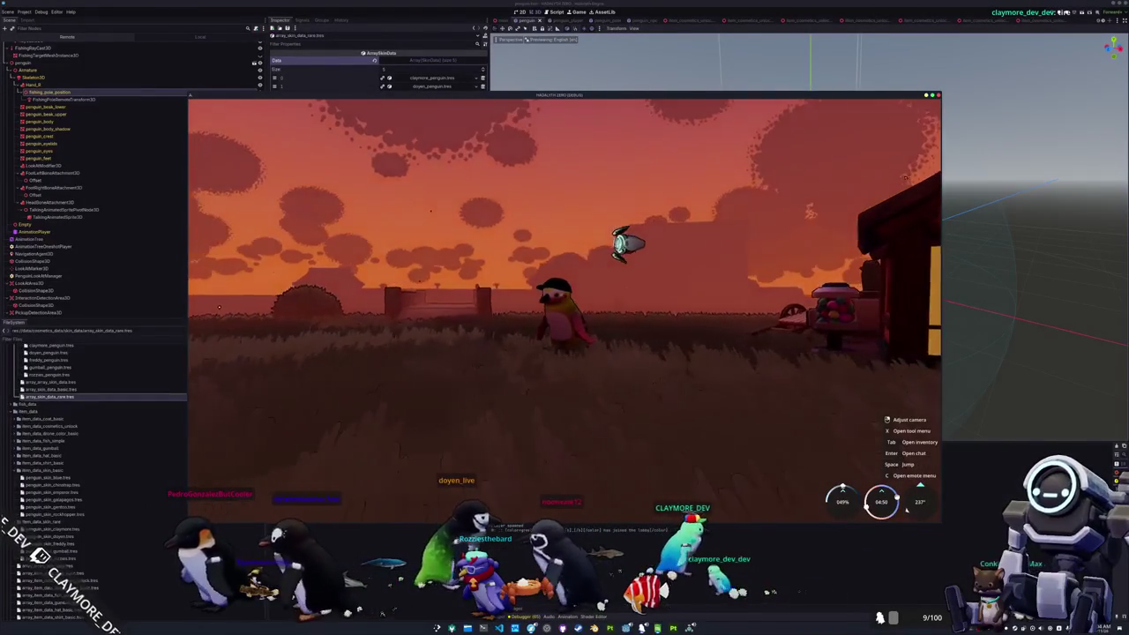
pyautogui.press('super+shift+Print')
pyautogui.moveTo(508, 262); pyautogui.dragTo(605, 378)
pyautogui.press('Return')
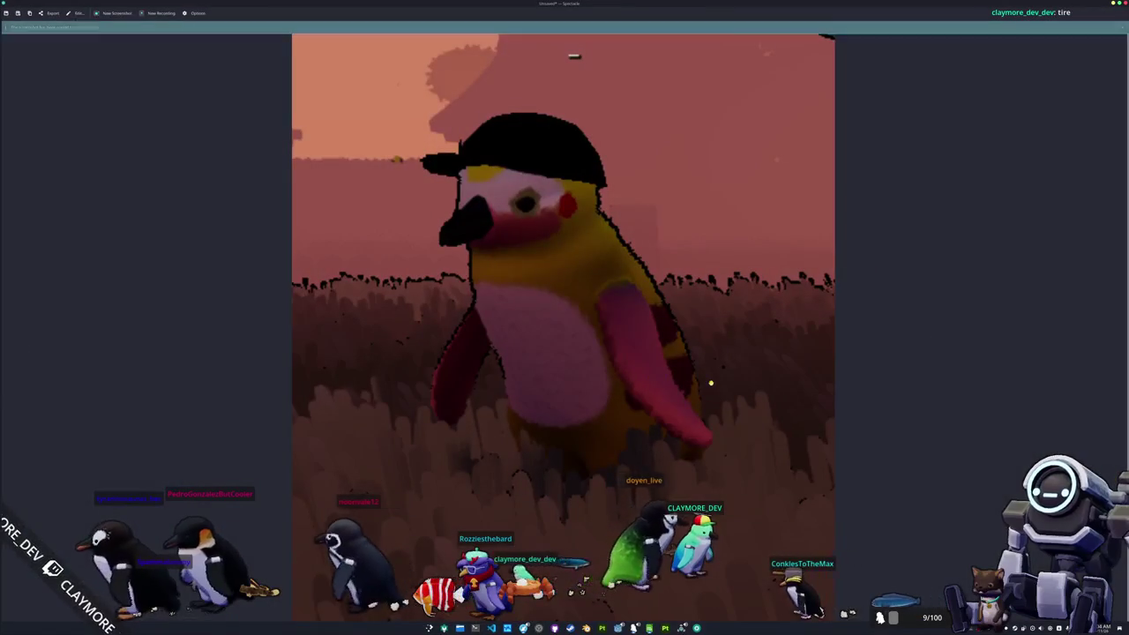
pyautogui.press('Escape')
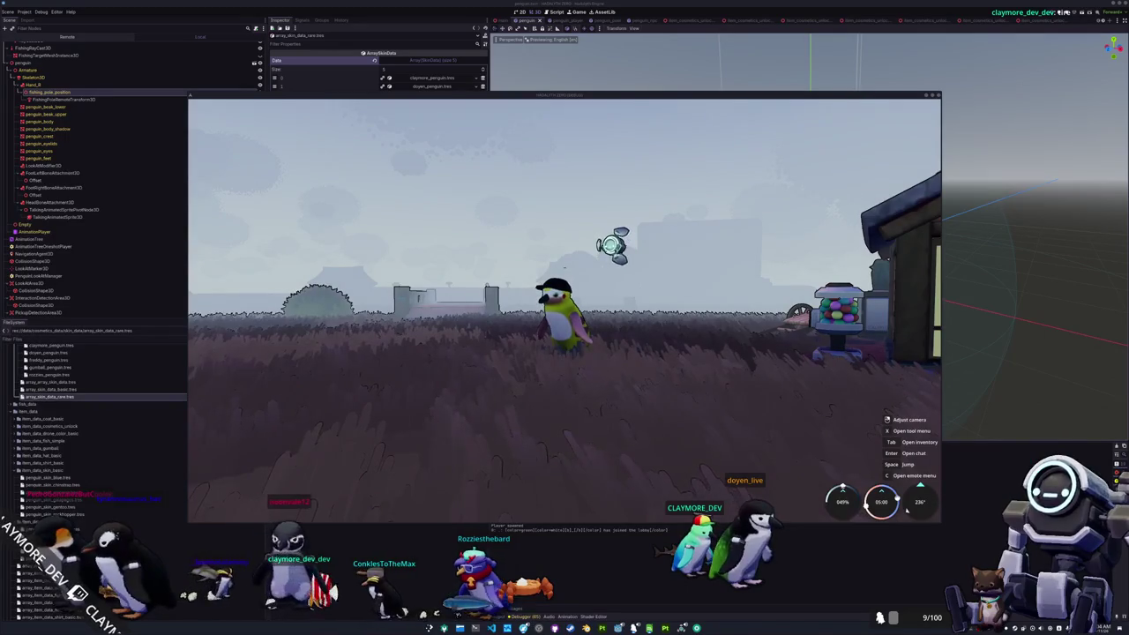
# Step: Walk the penguin through the water by the dock, then show the penguin cosmetics page
pyautogui.press('w')
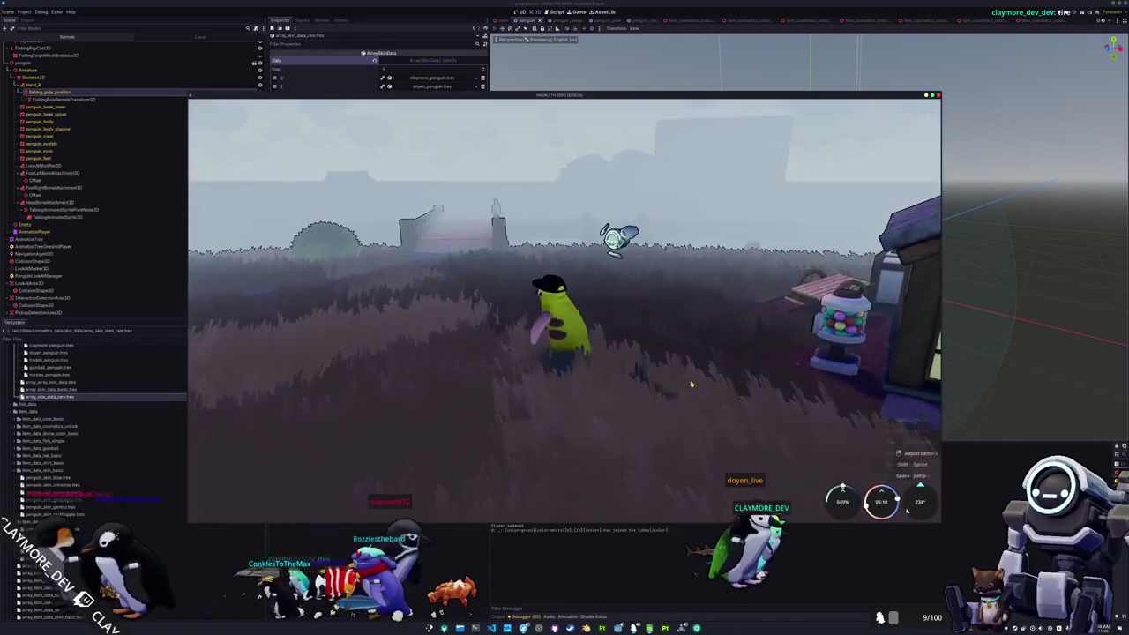
pyautogui.press('a')
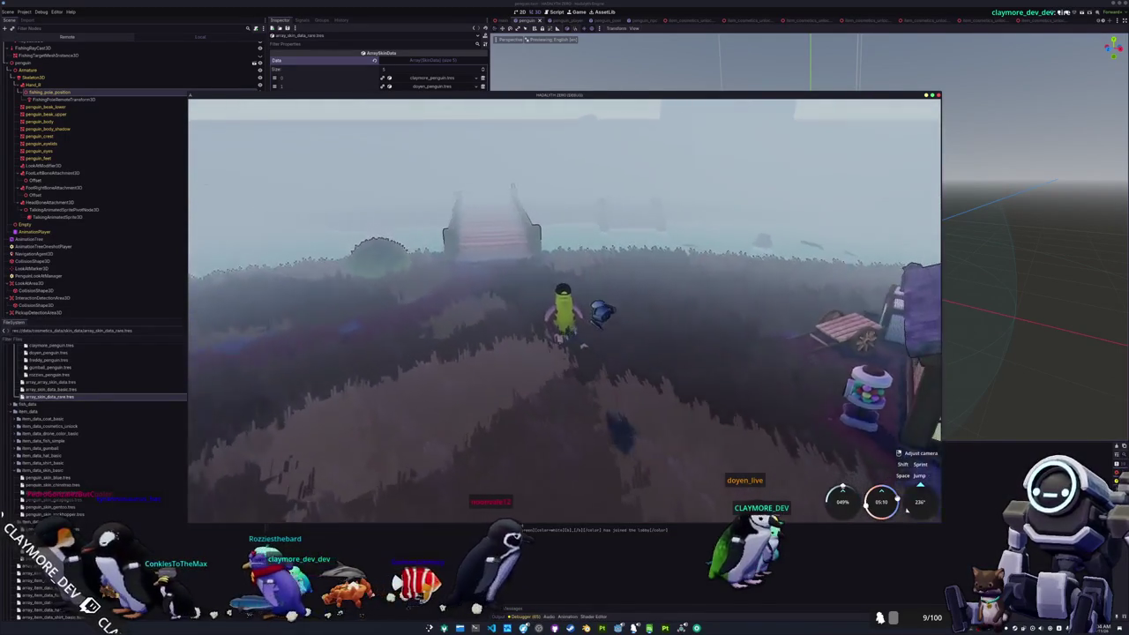
pyautogui.press('w')
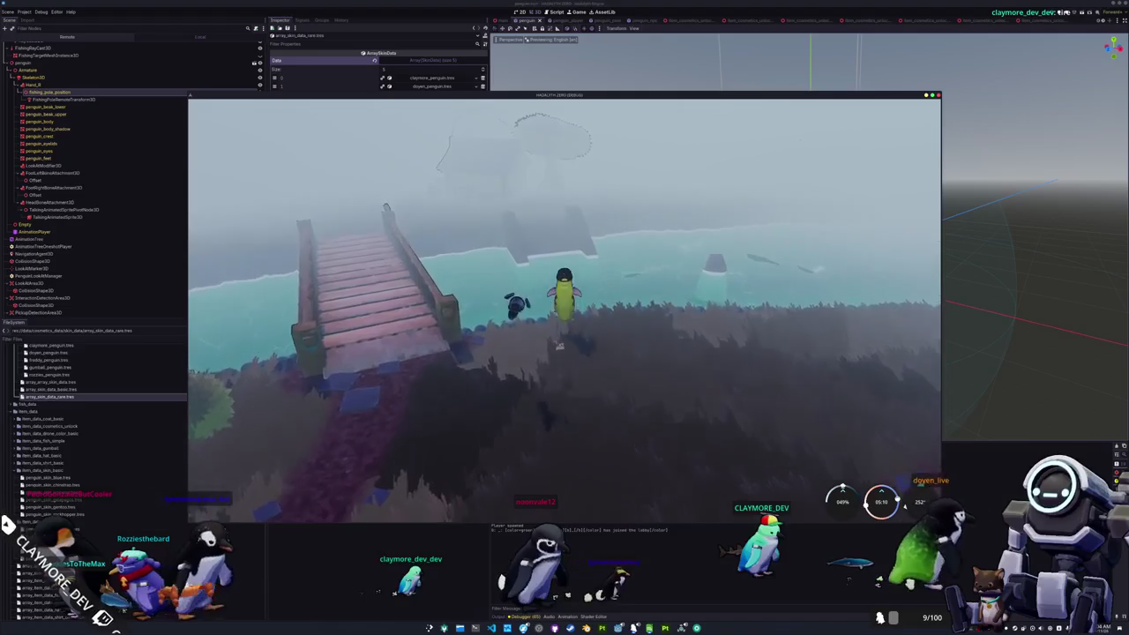
pyautogui.press('w')
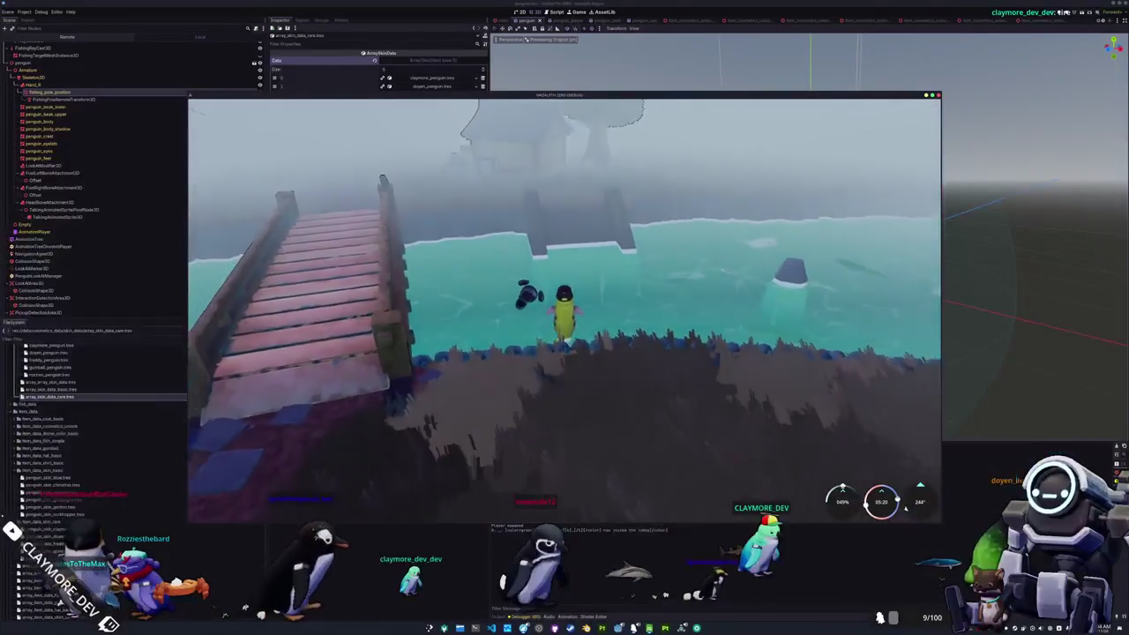
pyautogui.press('s')
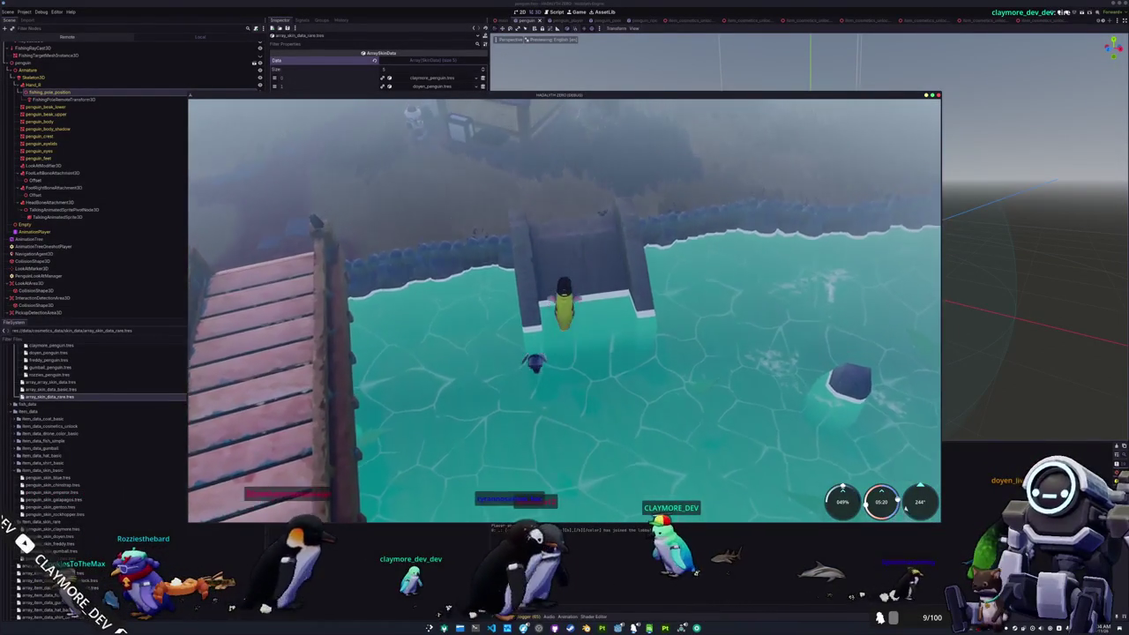
pyautogui.press('w')
pyautogui.press('w')
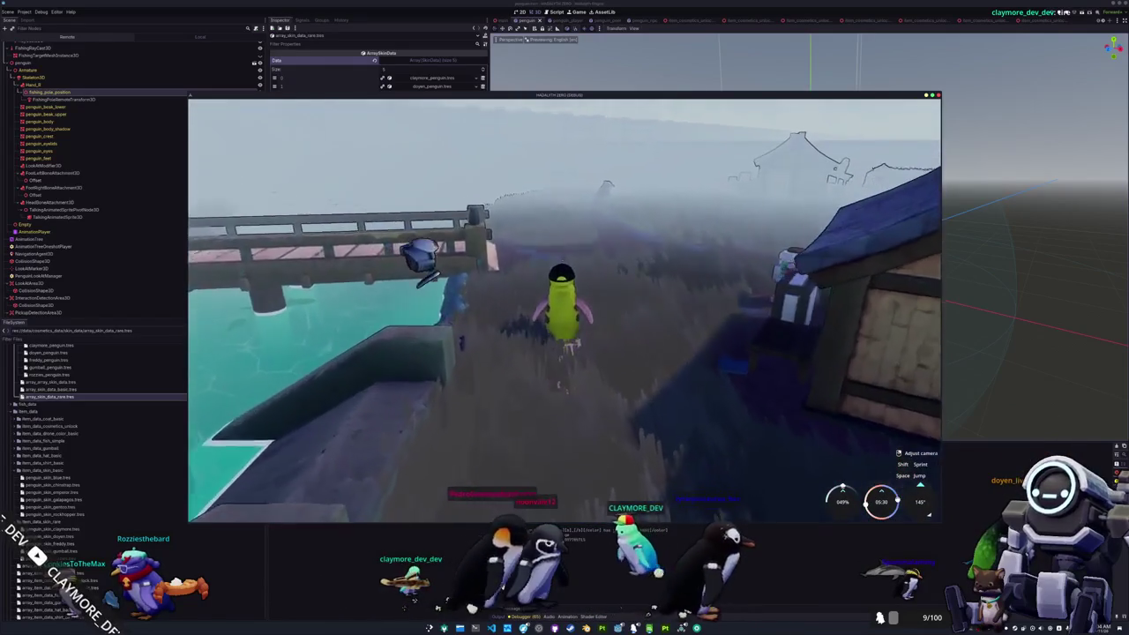
pyautogui.press('a')
pyautogui.press('Tab')
pyautogui.click(605, 113)
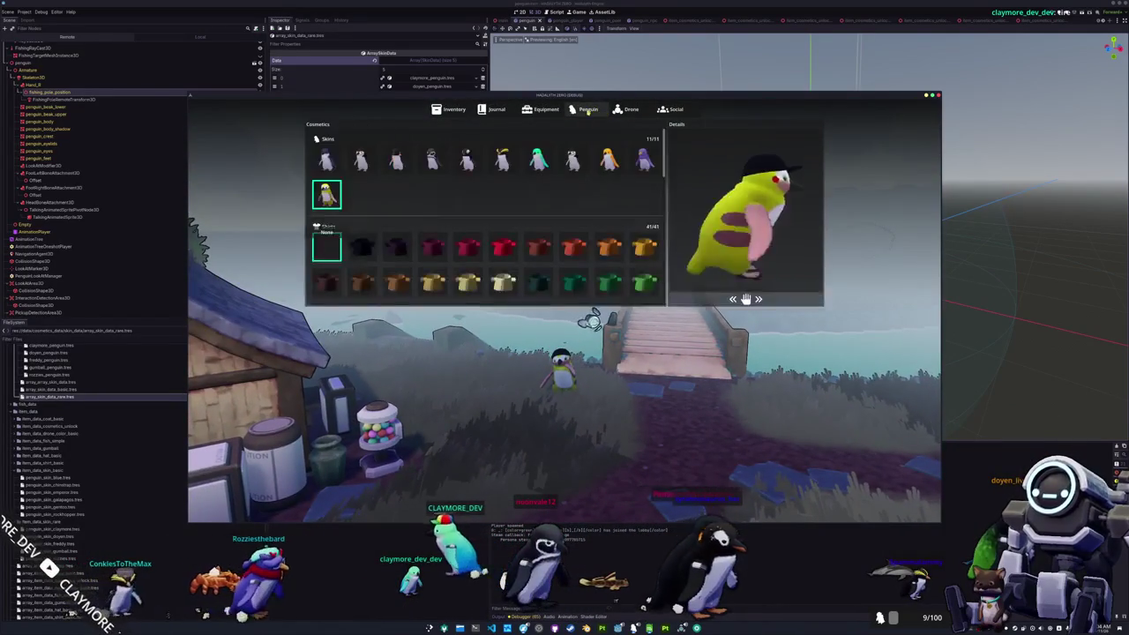
# Step: Select the purple penguin skin and walk the penguin onto the bridge
pyautogui.click(644, 159)
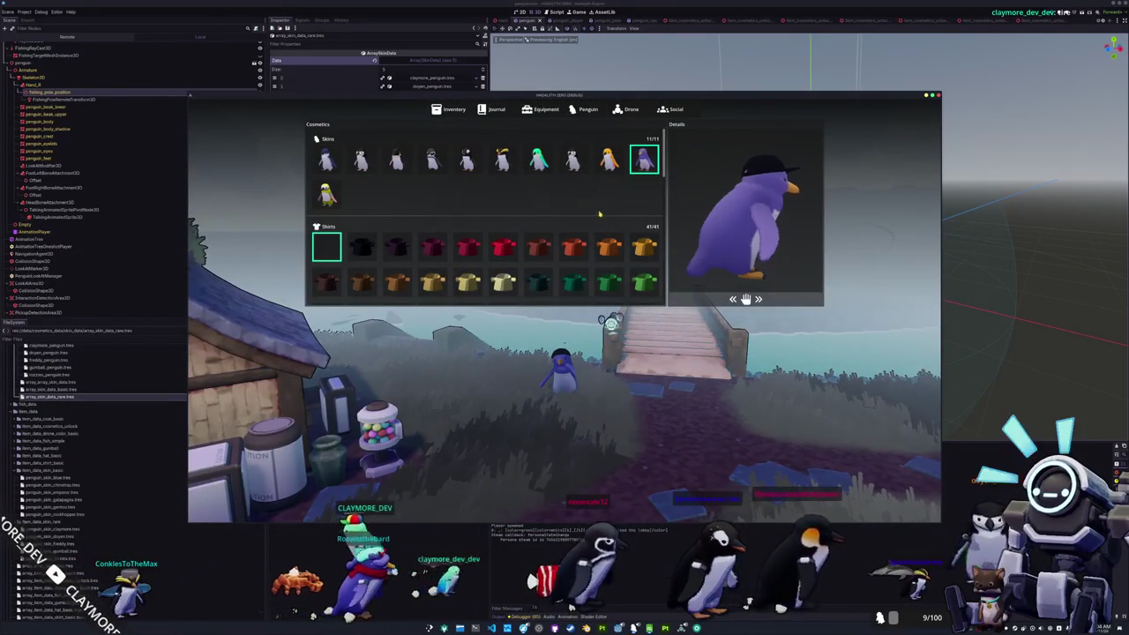
pyautogui.press('Tab')
pyautogui.press('w')
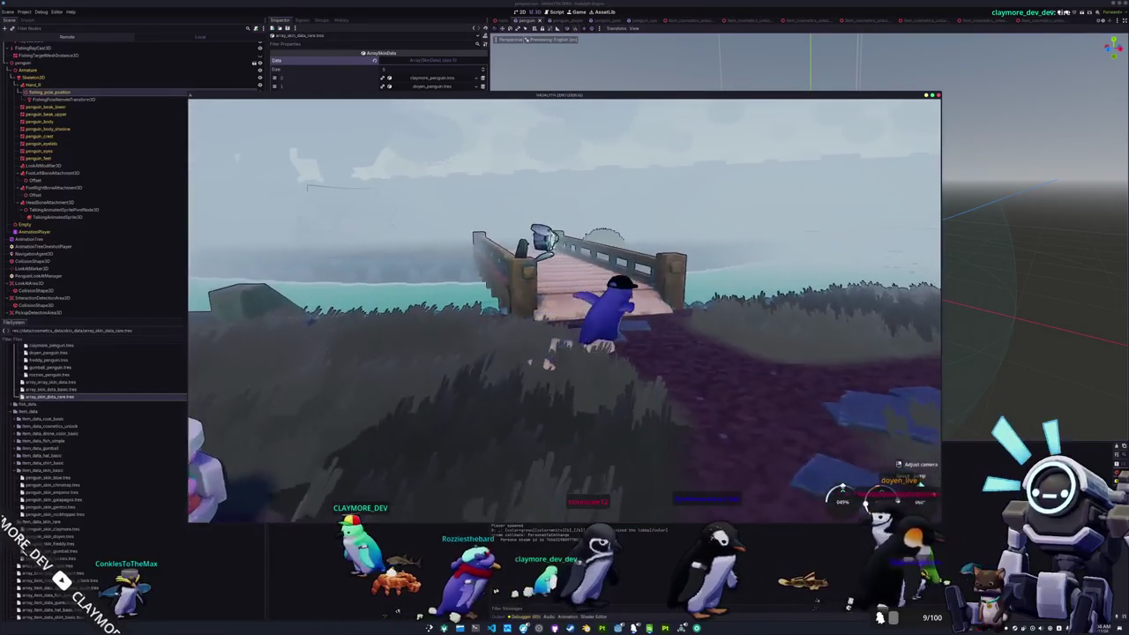
pyautogui.press('w')
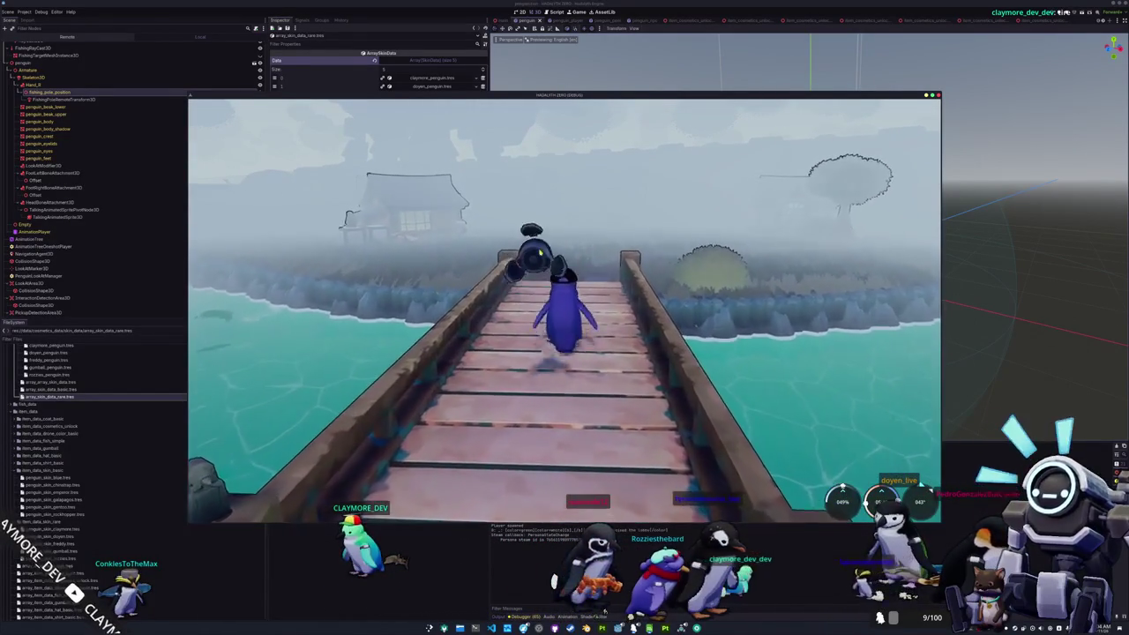
pyautogui.press('w')
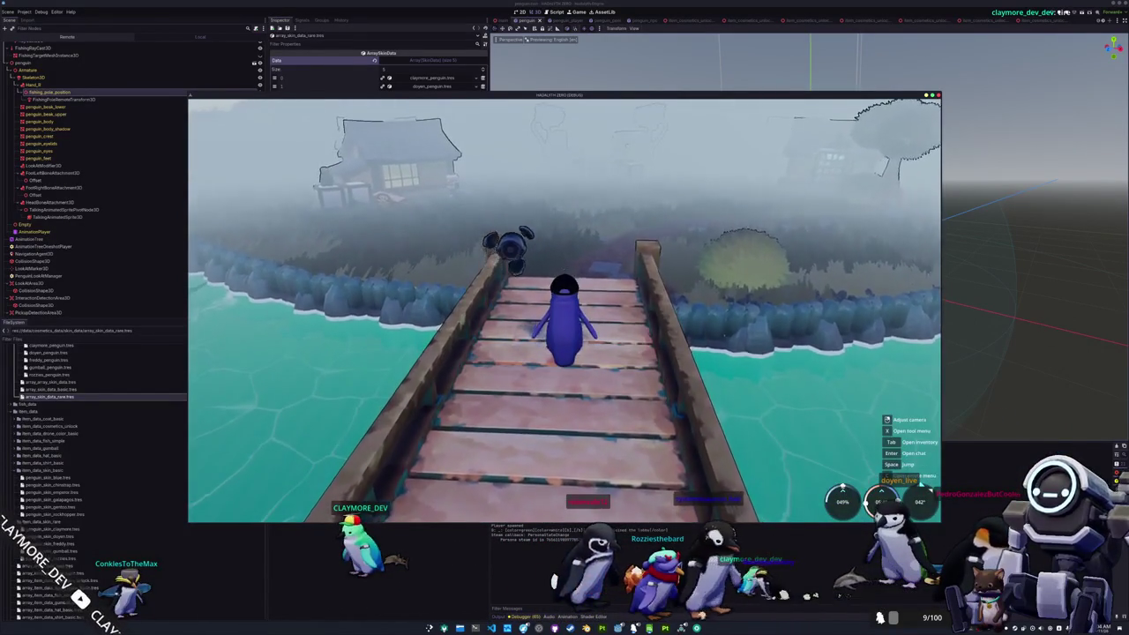
pyautogui.press('a')
# Step: Walk the penguin back toward the camera, stop the game, and summon the resource quick-open picker
pyautogui.press('s')
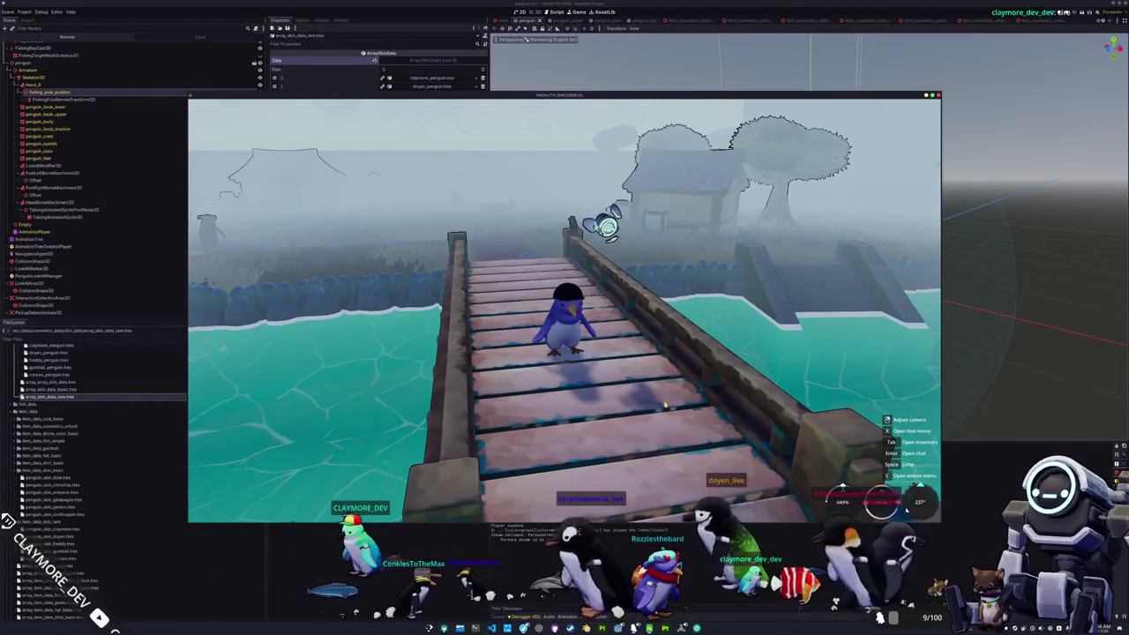
pyautogui.press('w')
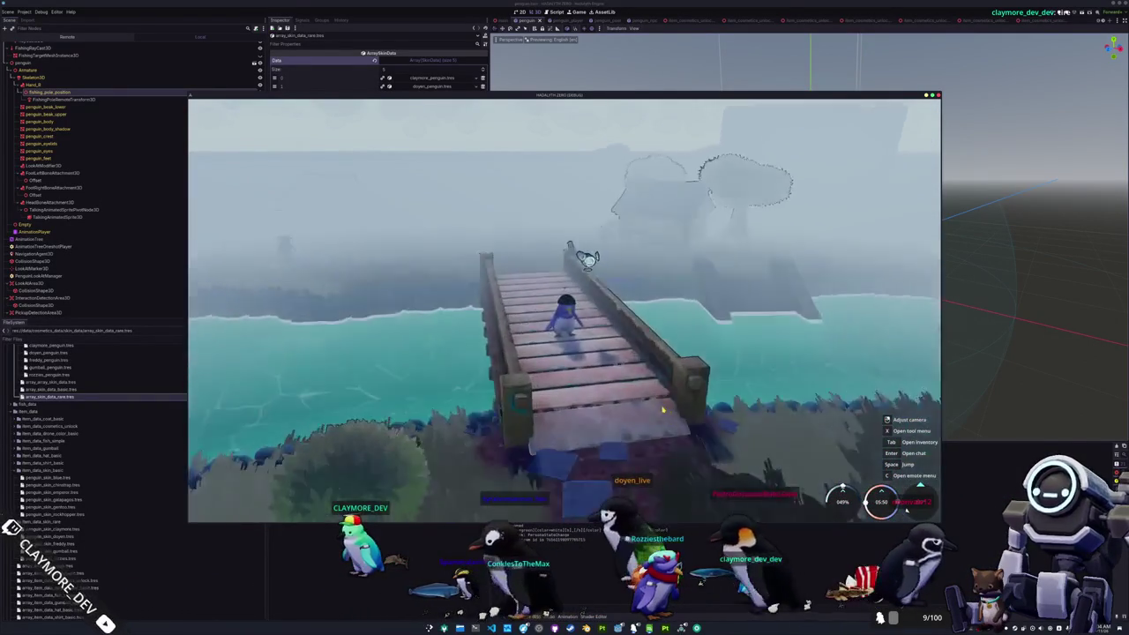
pyautogui.press('w')
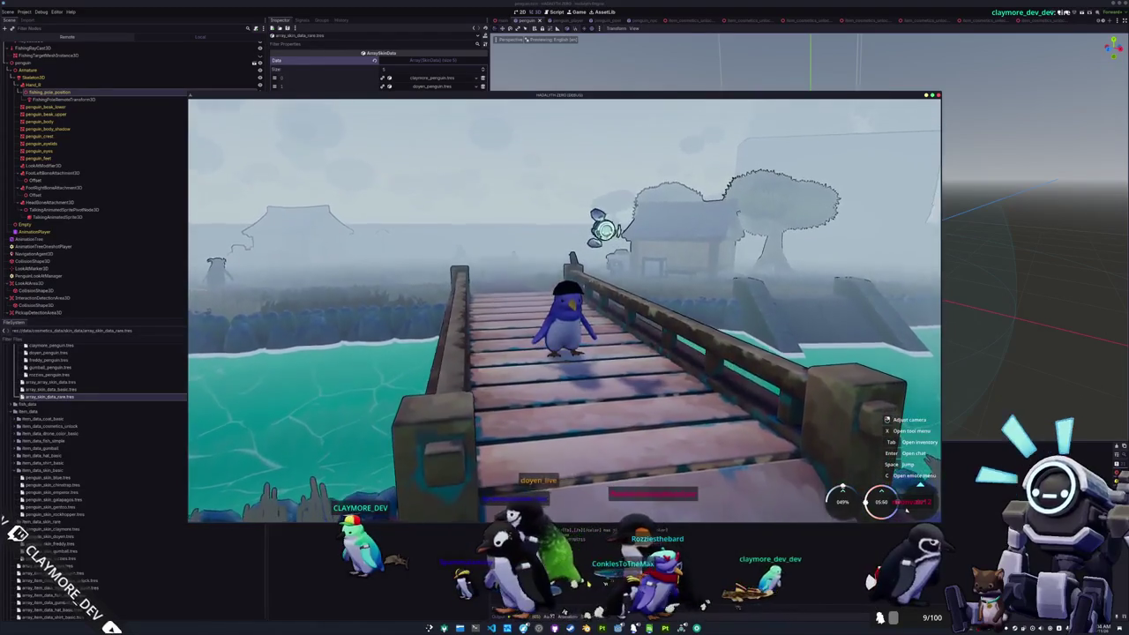
pyautogui.press('F5')
pyautogui.hotkey('ctrl', 'shift', 'o')
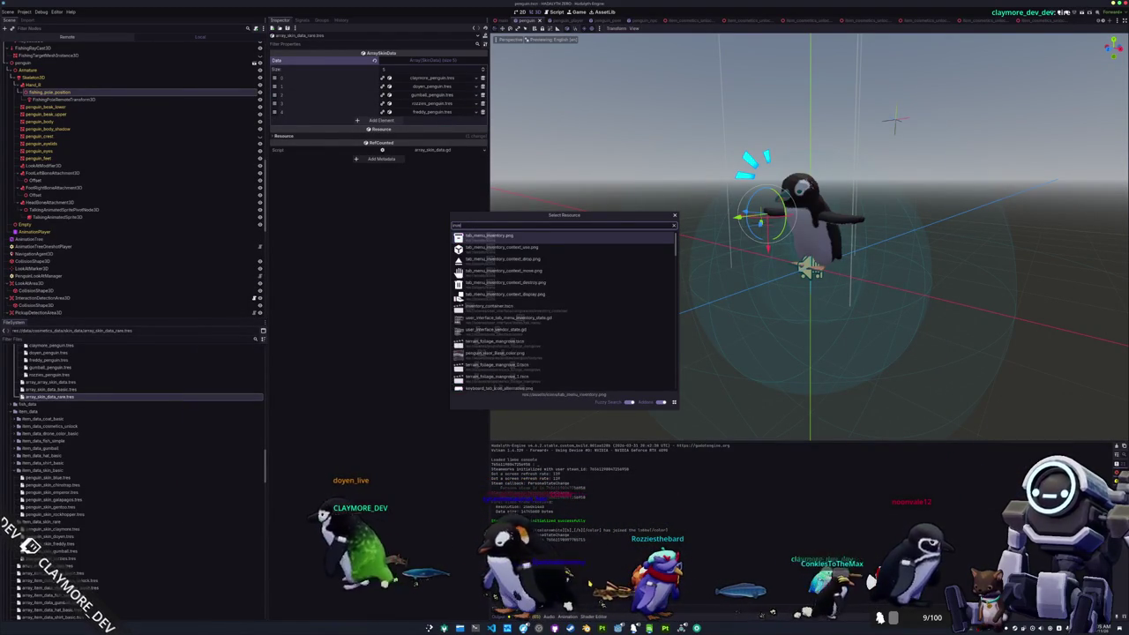
# Step: Open the shirt_data_container scene via the quick-open search
pyautogui.press('BackSpace')
pyautogui.press('BackSpace')
pyautogui.press('BackSpace')
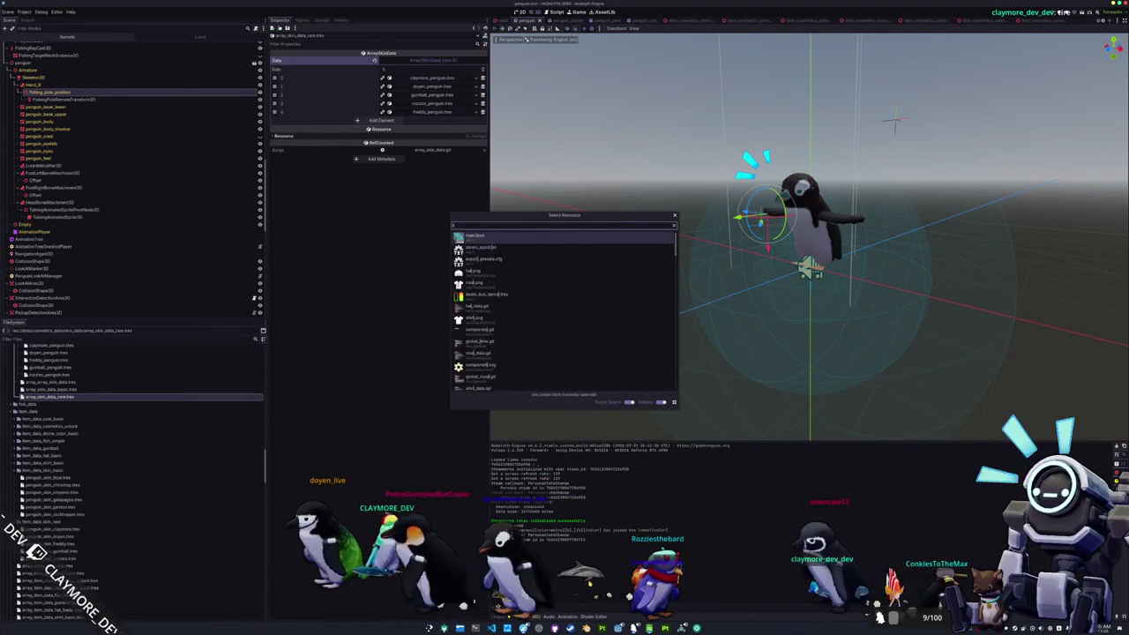
pyautogui.write('user_interface')
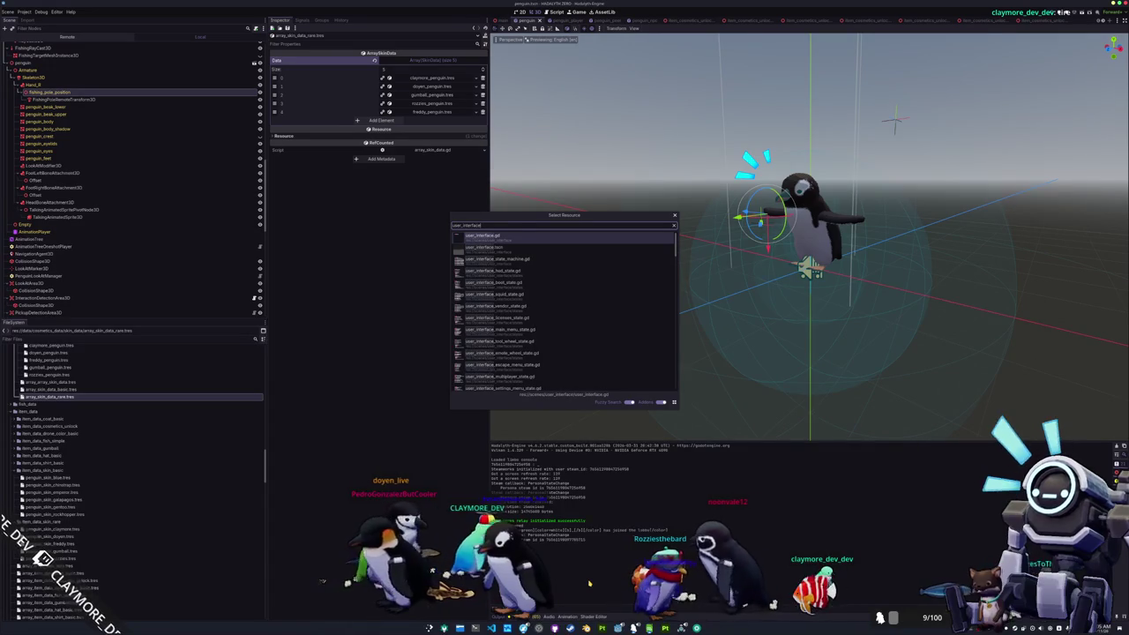
pyautogui.hotkey('ctrl', 'a')
pyautogui.write('shirt_d')
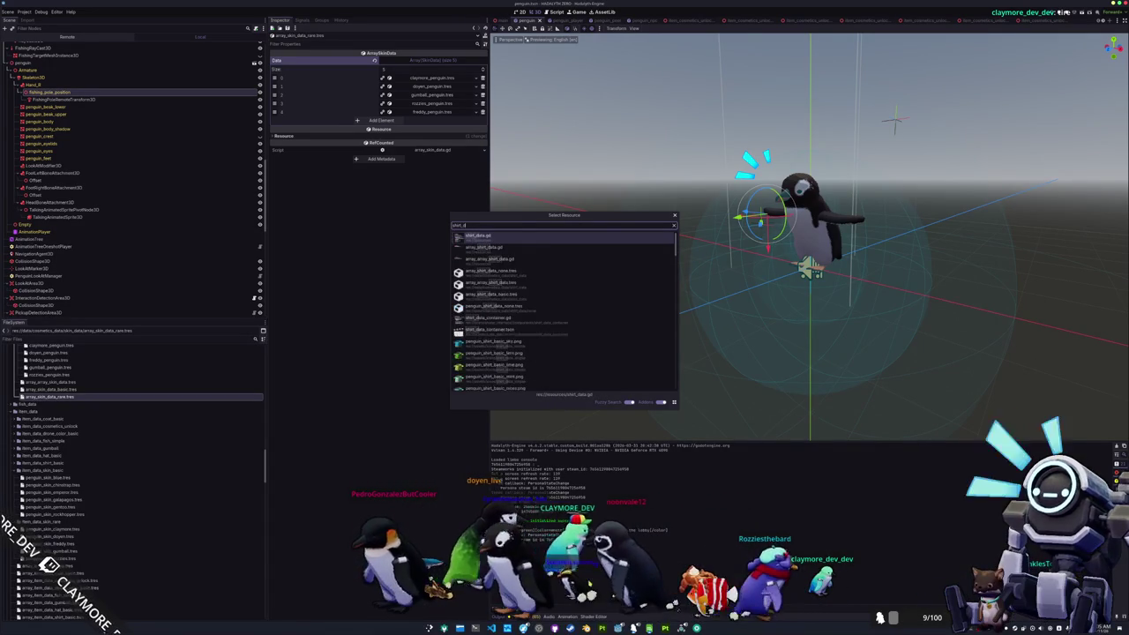
pyautogui.write('ata_container')
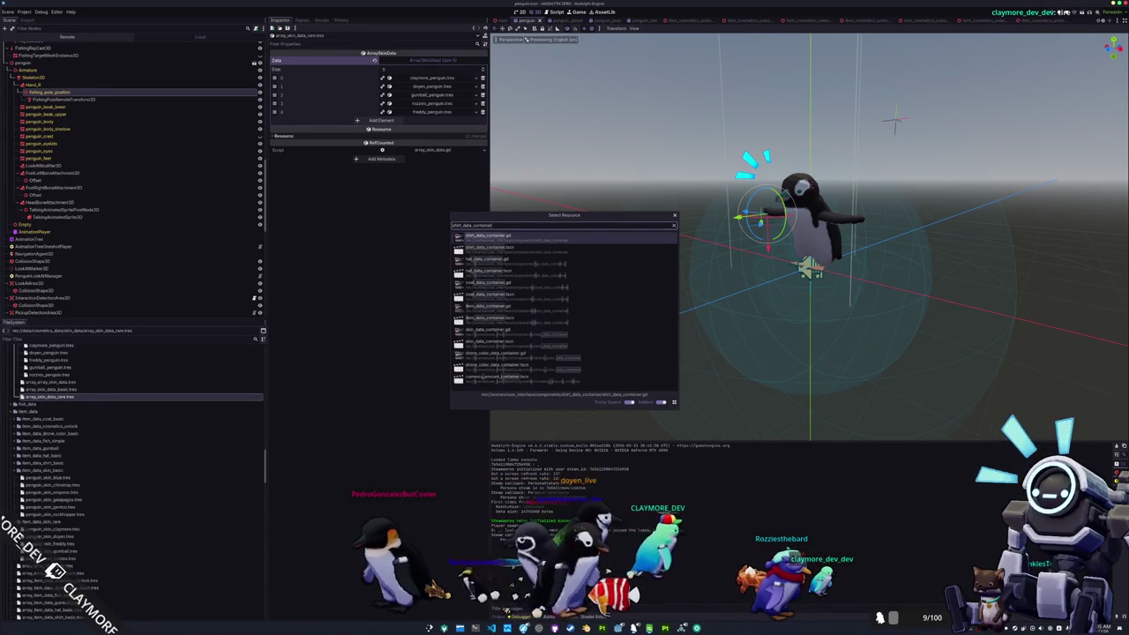
pyautogui.press('Return')
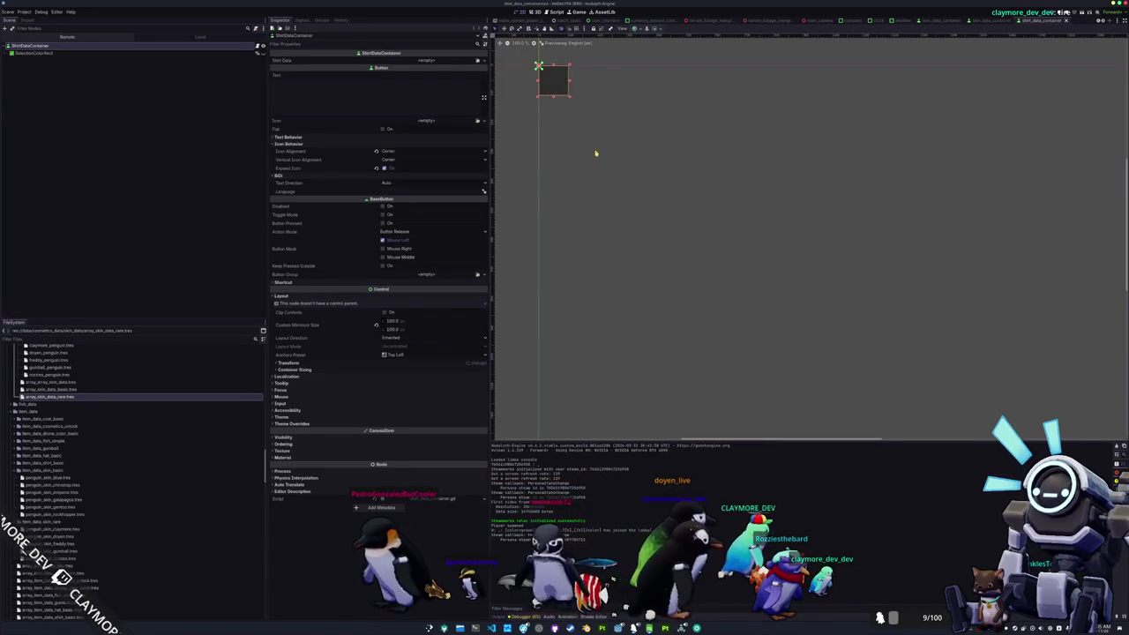
# Step: Select the ShirtDataContainer root and expand CanvasItem to reveal its empty Material slot
pyautogui.click(145, 54)
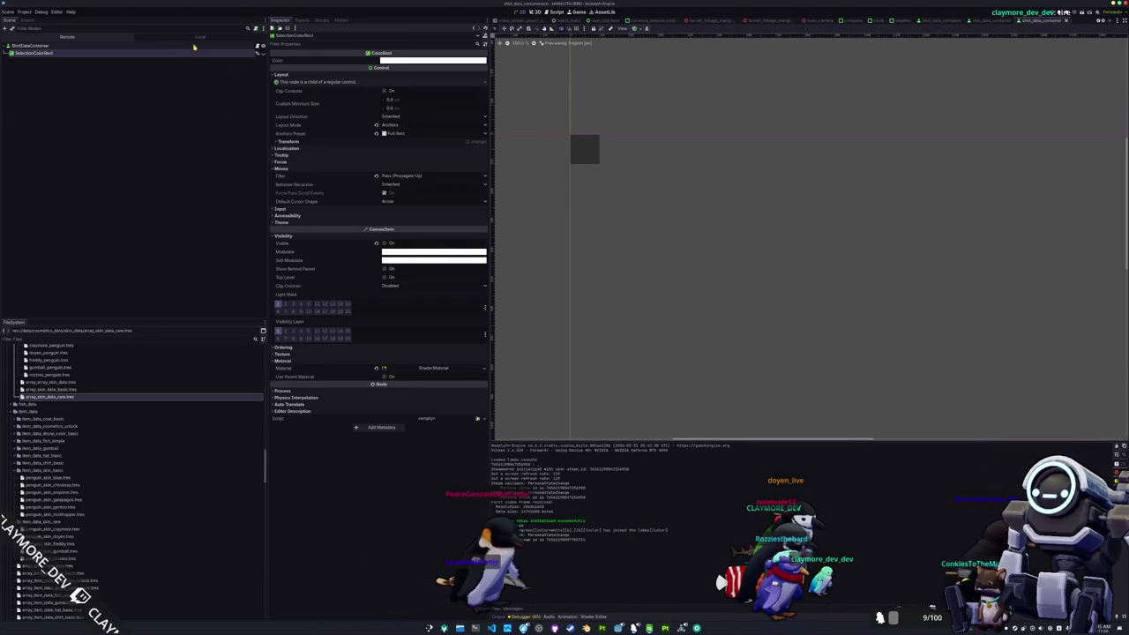
pyautogui.click(188, 55)
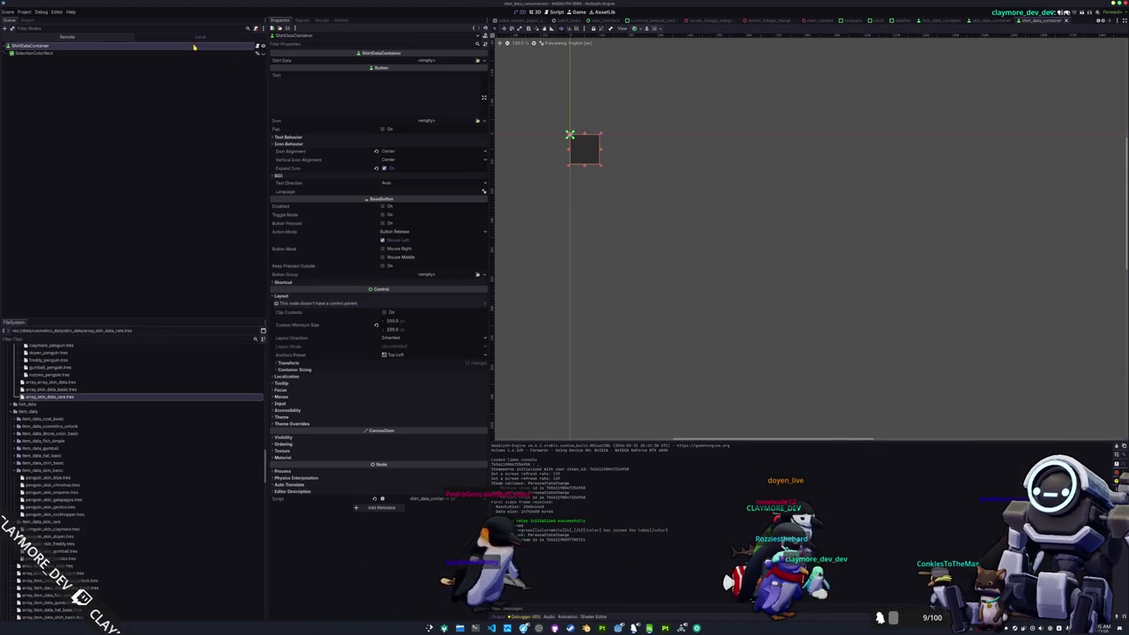
pyautogui.click(256, 46)
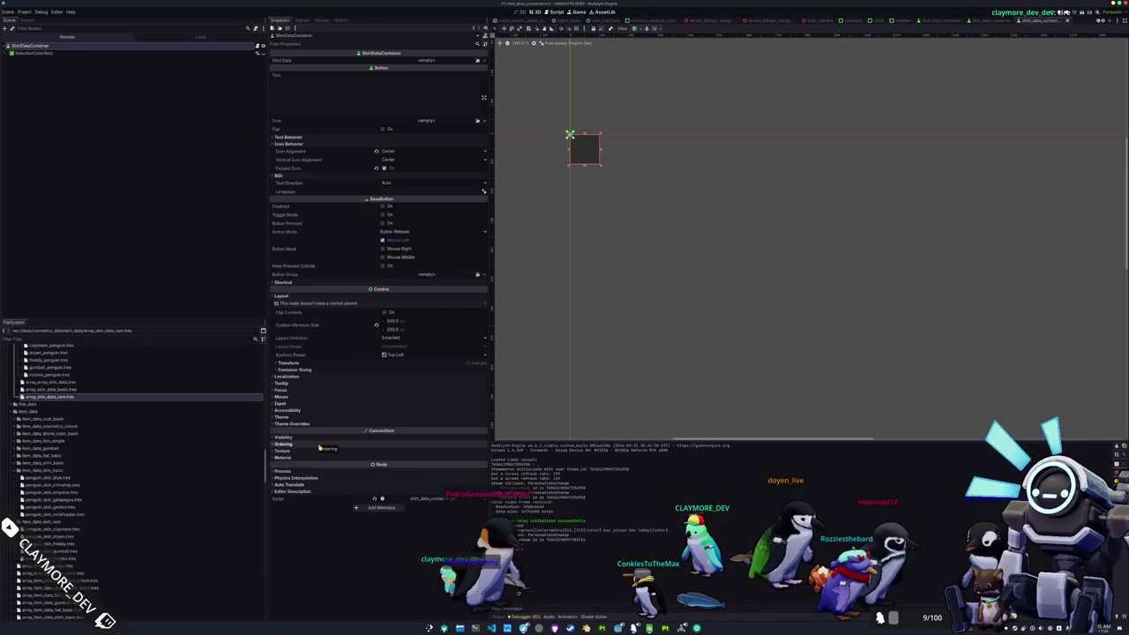
pyautogui.click(321, 438)
pyautogui.click(321, 438)
pyautogui.click(314, 458)
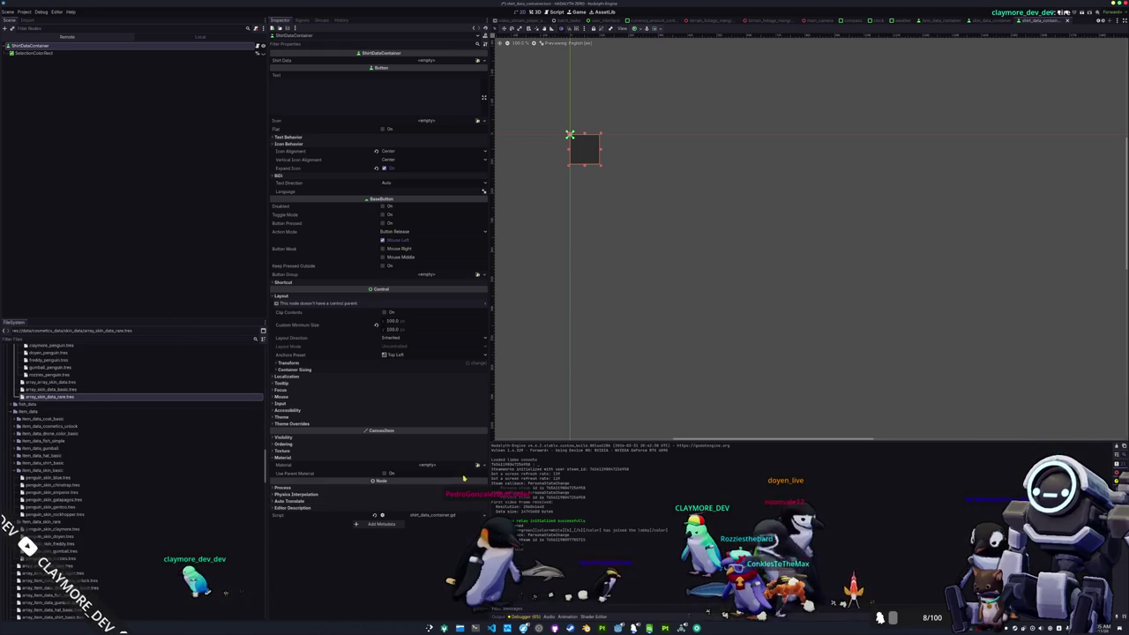
pyautogui.click(427, 465)
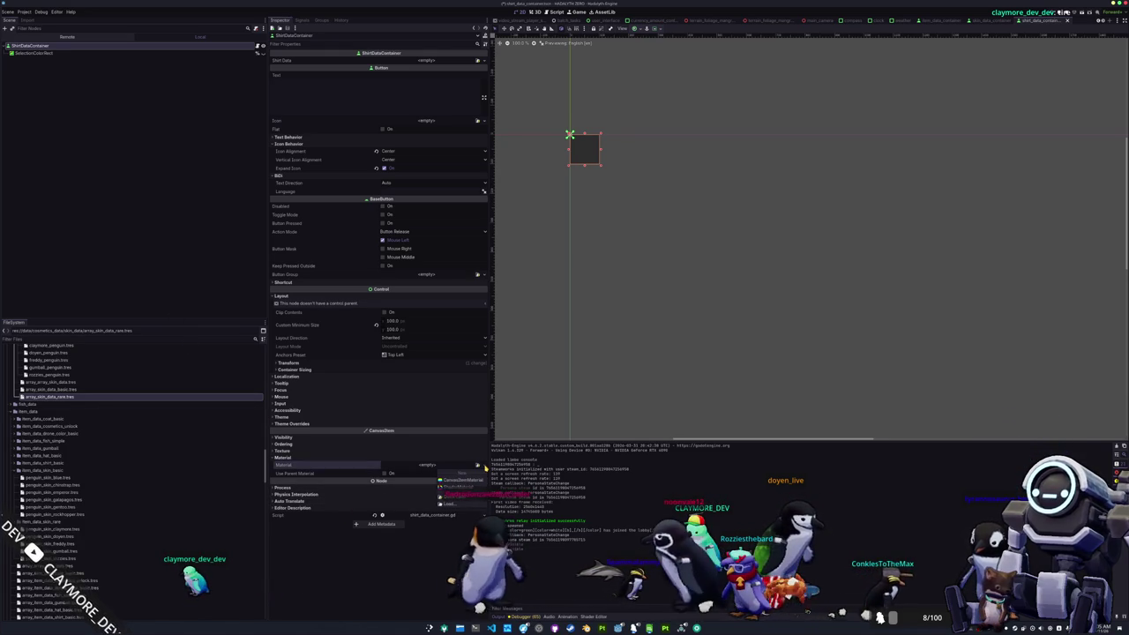
# Step: Give the container a New ShaderMaterial and start a New Shader named shirt_data_container
pyautogui.click(458, 486)
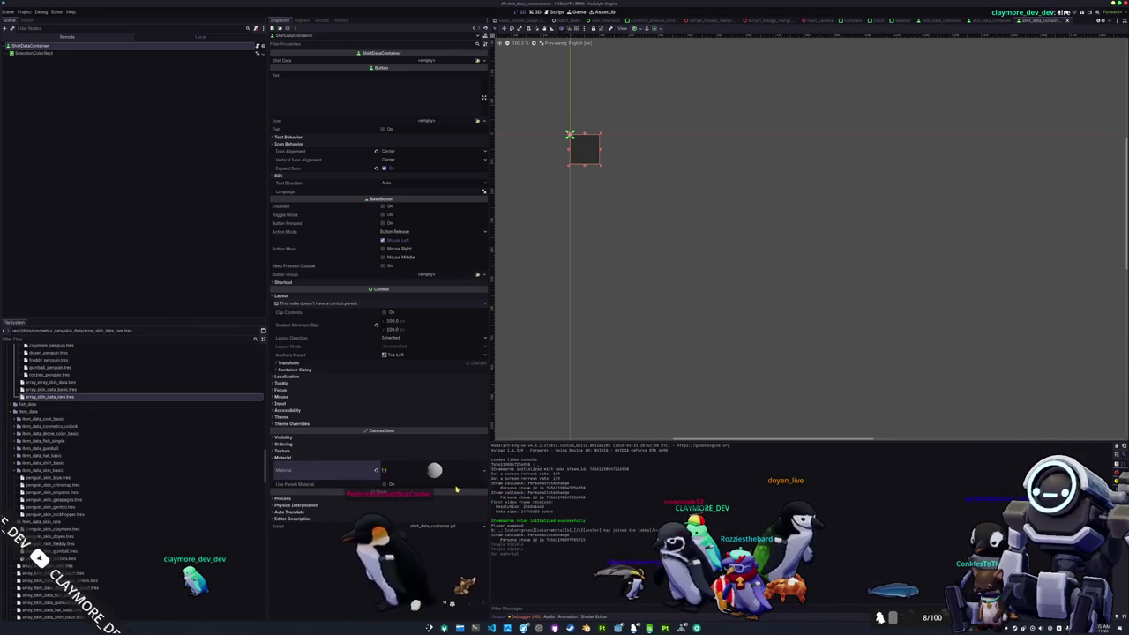
pyautogui.click(529, 617)
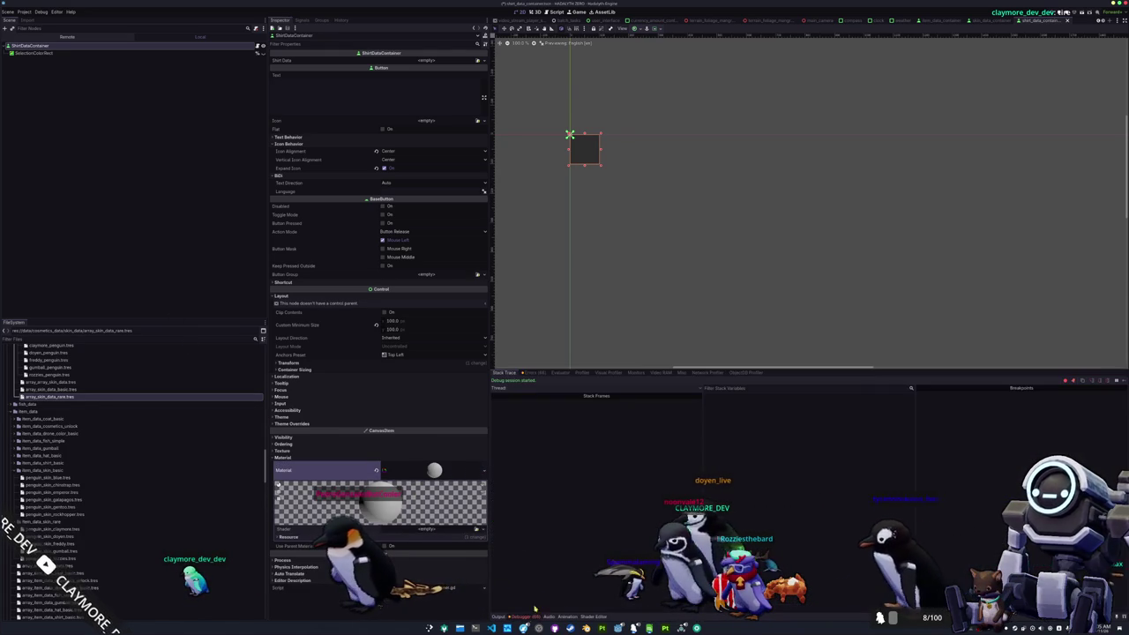
pyautogui.click(533, 372)
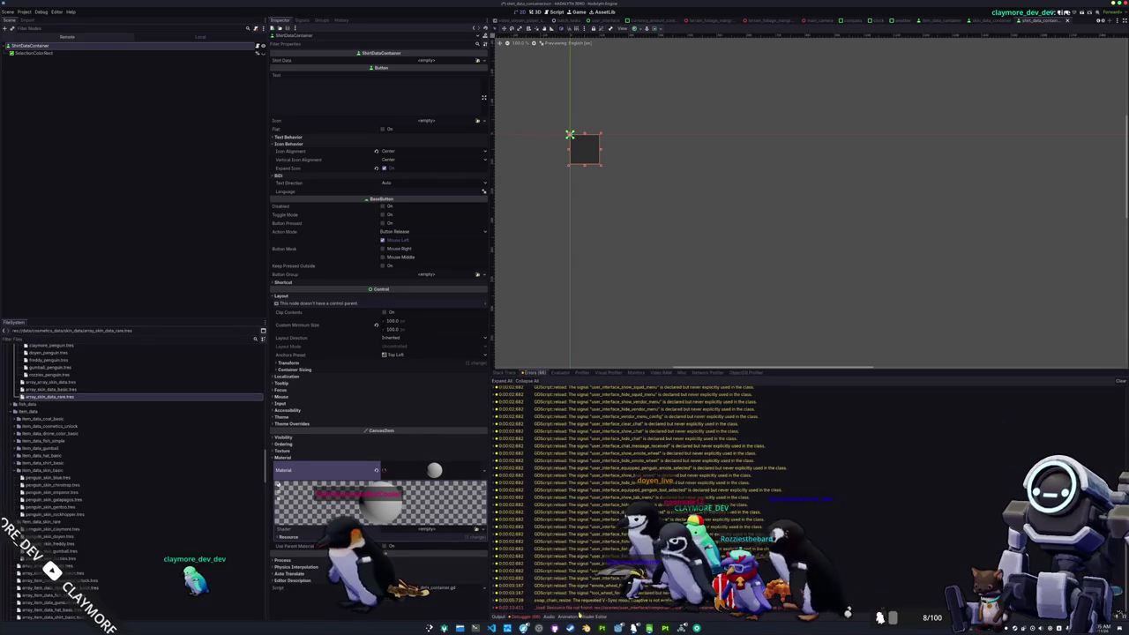
pyautogui.click(506, 372)
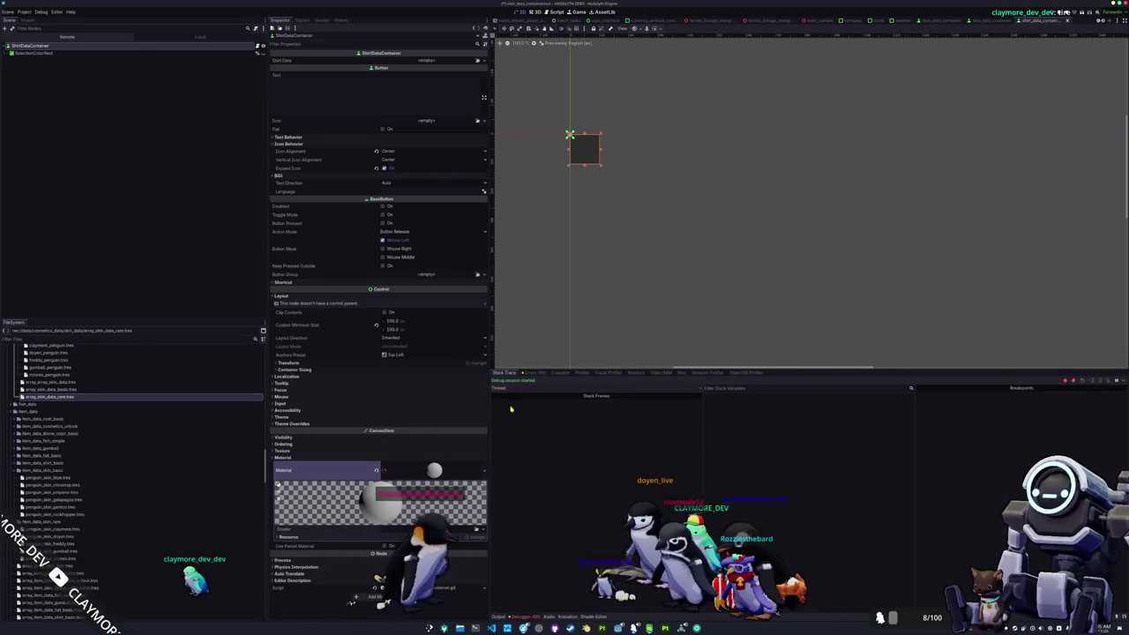
pyautogui.click(499, 616)
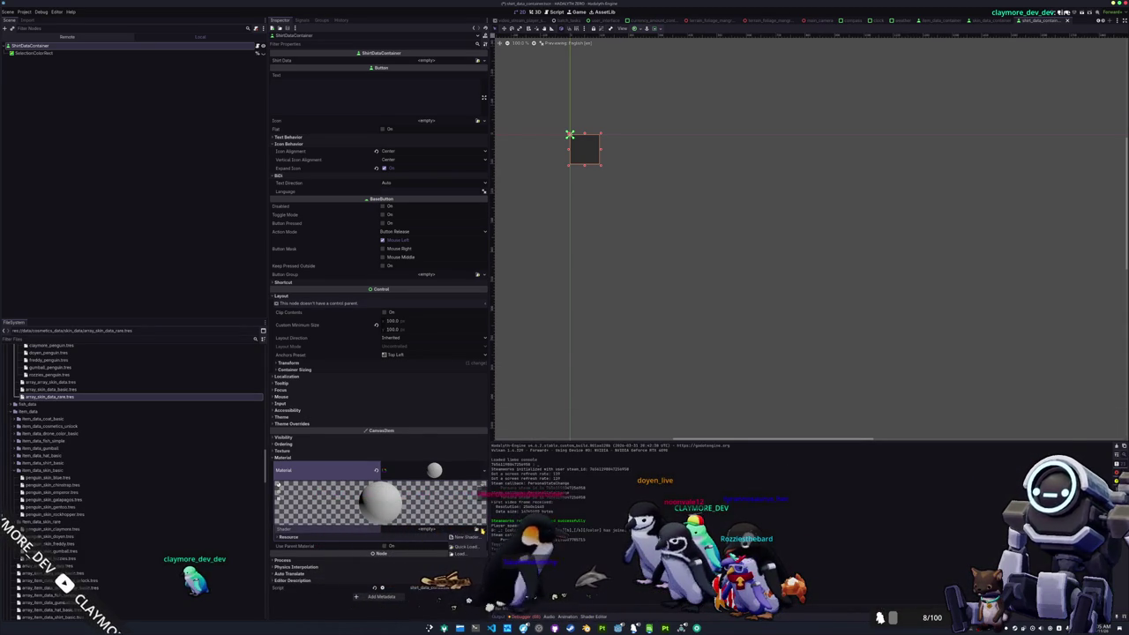
pyautogui.click(458, 537)
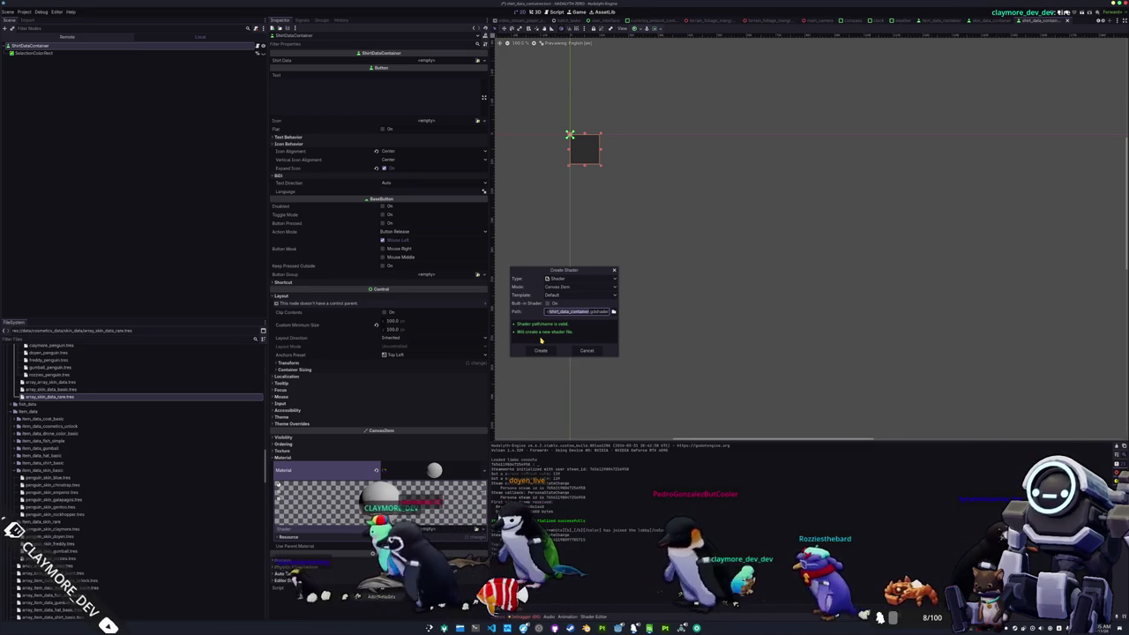
# Step: Save the shader as unlock_container.gdshader in res://assets/shaders and attach it to the material
pyautogui.press('Home')
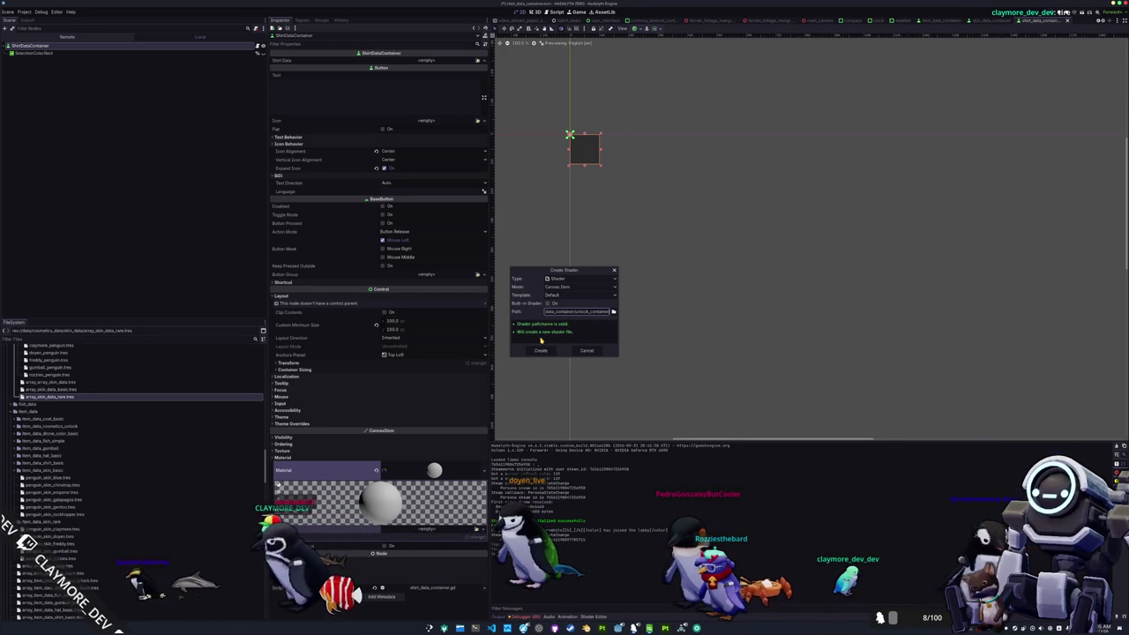
pyautogui.click(613, 311)
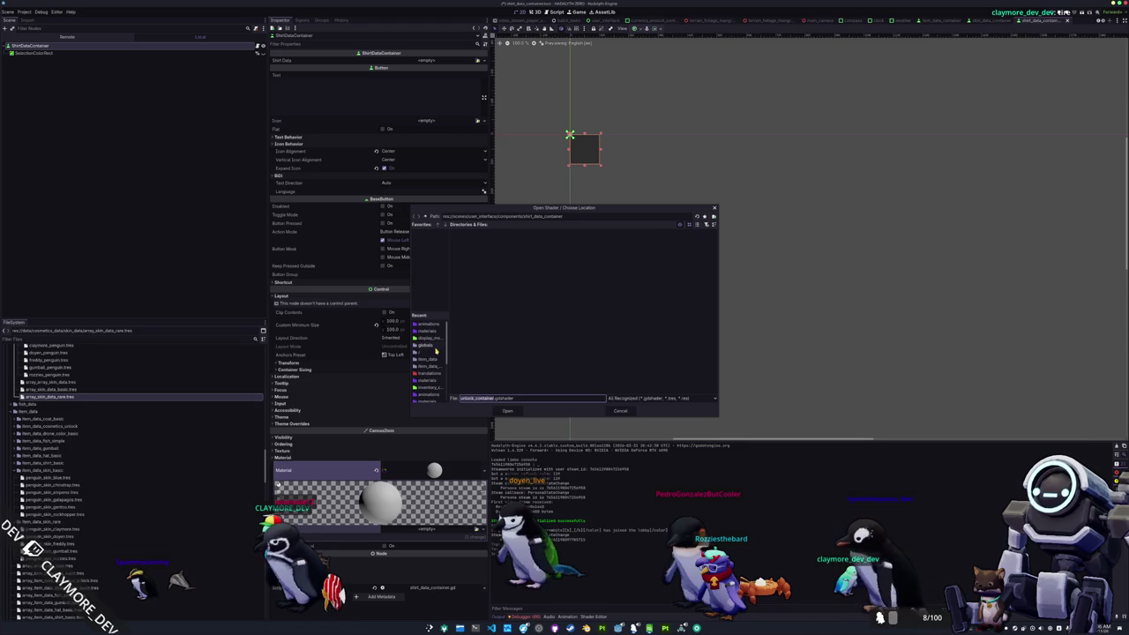
pyautogui.scroll(-3, 424, 395)
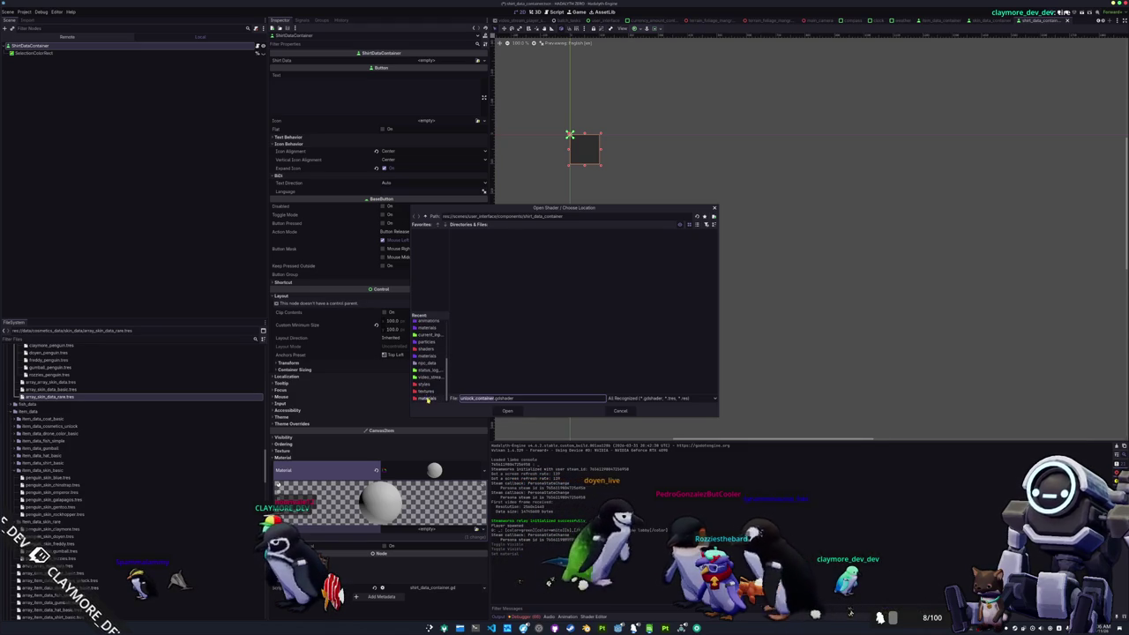
pyautogui.click(430, 391)
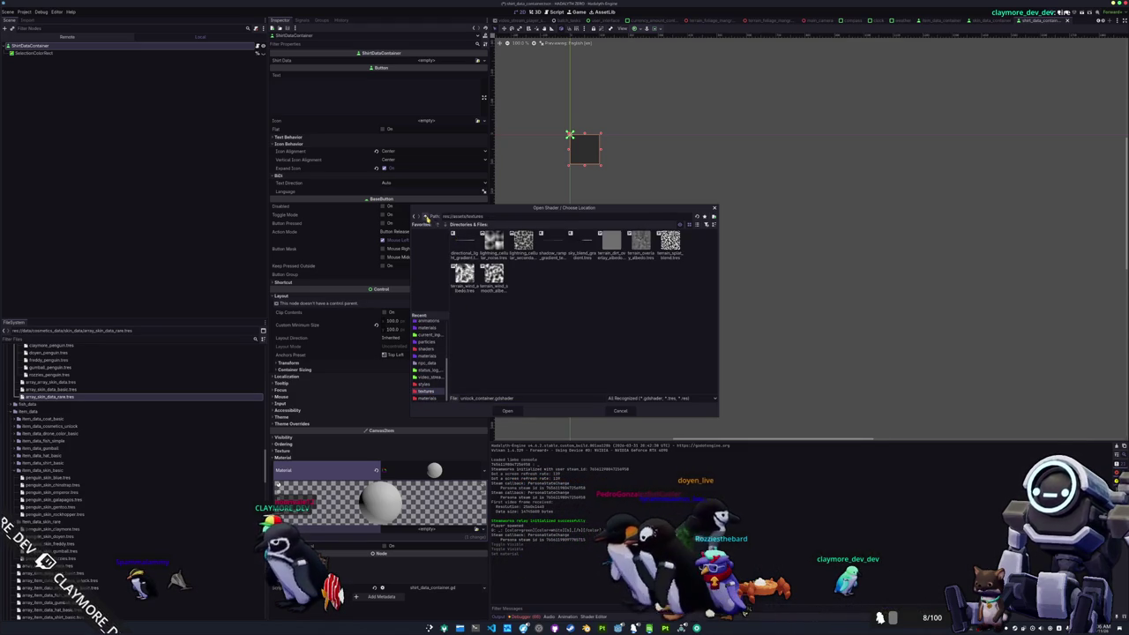
pyautogui.click(427, 217)
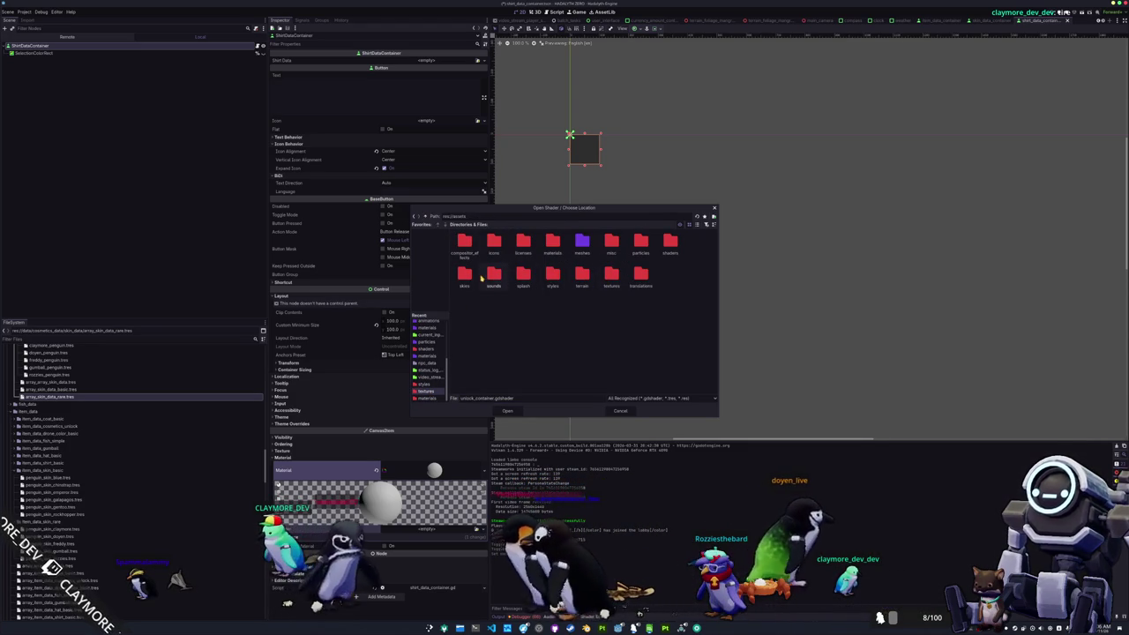
pyautogui.doubleClick(670, 243)
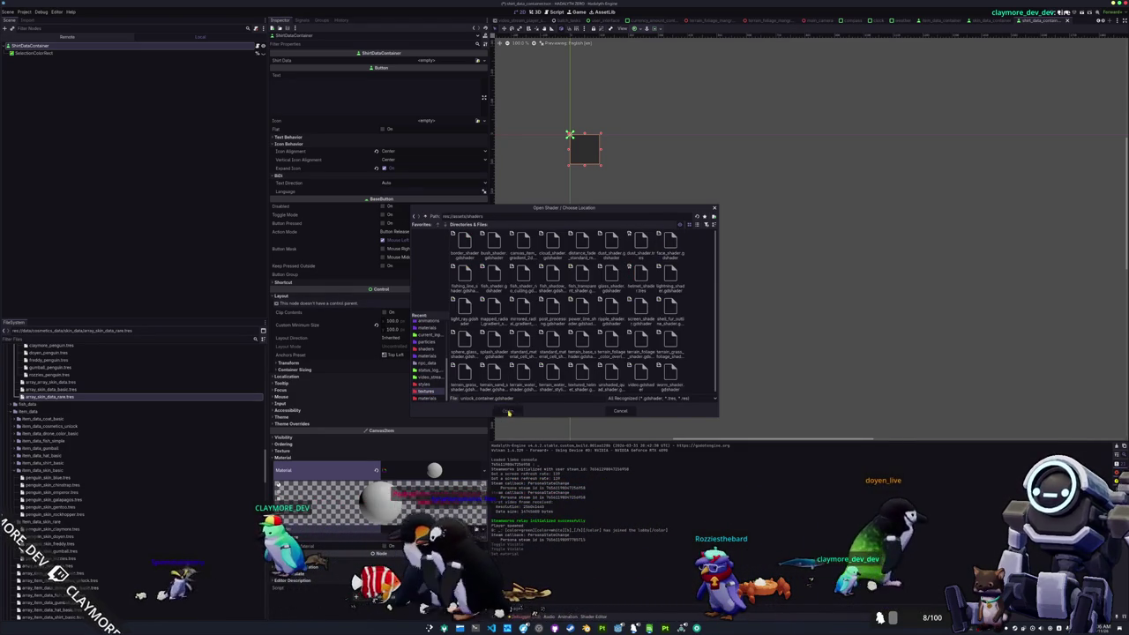
pyautogui.click(508, 412)
pyautogui.click(542, 351)
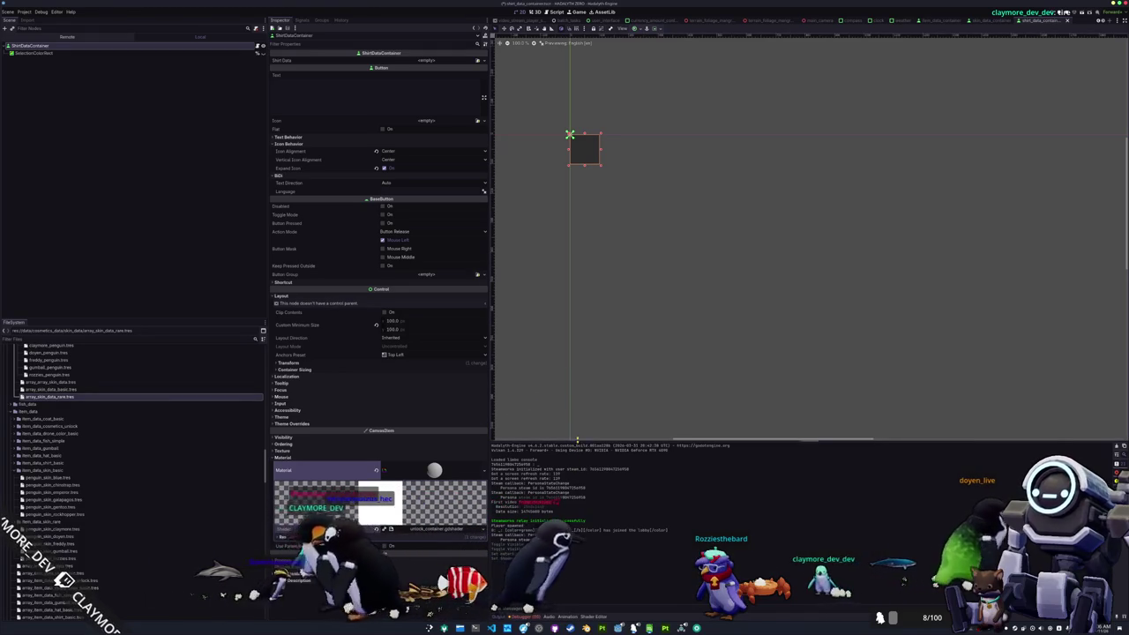
pyautogui.moveTo(579, 442); pyautogui.dragTo(565, 338)
pyautogui.click(478, 61)
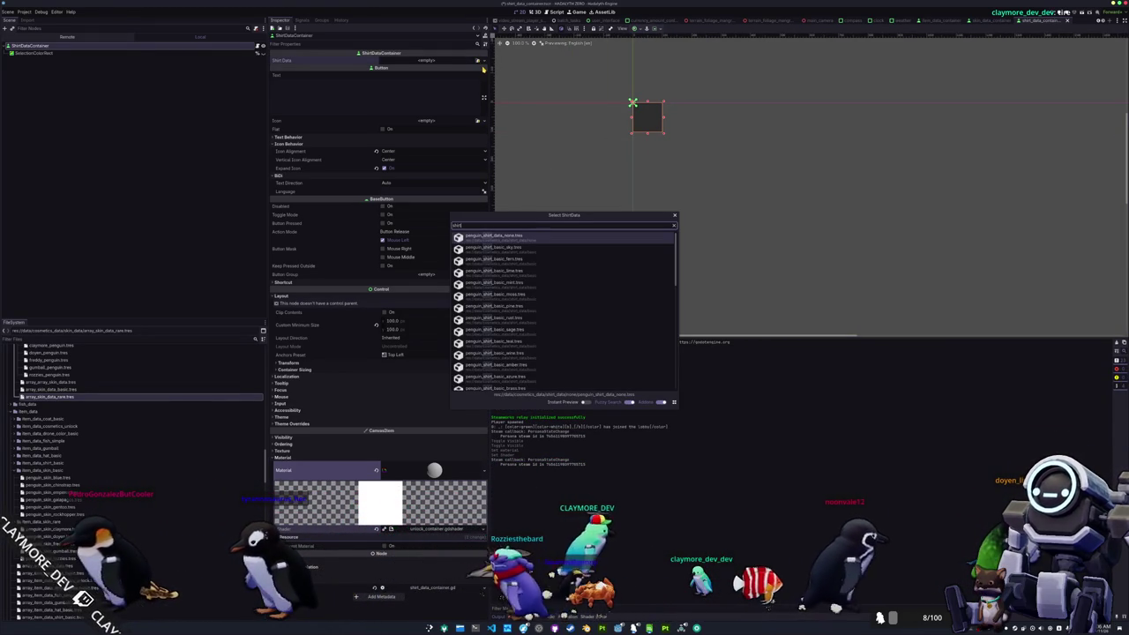
# Step: Quick-load the shirt texture as the container's Icon, then open unlock_container.gdshader's code
pyautogui.press('Down')
pyautogui.press('Return')
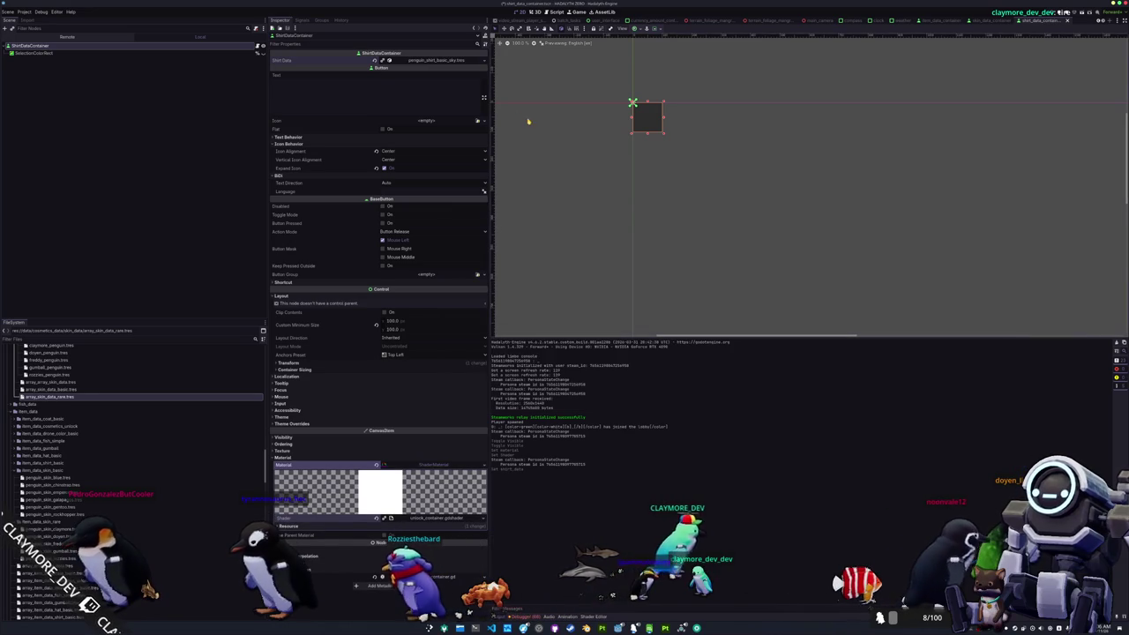
pyautogui.click(478, 122)
pyautogui.write('shirt')
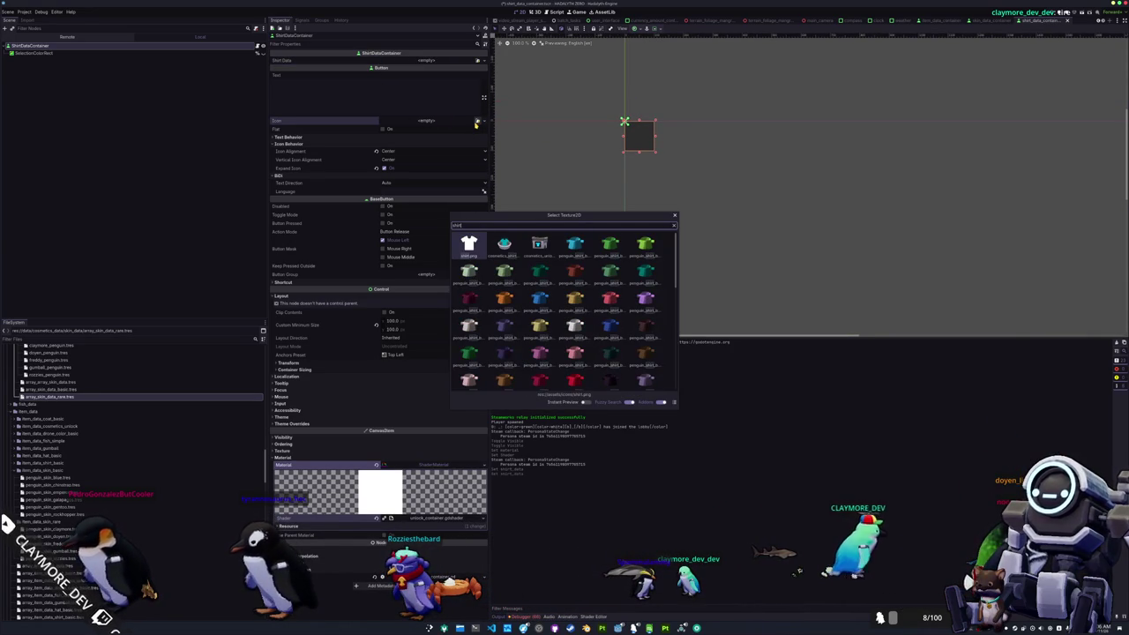
pyautogui.press('Return')
pyautogui.moveTo(580, 202)
pyautogui.mouseDown()
pyautogui.moveTo(605, 185)
pyautogui.moveTo(587, 259)
pyautogui.mouseUp()
pyautogui.scroll(1, 587, 259)
pyautogui.click(446, 530)
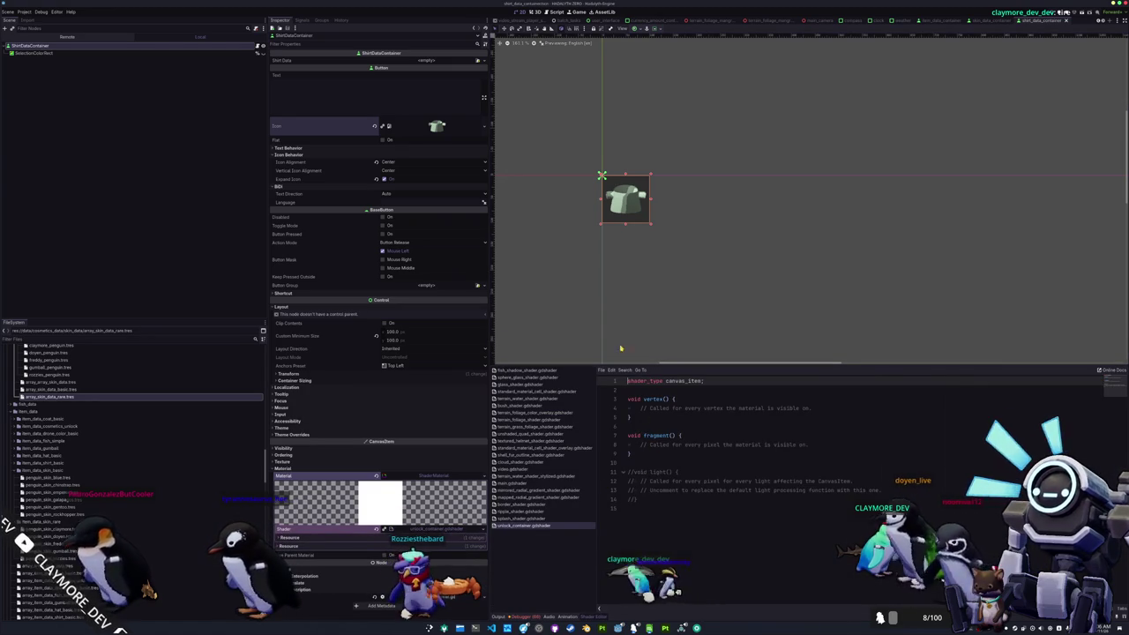
pyautogui.scroll(2, 536, 202)
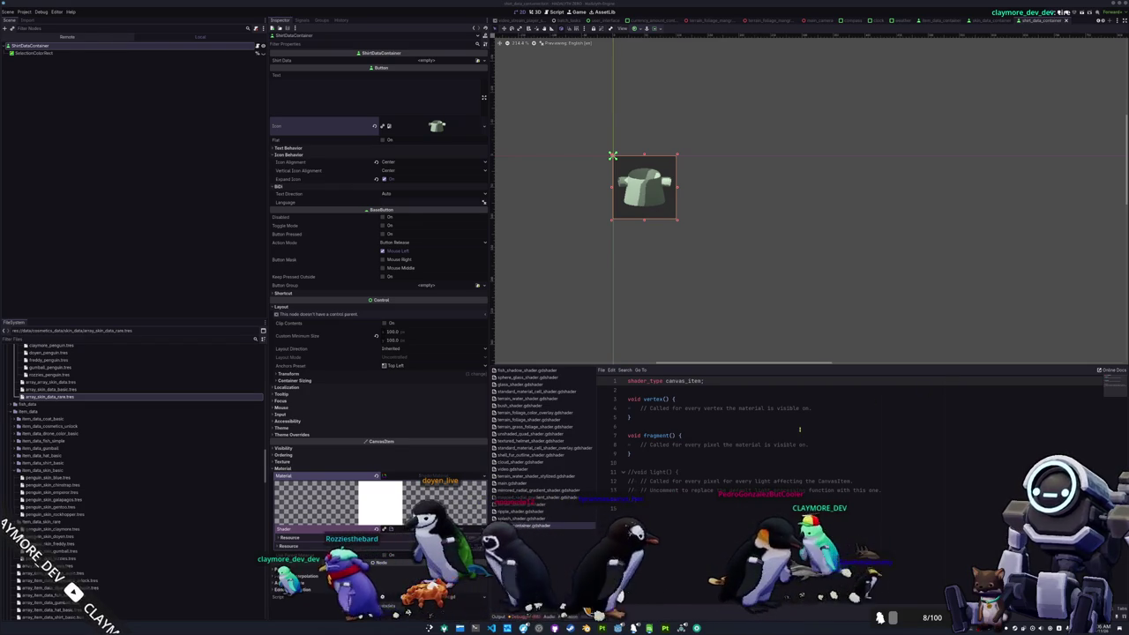
pyautogui.scroll(3, 649, 212)
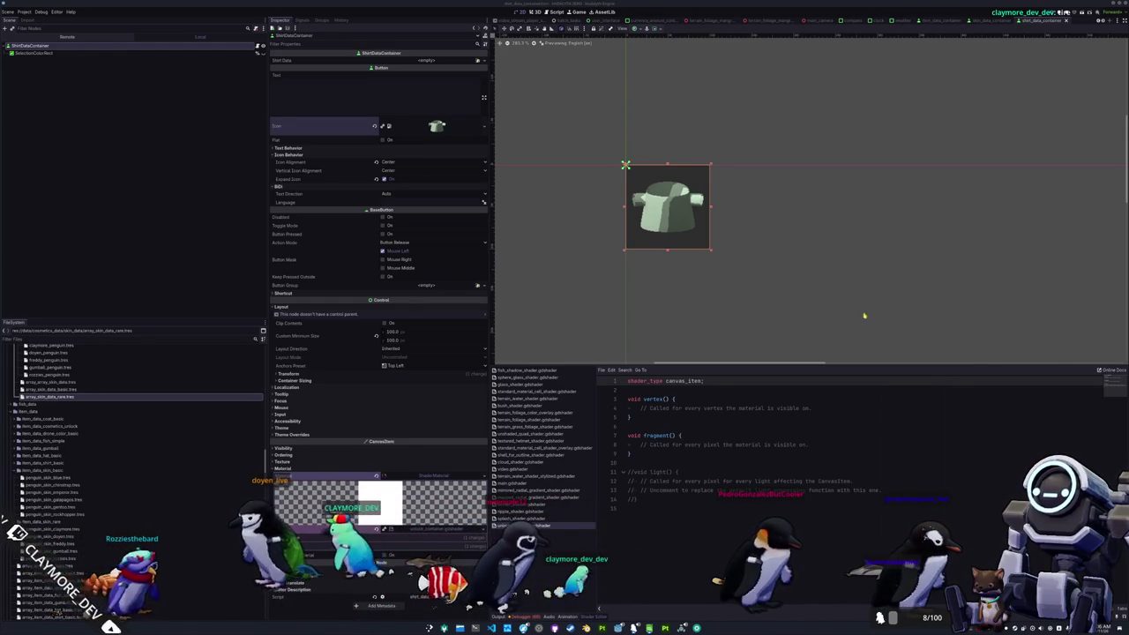
pyautogui.scroll(2, 882, 329)
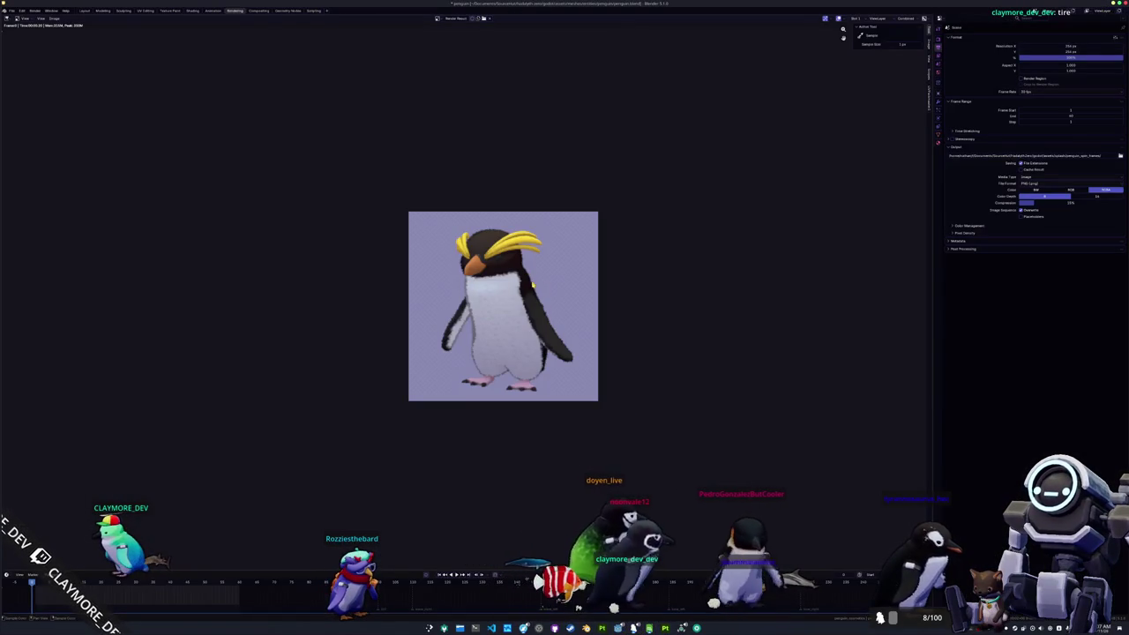
pyautogui.scroll(3, 466, 297)
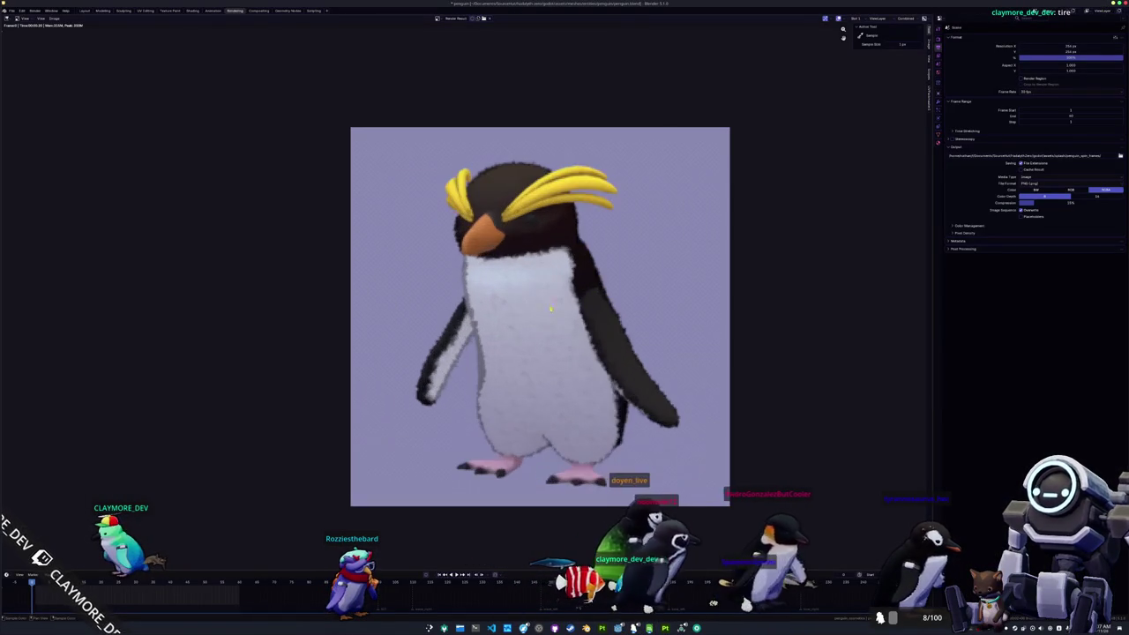
# Step: Zoom the game view, screenshot the penguin on the dock, then stop the game with F8
pyautogui.scroll(-2, 564, 321)
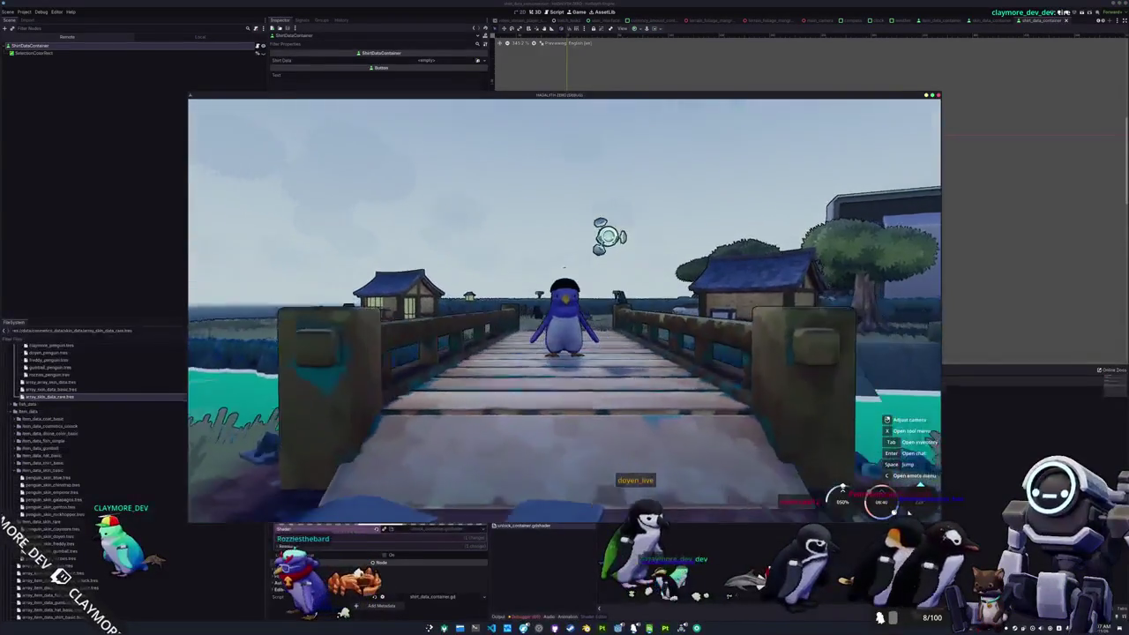
pyautogui.press('super+shift+s')
pyautogui.hotkey('ctrl', 'c')
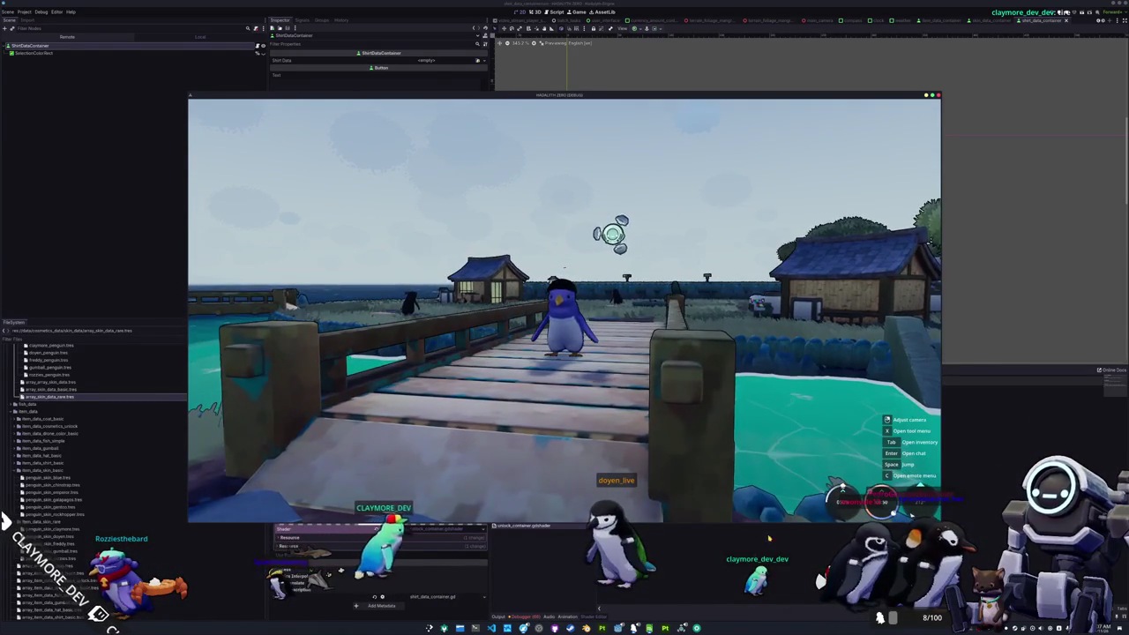
pyautogui.press('F8')
# Step: Start a new line inside fragment() and clear away an abandoned COLOR.a draft
pyautogui.click(650, 425)
pyautogui.press('Down')
pyautogui.press('Down')
pyautogui.press('End')
pyautogui.press('Return')
pyautogui.press('Return')
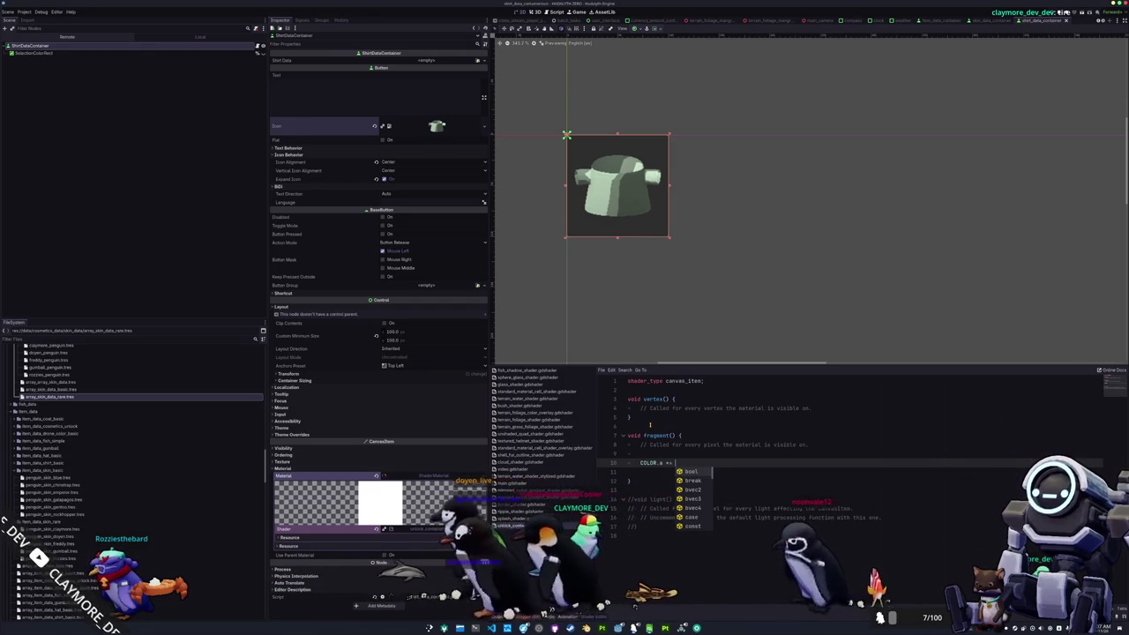
pyautogui.write('OLOR.a')
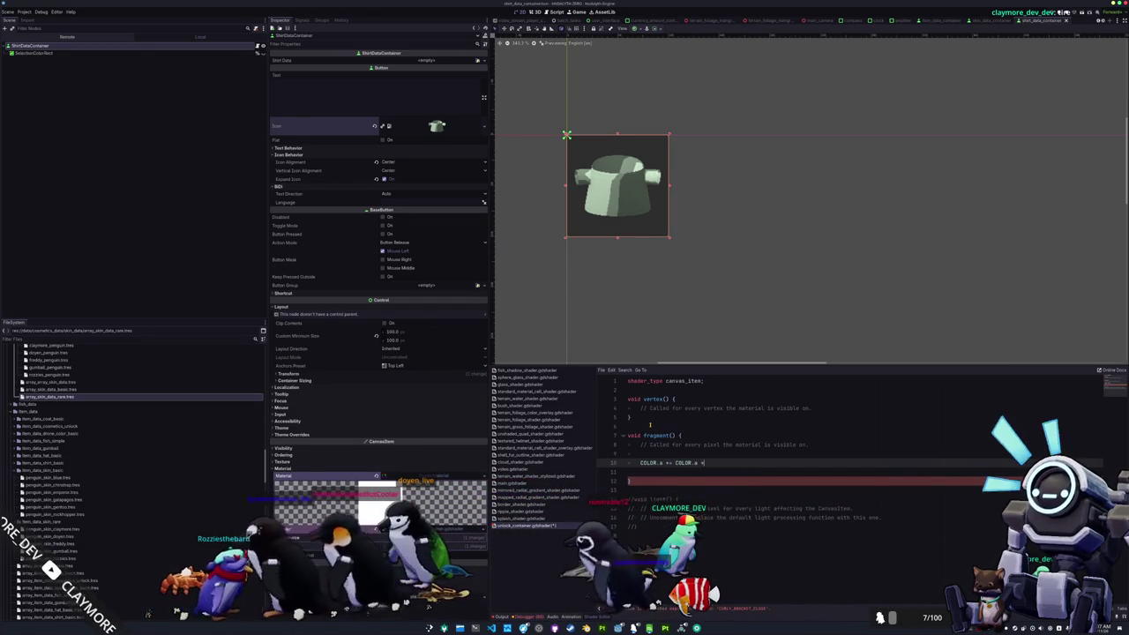
pyautogui.write(' *')
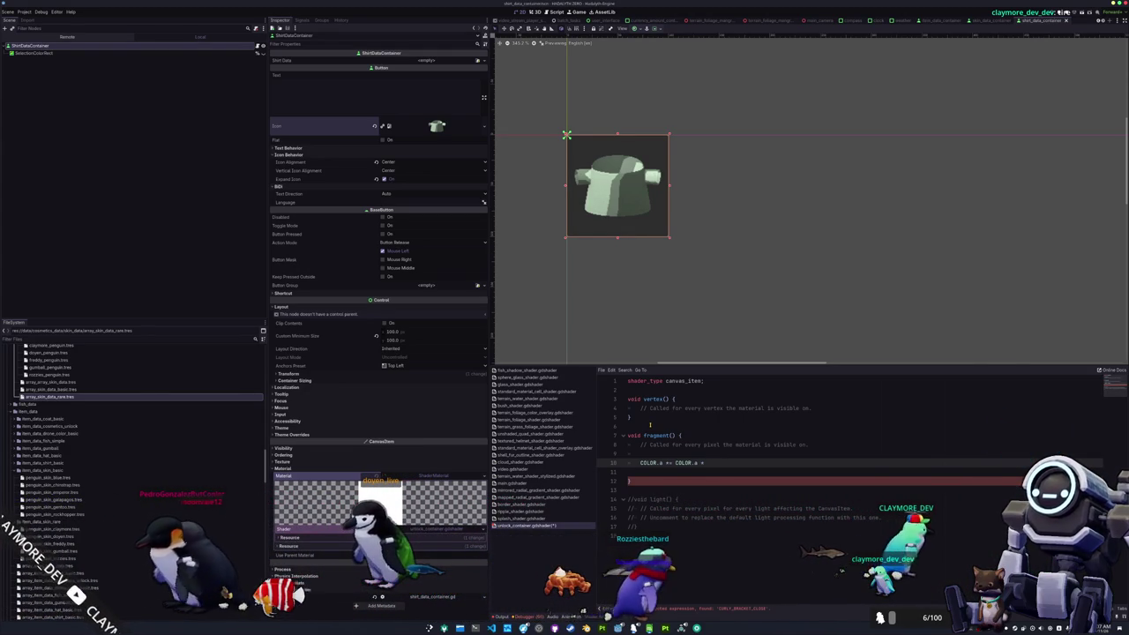
pyautogui.hotkey('shift', 'Home')
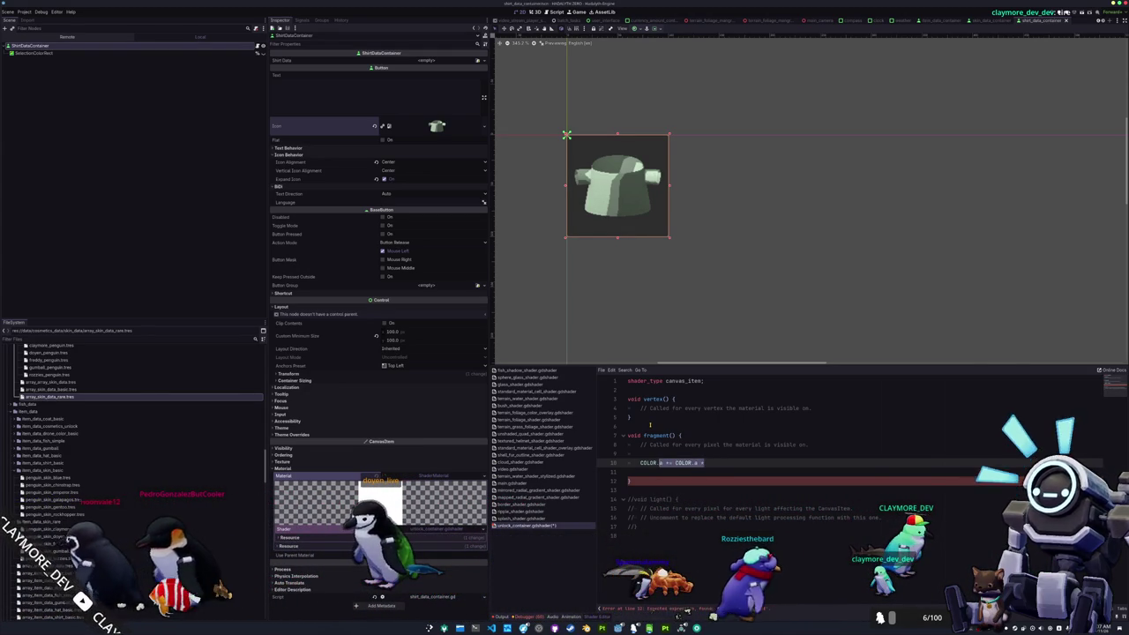
pyautogui.press('BackSpace')
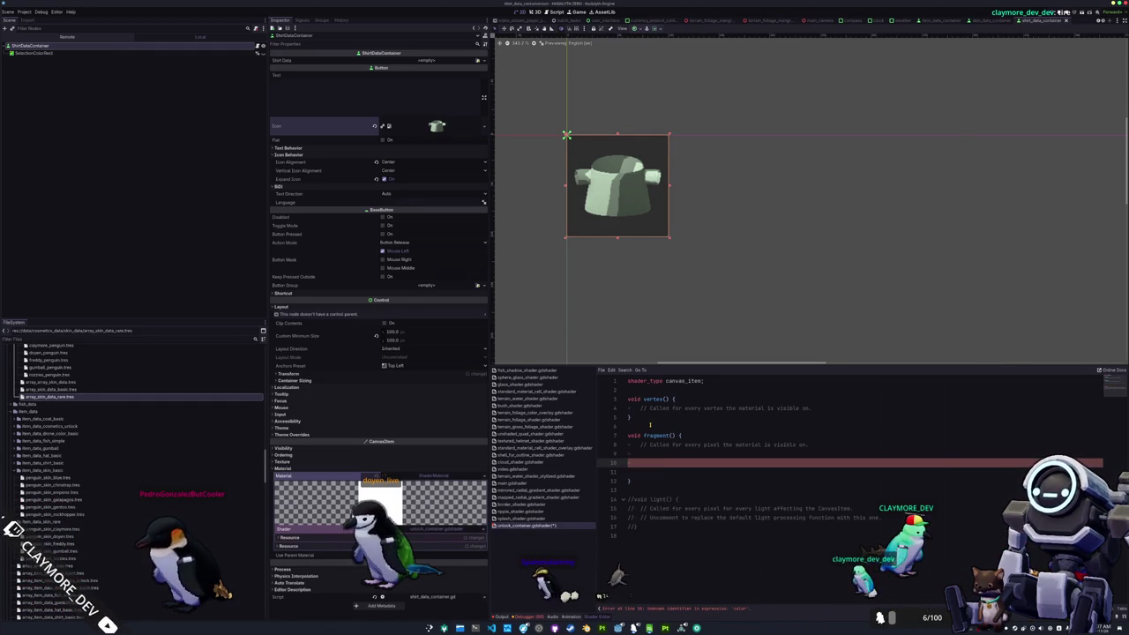
pyautogui.press('BackSpace')
pyautogui.press('BackSpace')
pyautogui.press('BackSpace')
pyautogui.write('unlokc')
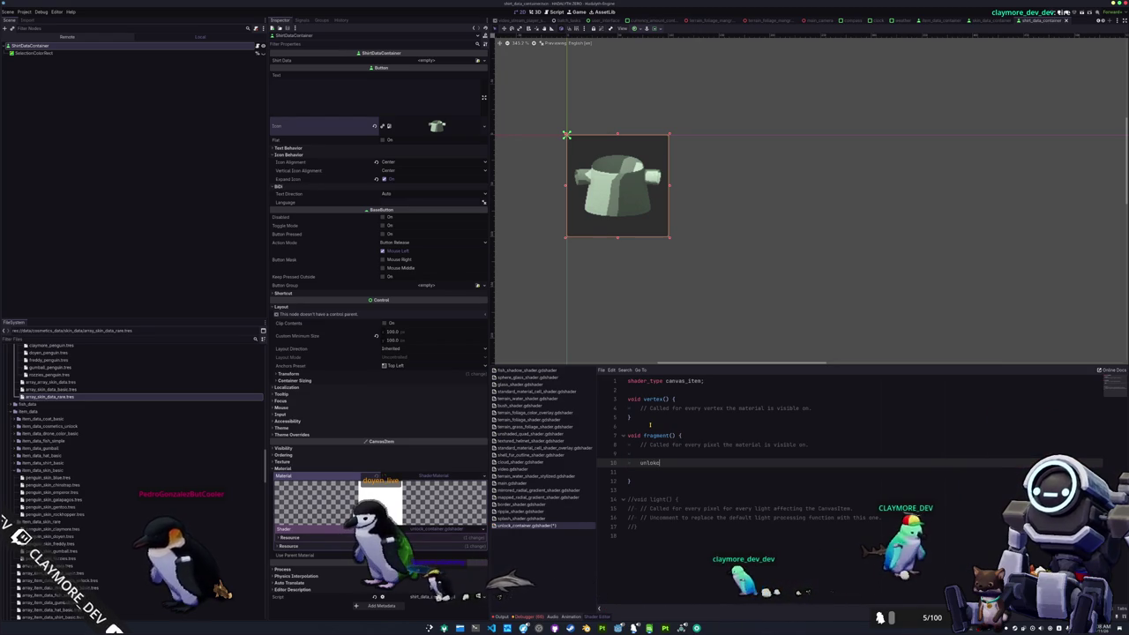
pyautogui.press('BackSpace')
pyautogui.press('BackSpace')
pyautogui.press('BackSpace')
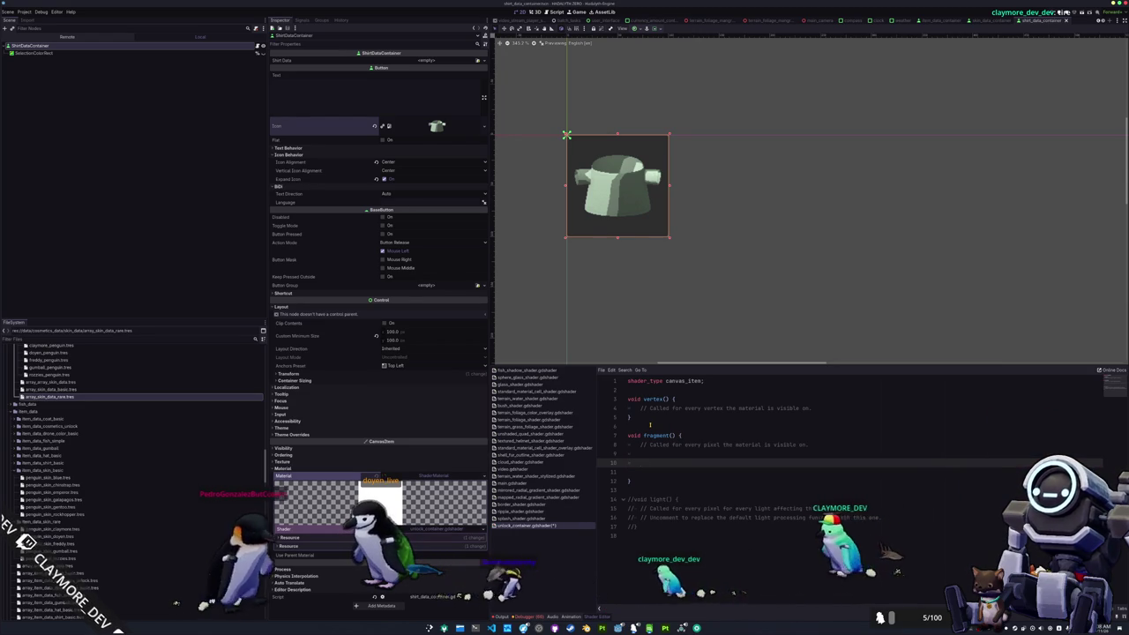
# Step: Add 'float black_mask = step(COLOR.a, 0.5);' followed by a COLOR.rgb = vec3(black_mask) line
pyautogui.write('float black_m')
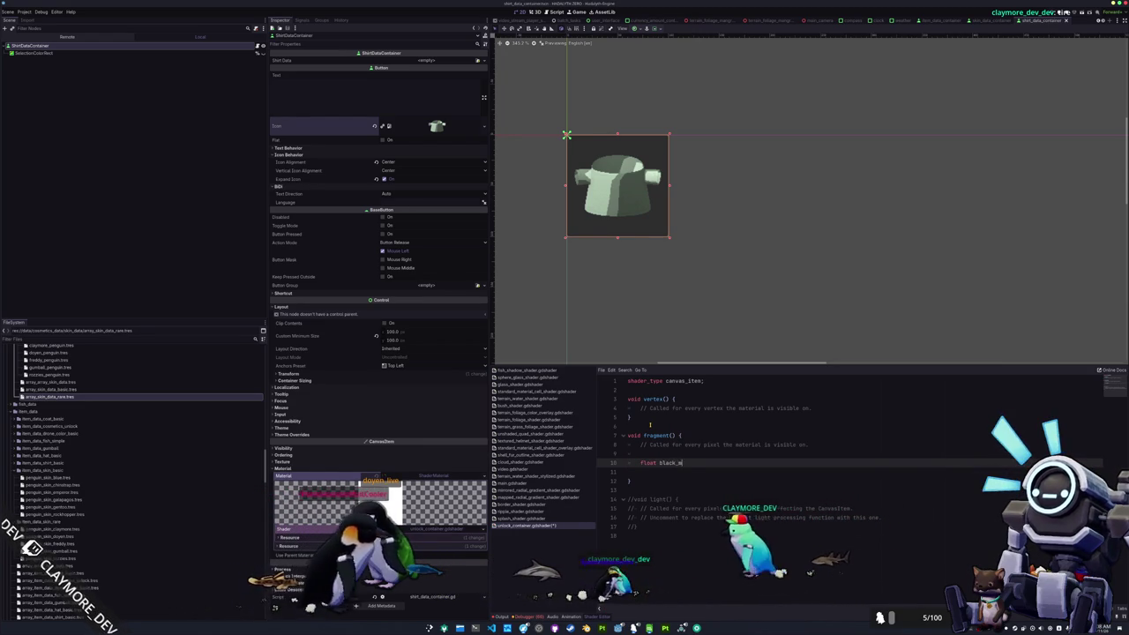
pyautogui.write('ask = step(')
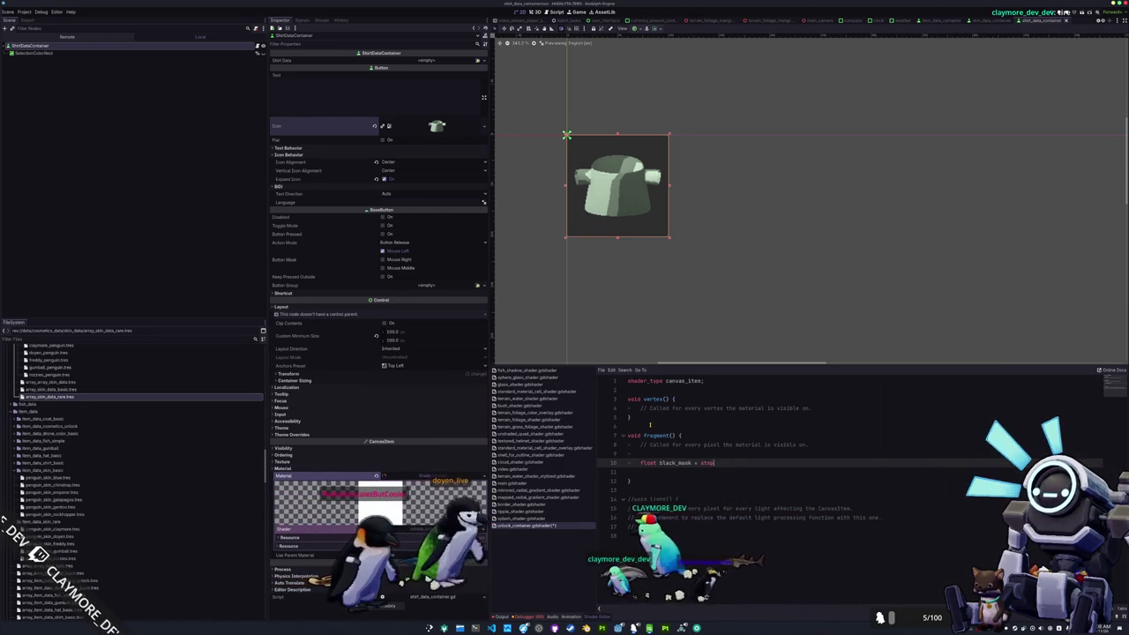
pyautogui.write('COLOR.a, 0.5)')
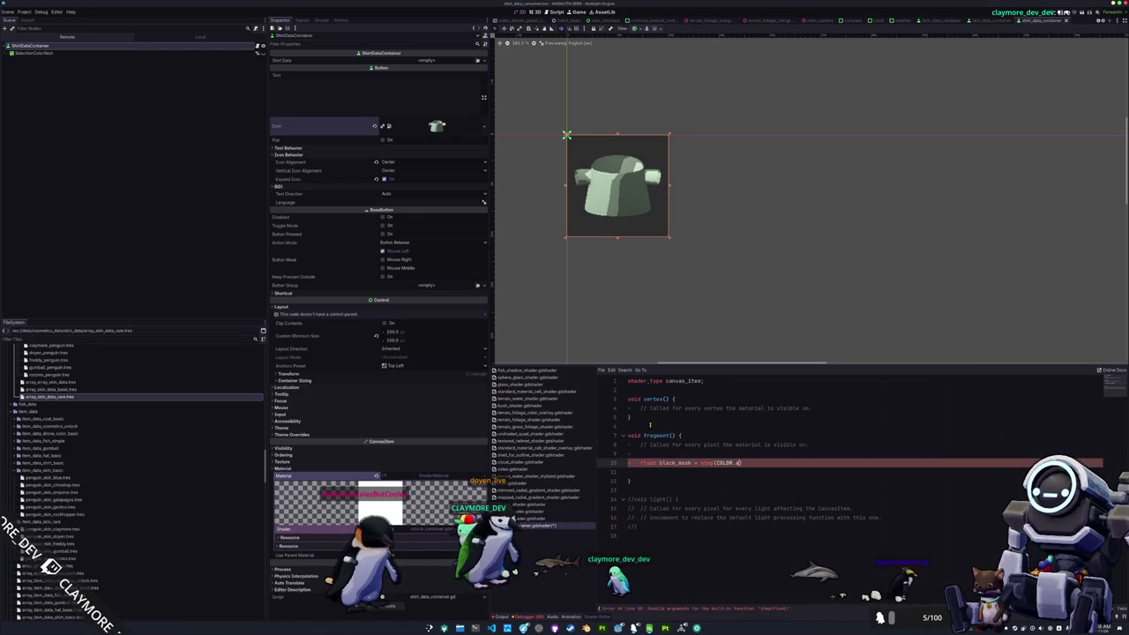
pyautogui.write(';')
pyautogui.press('Return')
pyautogui.write('COLOR.r')
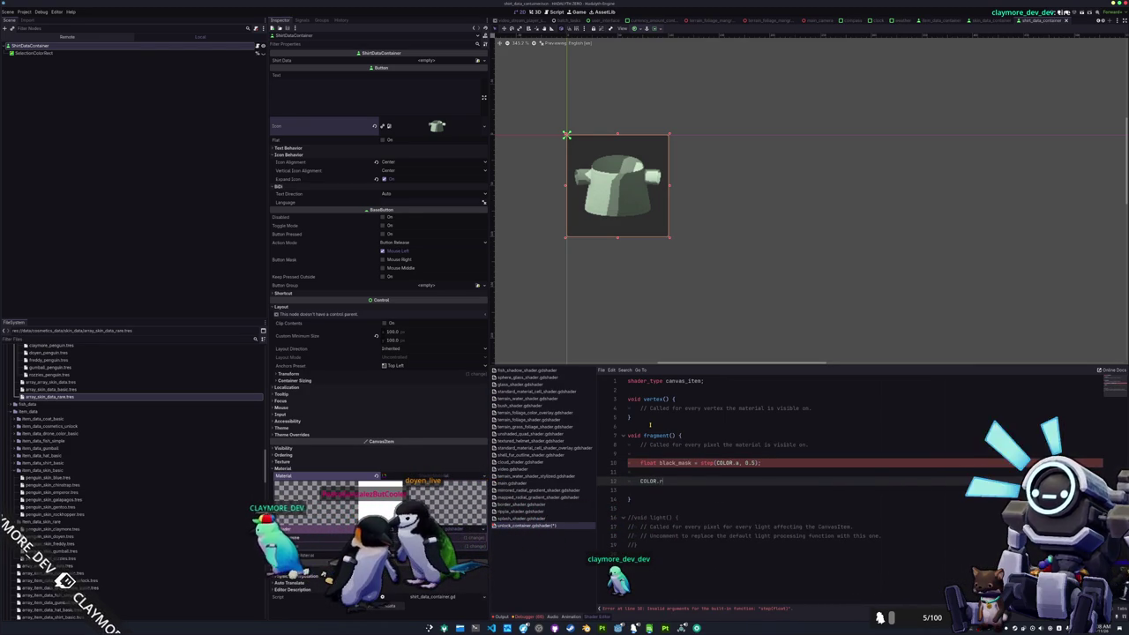
pyautogui.write('gb = vec3(')
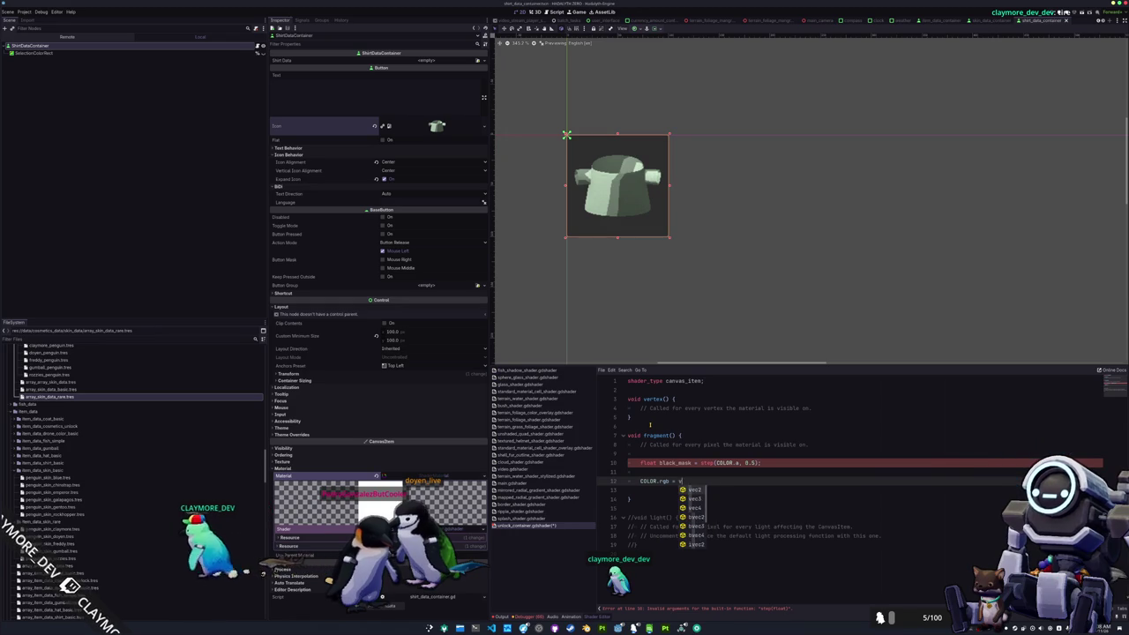
pyautogui.press('BackSpace')
pyautogui.write('lack_mask);')
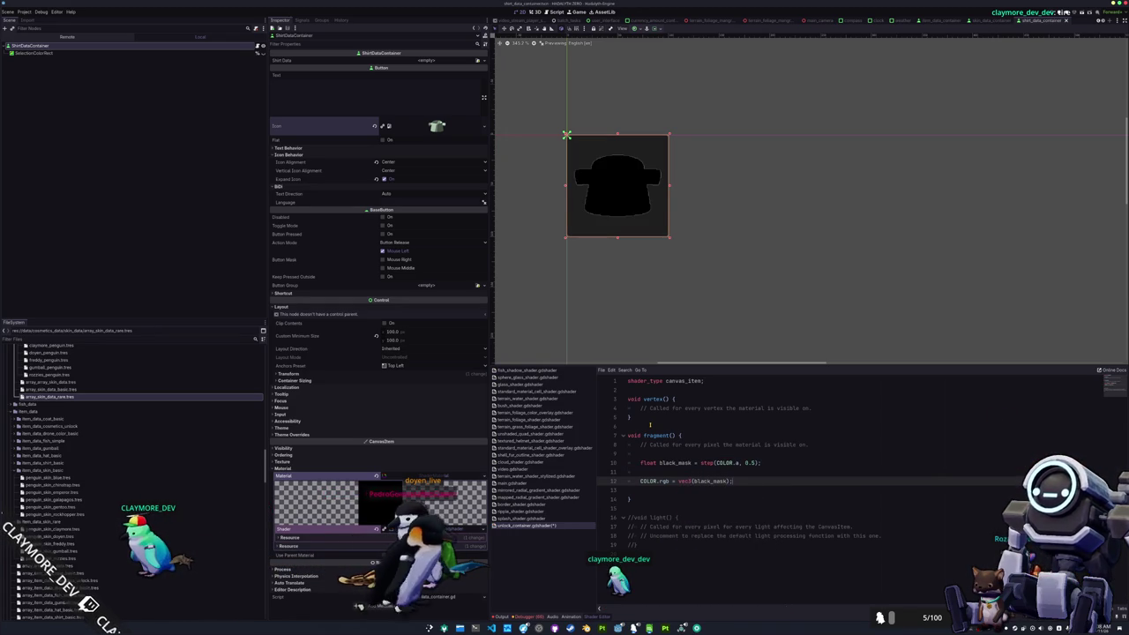
# Step: Lower the step threshold from 0.5 to 0.01 and inspect the silhouetted shirt icon in the viewport
pyautogui.click(752, 462)
pyautogui.press('BackSpace')
pyautogui.write('2')
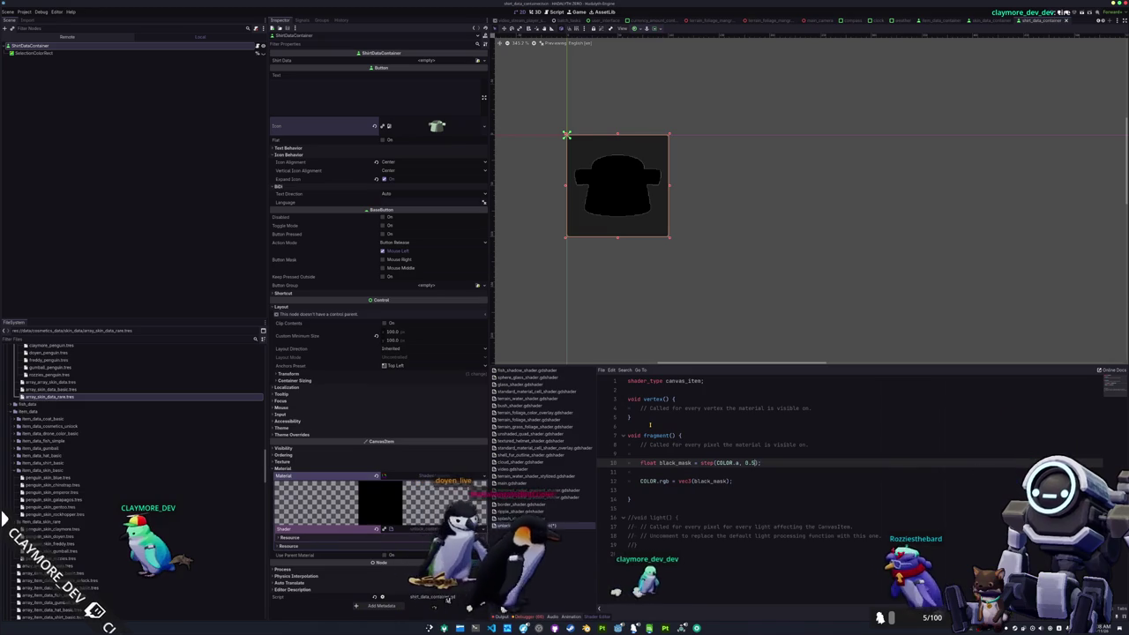
pyautogui.write('5')
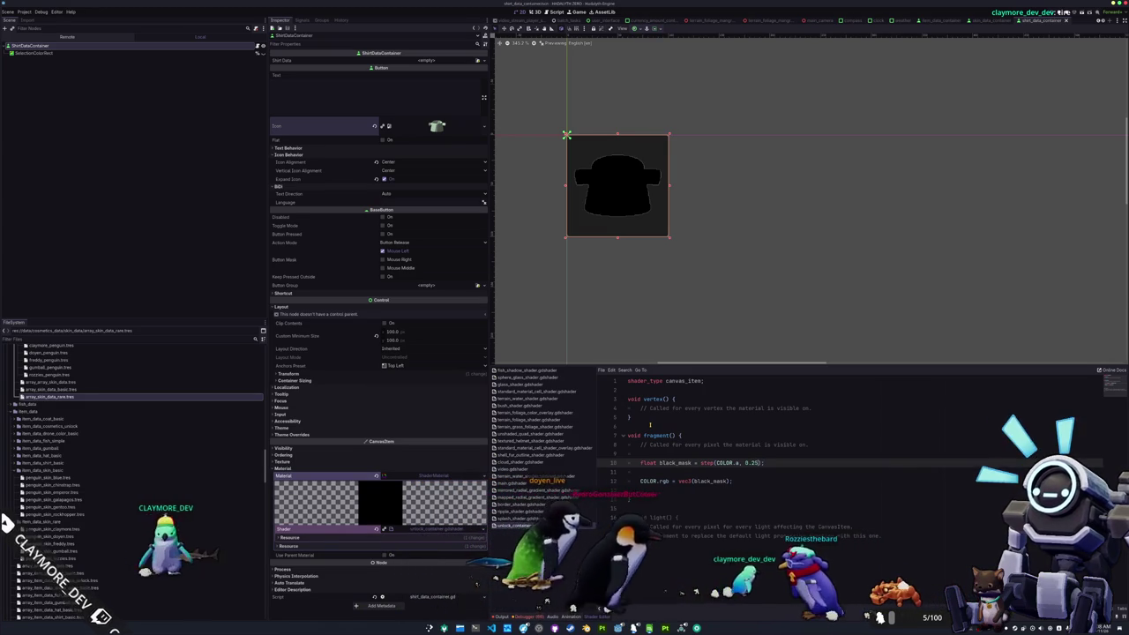
pyautogui.press('BackSpace')
pyautogui.press('BackSpace')
pyautogui.write('1')
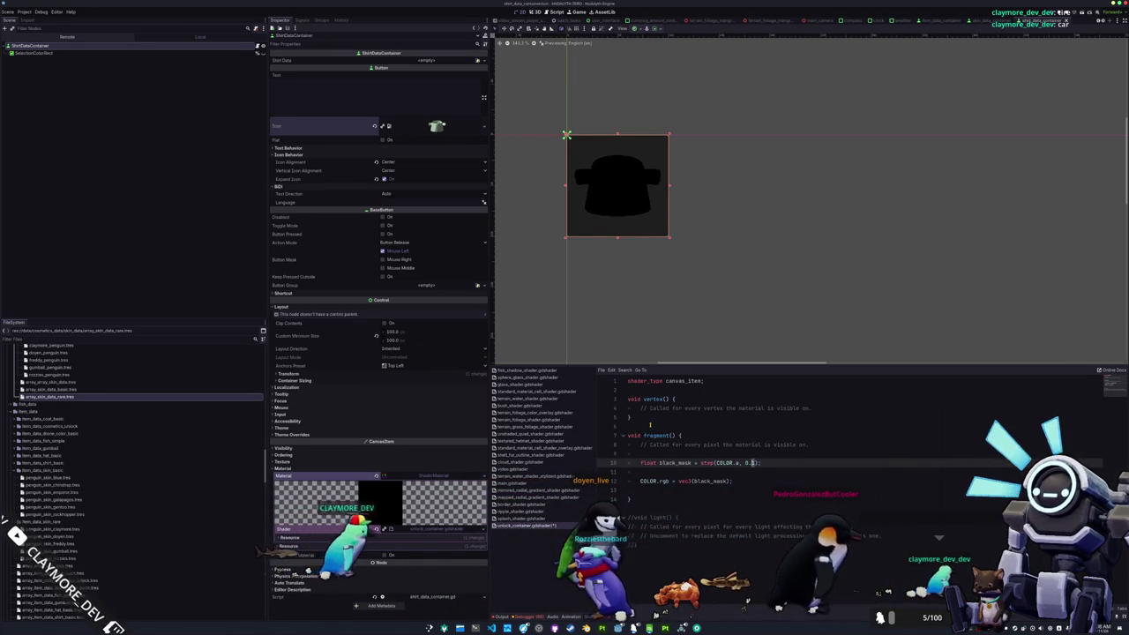
pyautogui.write('1')
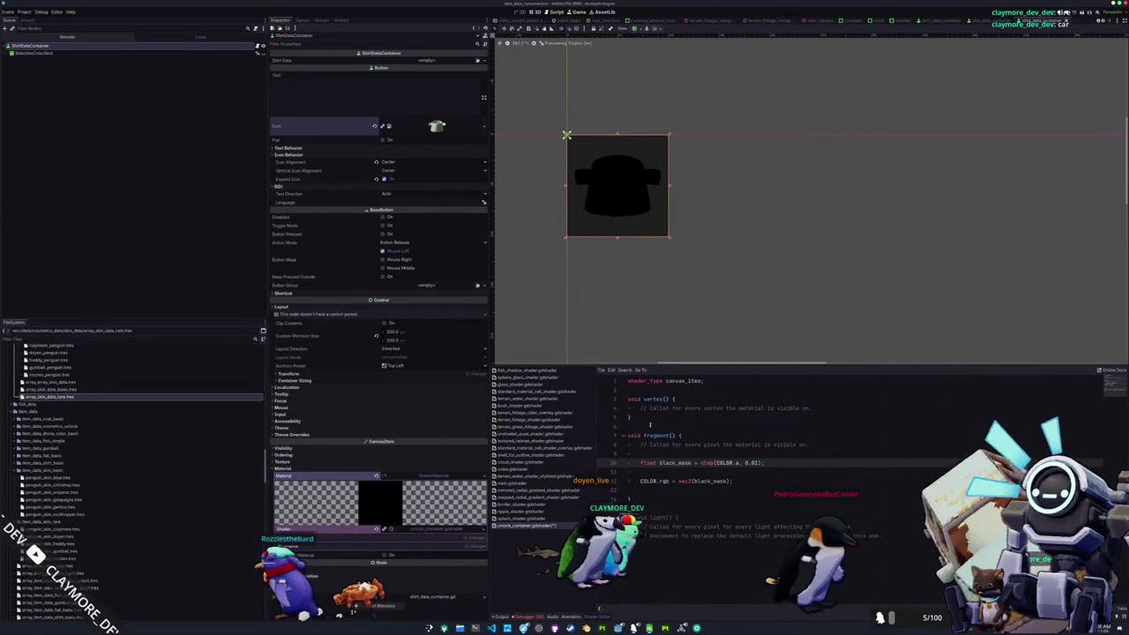
pyautogui.scroll(1, 601, 222)
pyautogui.scroll(3, 602, 223)
pyautogui.scroll(-3, 680, 294)
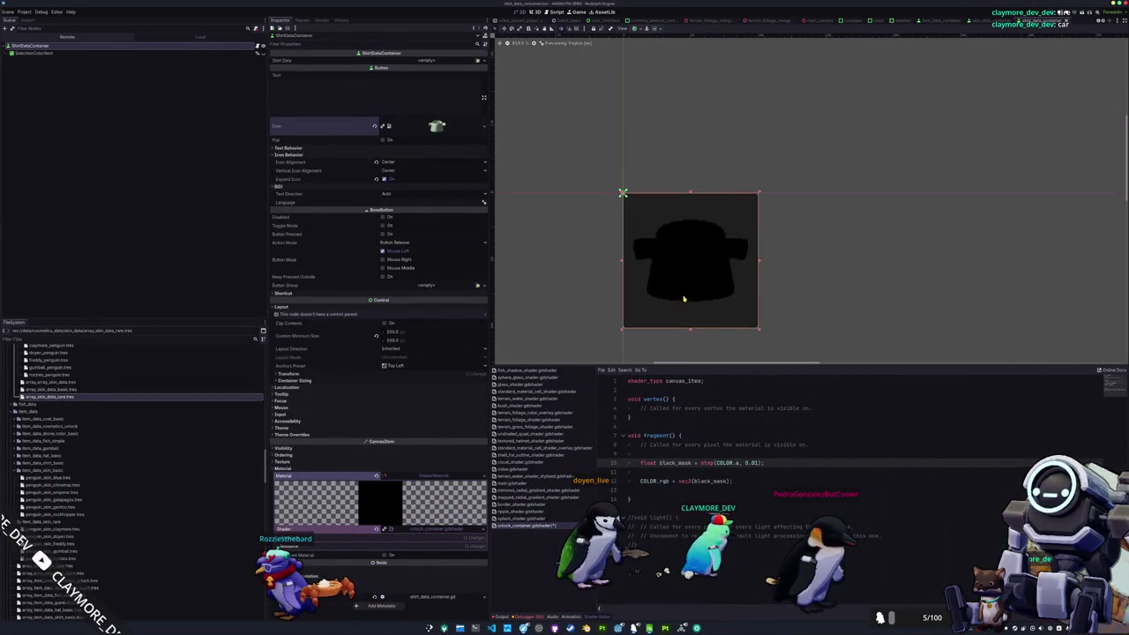
pyautogui.scroll(1, 685, 281)
pyautogui.moveTo(684, 280); pyautogui.dragTo(701, 236)
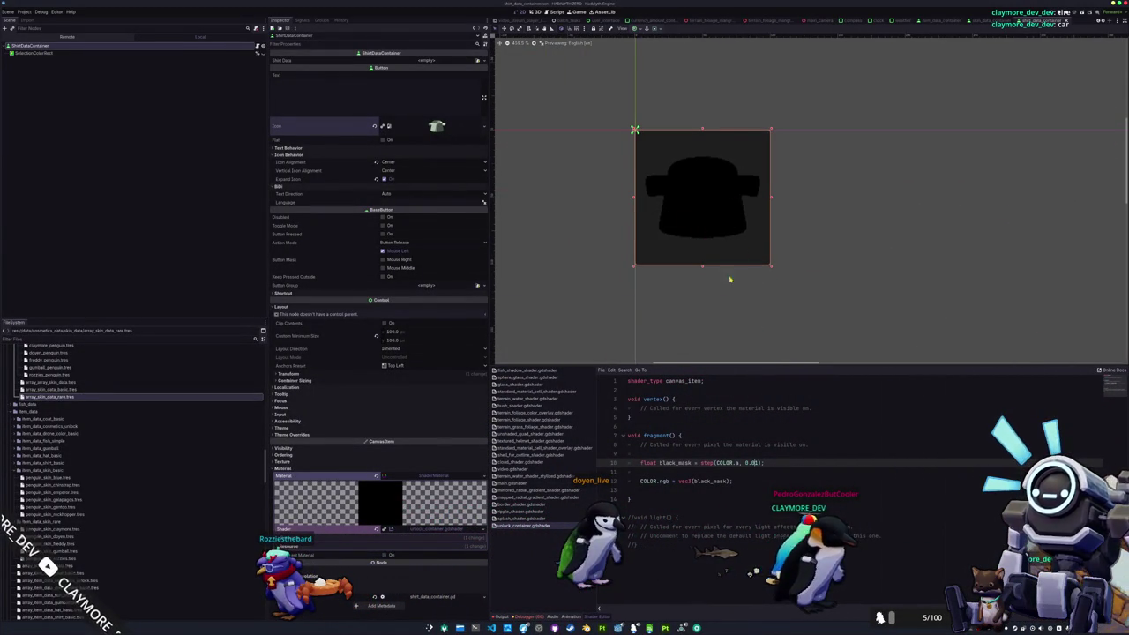
# Step: Delete the blank line between the black_mask and COLOR.rgb statements
pyautogui.click(671, 476)
pyautogui.click(651, 488)
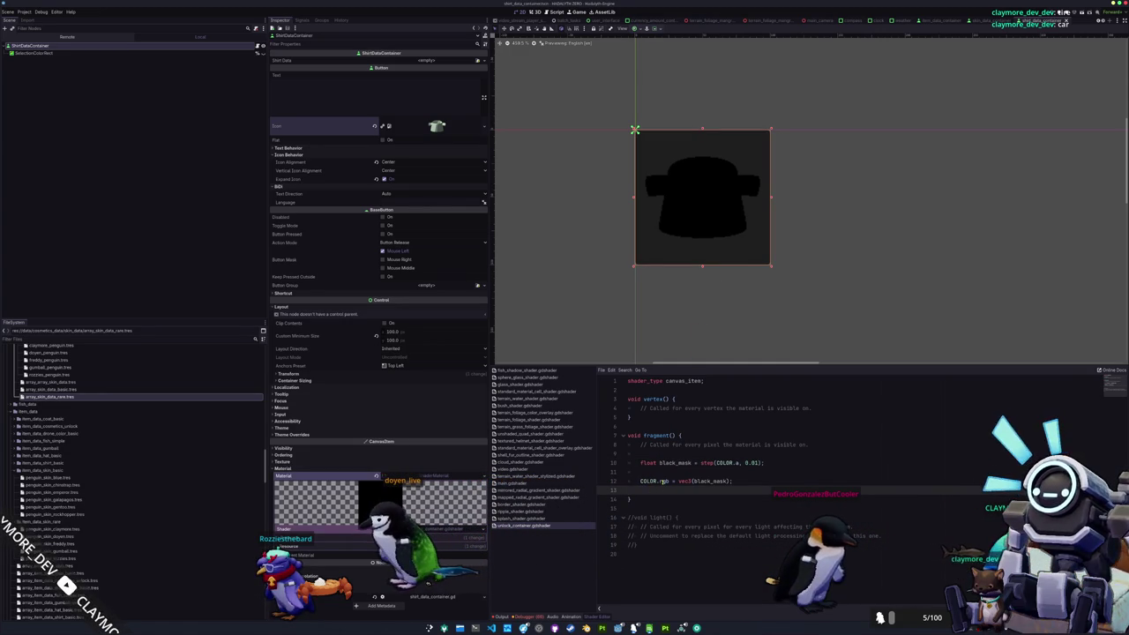
pyautogui.click(661, 480)
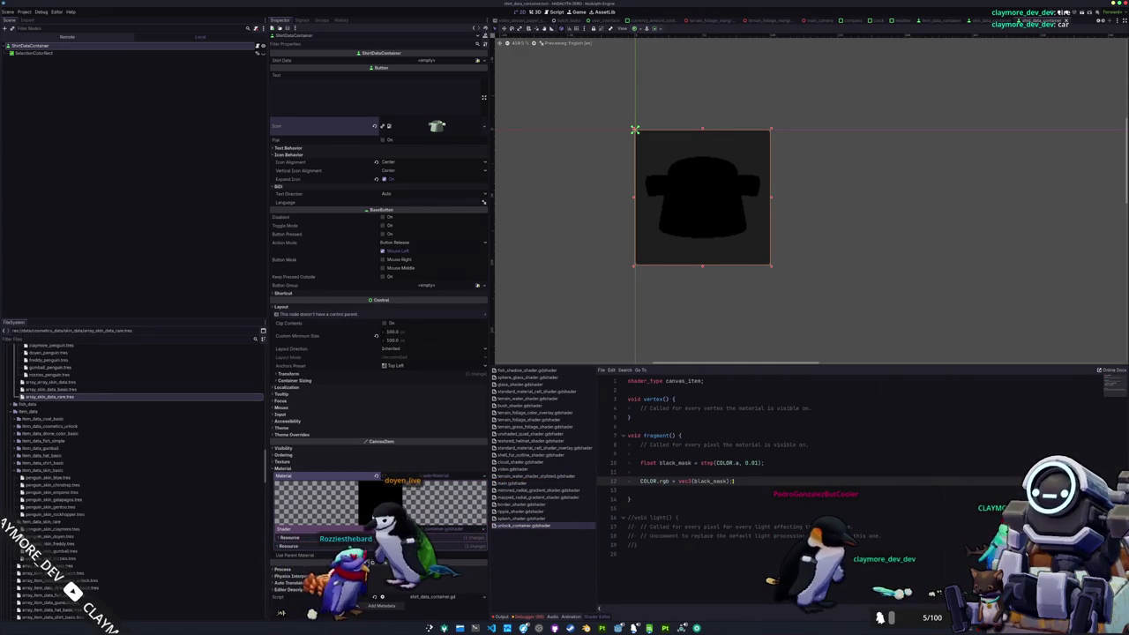
pyautogui.click(692, 486)
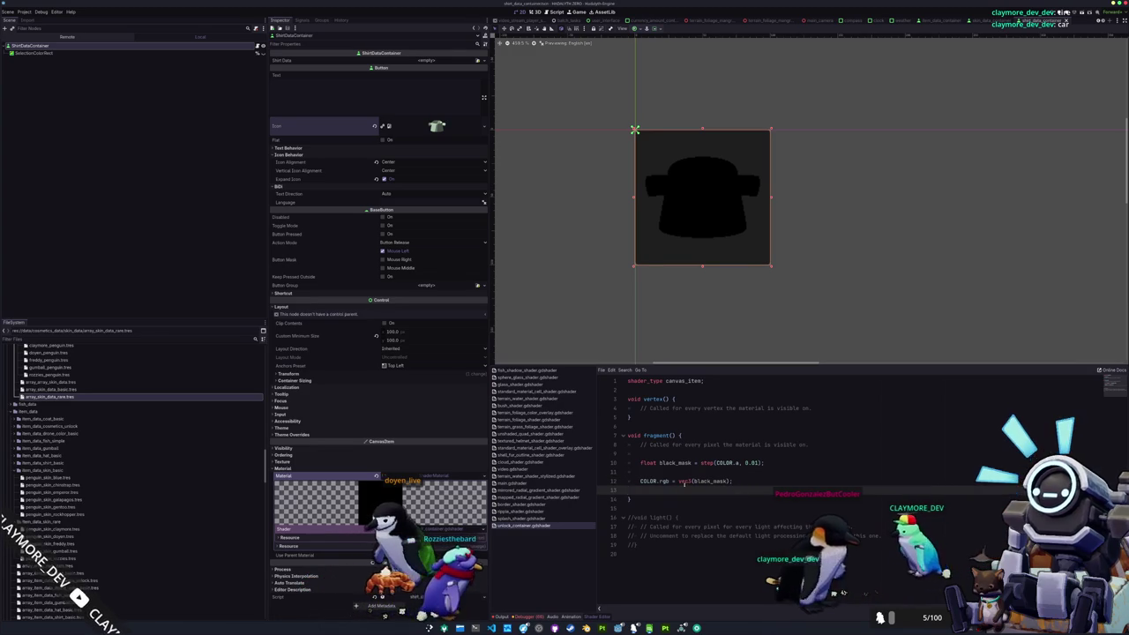
pyautogui.click(641, 480)
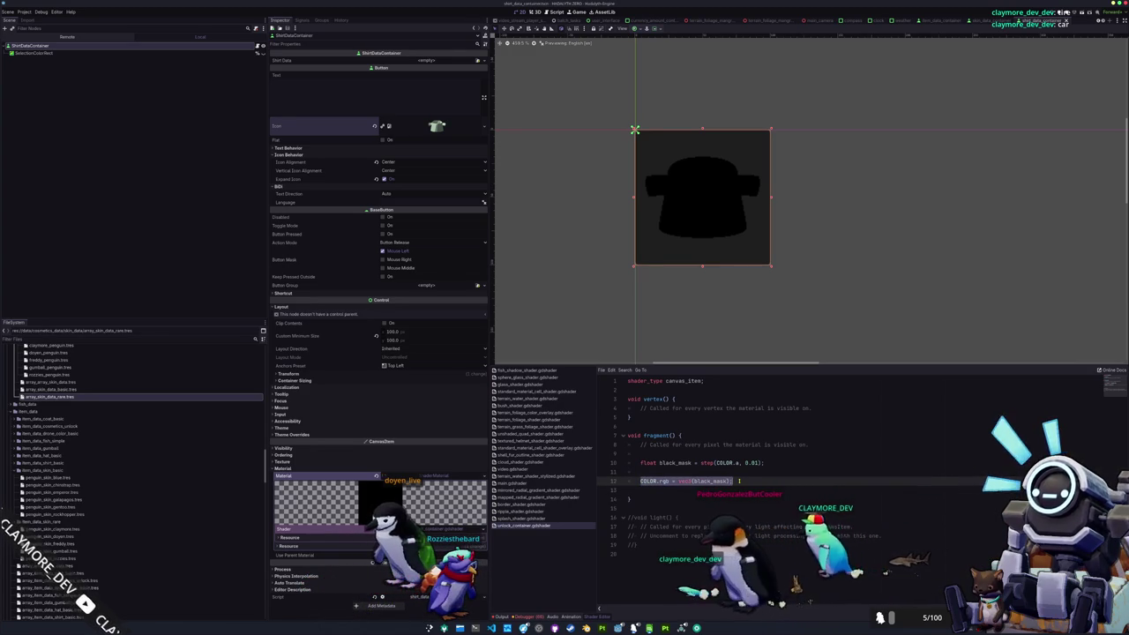
pyautogui.click(628, 490)
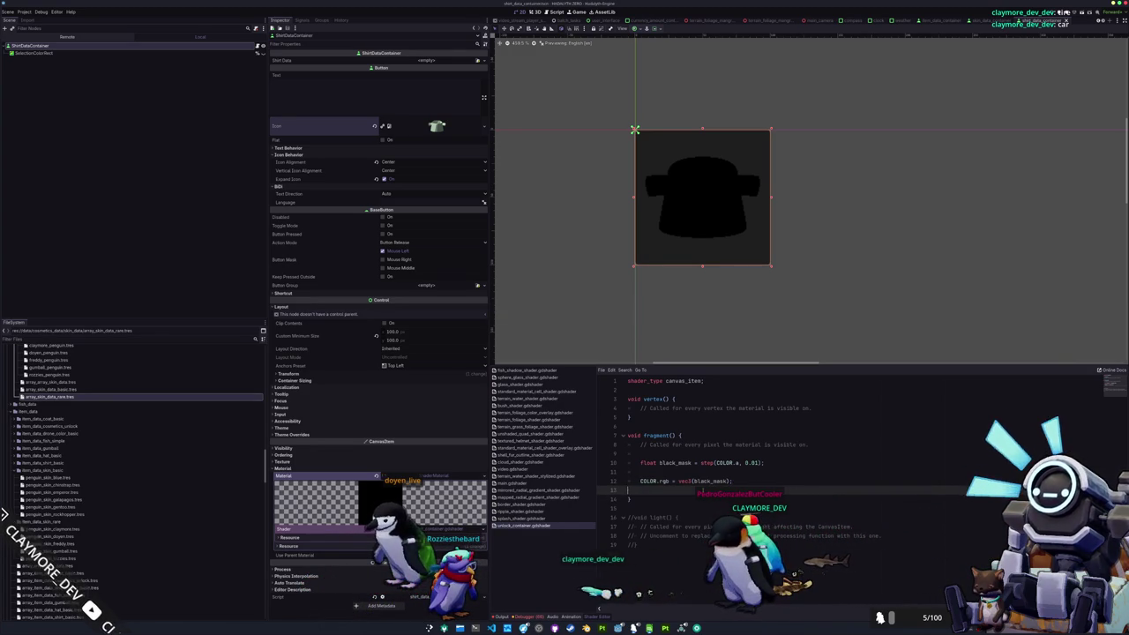
pyautogui.click(653, 472)
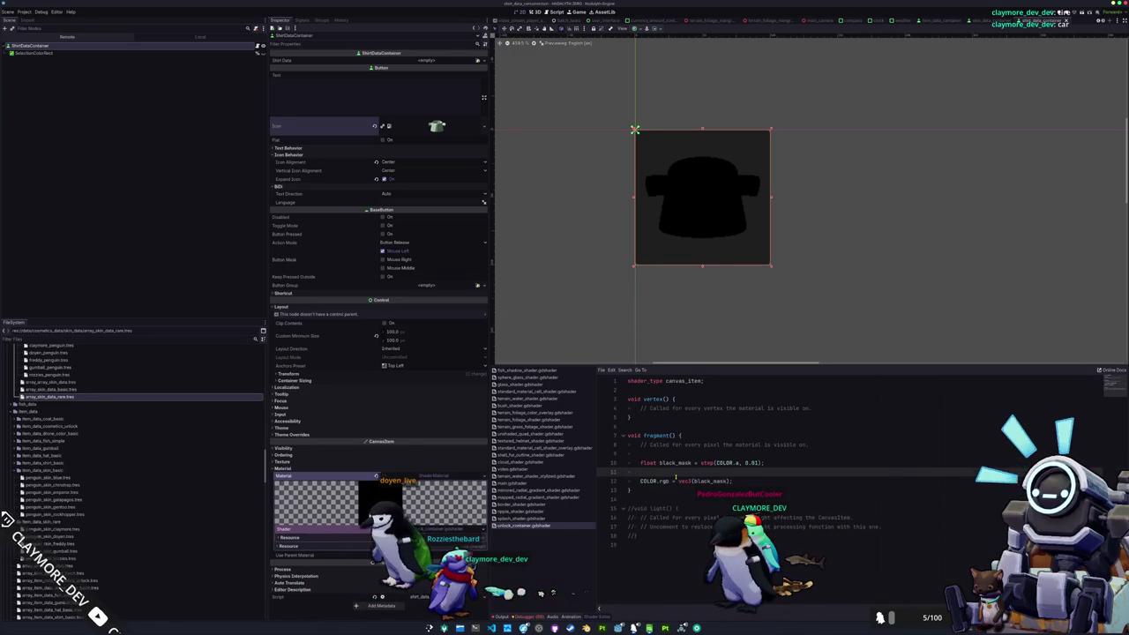
pyautogui.press('BackSpace')
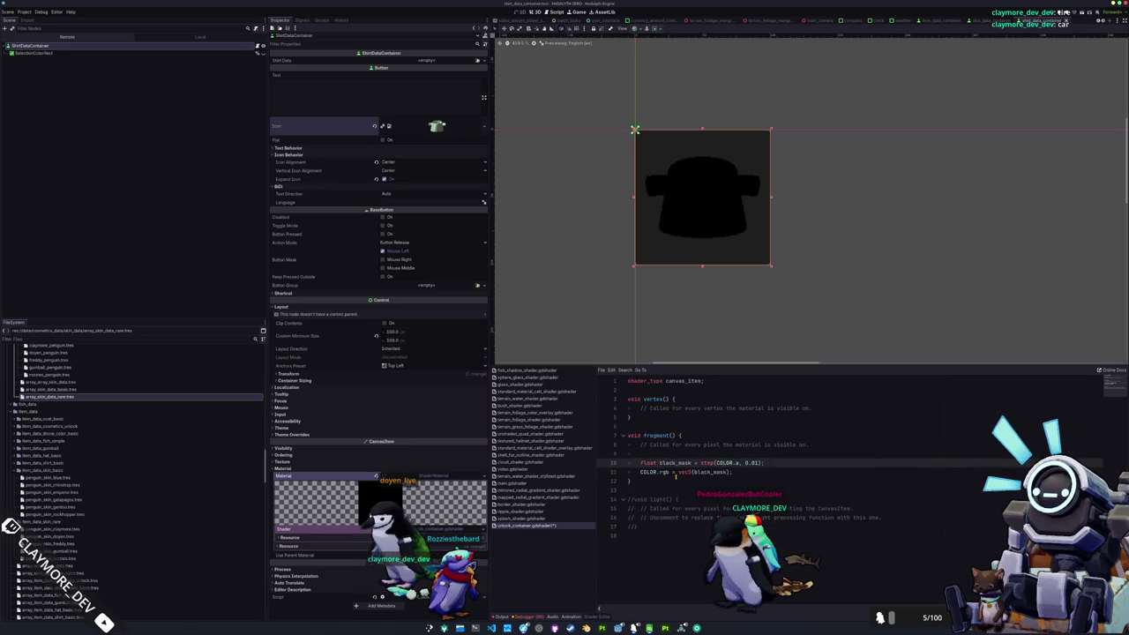
pyautogui.press('Up')
pyautogui.press('Down')
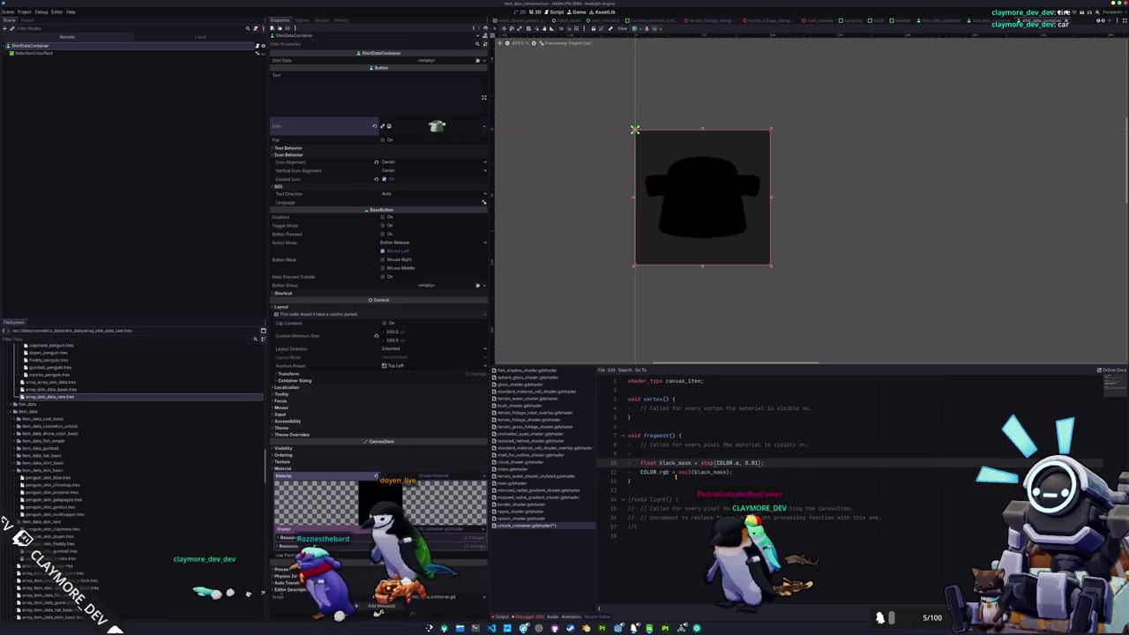
pyautogui.press('Down')
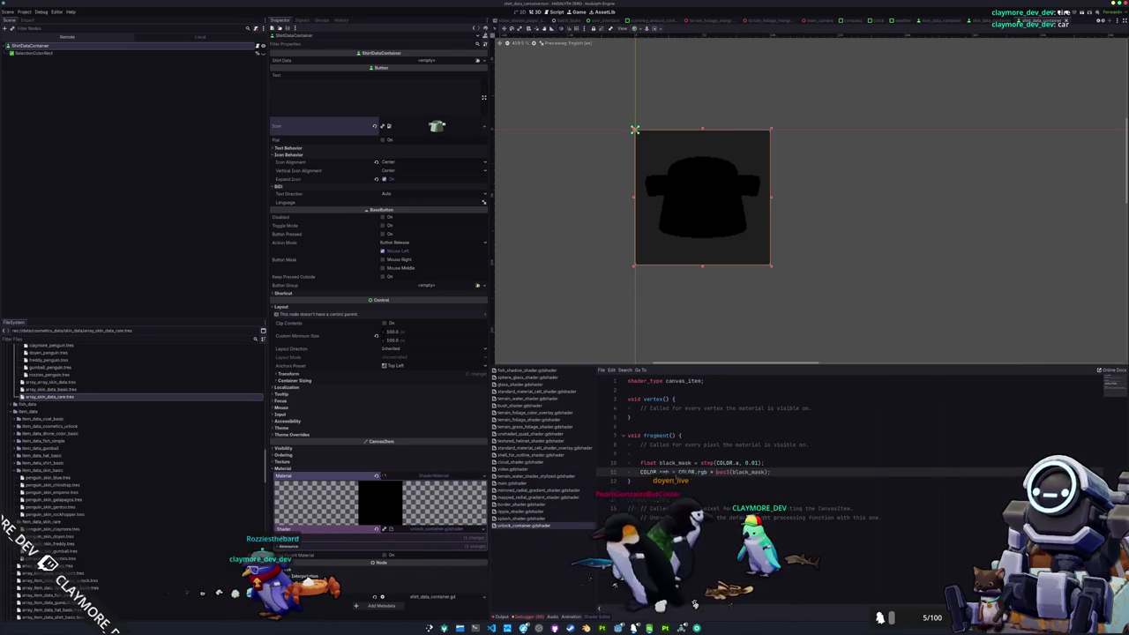
# Step: Declare an 'instance uniform bool unlock;' below the shader_type line
pyautogui.press('Up')
pyautogui.press('Up')
pyautogui.press('Up')
pyautogui.press('Return')
pyautogui.press('Return')
pyautogui.write('unifor')
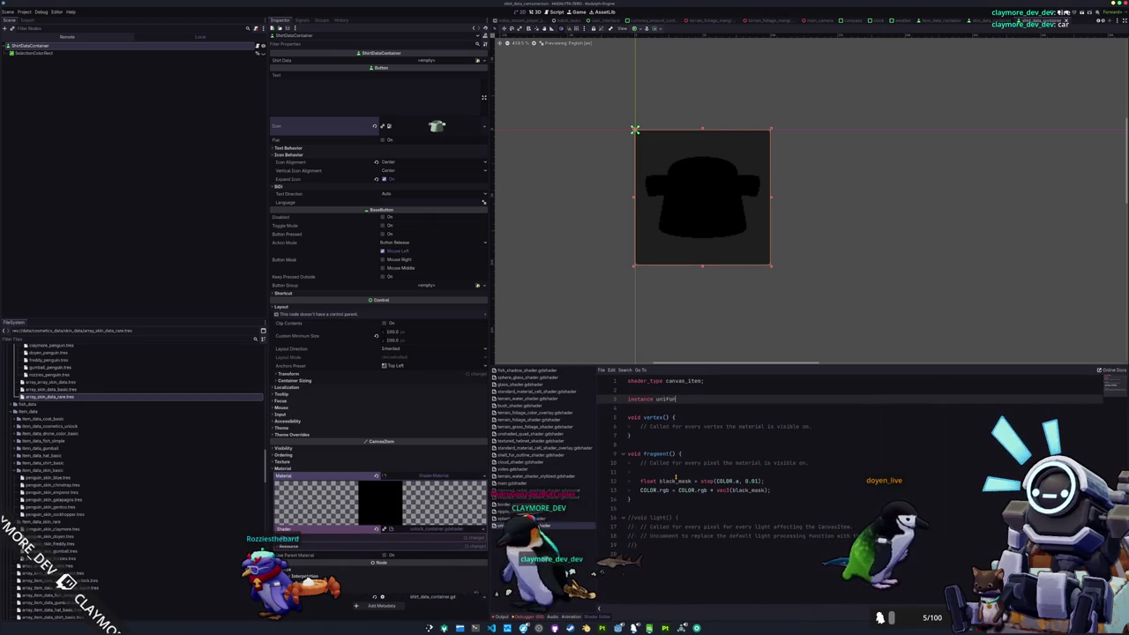
pyautogui.write('m unlock;')
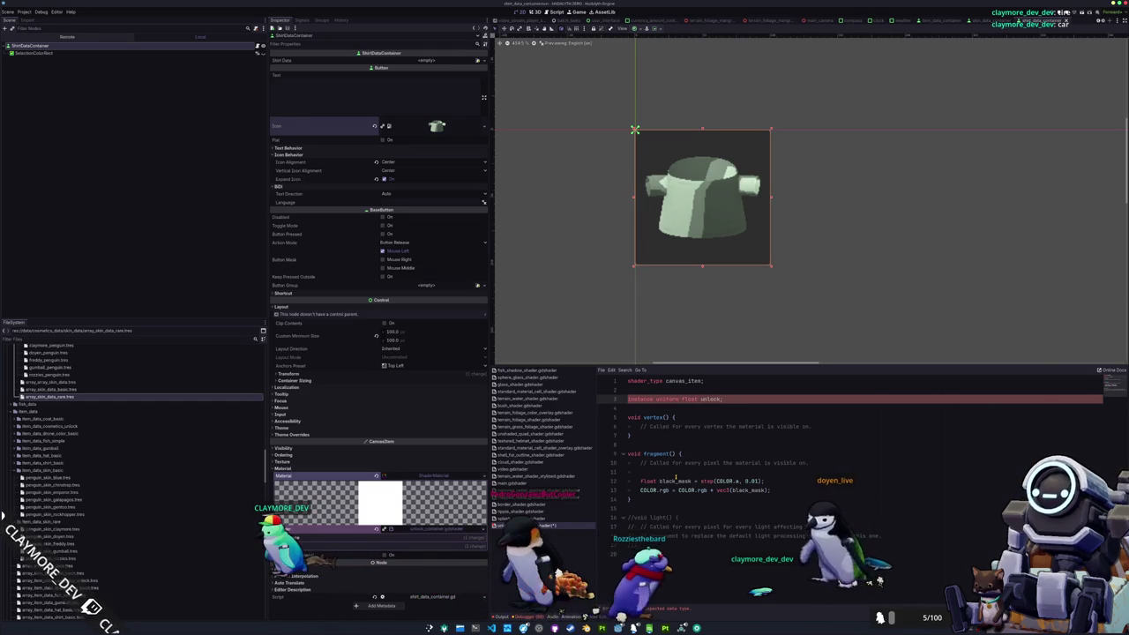
pyautogui.press('BackSpace')
pyautogui.press('BackSpace')
pyautogui.press('BackSpace')
pyautogui.write('bool')
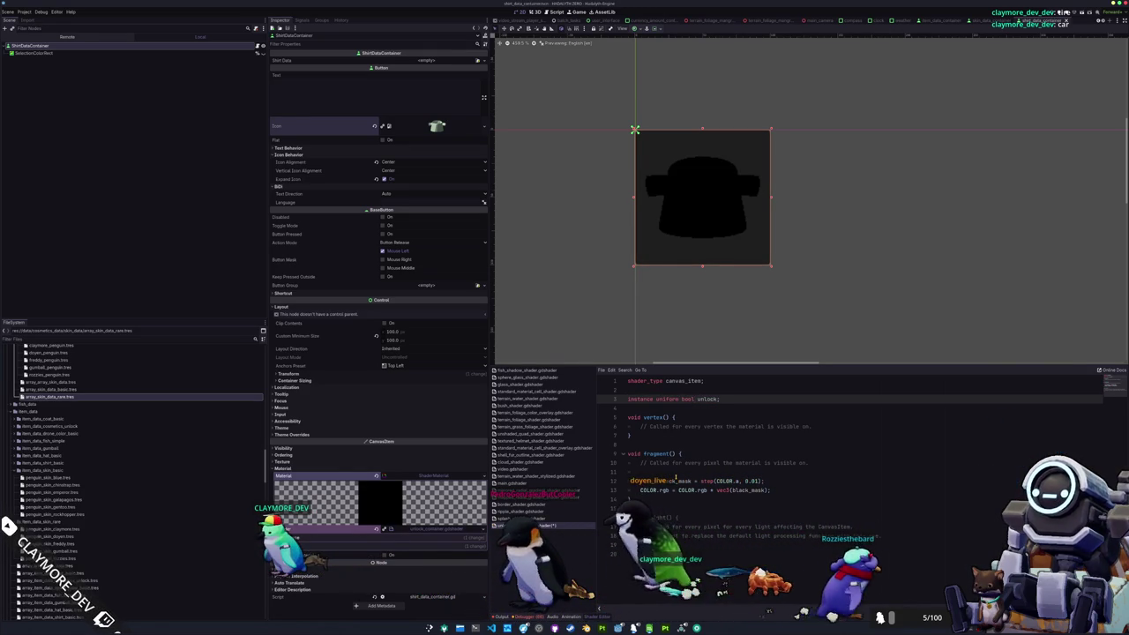
pyautogui.press('Down')
pyautogui.press('Down')
pyautogui.press('Down')
pyautogui.press('Down')
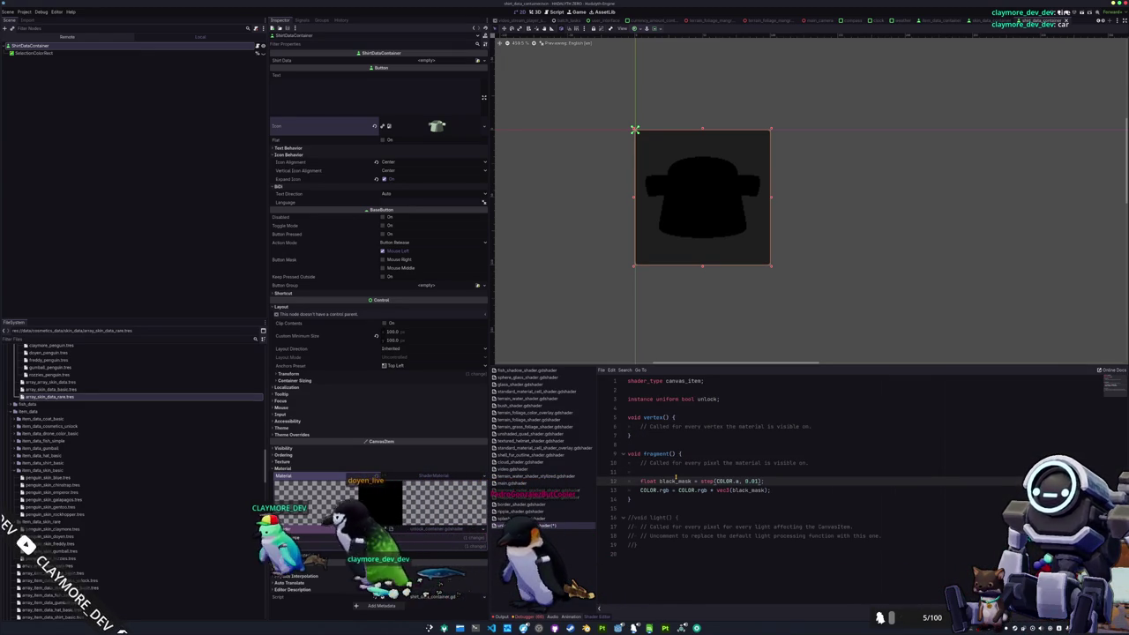
pyautogui.write(';')
# Step: Invert the mask to COLOR.rgb * (1.0 - vec3(black_mask)) and collapse the inspector's icon and text-direction sections
pyautogui.press('Down')
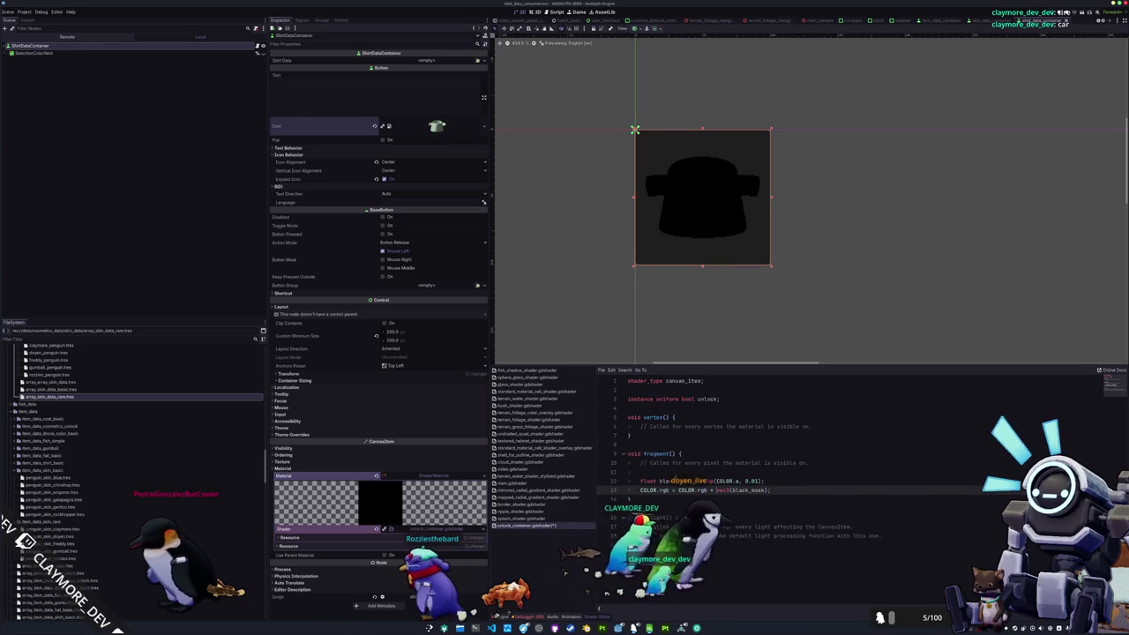
pyautogui.write('1.0 -')
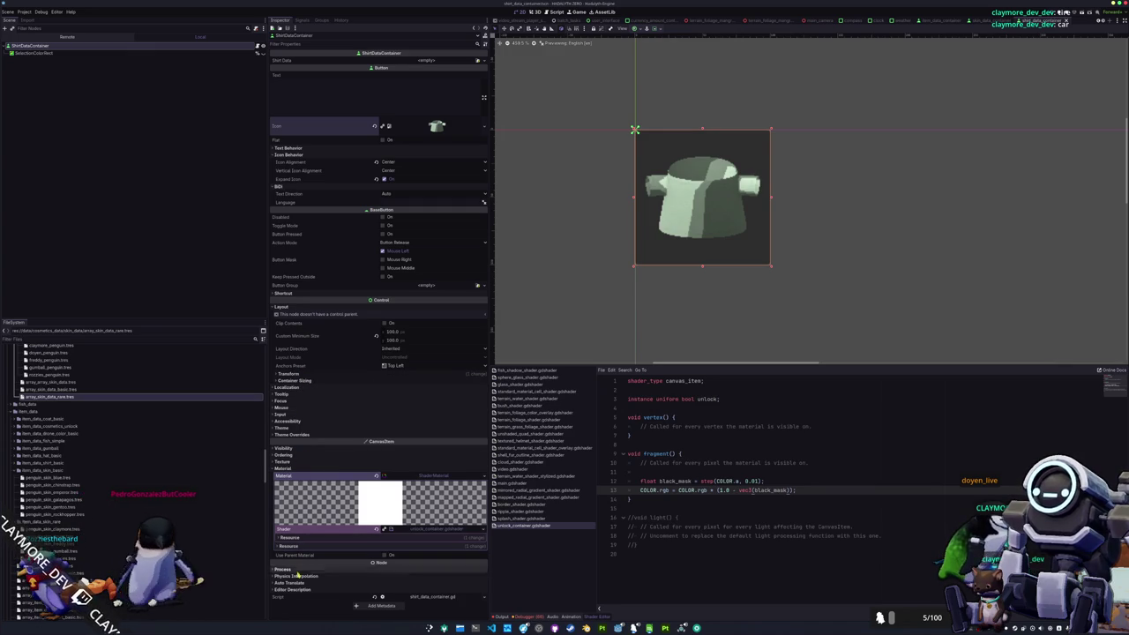
pyautogui.click(289, 155)
pyautogui.click(289, 162)
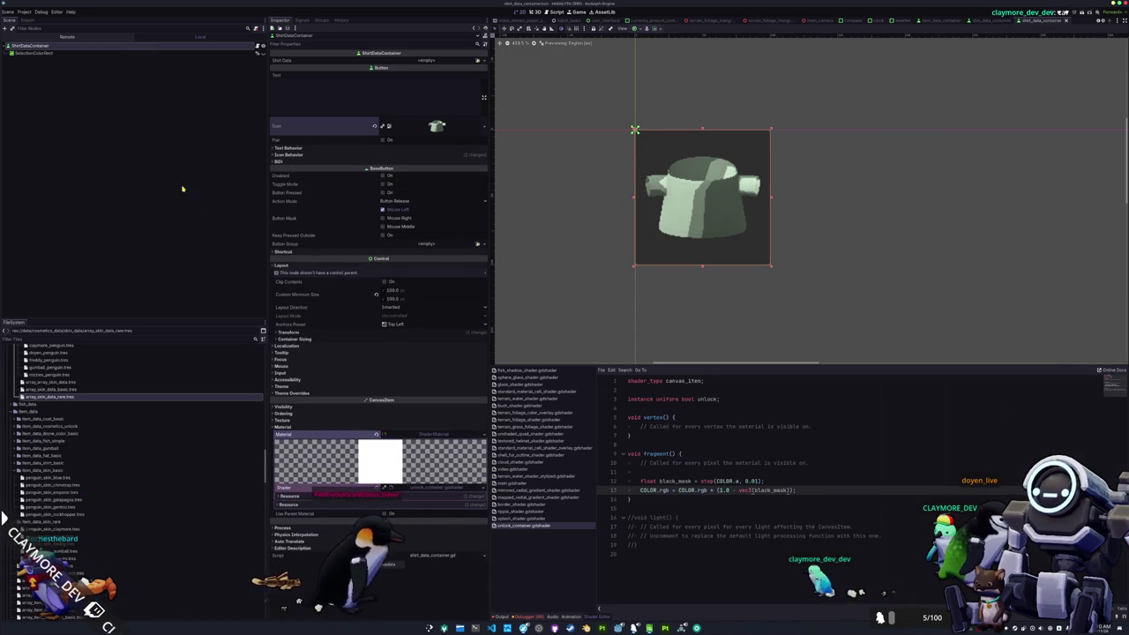